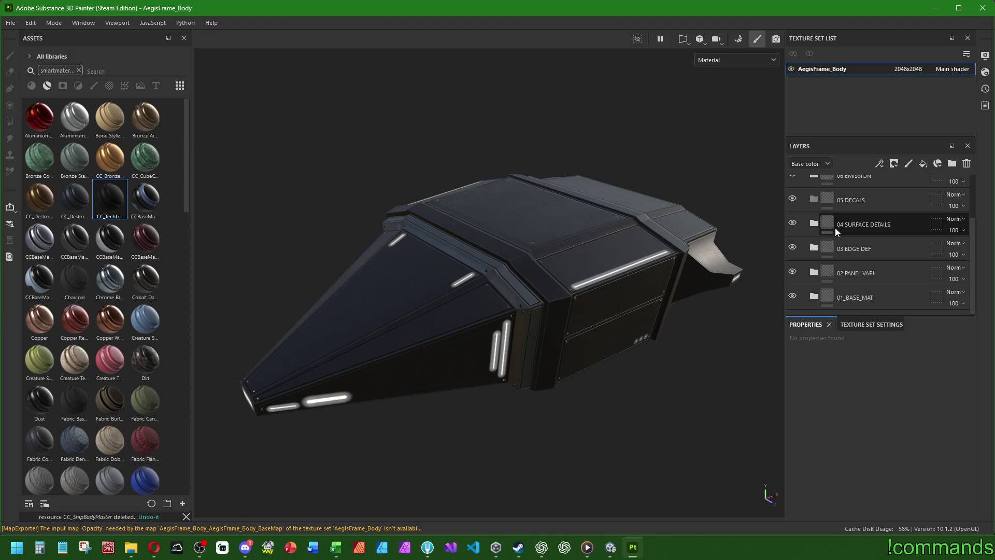
Expand the 01_BASE_MAT folder and select its BaseGunmetal fill layer
click(813, 287)
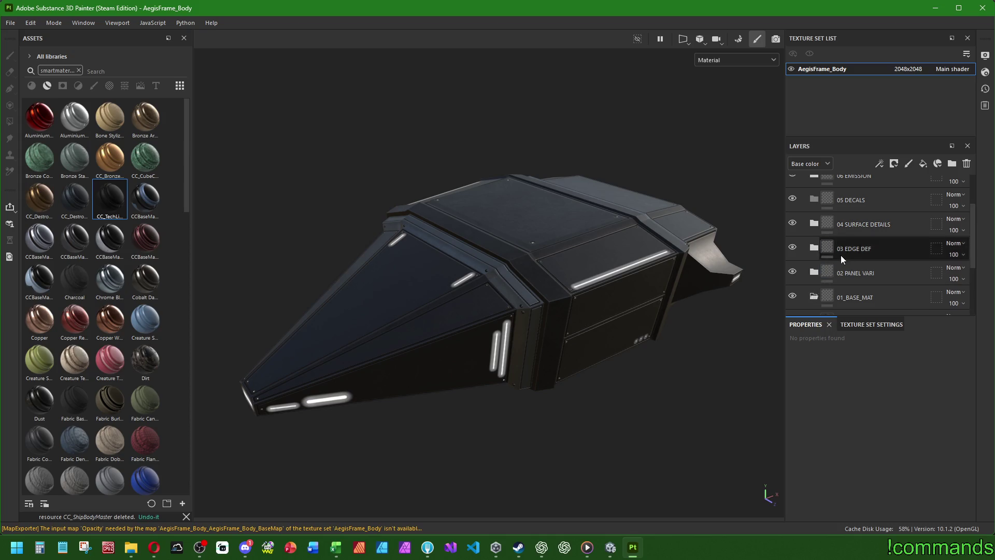
scroll(840, 254, down, 4)
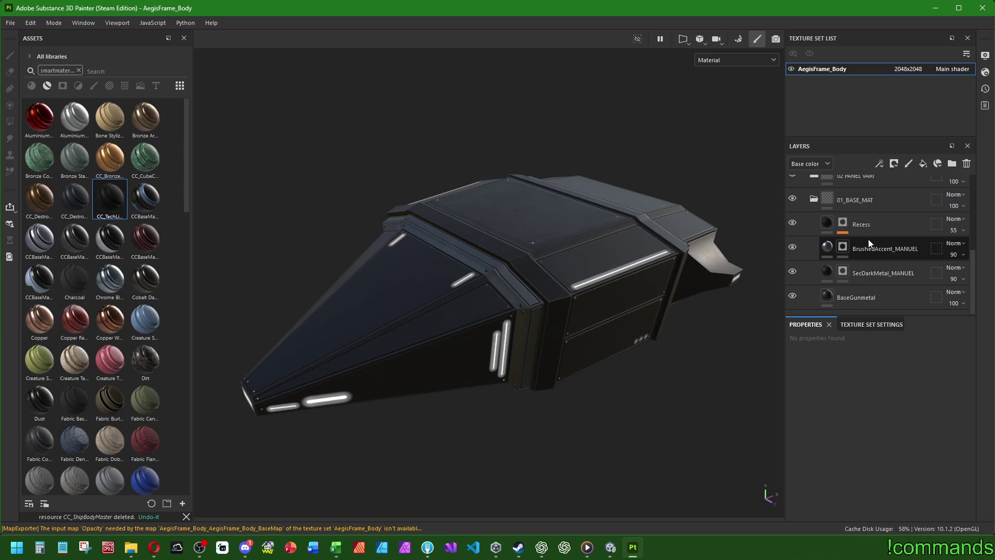
click(829, 300)
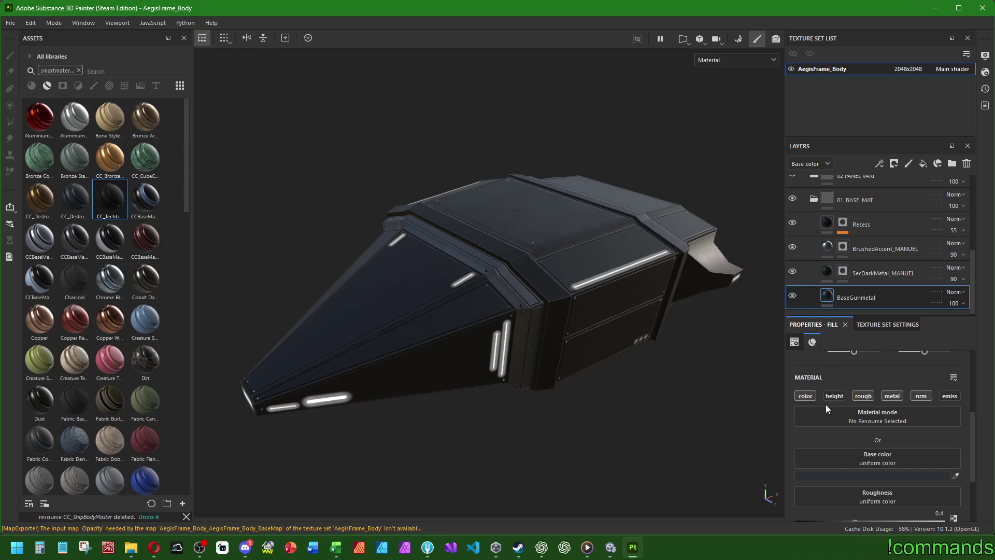
Change BaseGunmetal's base colour from 2D3034 to the lighter neutral grey 34373B
click(847, 474)
drag(773, 197, 675, 170)
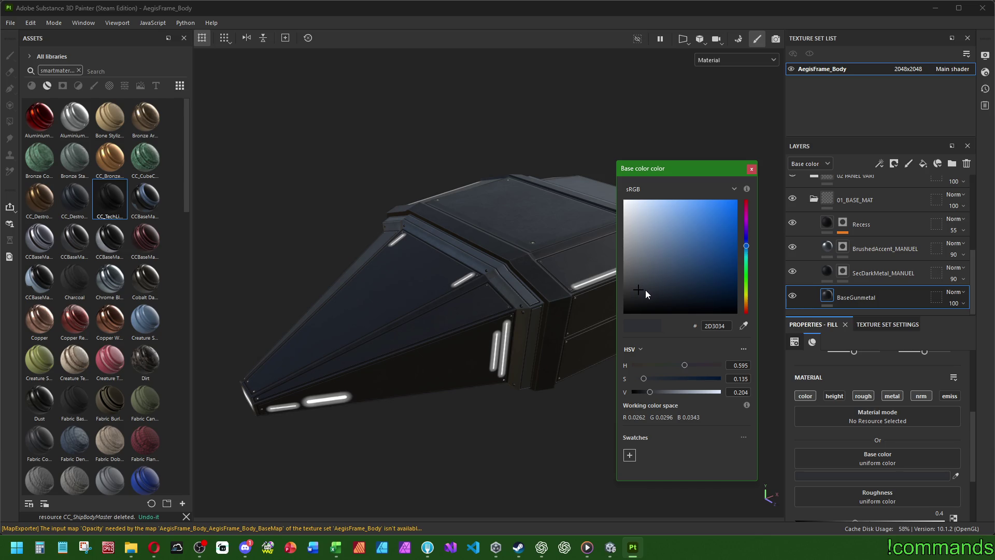
click(814, 342)
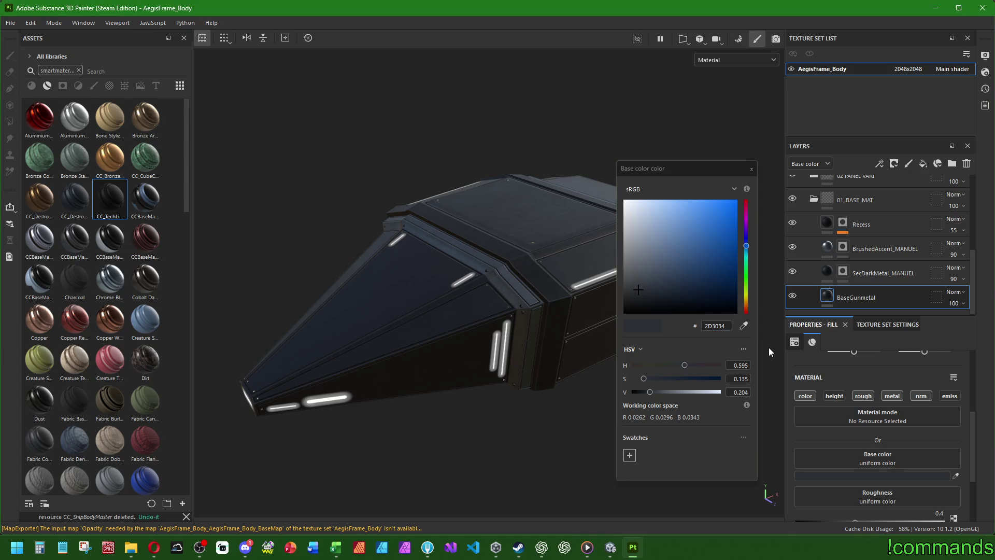
click(718, 326)
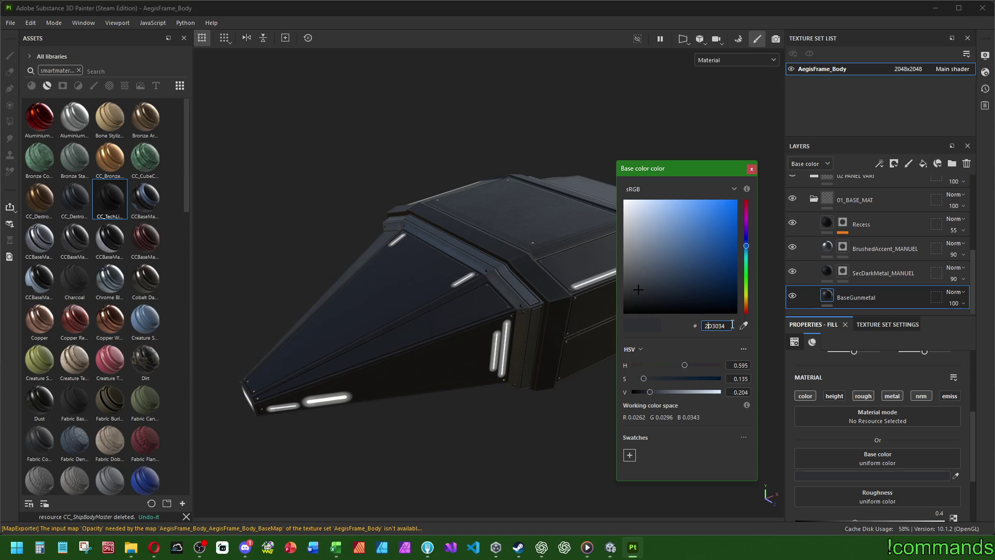
key(Home)
key(Delete)
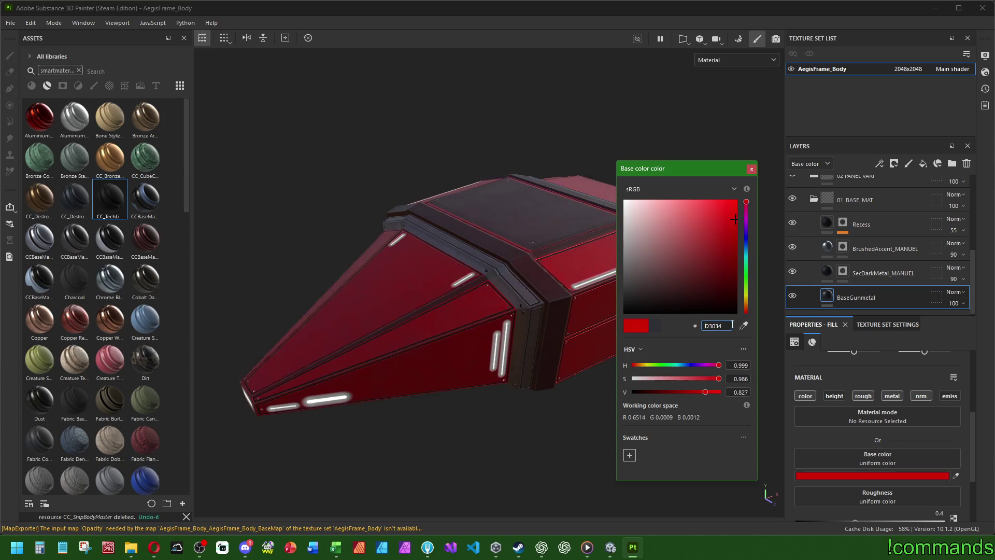
text(3)
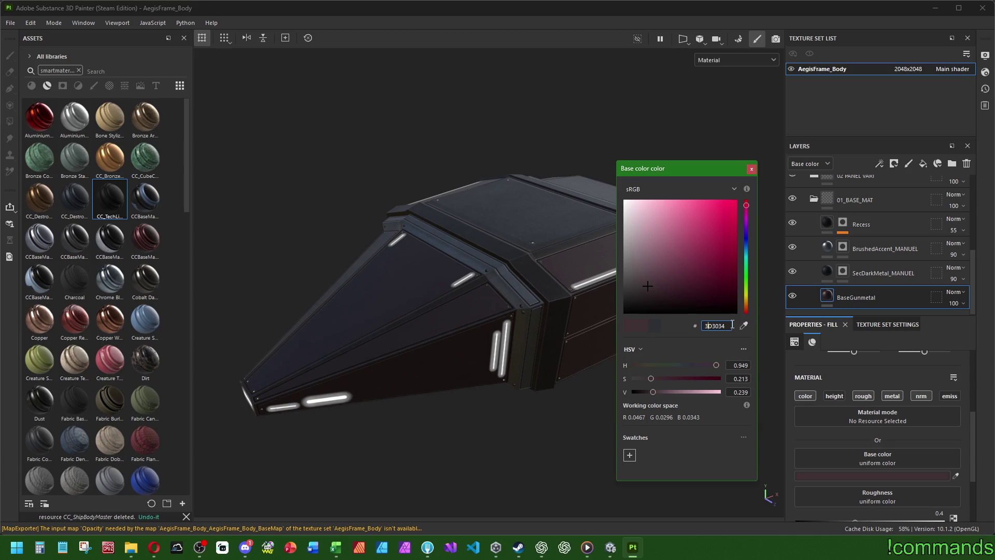
key(BackSpace)
text(2)
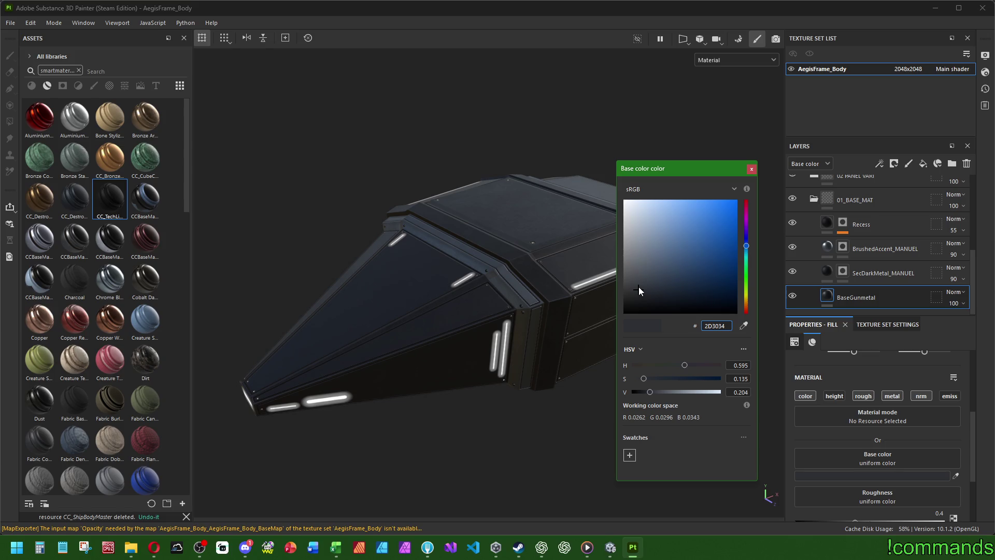
click(638, 287)
click(751, 169)
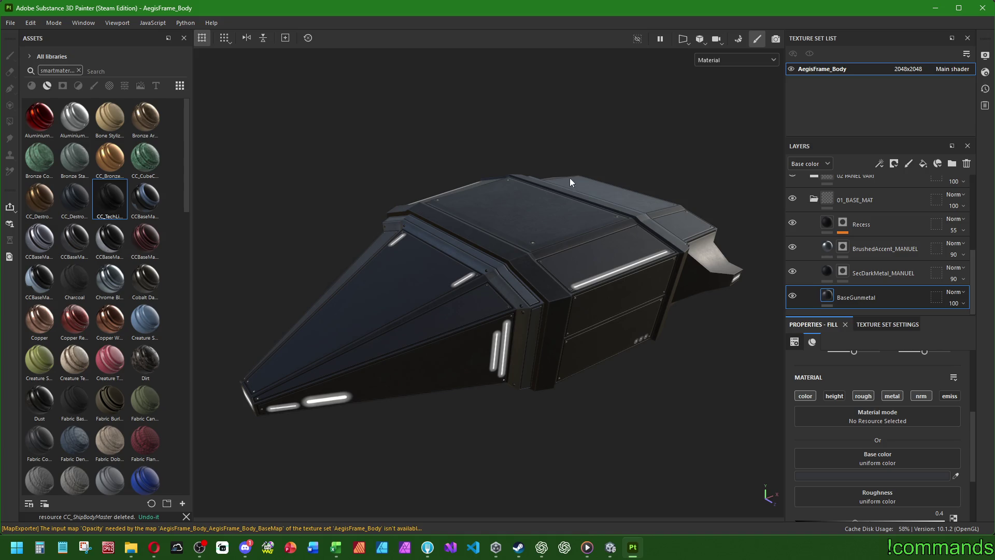
Toggle BrushedAccent_MANUEL's visibility a few times to compare its effect on the hull
mouse_move(570, 178)
alt+mouse_down()
mouse_move(536, 201)
mouse_move(506, 280)
alt+mouse_up()
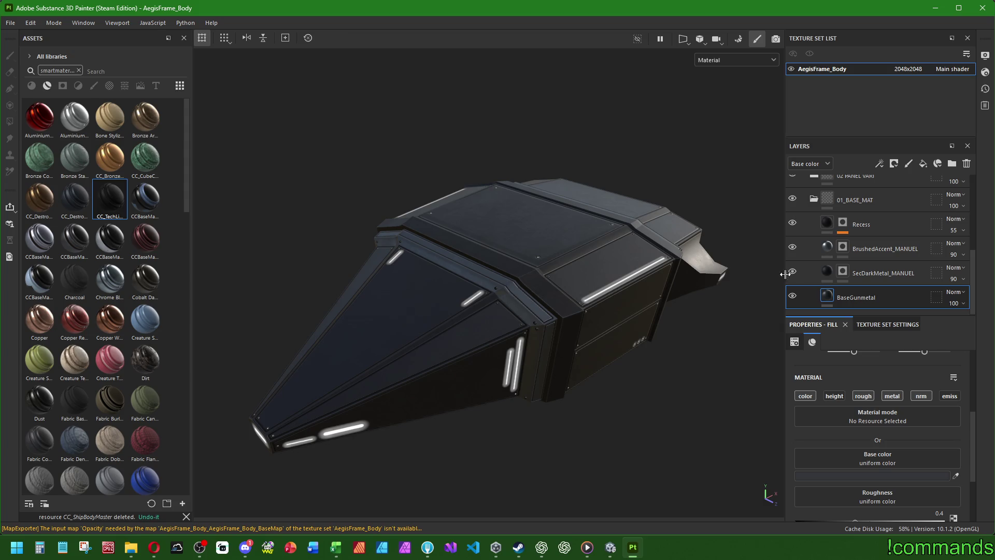
click(793, 248)
click(793, 248)
click(793, 248)
click(793, 248)
click(793, 248)
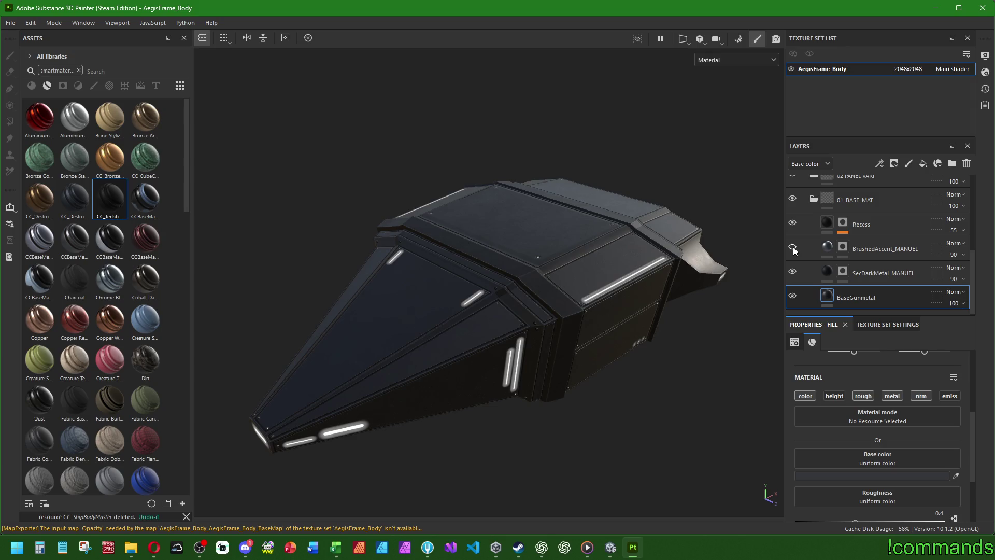
click(793, 248)
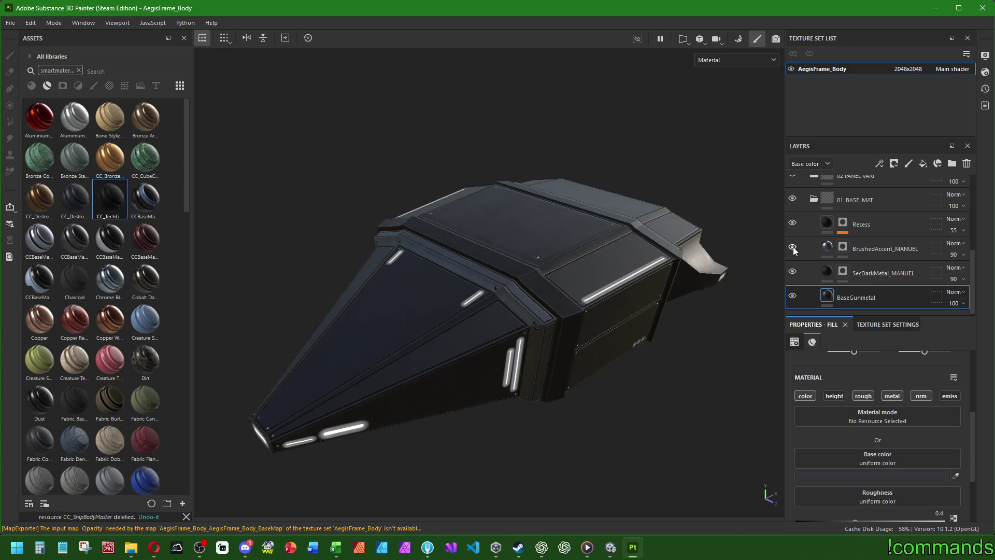
Lighten BrushedAccent_MANUEL's base colour to the brighter steel grey 778088
click(829, 249)
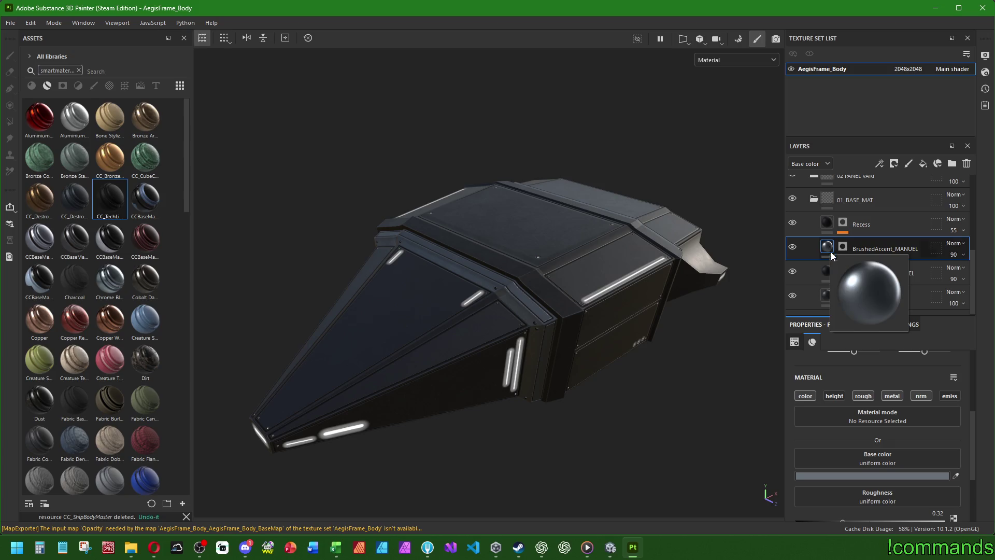
mouse_move(826, 273)
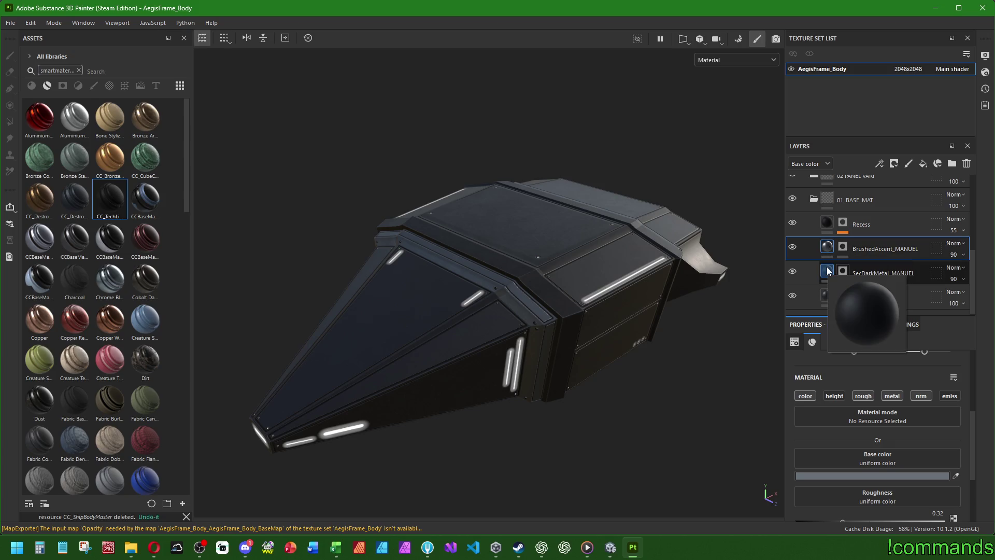
click(849, 476)
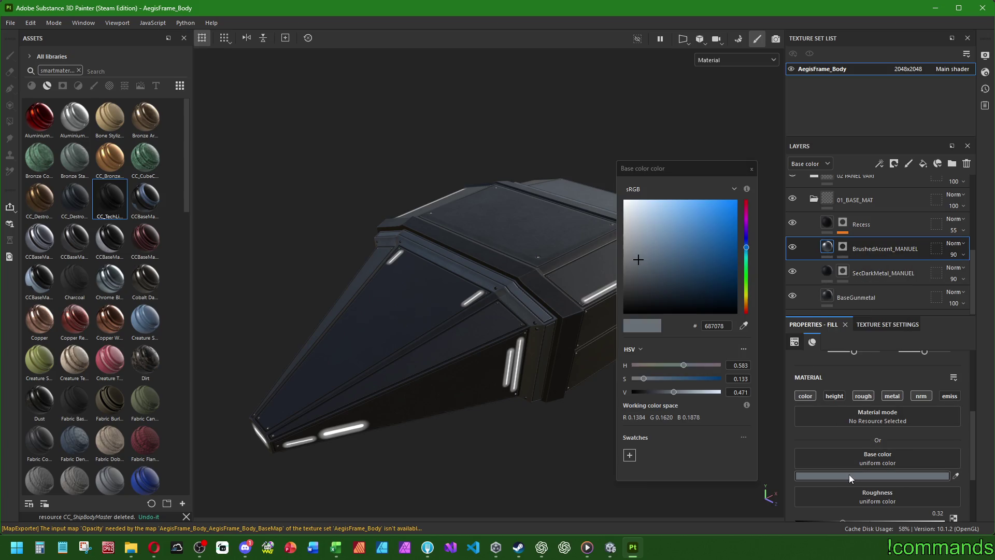
click(639, 258)
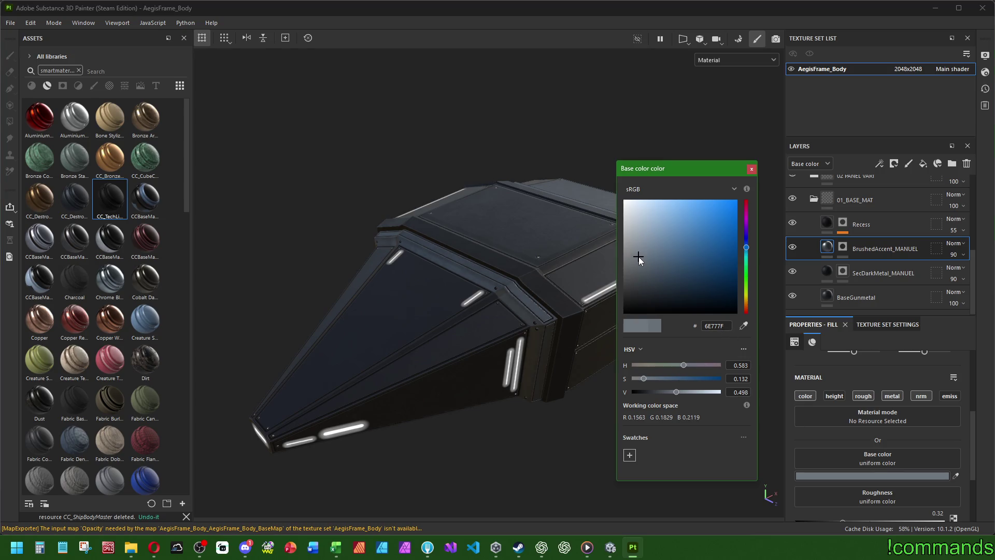
drag(639, 256, 639, 256)
drag(639, 255, 639, 253)
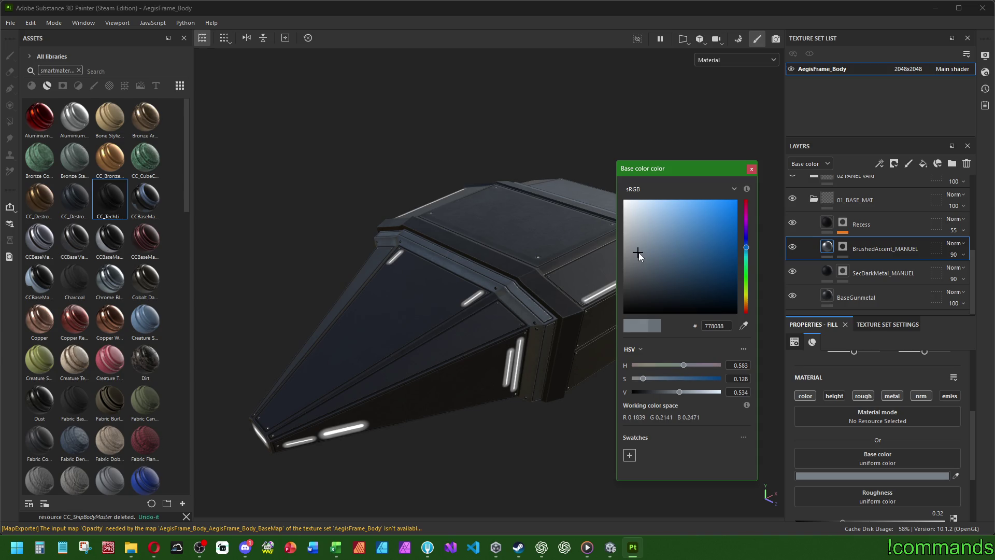
click(751, 170)
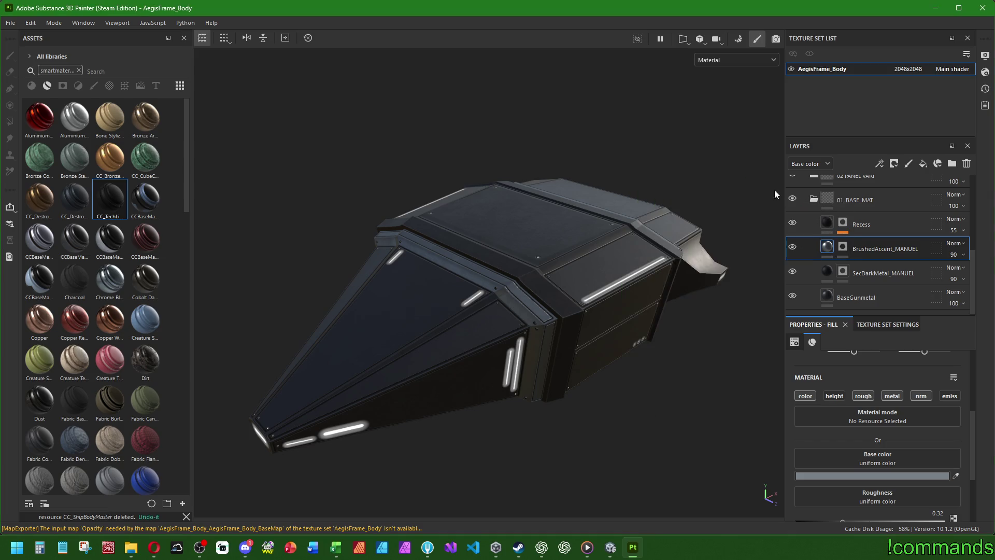
scroll(881, 425, down, 2)
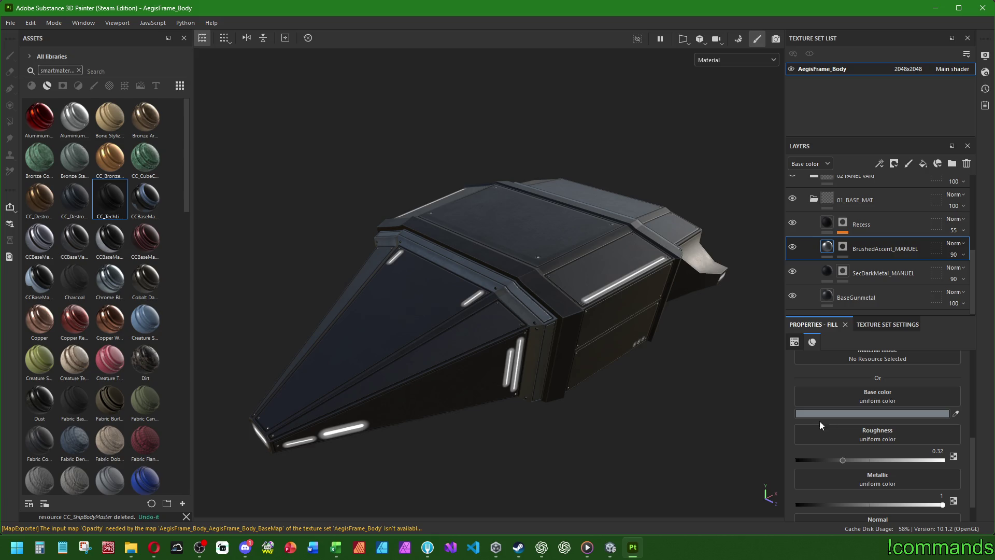
click(935, 451)
Set BrushedAccent_MANUEL roughness to 0.28, then toggle SecDarkMetal_MANUEL's visibility to compare
text(0.28)
key(Return)
click(876, 273)
click(843, 271)
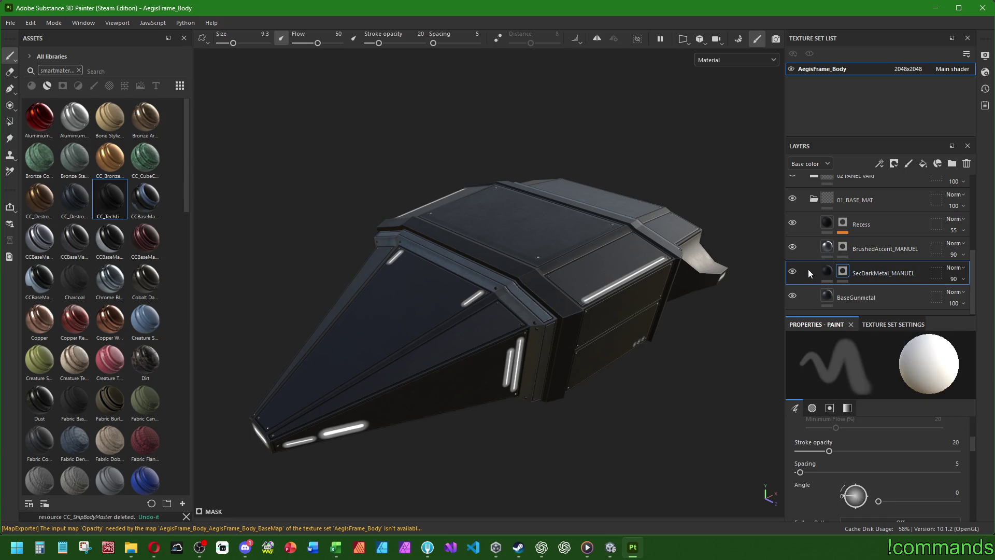
click(792, 272)
click(792, 272)
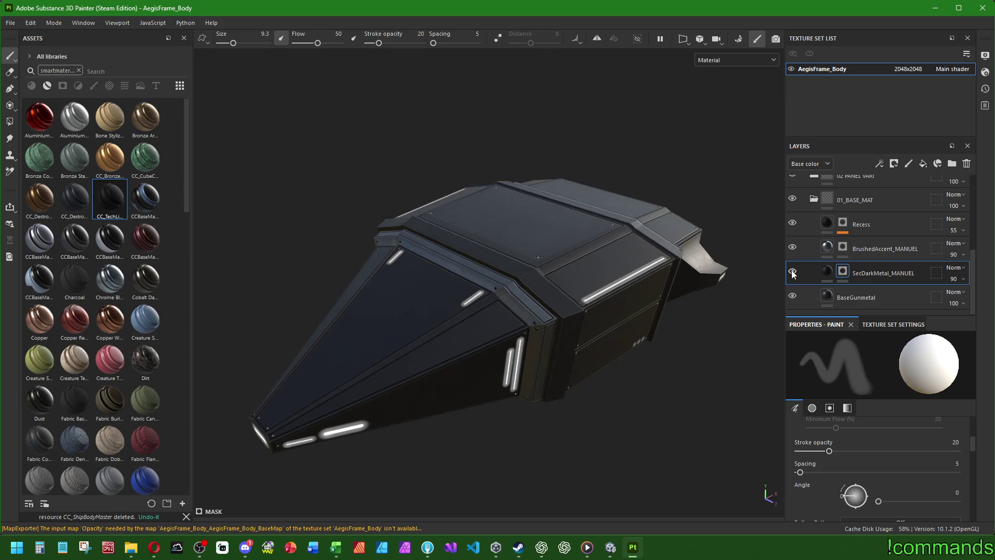
click(792, 273)
click(793, 273)
click(792, 273)
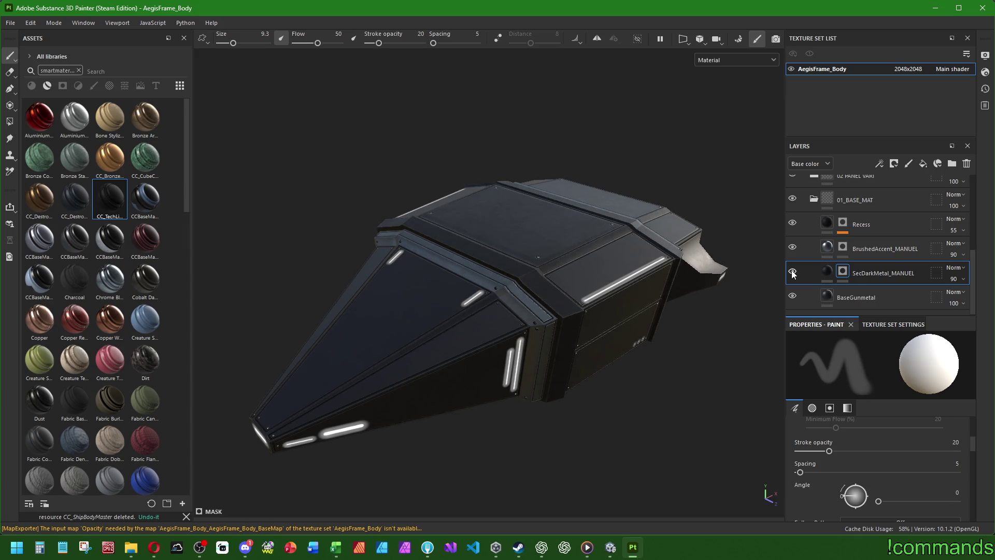
Set SecDarkMetal_MANUEL's fill metallic to 0.9
click(827, 271)
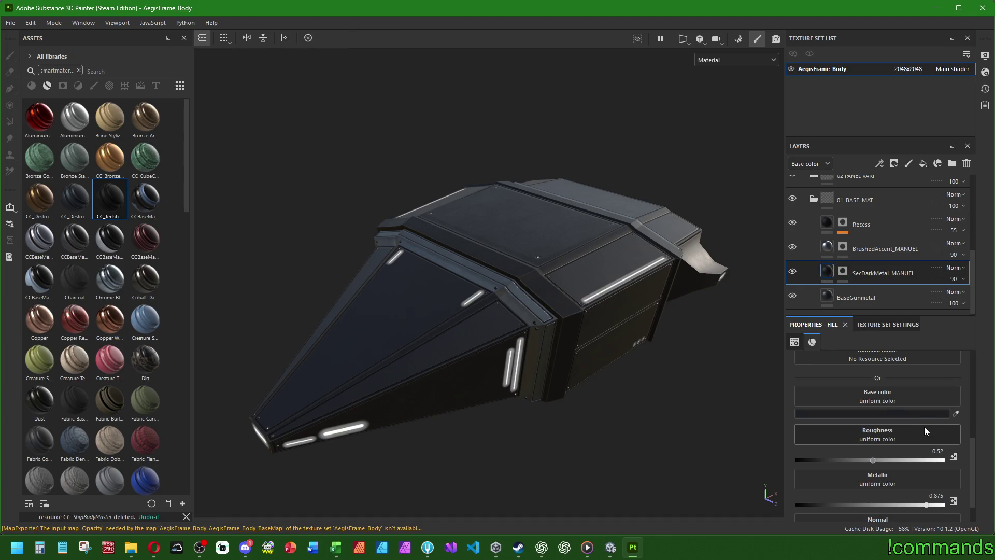
scroll(936, 445, down, 1)
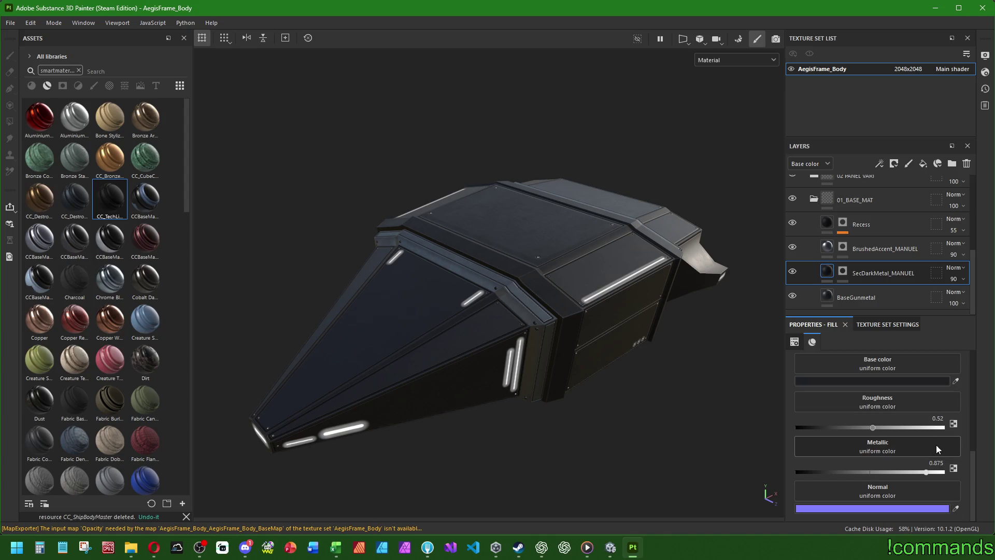
scroll(957, 418, up, 2)
click(942, 456)
text(9)
key(Return)
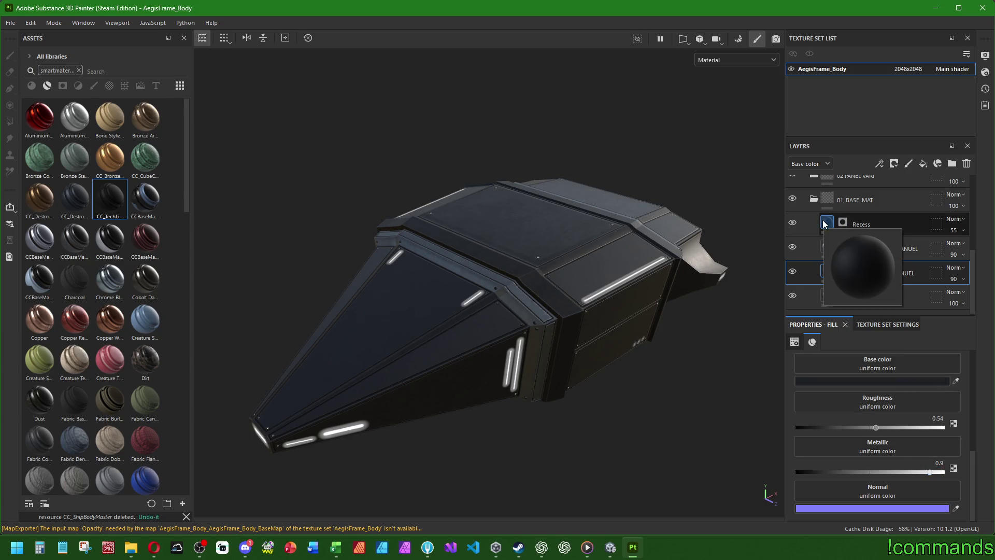
Raise BaseGunmetal's metallic from 0.875 to 0.9 and collapse the 01_BASE_MAT folder
click(829, 296)
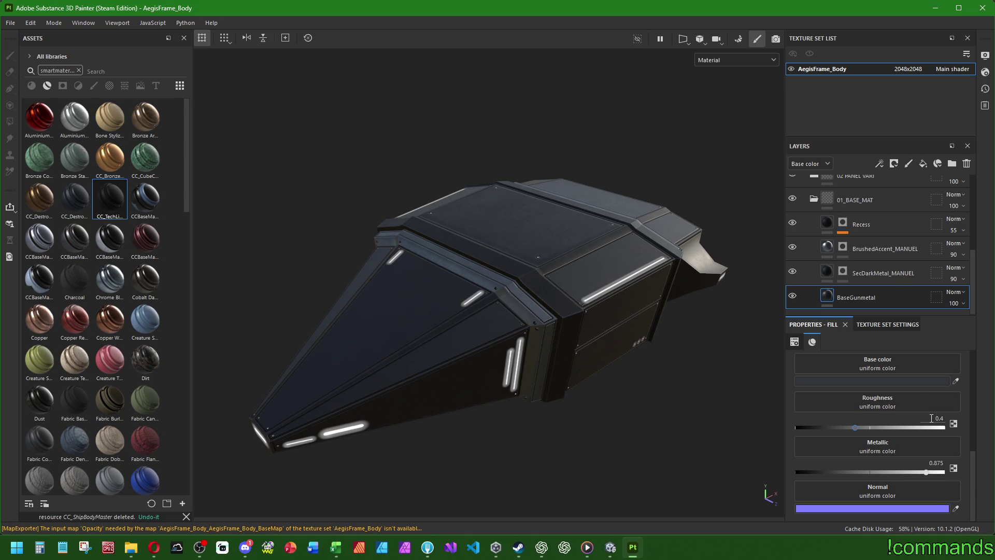
drag(926, 472, 929, 471)
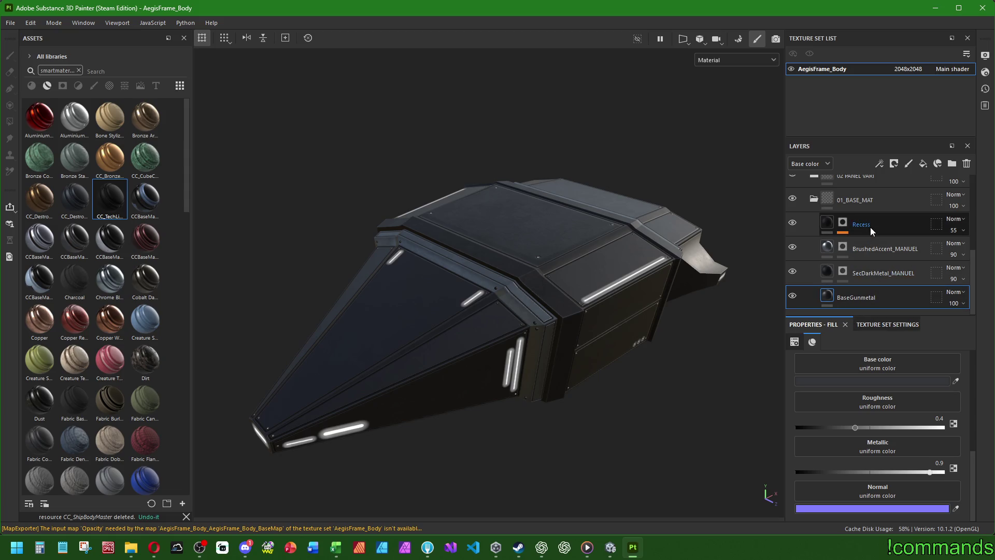
click(814, 200)
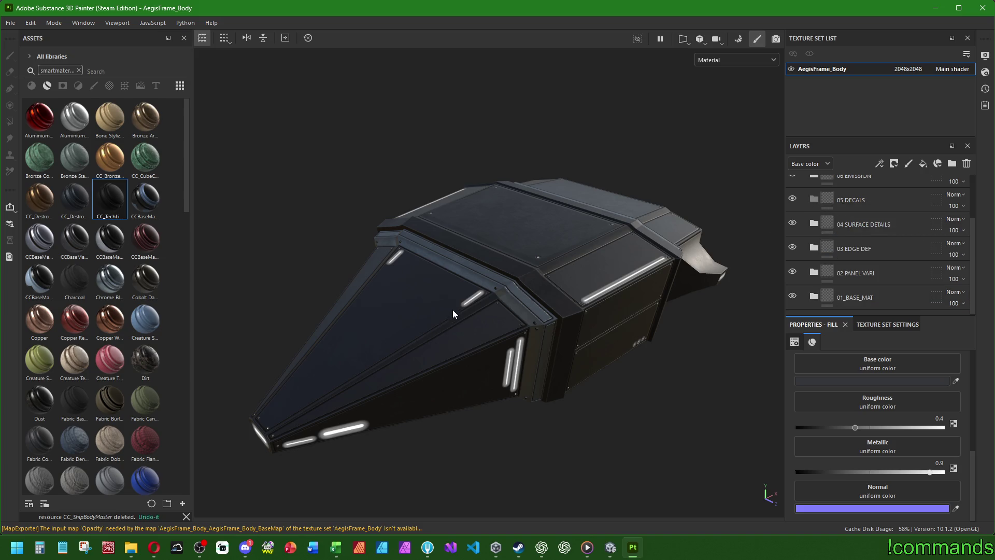
In 02 PANEL VARI, set MicroSurface's Grunge Paint Scratched mask opacity to 35
mouse_move(452, 309)
alt+mouse_down()
mouse_move(596, 284)
mouse_move(435, 306)
alt+mouse_up()
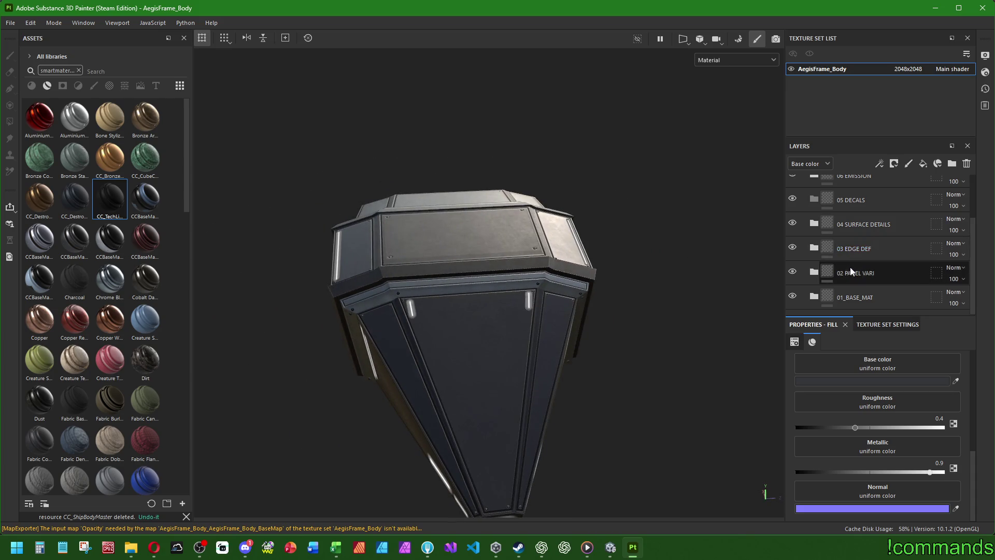
click(814, 272)
scroll(856, 265, down, 1)
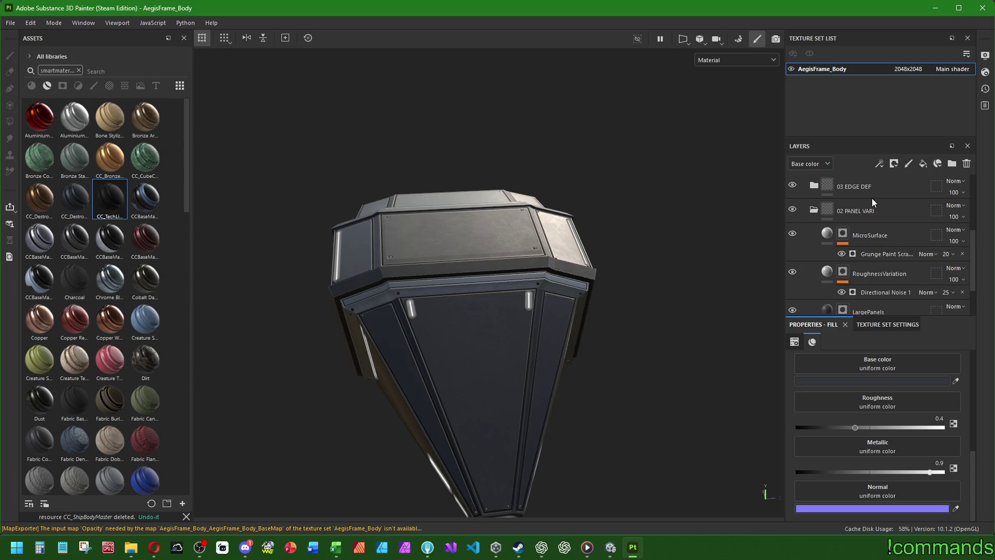
click(877, 235)
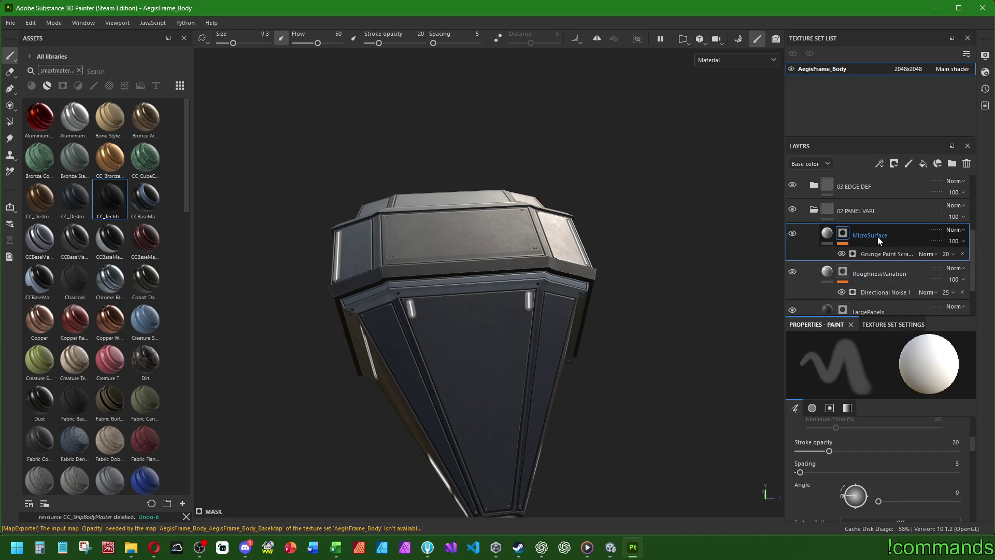
click(950, 253)
click(952, 253)
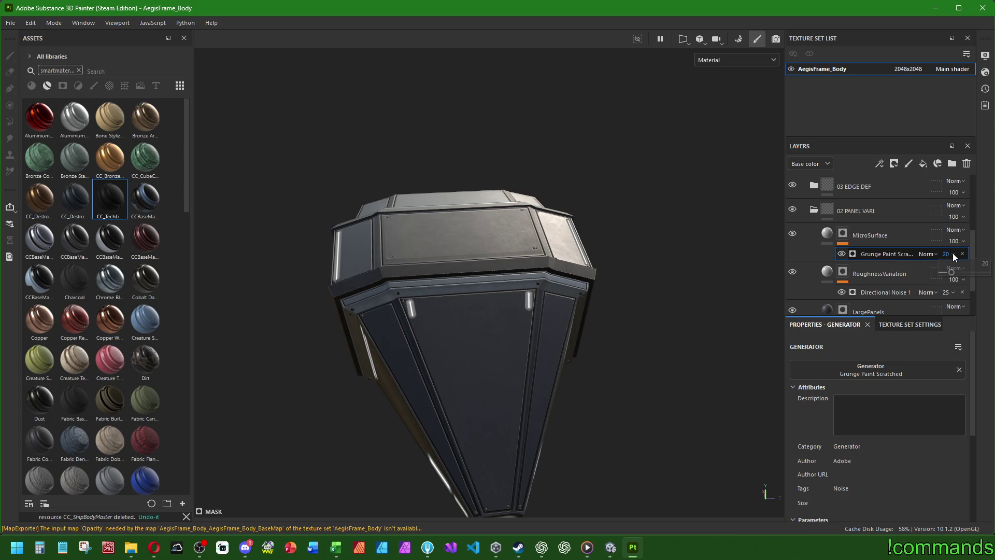
text(30)
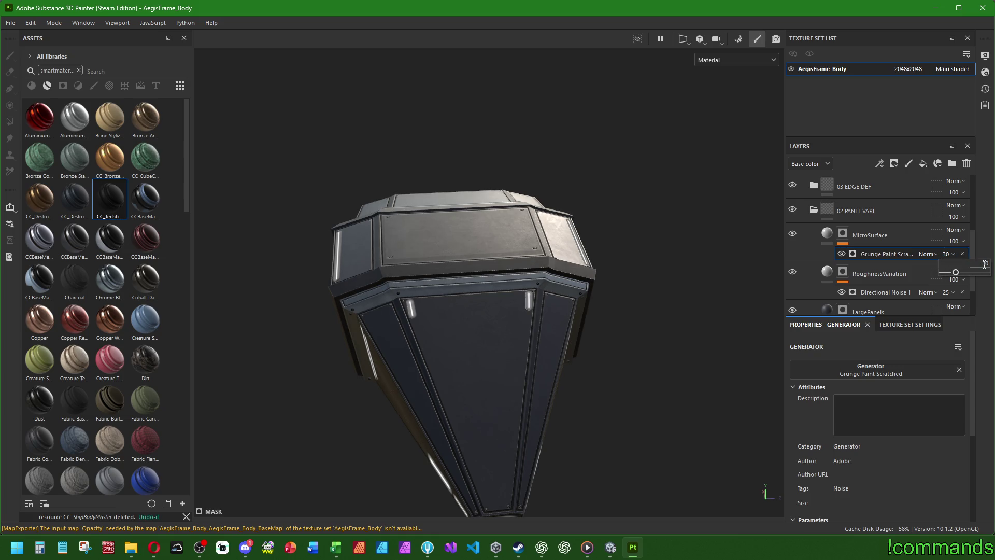
mouse_move(955, 272)
mouse_down()
mouse_move(986, 272)
mouse_move(956, 272)
mouse_up()
Drop the Grunge Paint Scratched mask's Balance to 0
scroll(816, 452, down, 3)
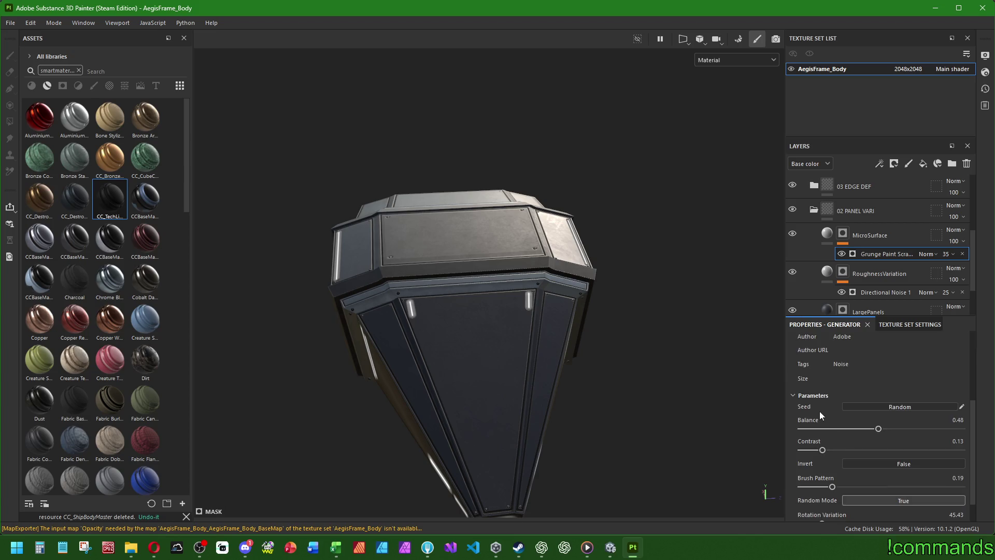
scroll(813, 435, up, 3)
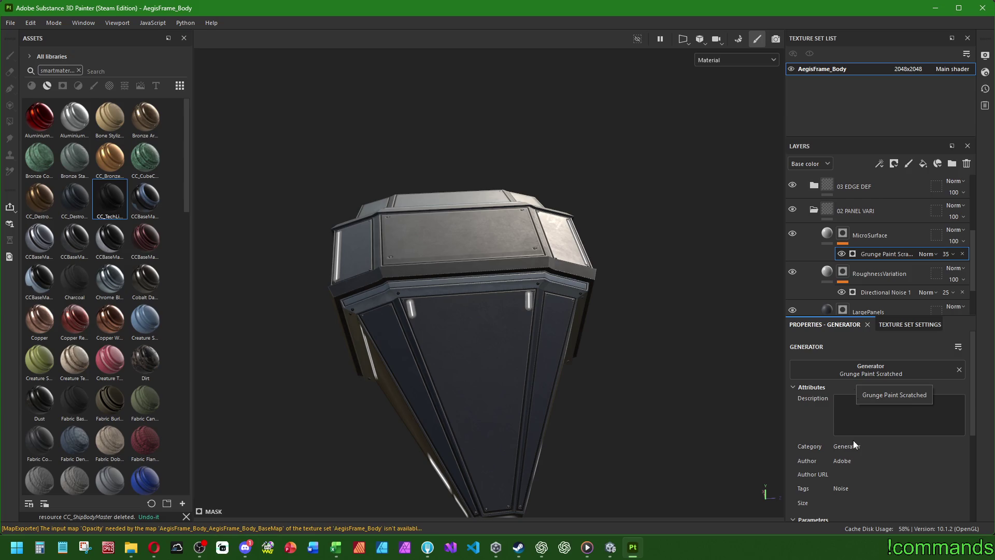
scroll(820, 422, down, 3)
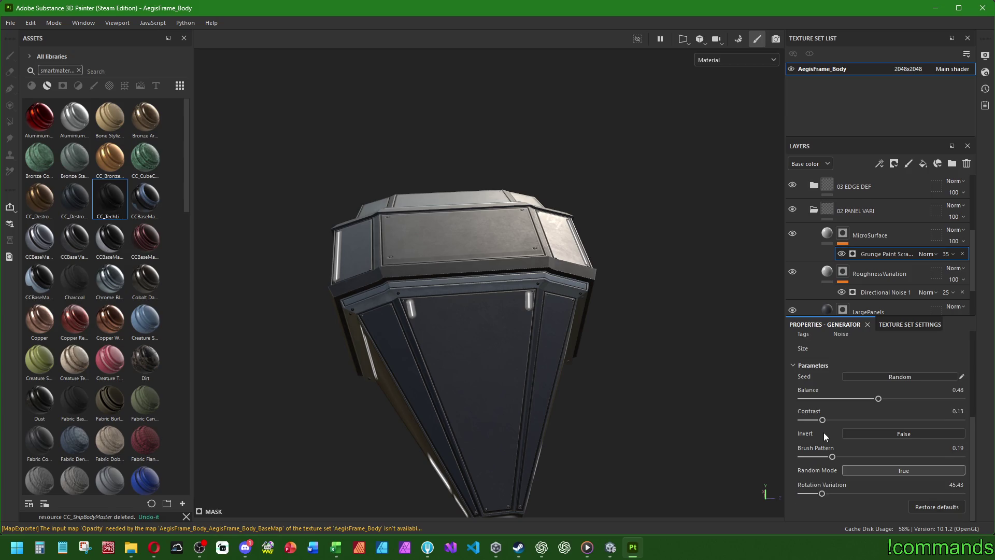
scroll(809, 441, up, 1)
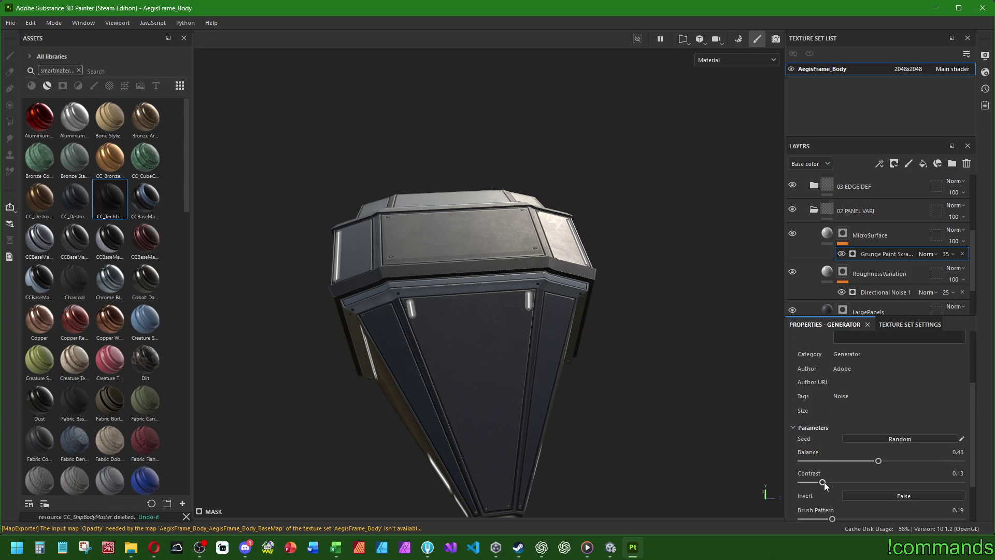
alt+drag(604, 344, 736, 419)
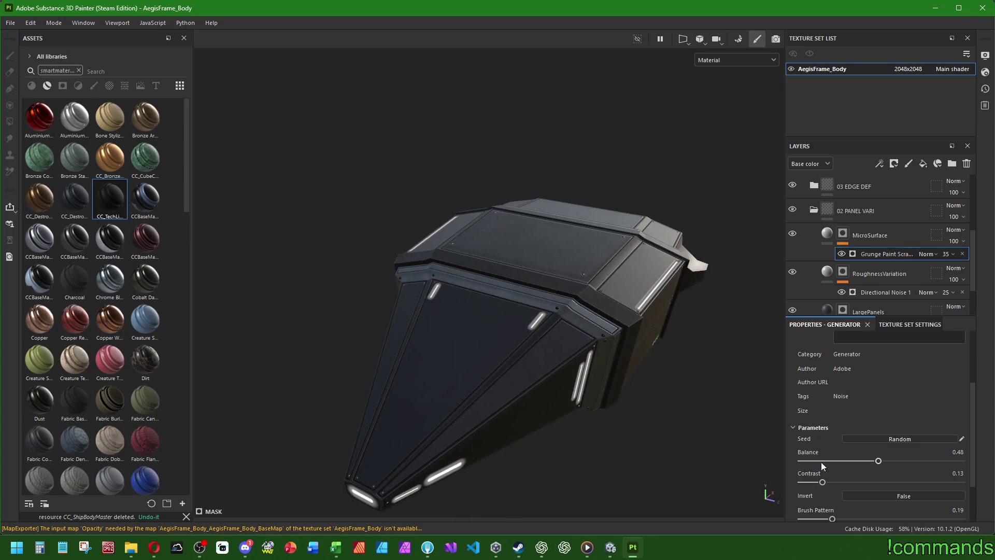
mouse_move(823, 484)
mouse_down()
mouse_move(962, 482)
mouse_move(708, 472)
mouse_up()
click(822, 482)
mouse_move(877, 461)
mouse_down()
mouse_move(964, 461)
mouse_move(718, 452)
mouse_up()
Set the MicroSurface fill's Height to -0.02
click(846, 247)
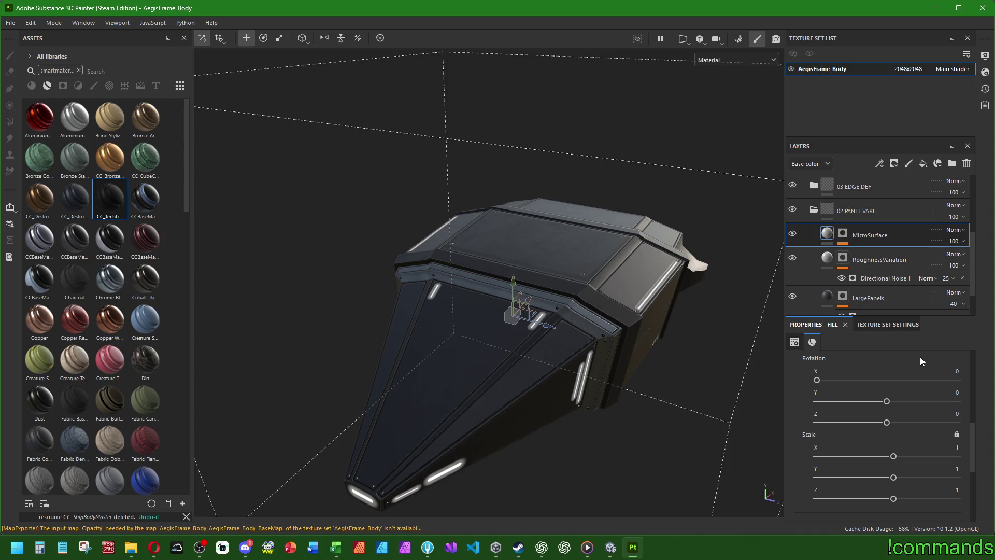
scroll(898, 369, up, 5)
scroll(891, 364, down, 5)
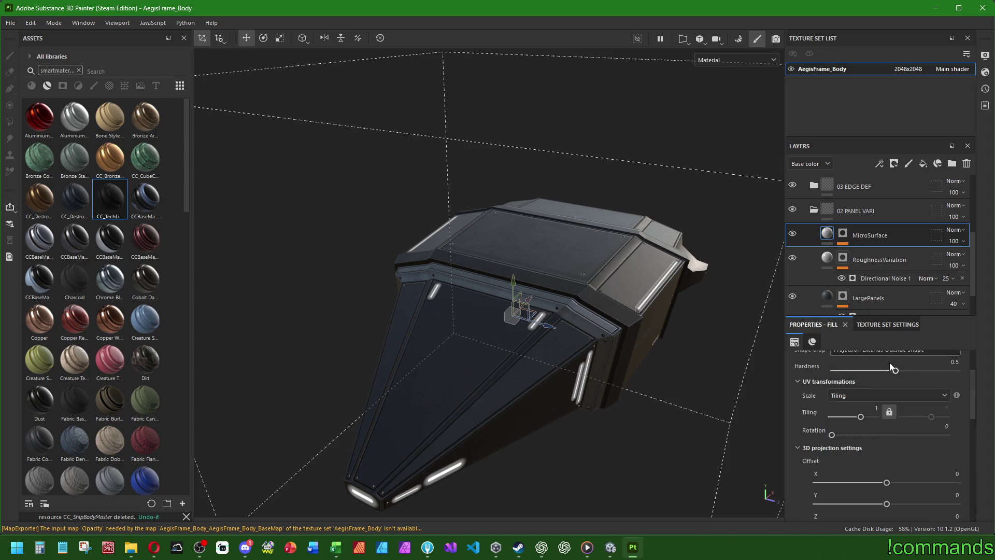
scroll(912, 365, down, 5)
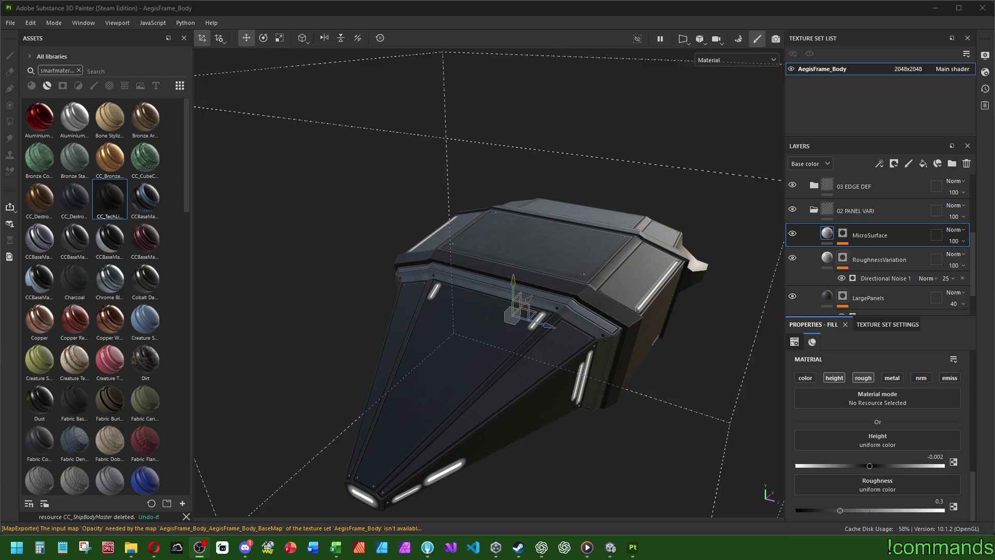
click(542, 547)
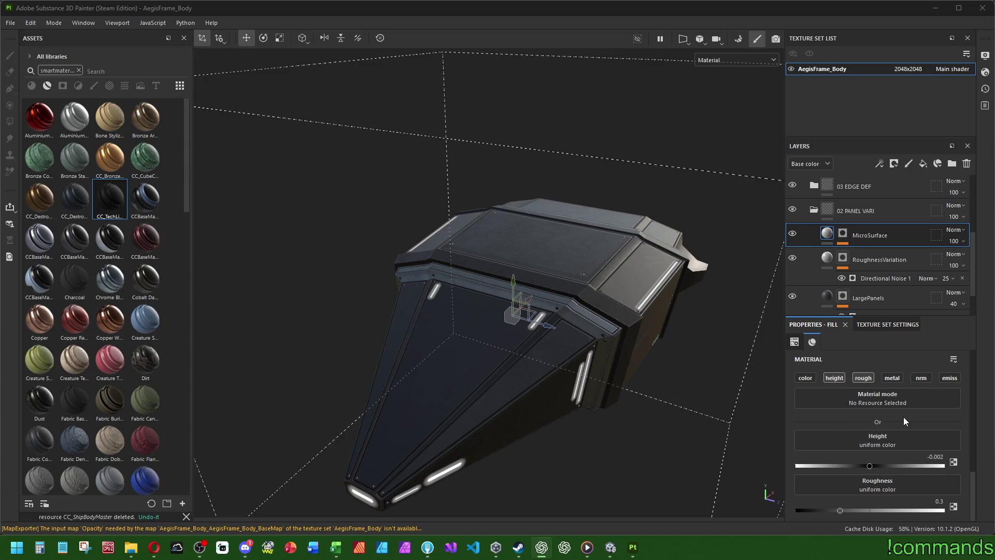
click(927, 456)
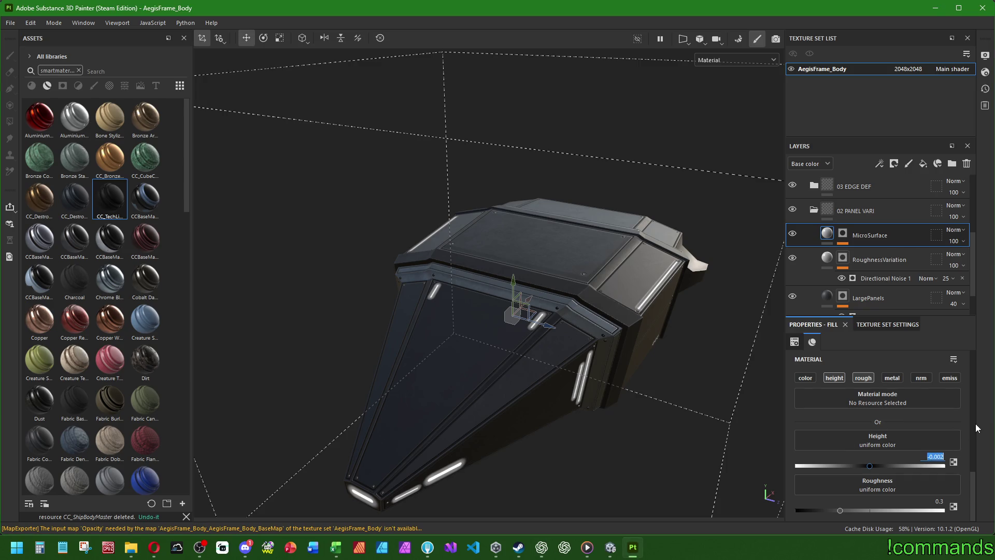
text(-0.02)
key(Return)
Preview stronger MicroSurface heights of -1 and -0.2, undoing the extreme one
mouse_move(726, 399)
alt+mouse_down()
mouse_move(617, 351)
mouse_move(652, 351)
alt+mouse_up()
drag(869, 465, 773, 459)
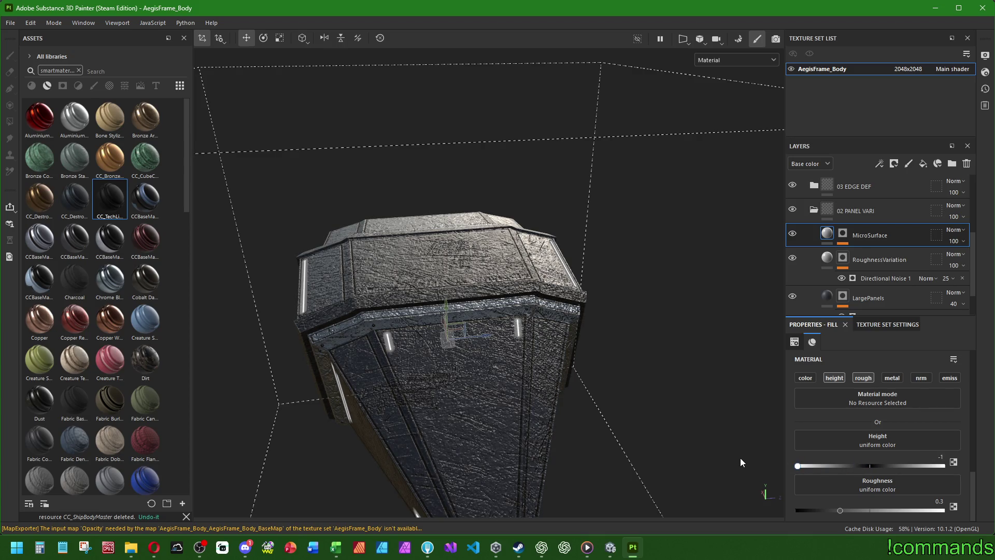
key(ctrl+z)
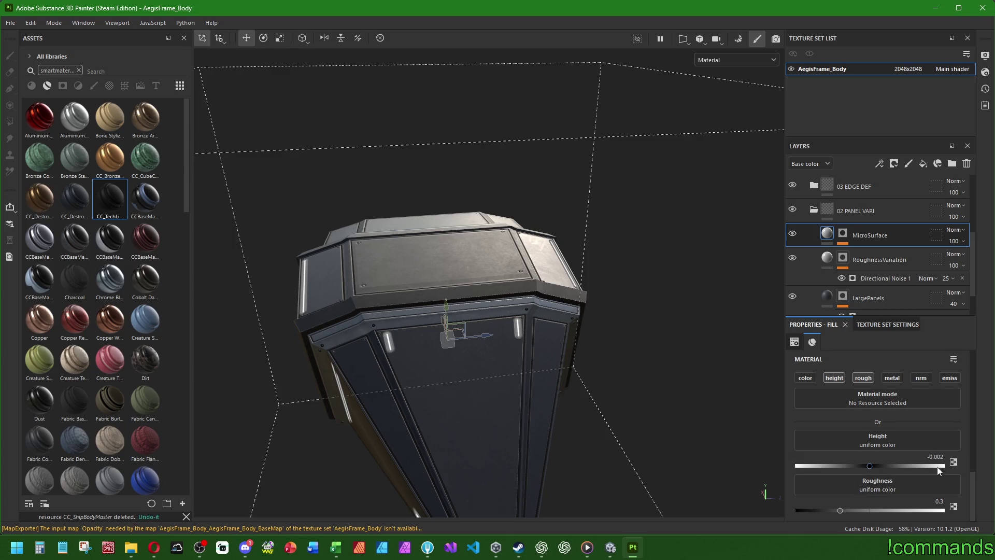
click(935, 457)
text(-0)
key(Return)
click(933, 456)
text(.2)
key(Return)
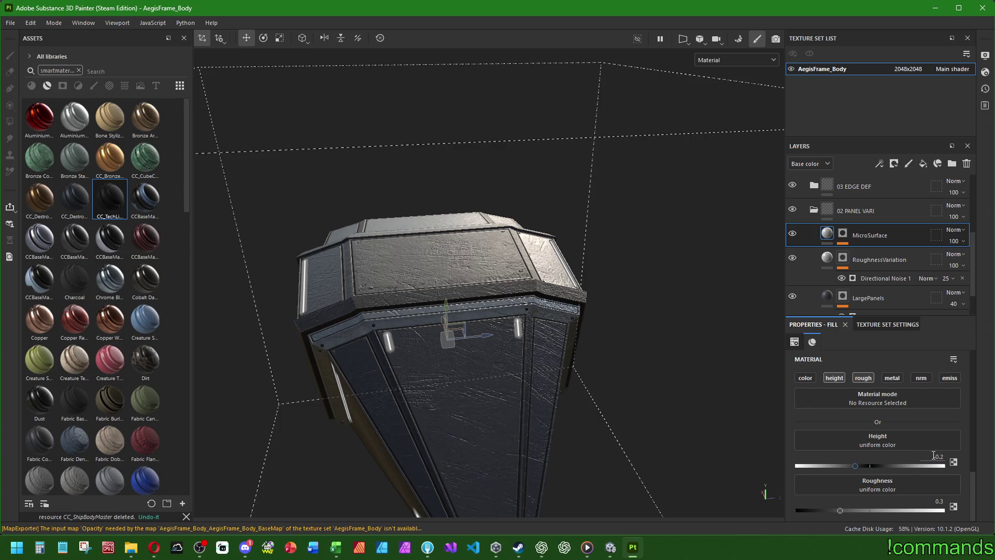
Settle MicroSurface height at -0.02 and check the ship's surface relief from several angles
click(931, 456)
text(0.02)
key(Return)
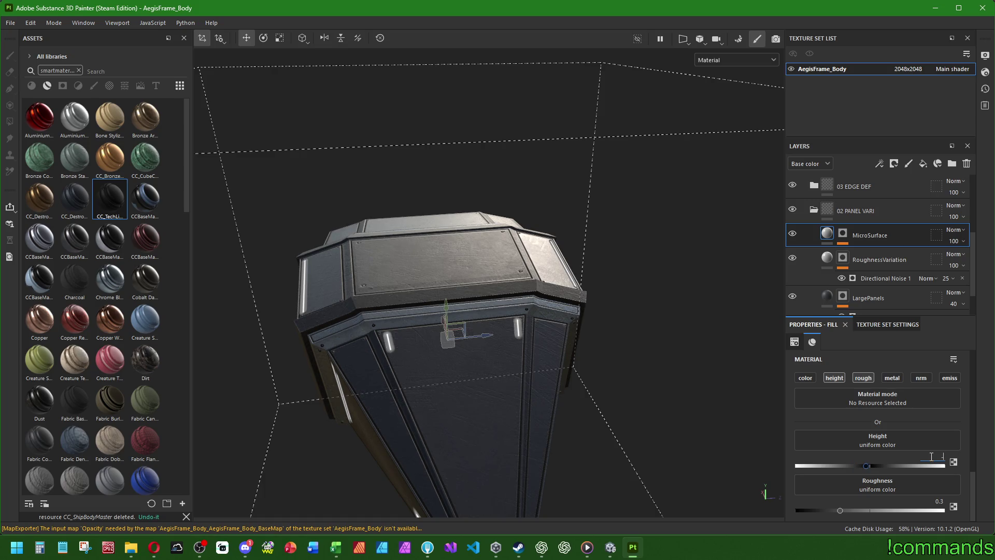
text(-0.02)
key(Return)
mouse_move(606, 389)
alt+mouse_down()
mouse_move(595, 349)
mouse_move(604, 318)
mouse_move(566, 365)
mouse_move(529, 364)
mouse_move(547, 363)
alt+mouse_up()
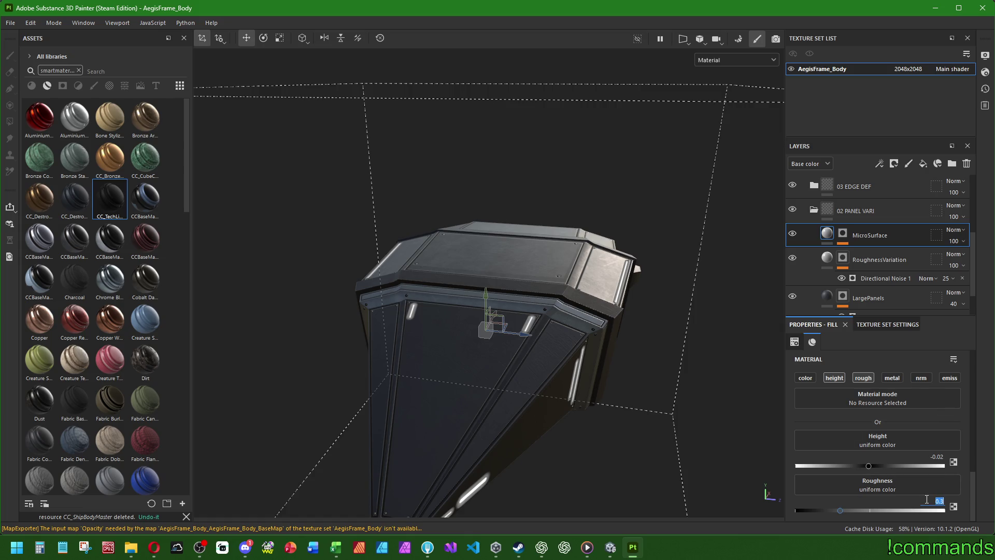
alt+drag(469, 403, 493, 334)
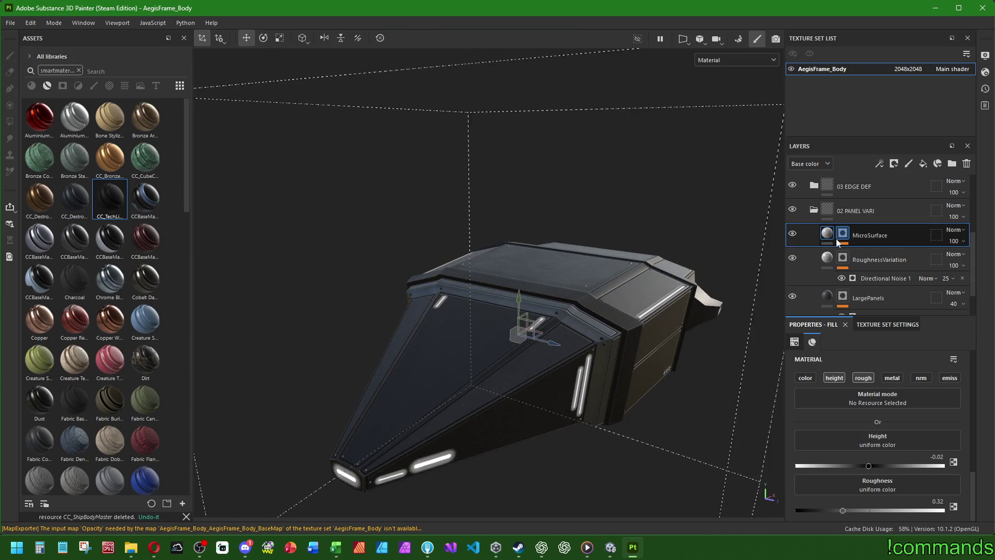
click(867, 258)
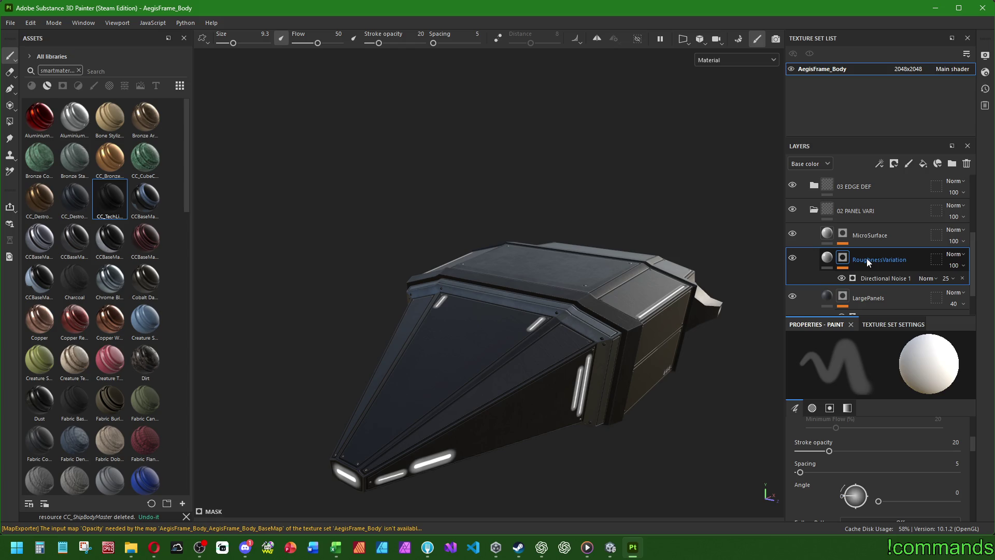
Set RoughnessVariation's Directional Noise 1 mask opacity to 30
click(951, 280)
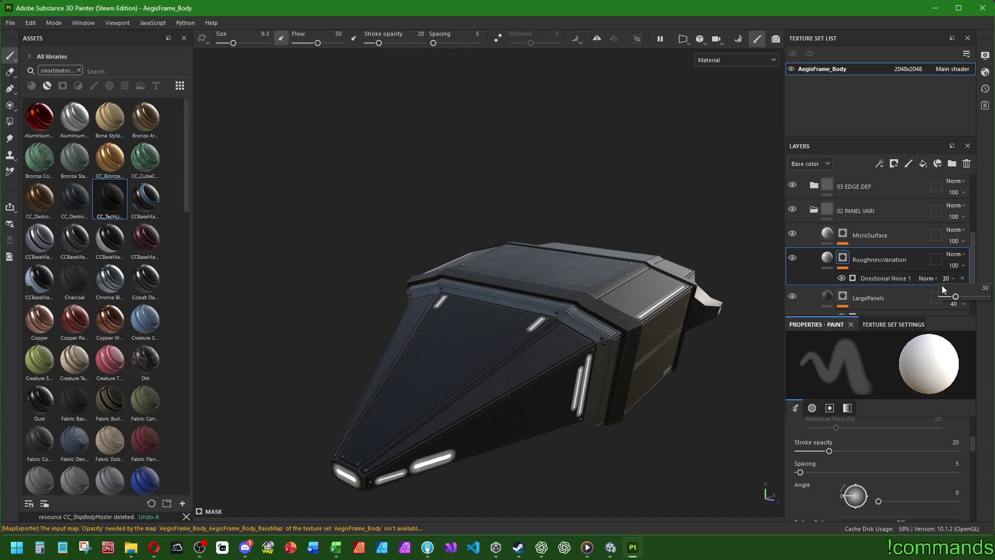
mouse_move(518, 244)
alt+mouse_down()
mouse_move(456, 243)
mouse_move(566, 237)
mouse_move(515, 222)
mouse_move(622, 229)
mouse_move(522, 297)
mouse_move(476, 399)
alt+mouse_up()
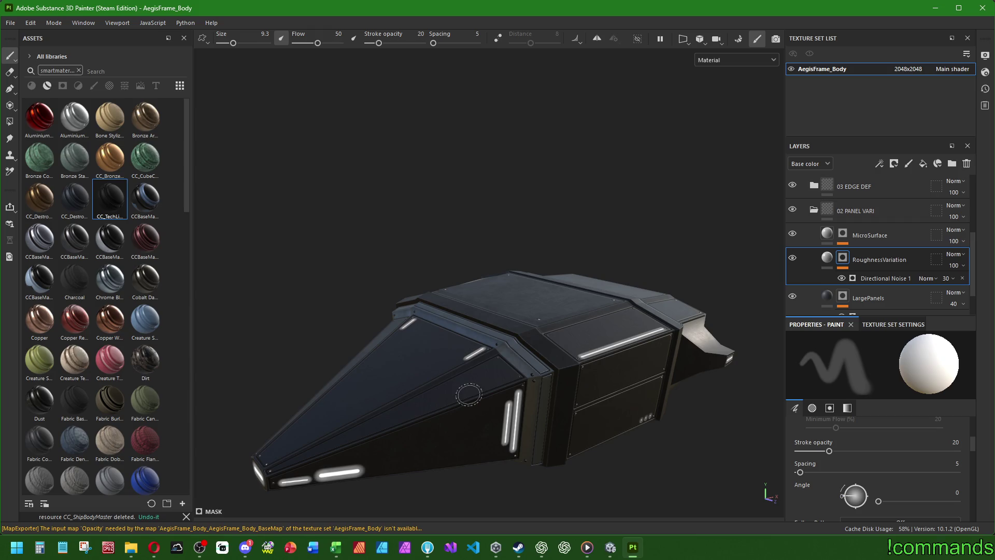
Expand and collapse the 06 EMISSION folder to review its layers
scroll(850, 248, up, 5)
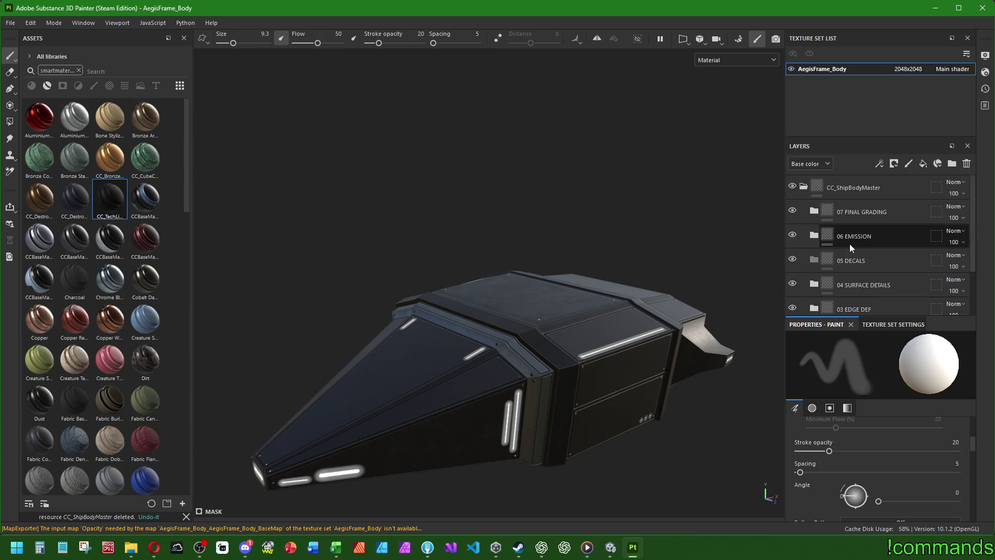
click(814, 236)
scroll(466, 456, up, 3)
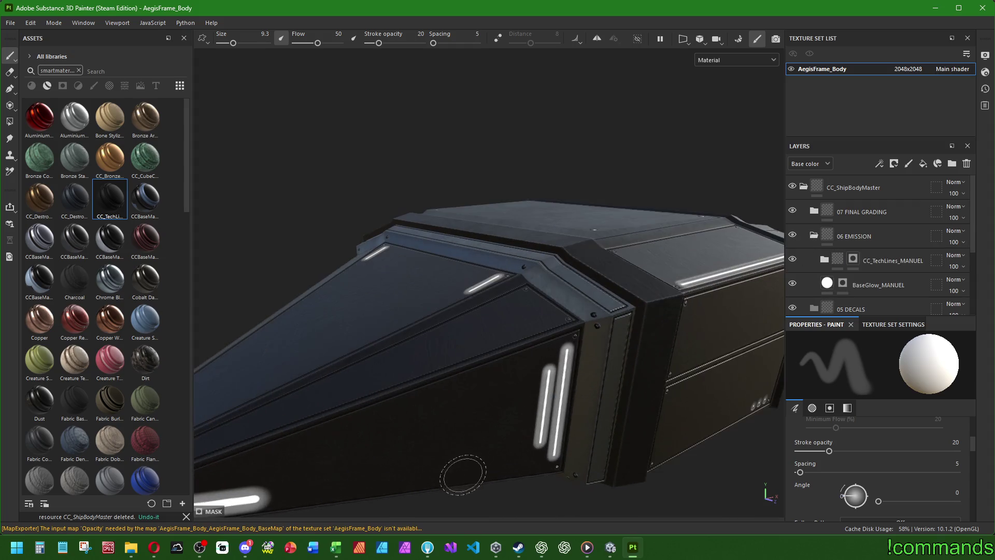
click(814, 237)
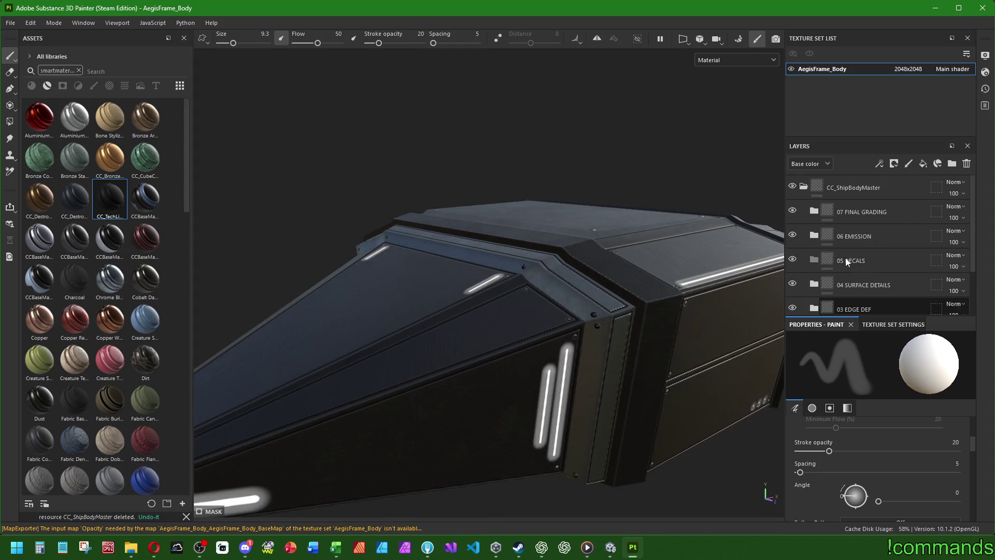
scroll(487, 311, down, 3)
mouse_move(456, 301)
alt+mouse_down()
mouse_move(510, 292)
mouse_move(472, 373)
mouse_move(487, 346)
alt+mouse_up()
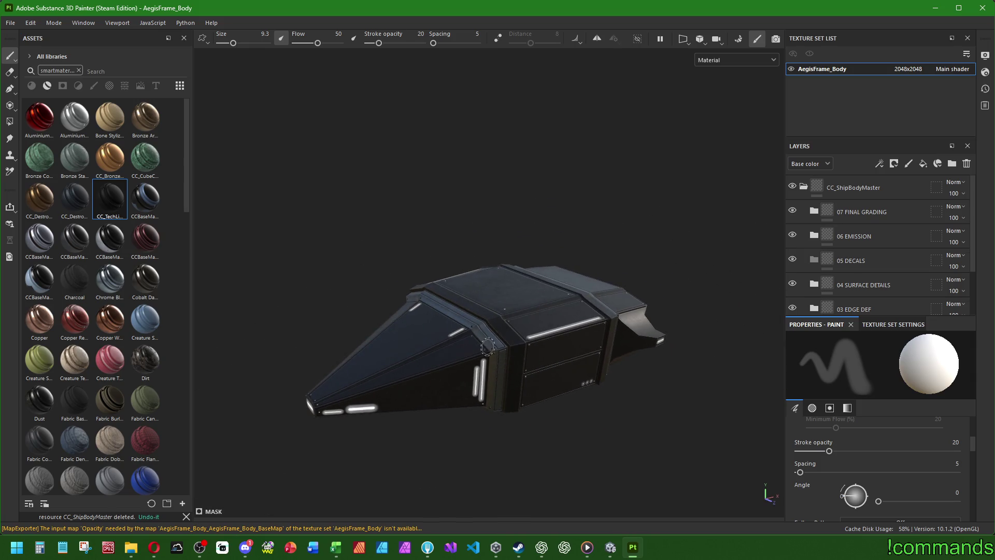
Collapse the CC_ShipBodyMaster folder so it is the only entry in the layer stack
click(804, 186)
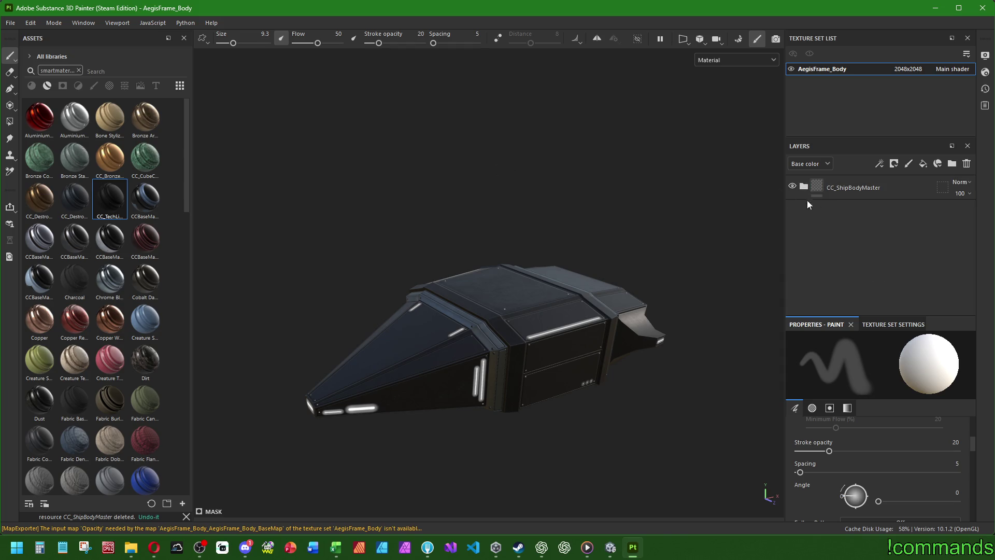
right_click(835, 190)
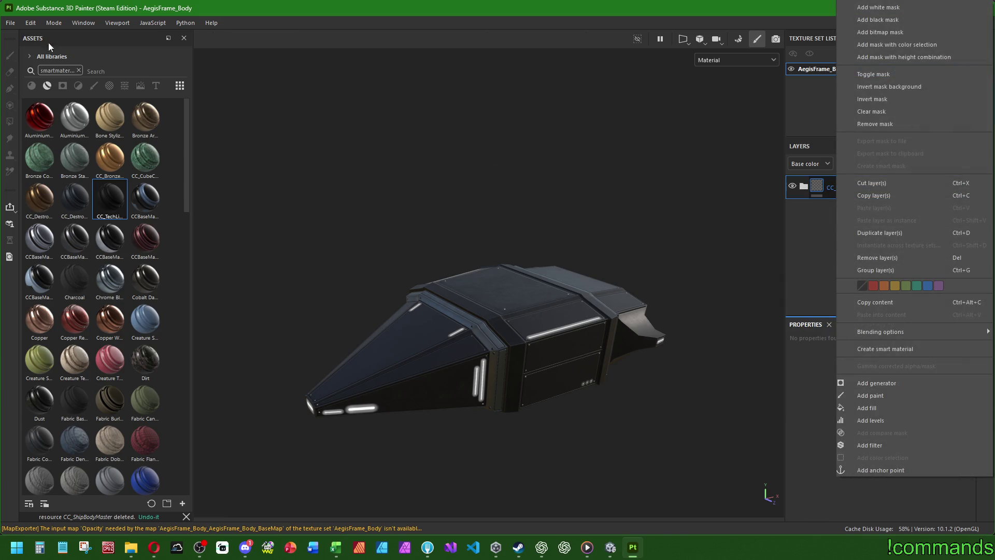
click(9, 20)
click(10, 22)
click(10, 23)
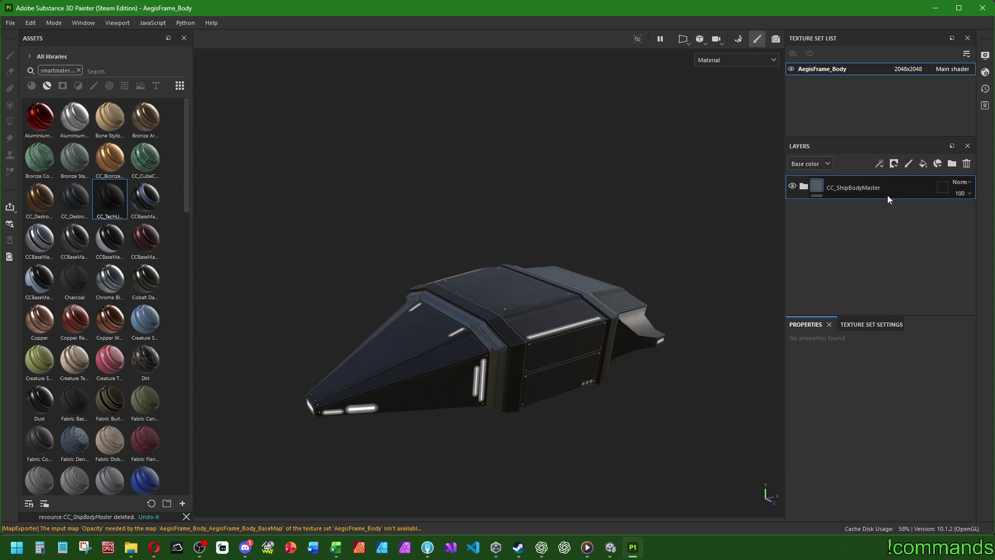
right_click(888, 199)
click(920, 354)
click(10, 23)
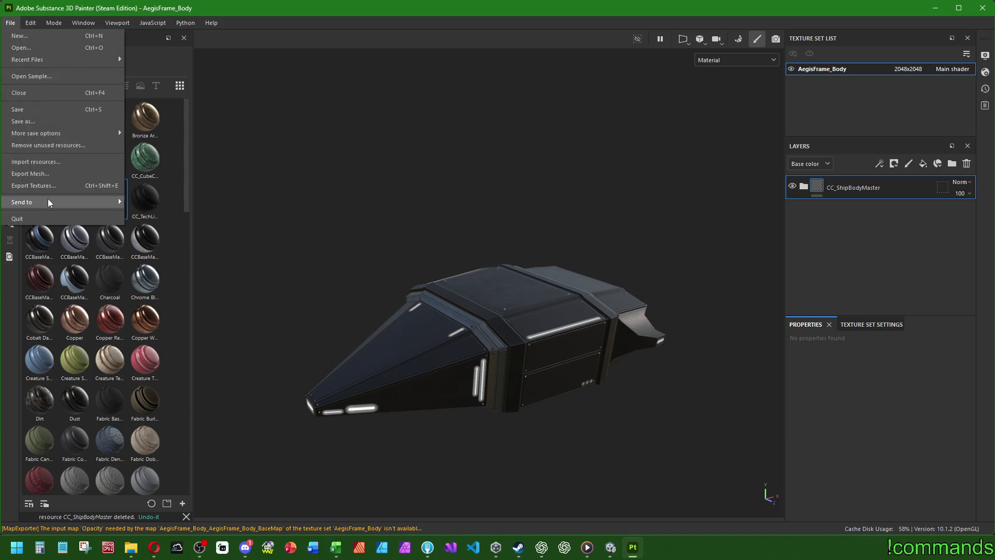
Export the four AegisFrame_Body PNG maps to the AegisFrame textures folder and switch to Unity
click(47, 186)
click(518, 139)
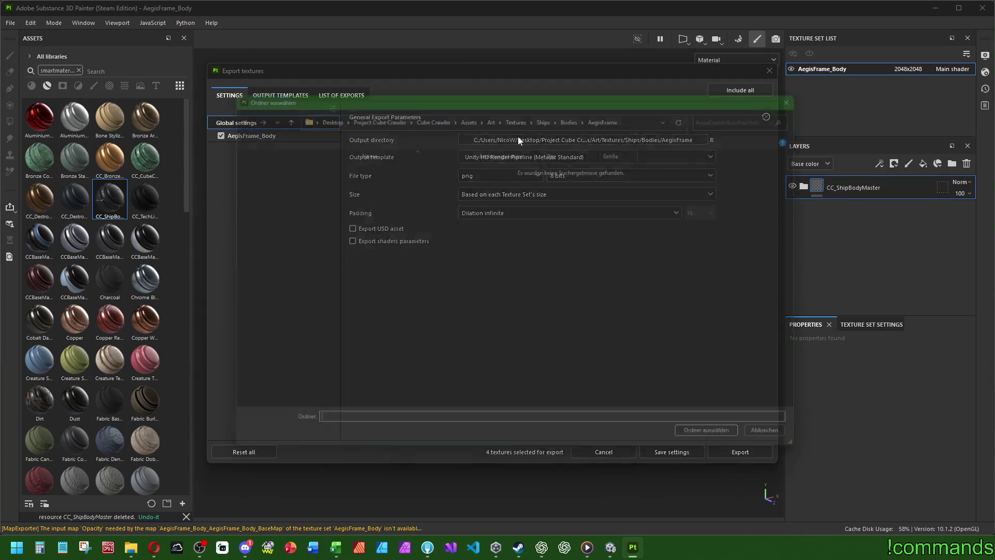
click(729, 447)
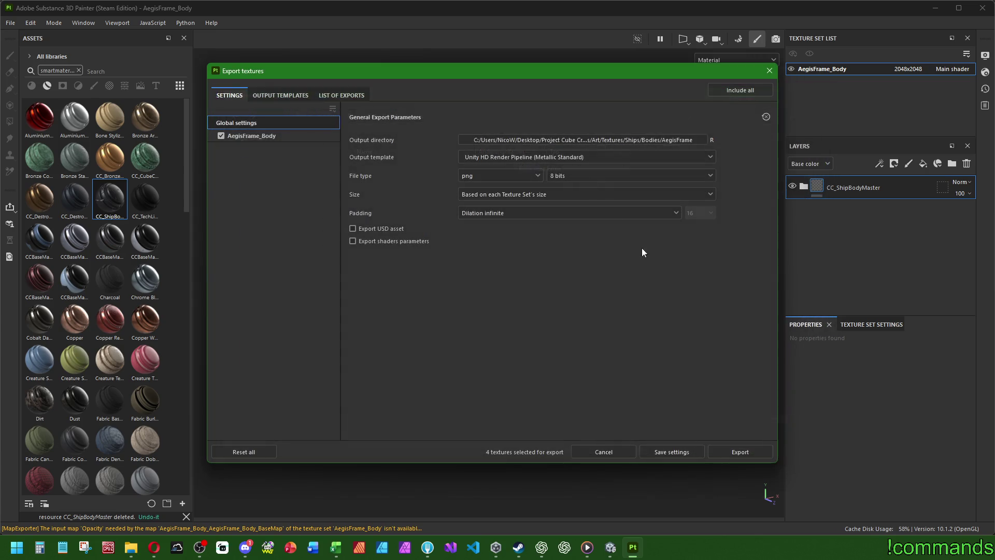
click(280, 95)
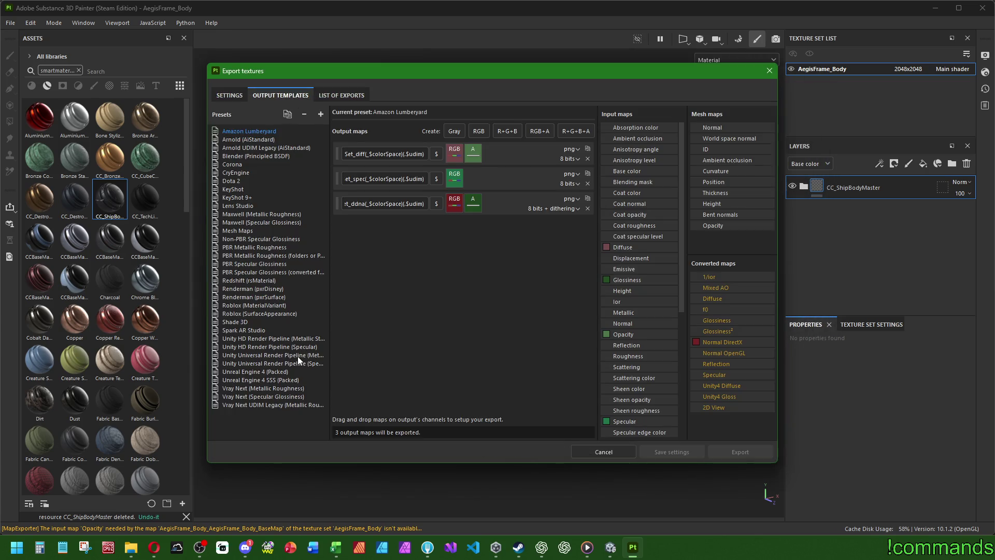
click(239, 98)
click(733, 449)
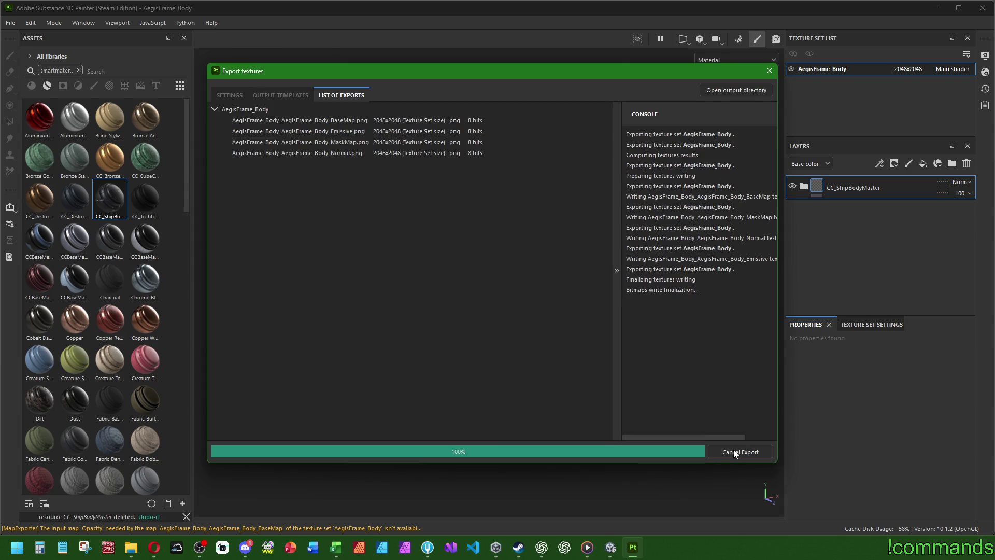
click(769, 70)
click(611, 549)
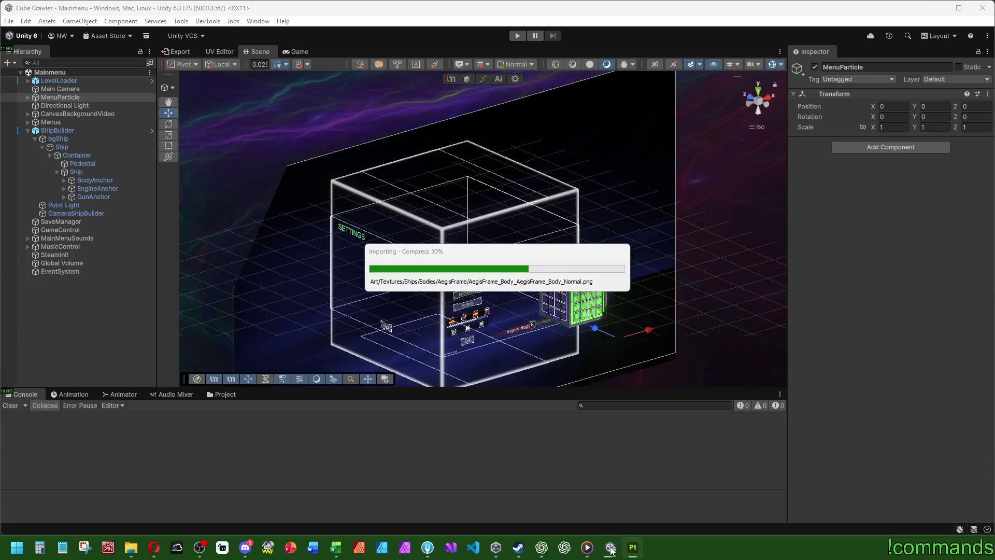
Play the game maximized, advance from the main menu to Ship Assembly, then restore the layout
click(103, 332)
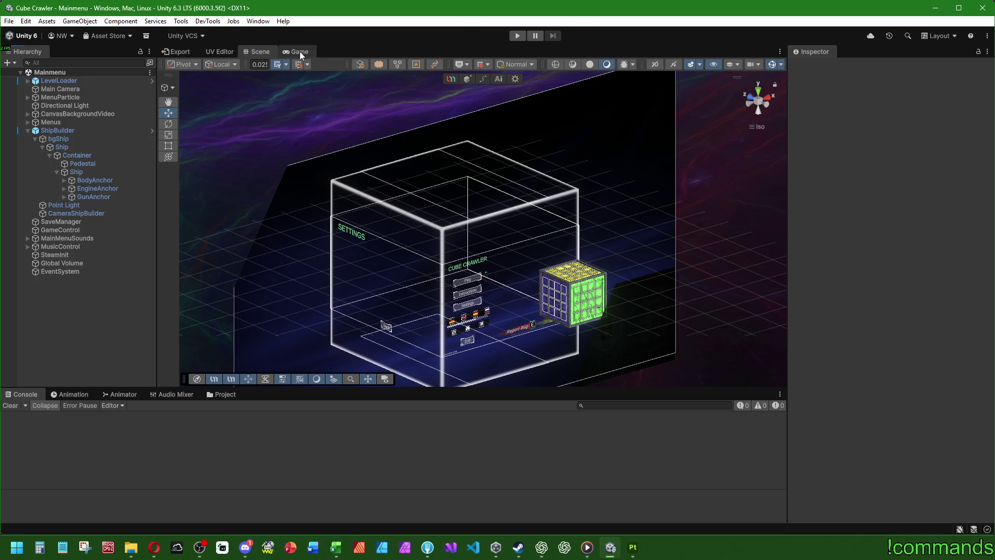
double_click(300, 52)
click(518, 37)
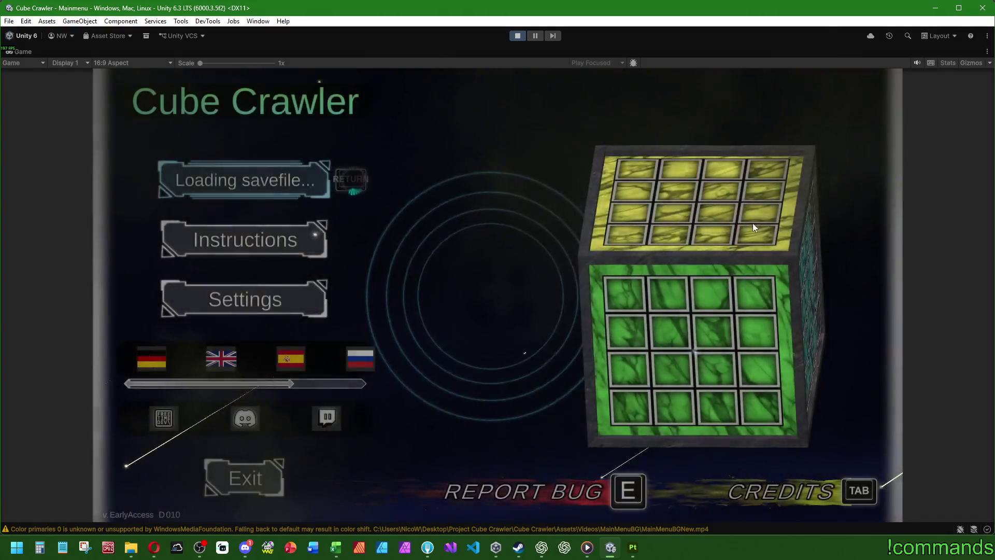
key(Return)
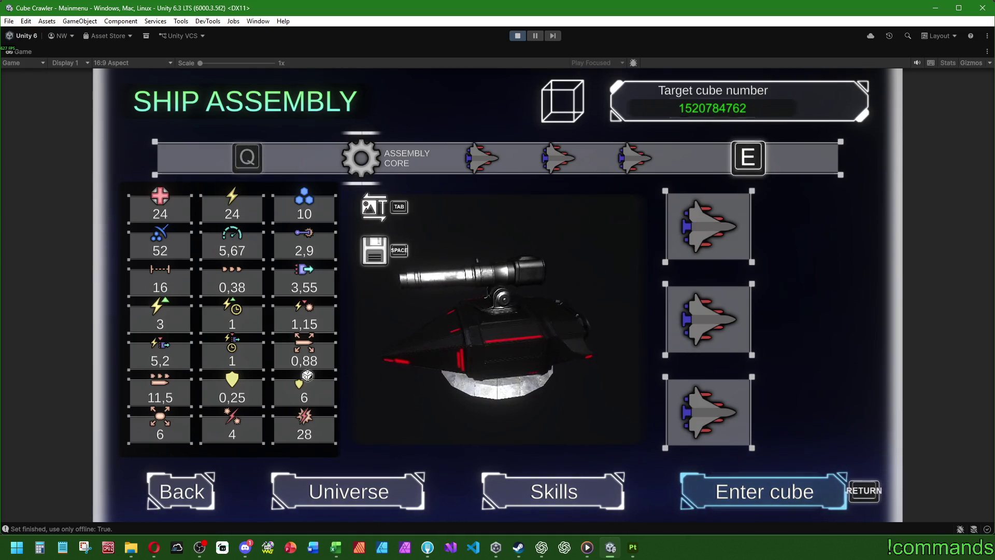
key(super)
double_click(26, 48)
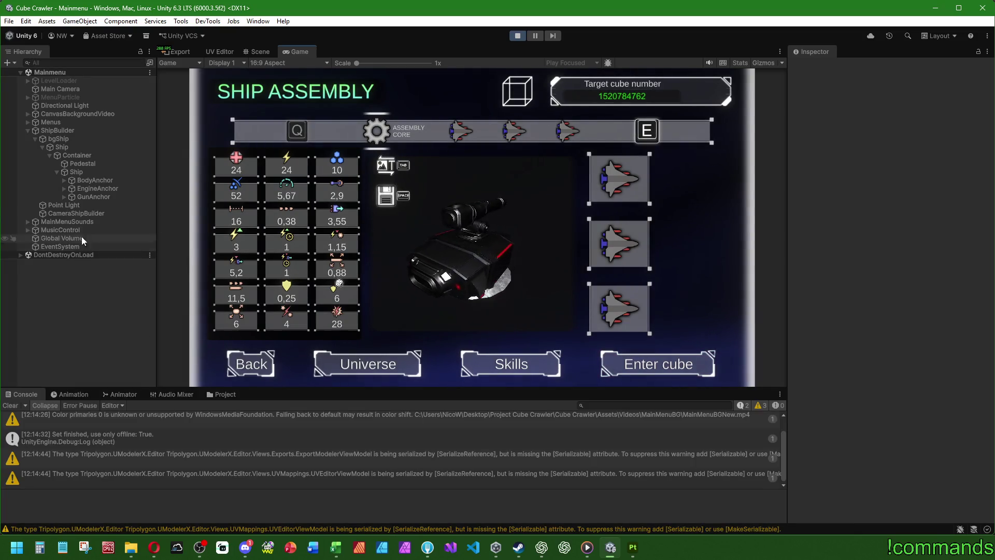
Expand BodyAnchor down to AegisFrame_Body and select its default hull mesh
click(64, 180)
click(70, 188)
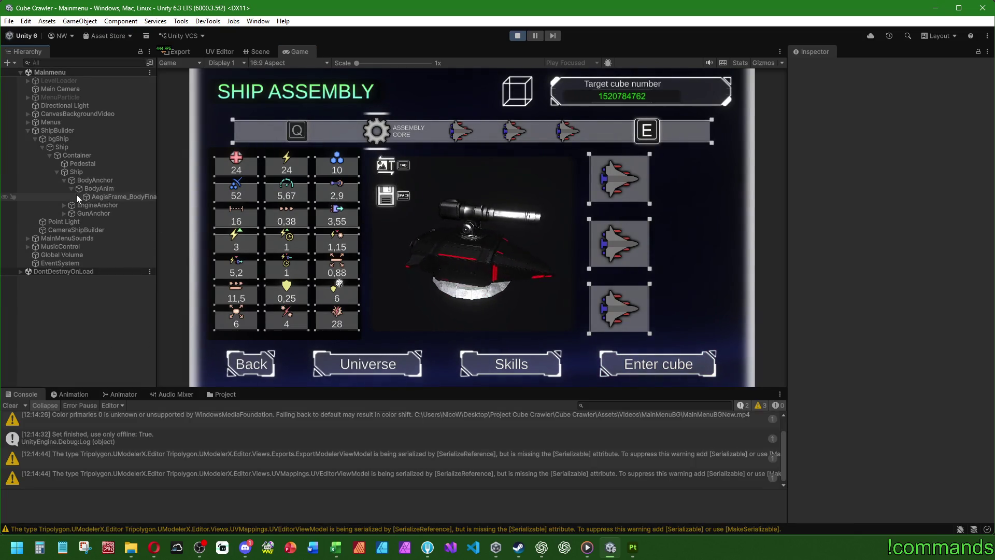
click(77, 197)
click(85, 205)
click(110, 213)
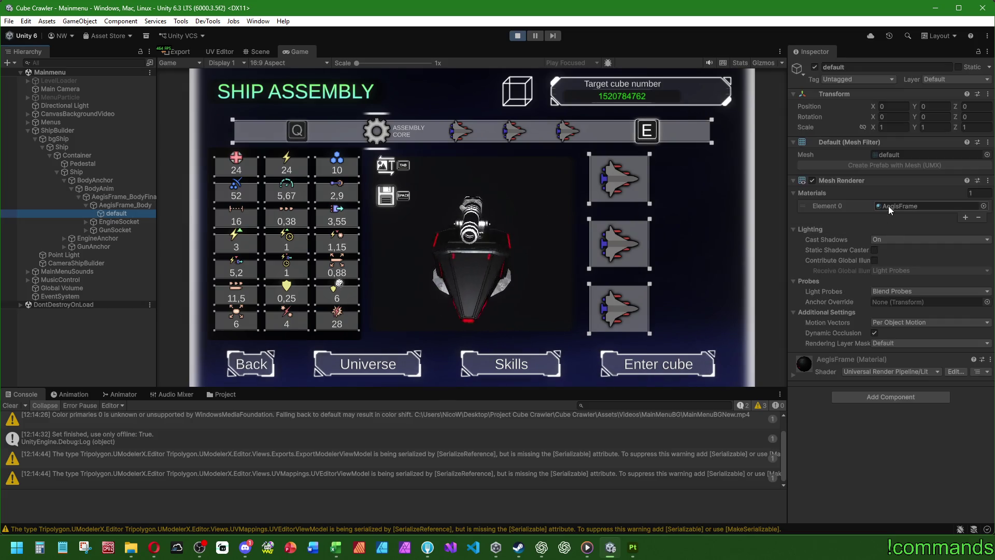
Open the AegisFrame material's properties and check its base colour
click(220, 394)
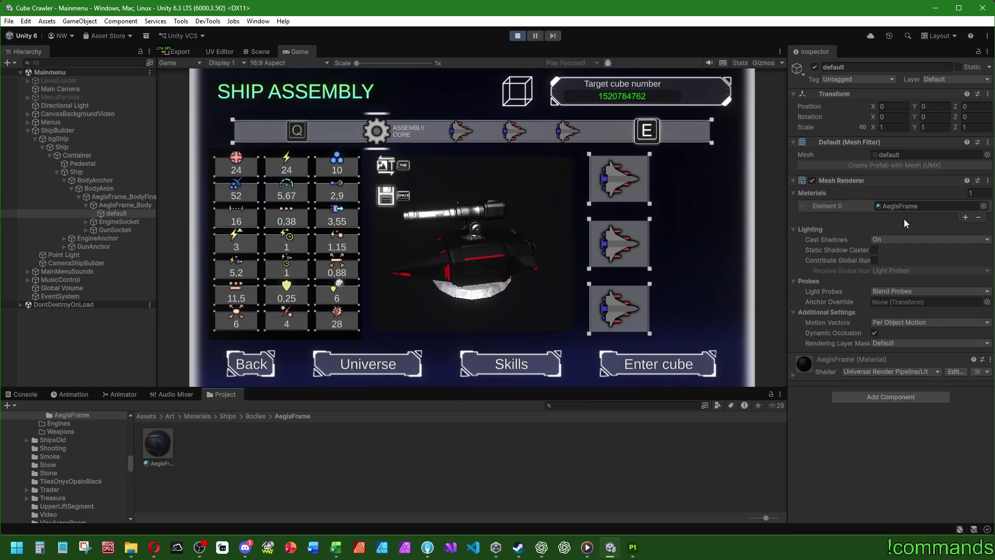
click(161, 443)
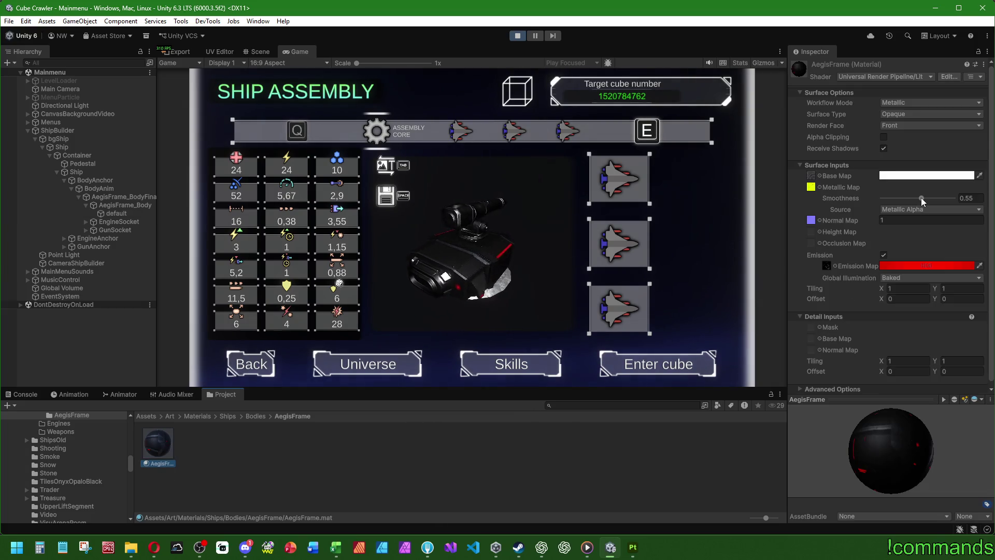
click(916, 176)
key(Escape)
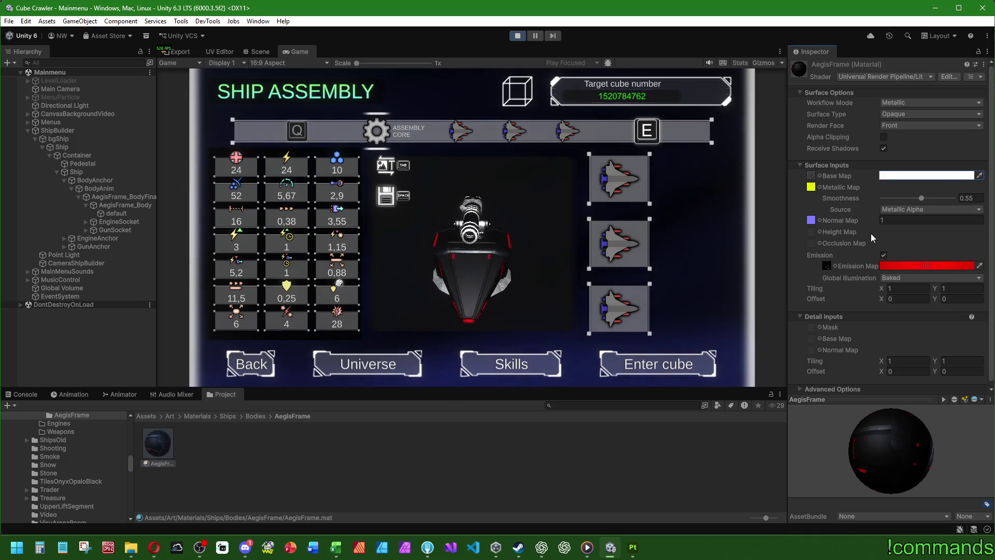
Try hull smoothness at 1, 0 and about 0.81, undoing each back to 0.55
drag(921, 199, 956, 198)
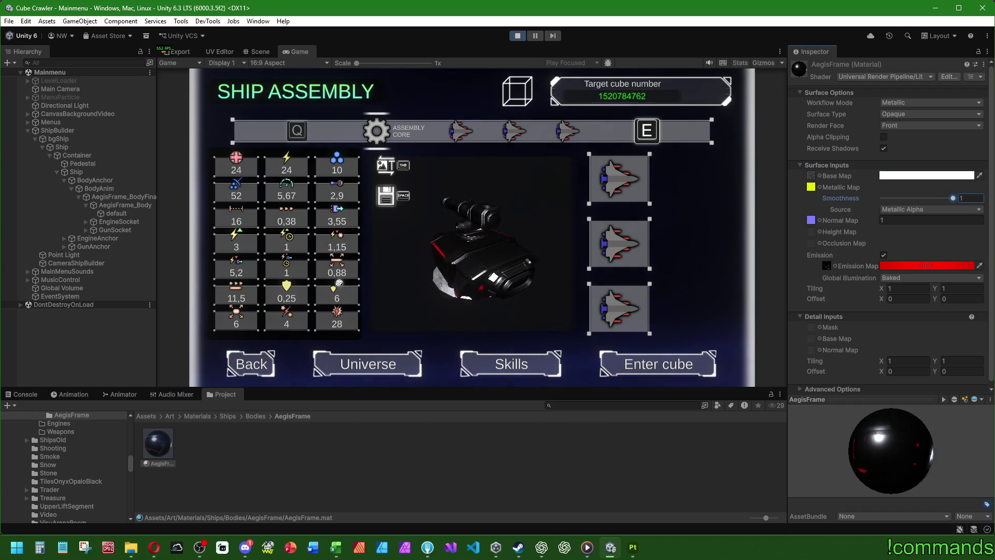
drag(953, 198, 844, 192)
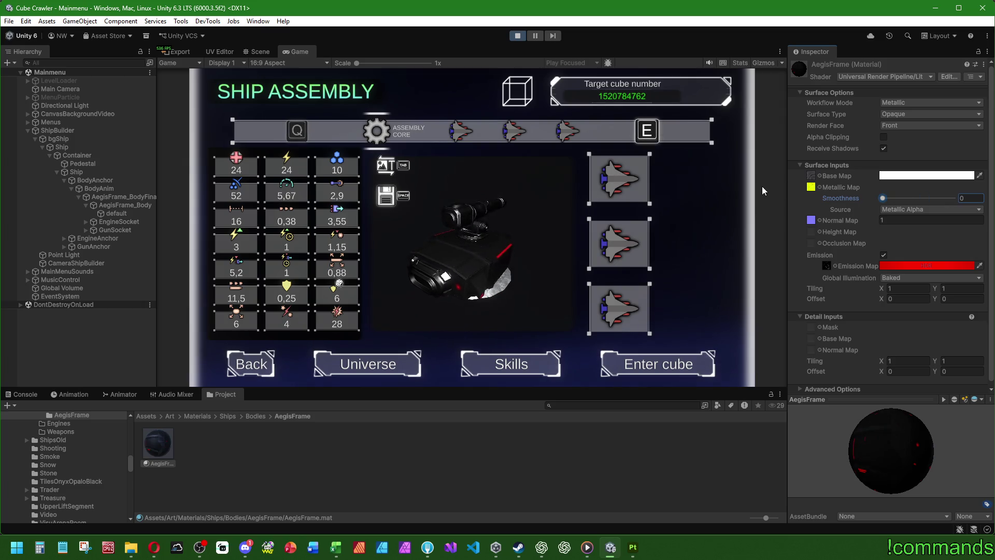
key(ctrl+z)
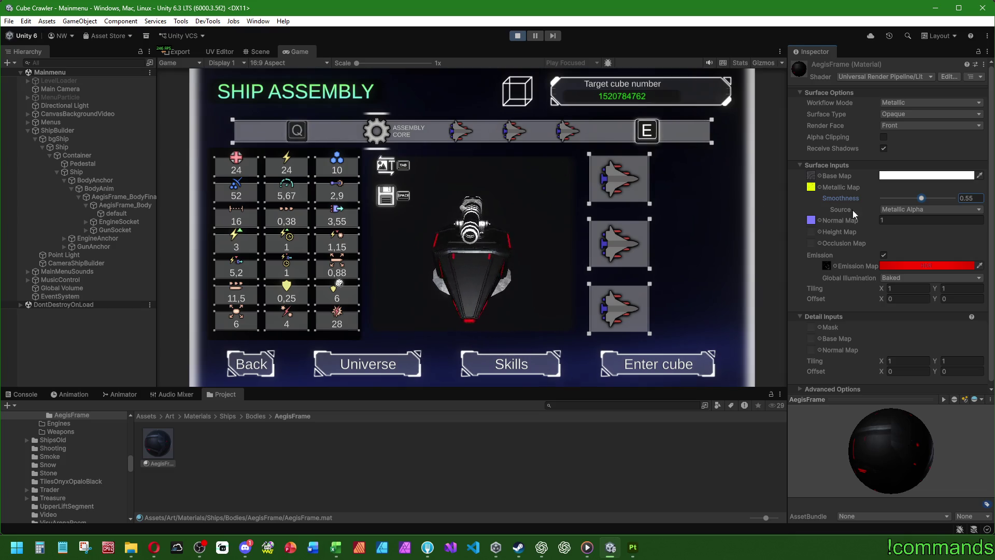
drag(922, 198, 942, 201)
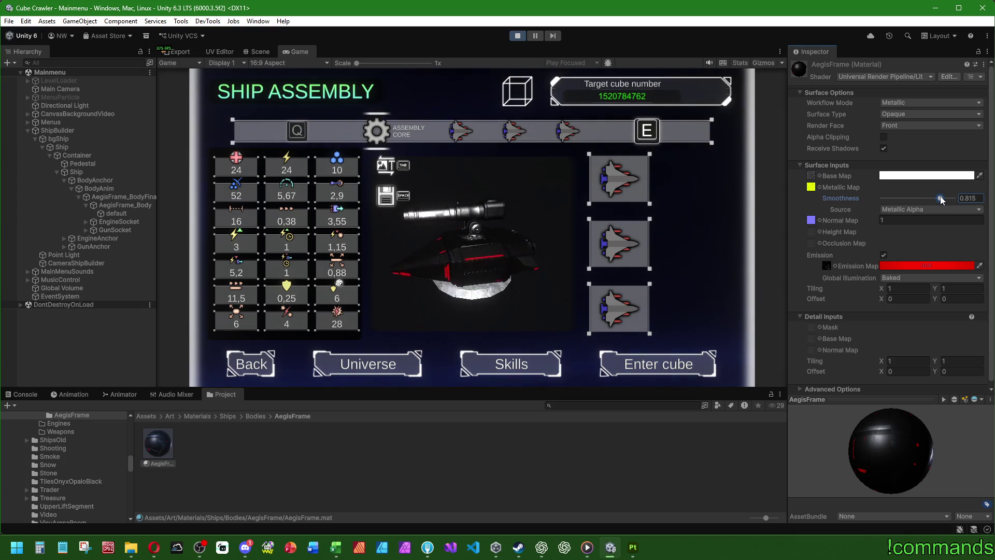
key(ctrl+z)
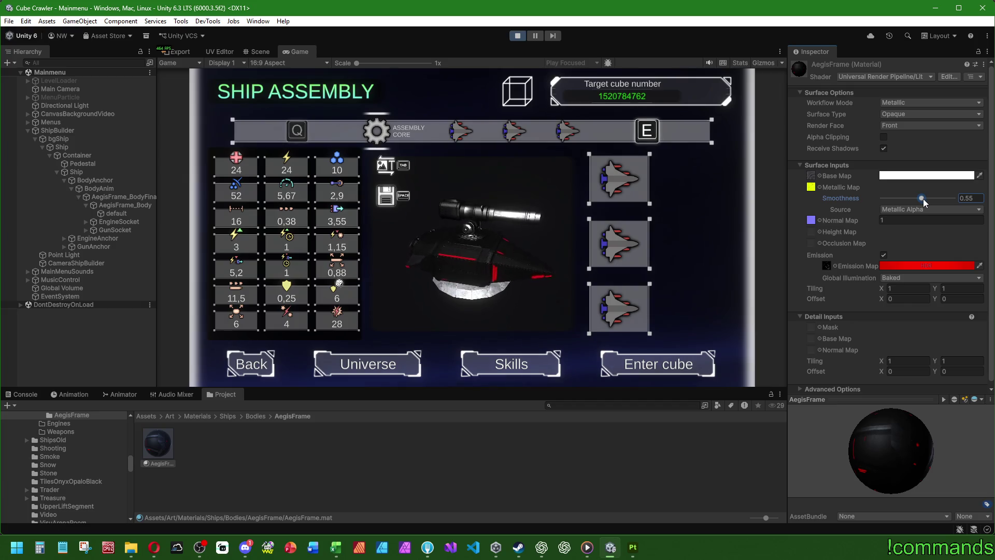
drag(922, 198, 941, 198)
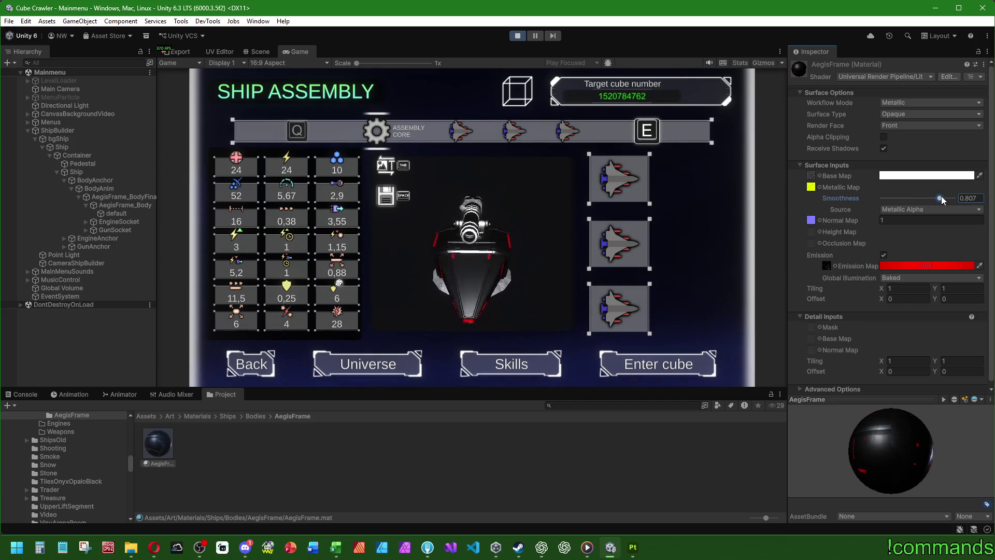
key(ctrl+z)
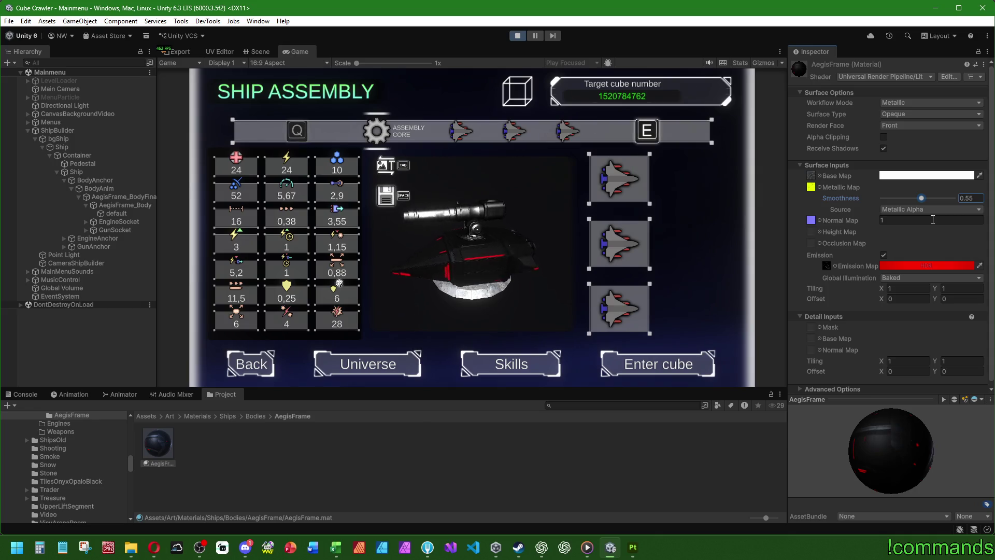
Keep Metallic Alpha as the smoothness source and deselect the AegisFrame material
click(898, 209)
click(836, 203)
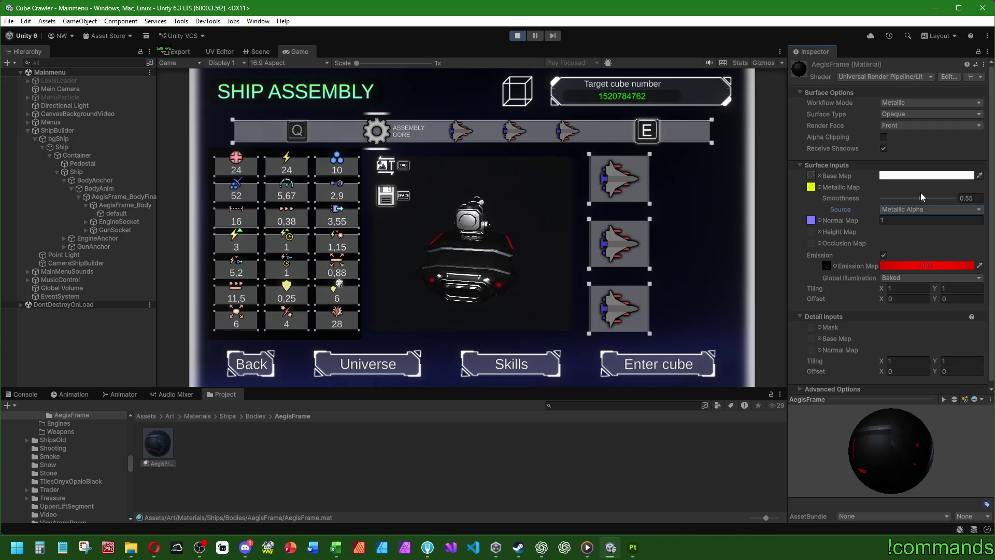
click(85, 349)
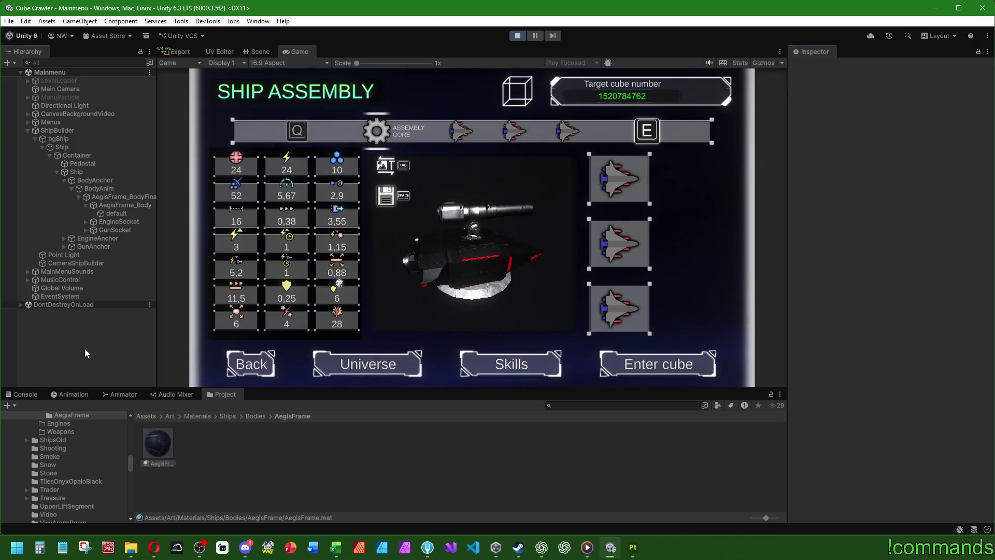
Maximize the Game view and choose Enter cube from the Ship Assembly menu
click(24, 394)
double_click(298, 51)
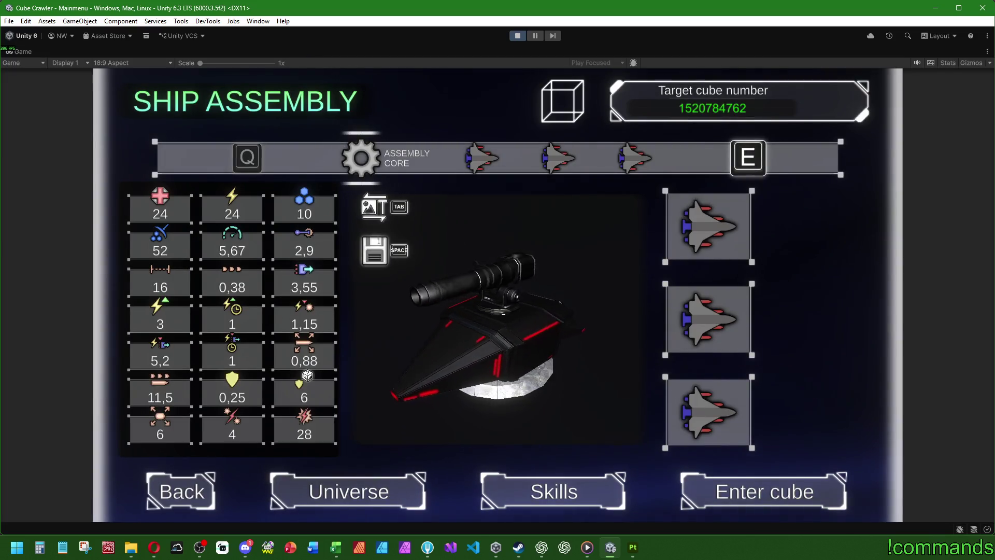
key(super)
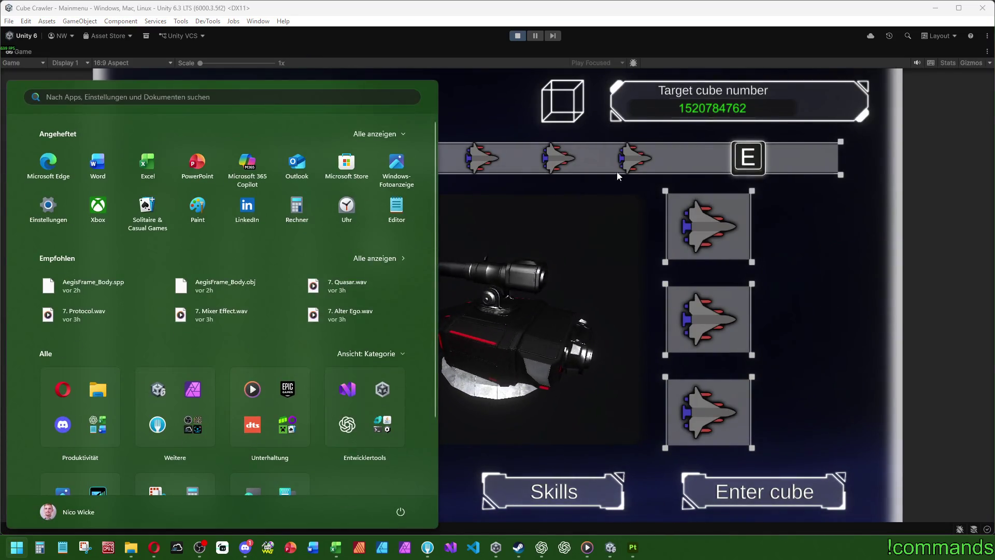
key(super)
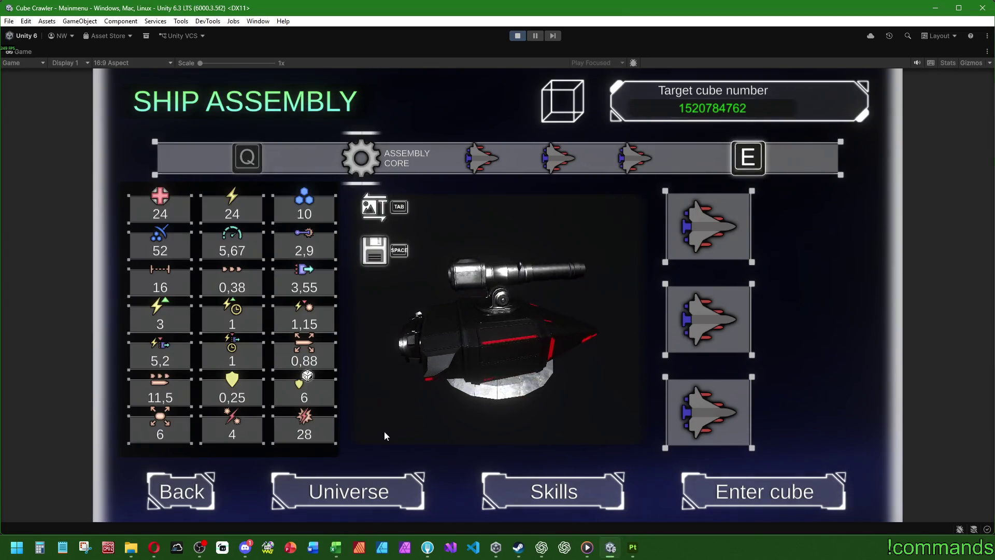
key(Down)
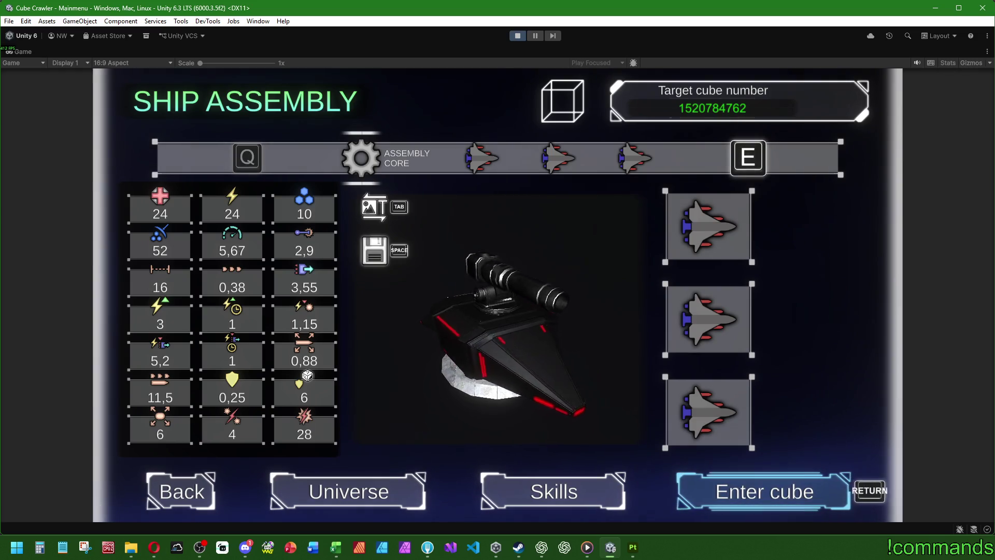
key(Return)
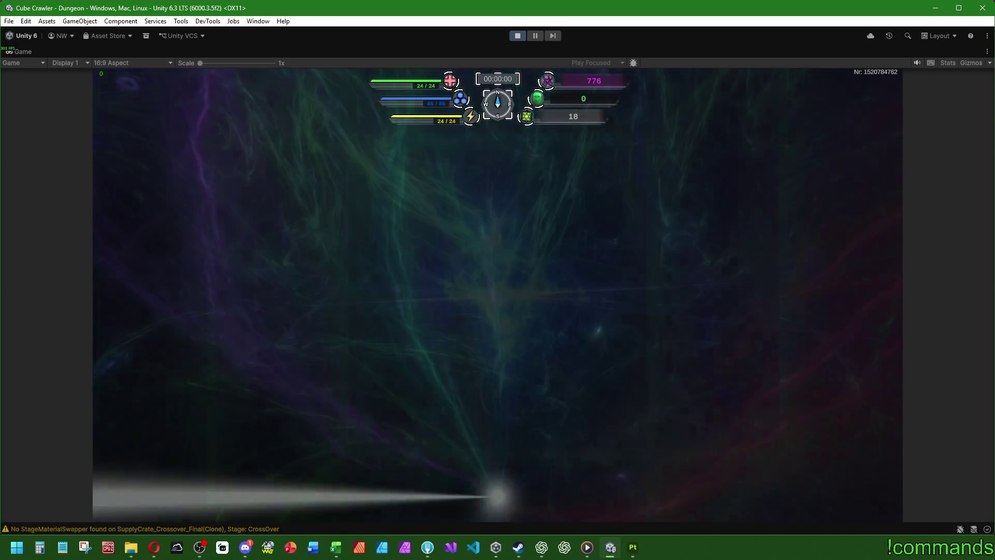
Skip the cube intro and steer the ship around the dungeon room past the CARGO-01 crate
key(Escape)
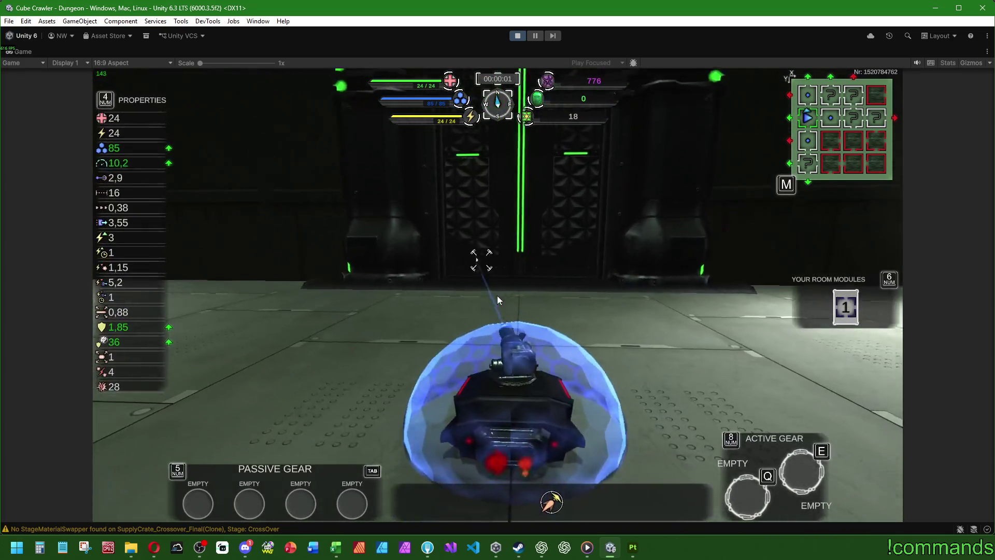
key(a)
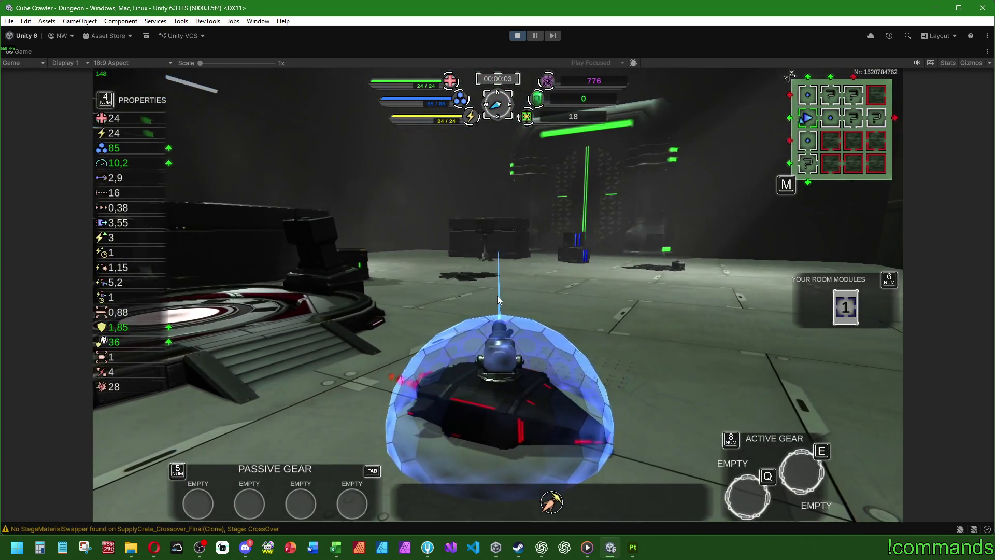
key(d)
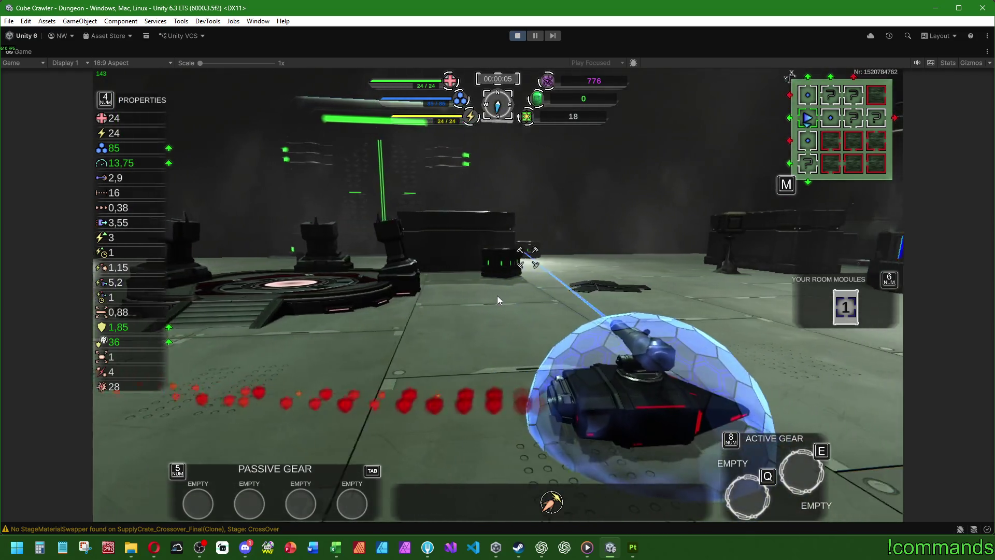
key(w)
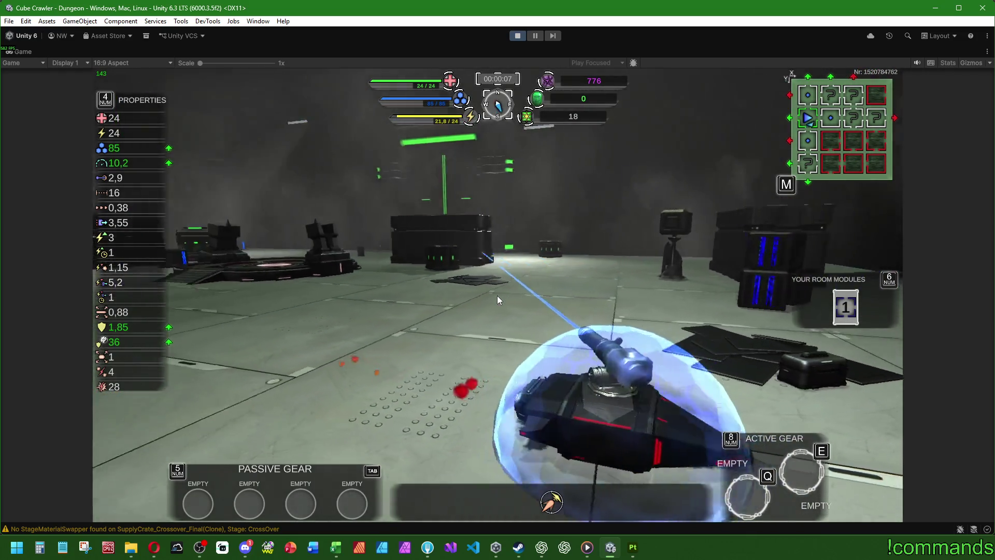
key(a)
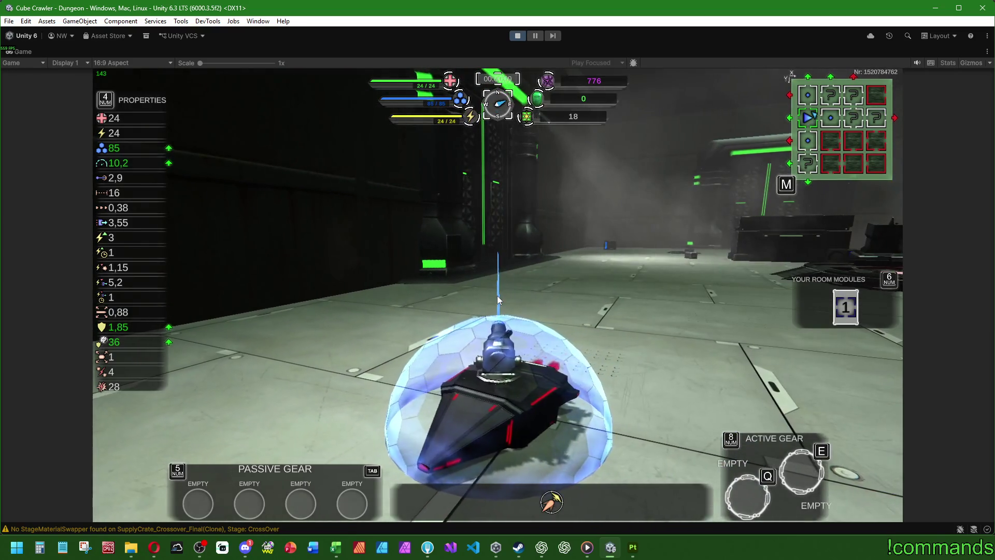
key(d)
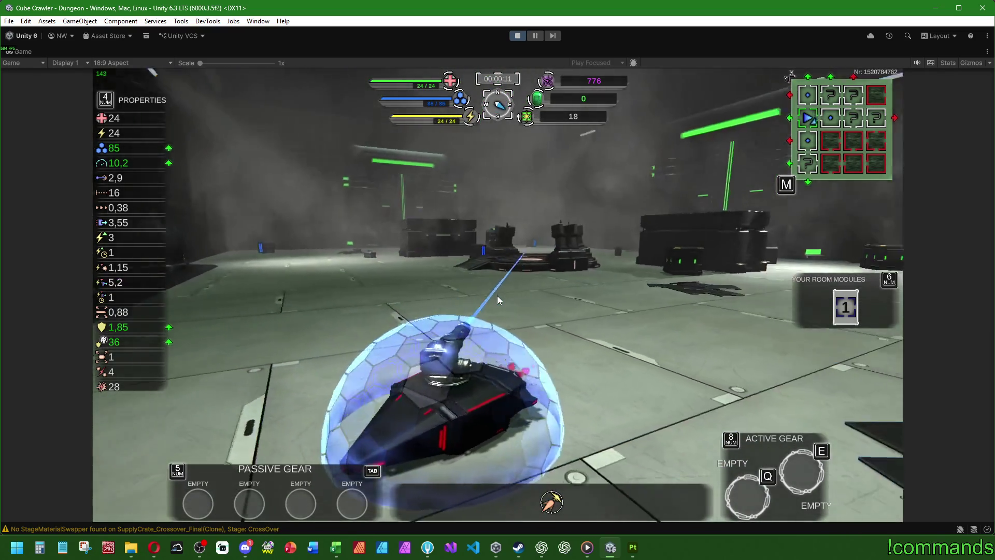
key(d)
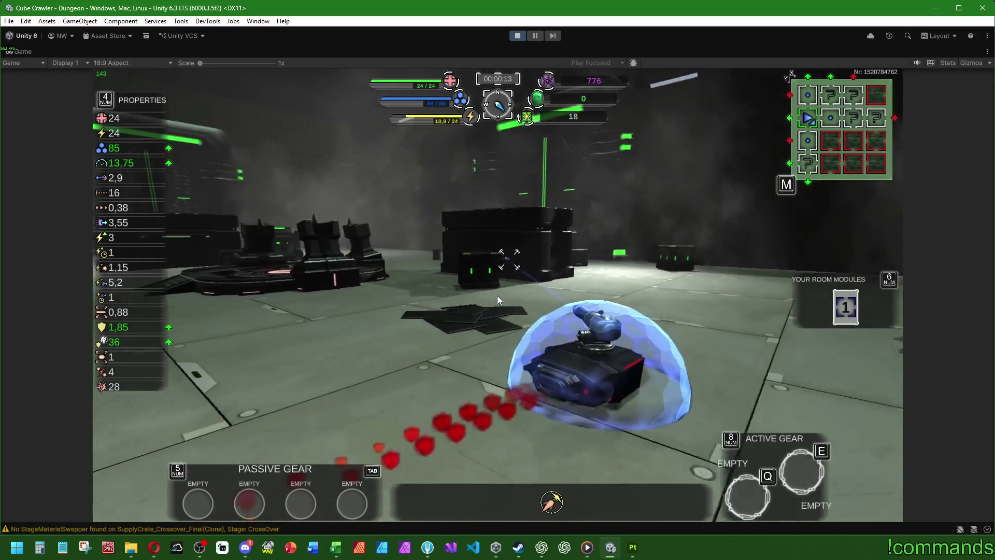
key(a)
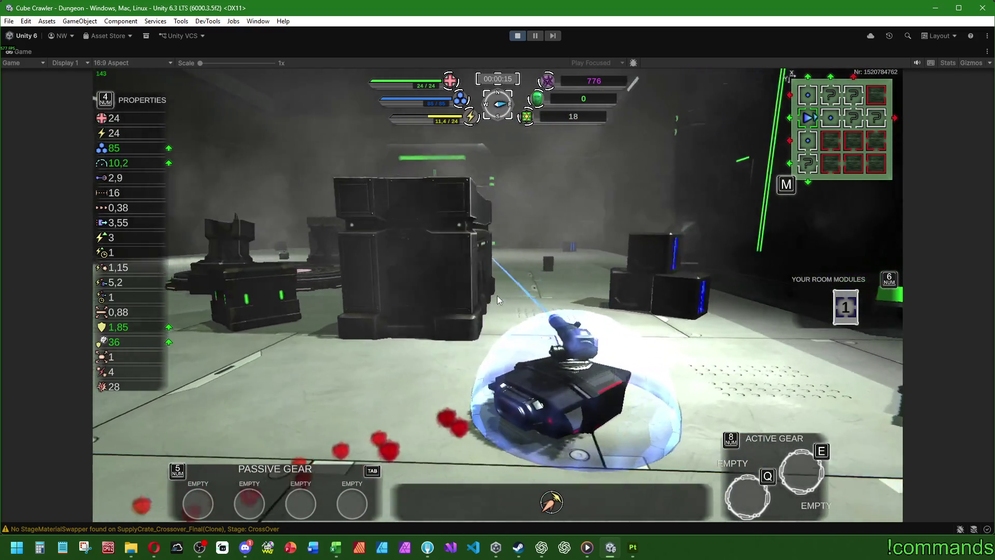
key(d)
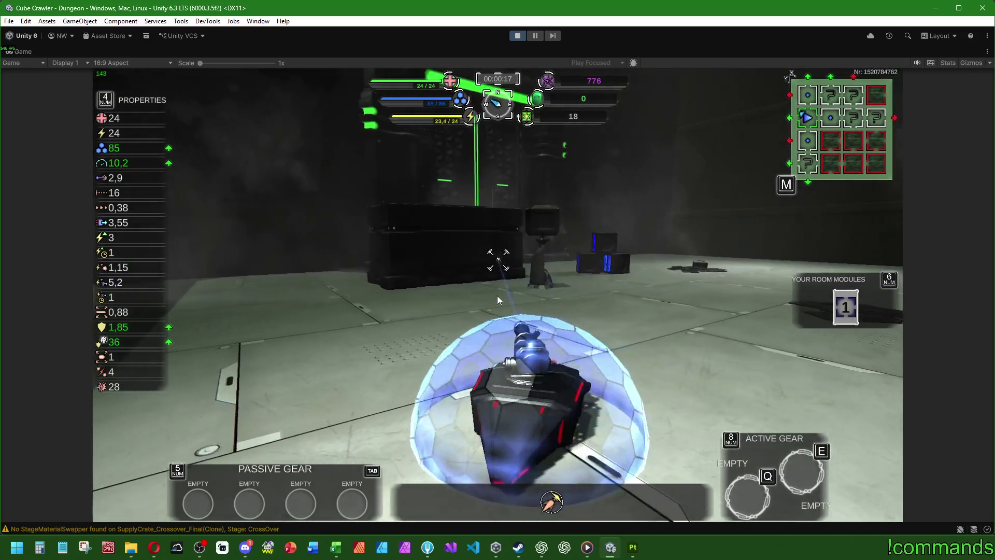
key(a)
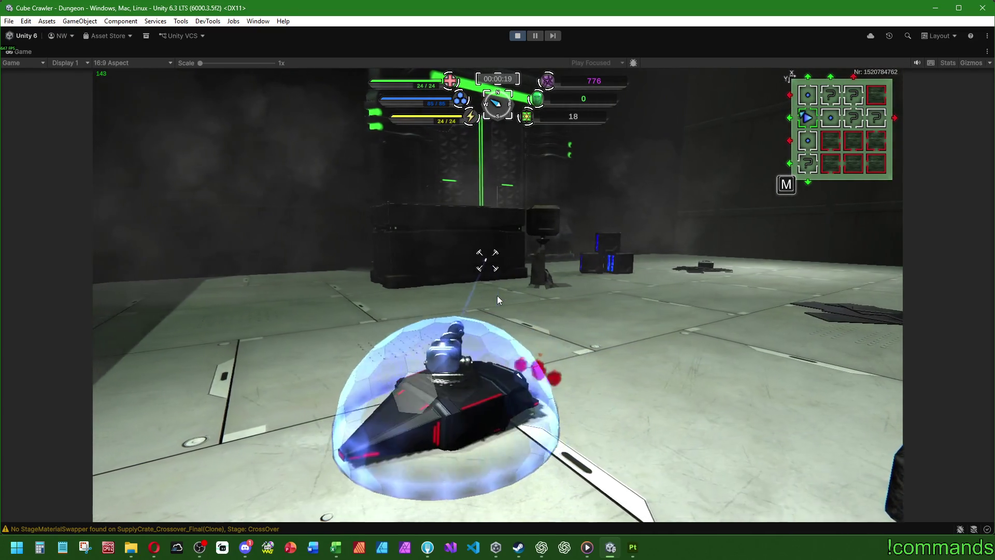
key(a)
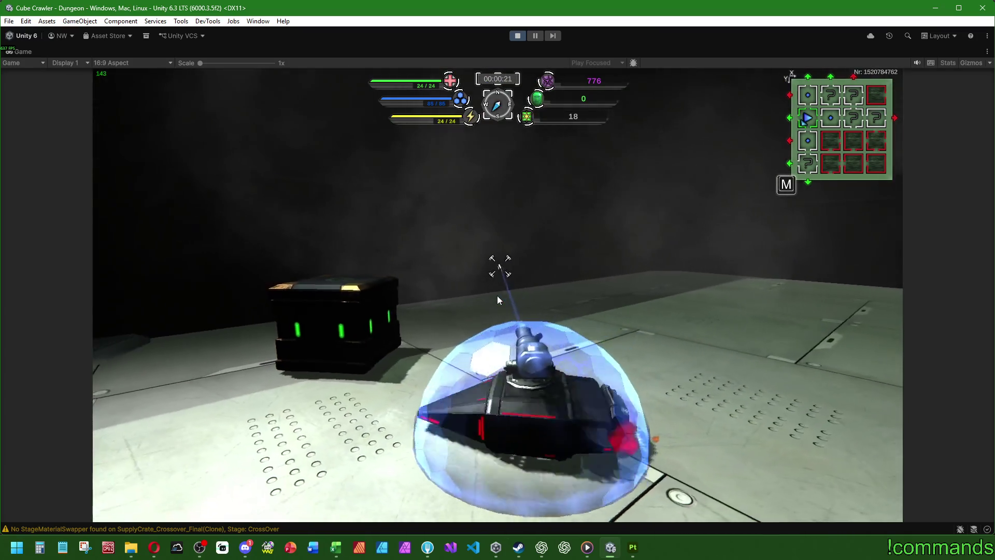
key(d)
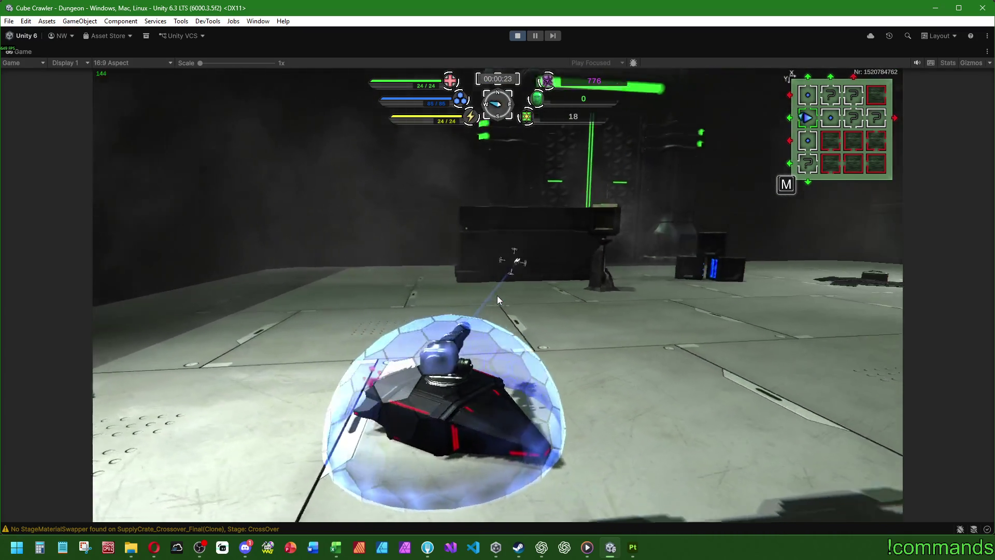
key(d)
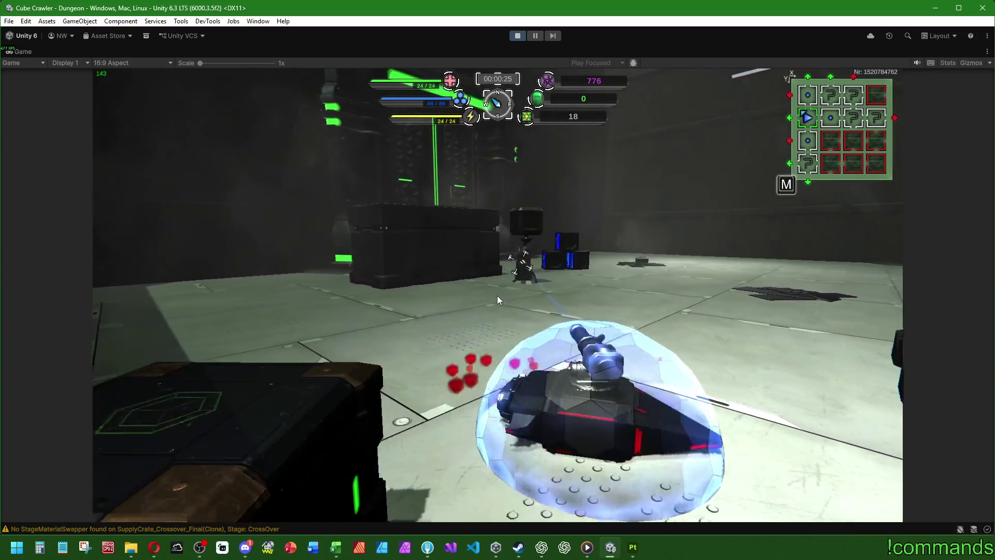
key(a)
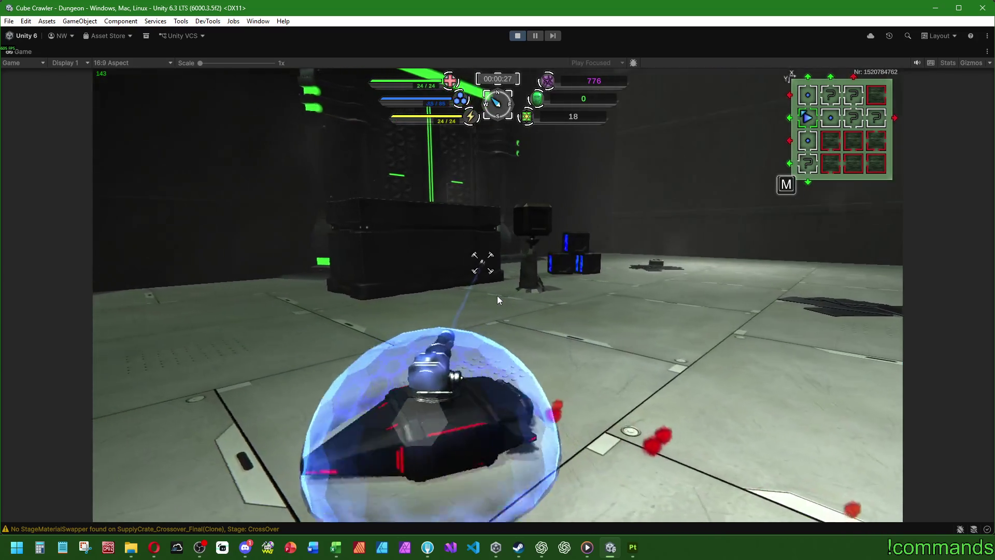
key(d)
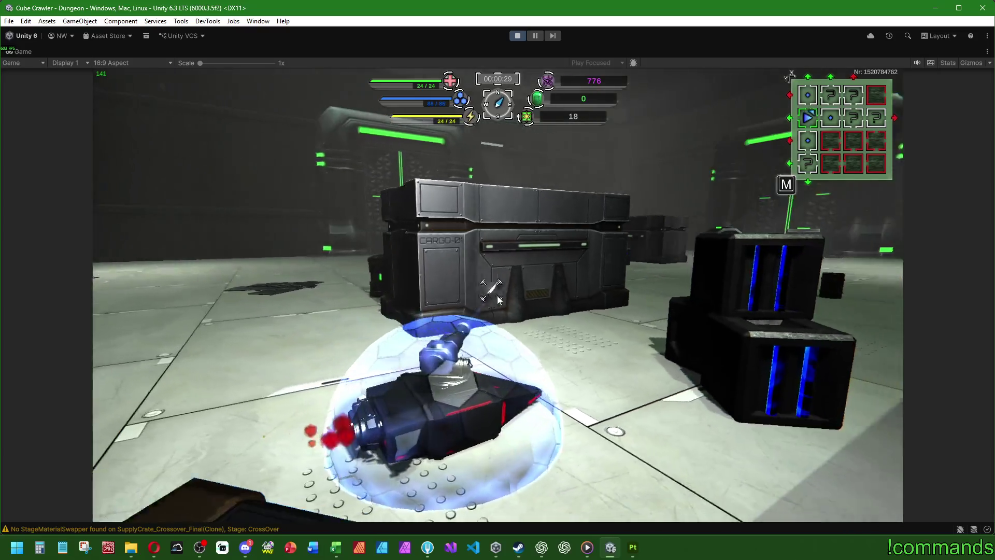
key(a)
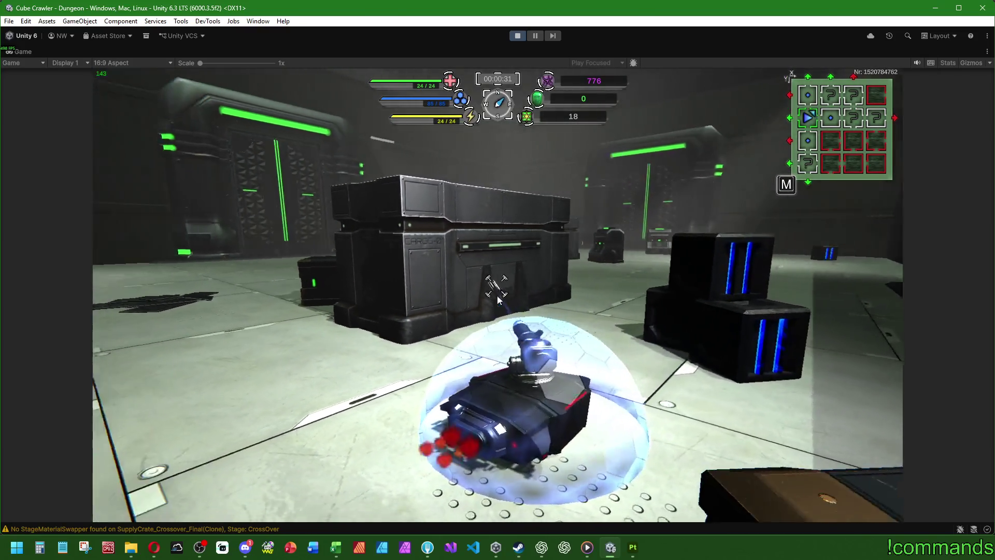
key(d)
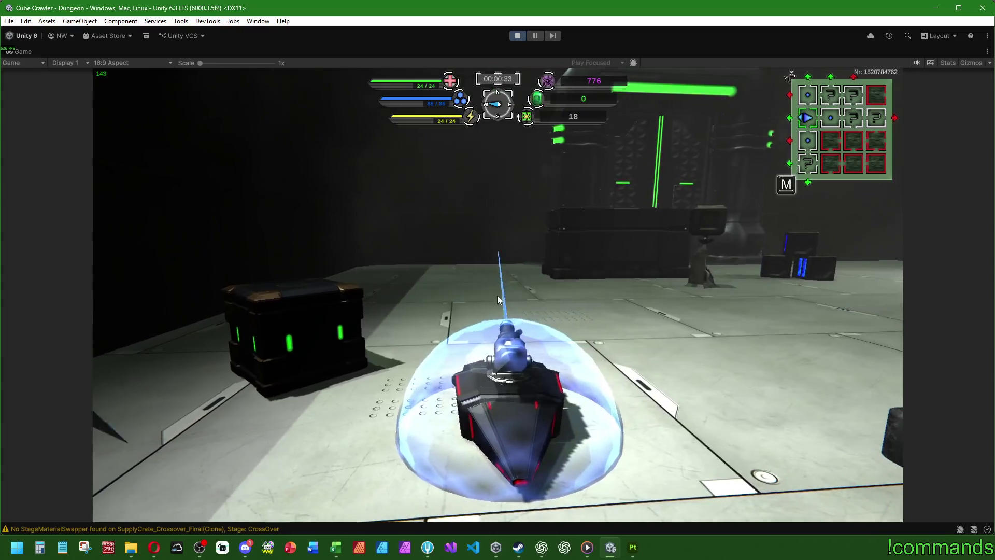
key(a)
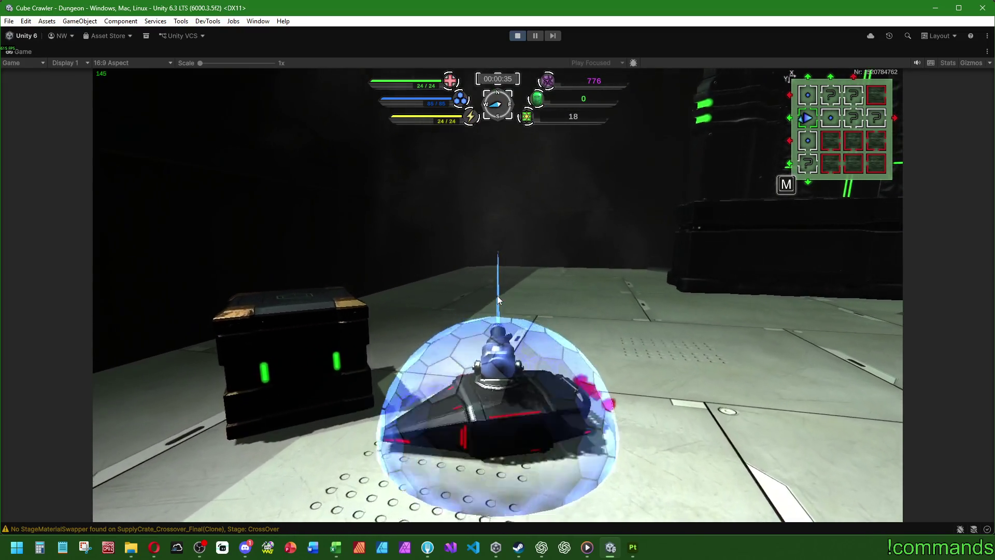
key(d)
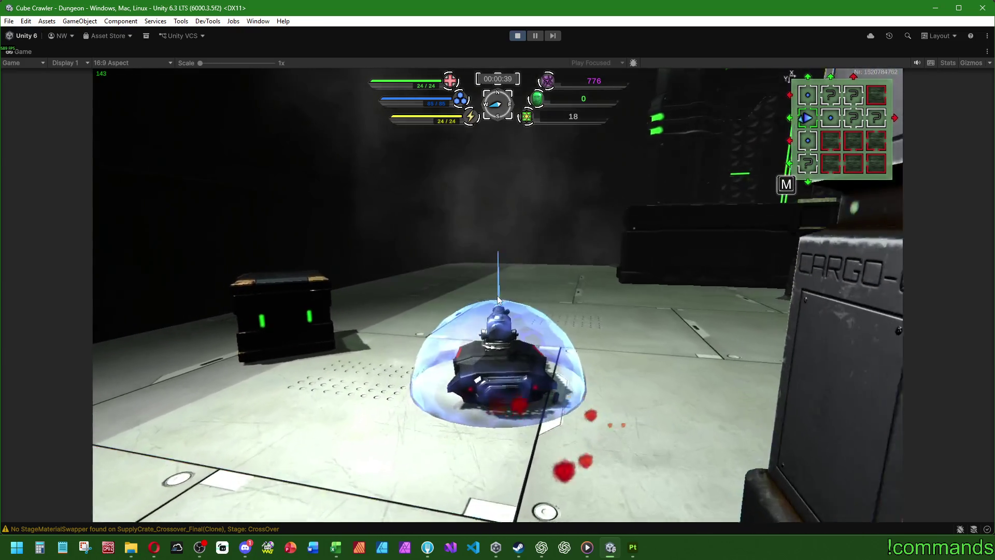
Stop the game test run and return to Substance 3D Painter
key(super)
click(517, 35)
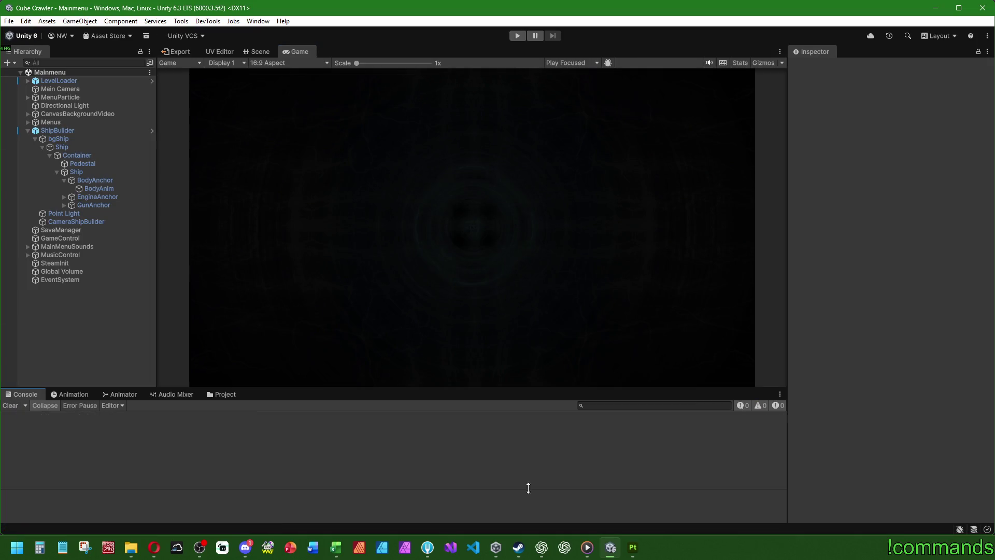
click(638, 553)
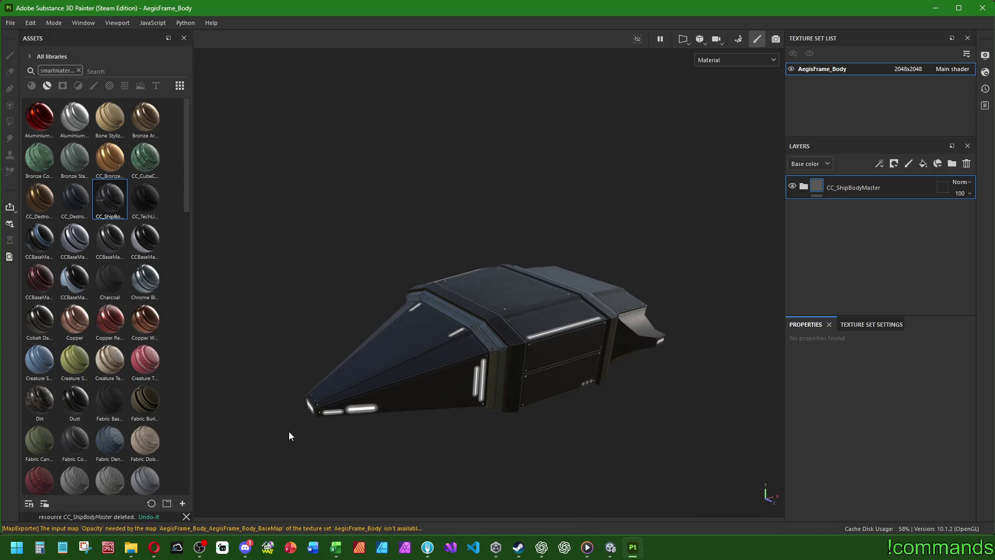
Delete the ship body smart material from the assets and expand CC_ShipBodyMaster and 01_BASE_MAT
right_click(105, 193)
click(138, 238)
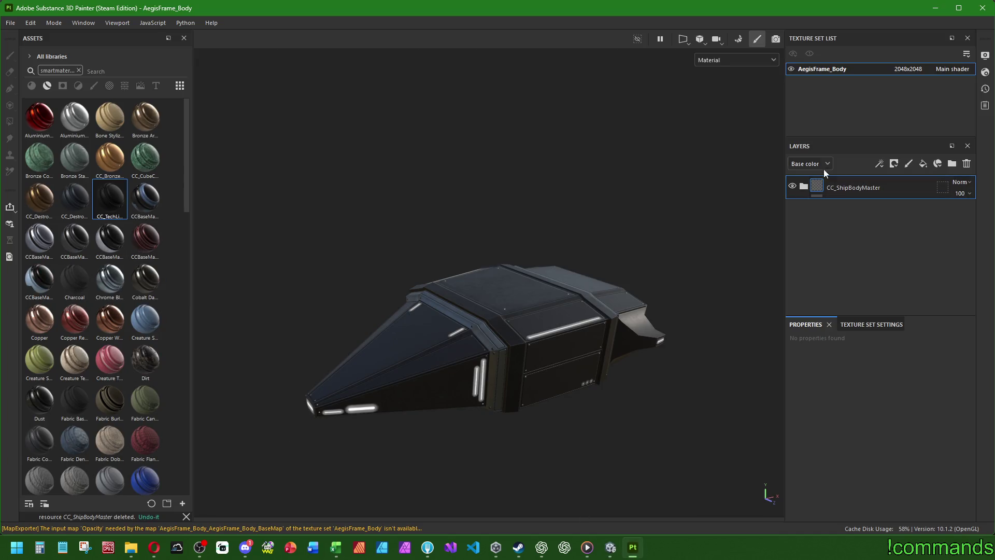
click(803, 190)
scroll(814, 251, down, 3)
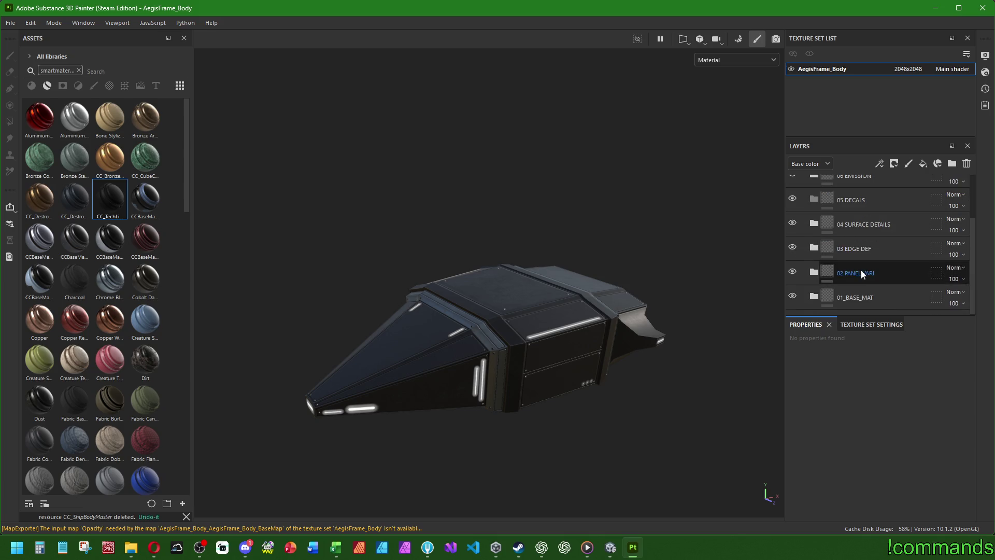
click(814, 298)
scroll(868, 238, down, 2)
Lighten the base colours of the BaseGunmetal and BrushedAccent_MANUEL fill layers slightly
click(855, 299)
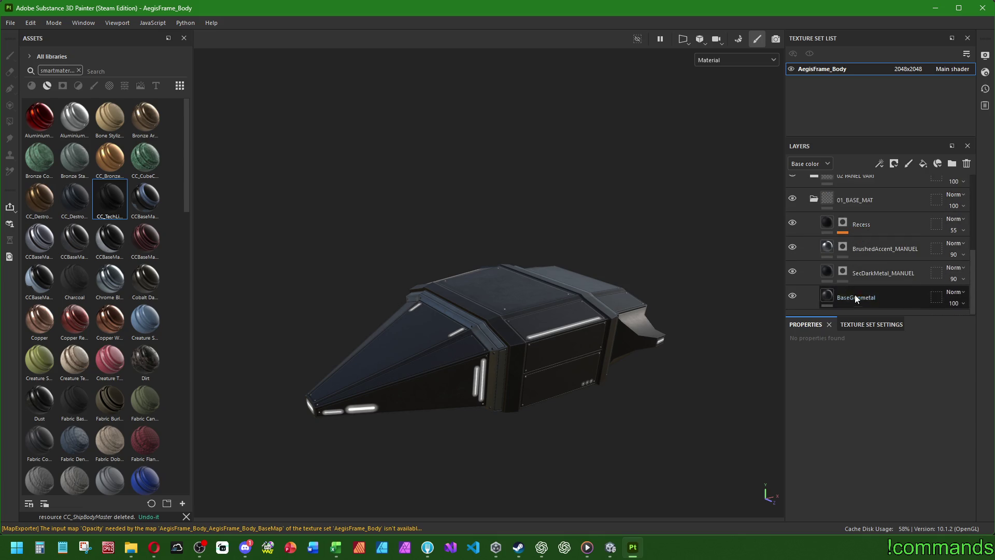
click(847, 382)
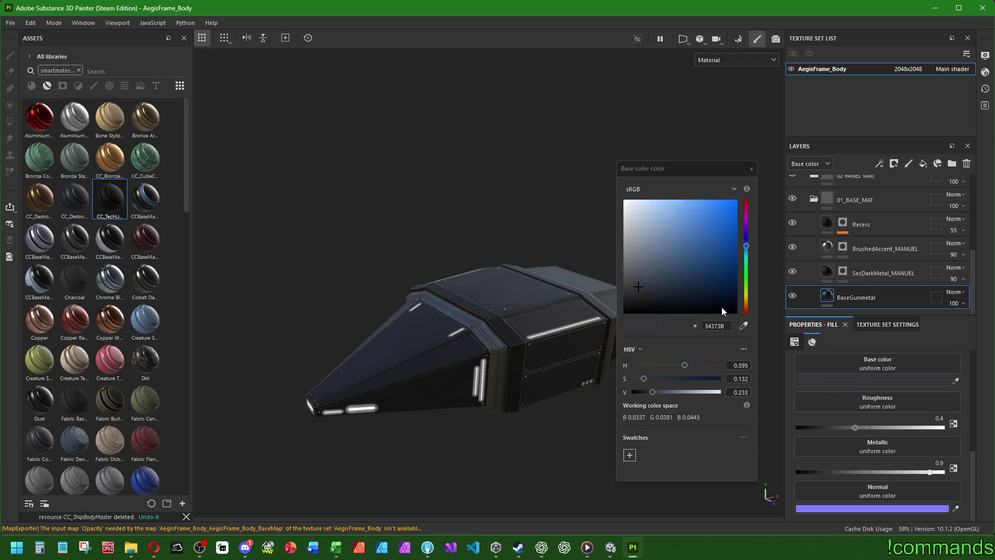
click(638, 284)
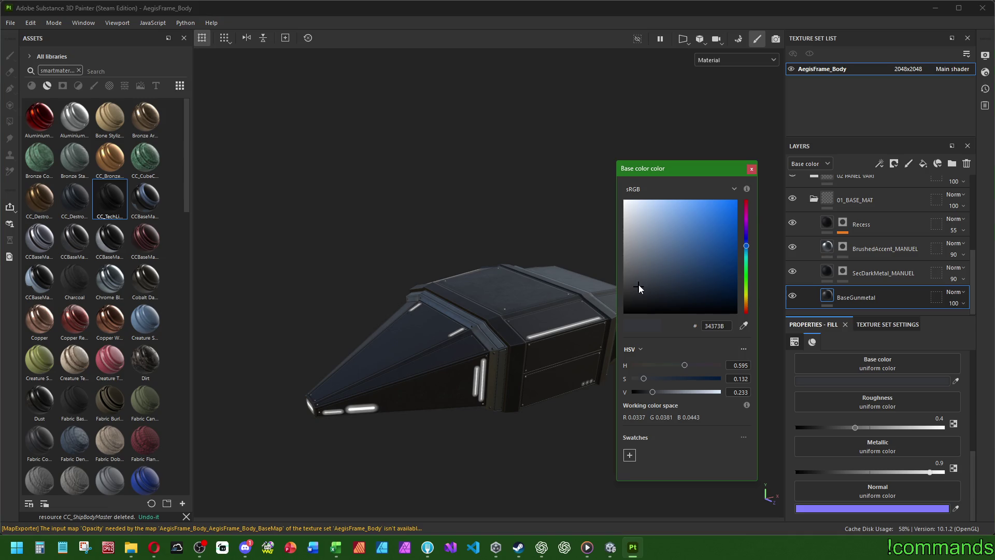
click(752, 169)
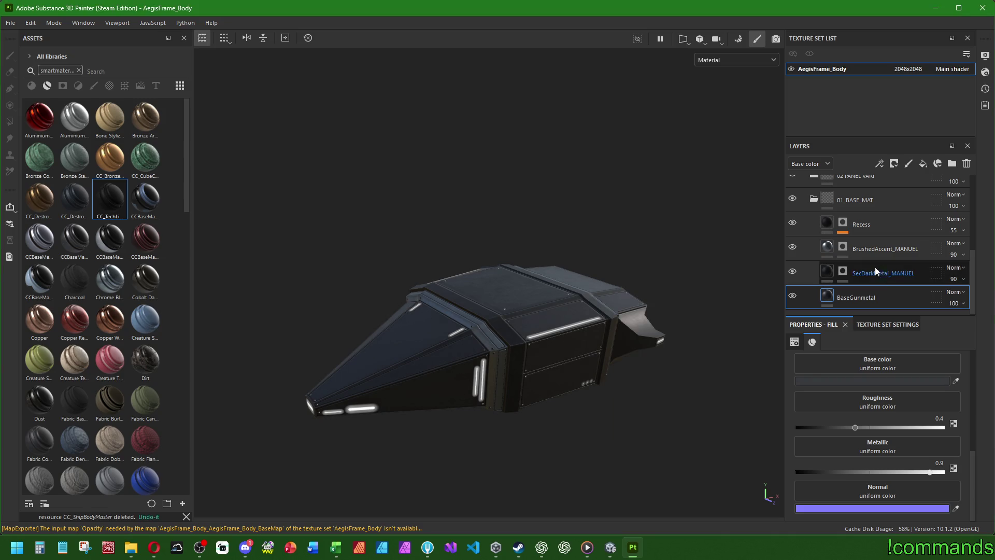
click(855, 250)
click(876, 381)
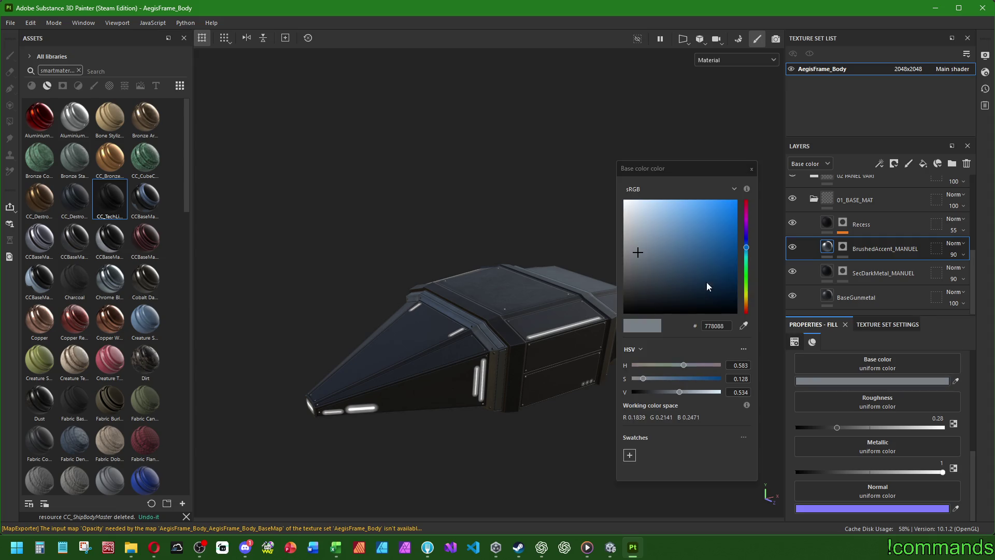
click(639, 248)
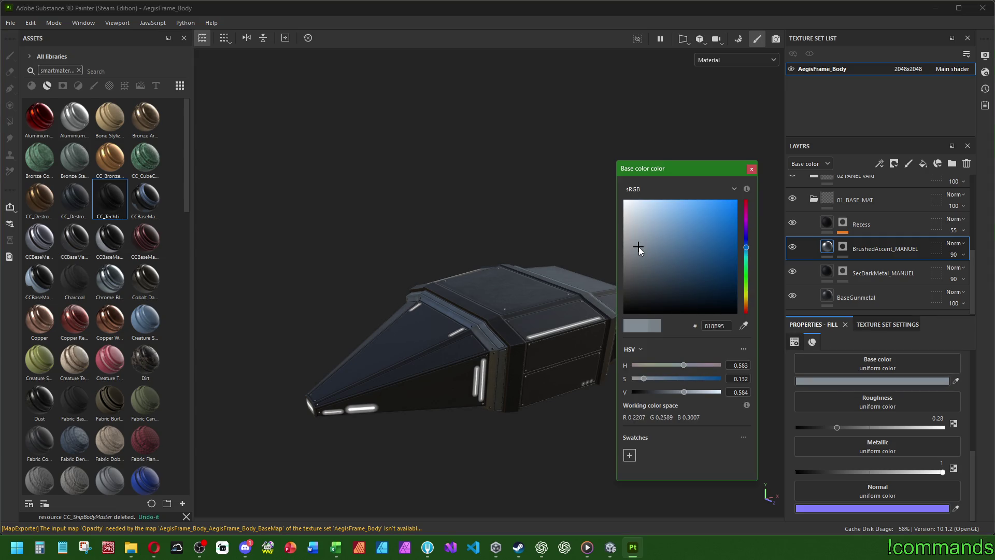
click(773, 159)
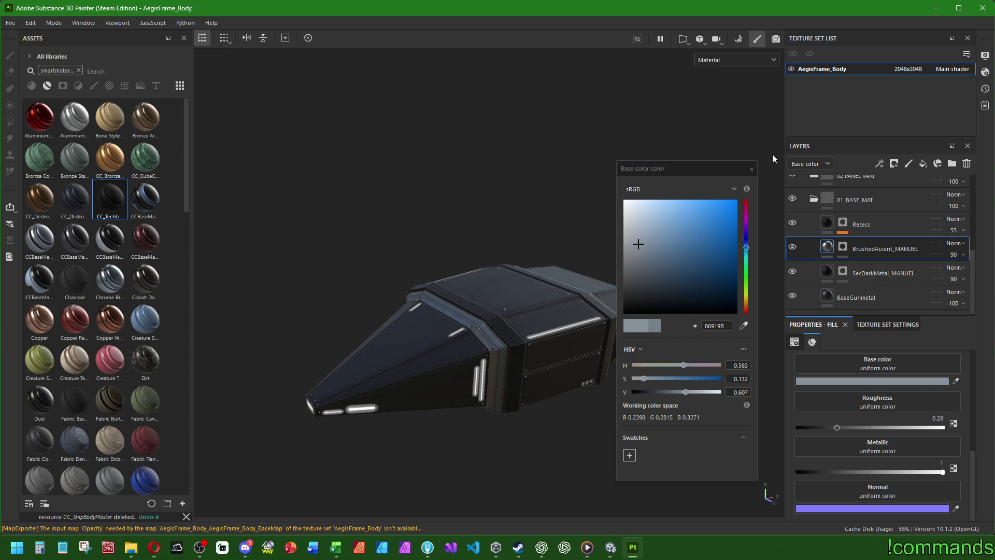
click(752, 170)
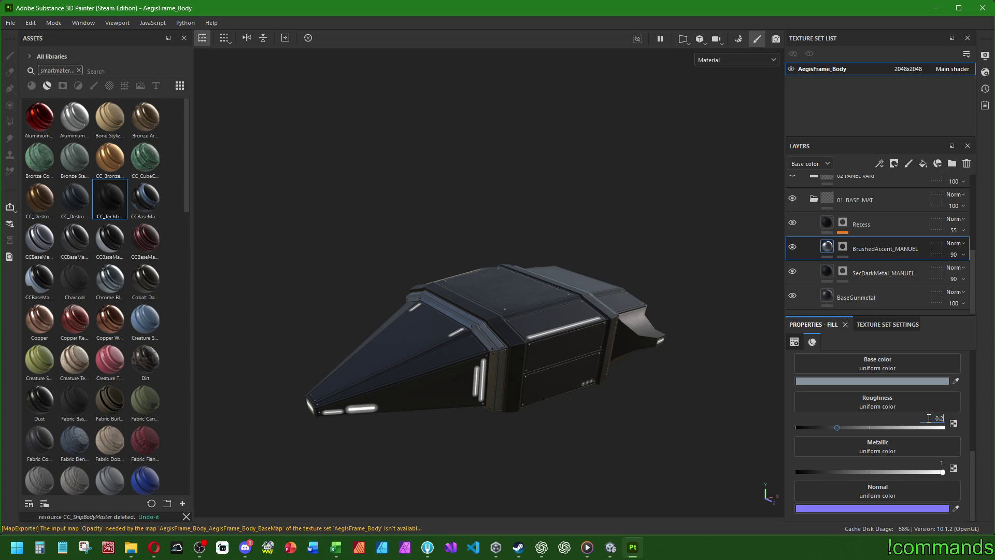
Compare the SecDarkMetal_MANUEL, BrushedAccent_MANUEL and Recess layers' fill values
click(855, 298)
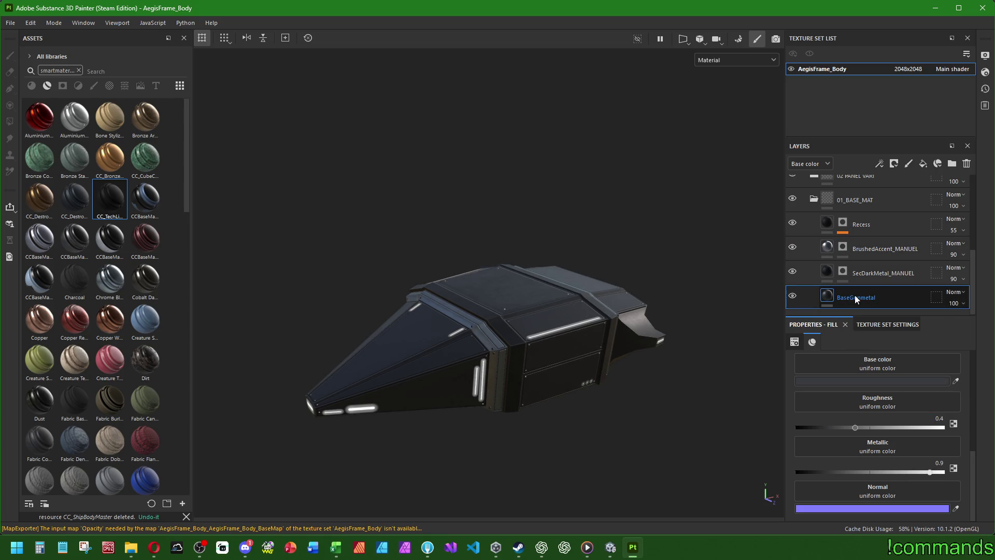
click(865, 266)
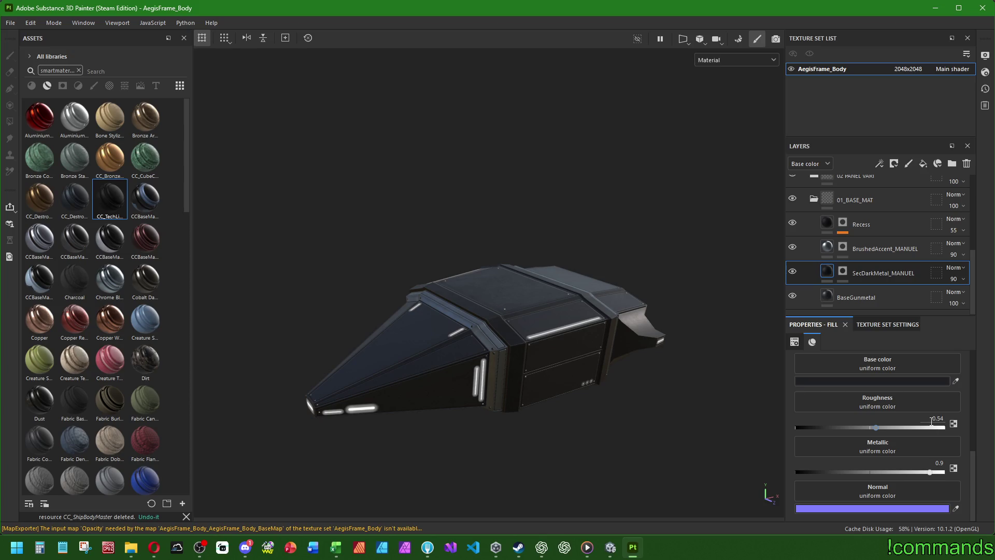
click(876, 379)
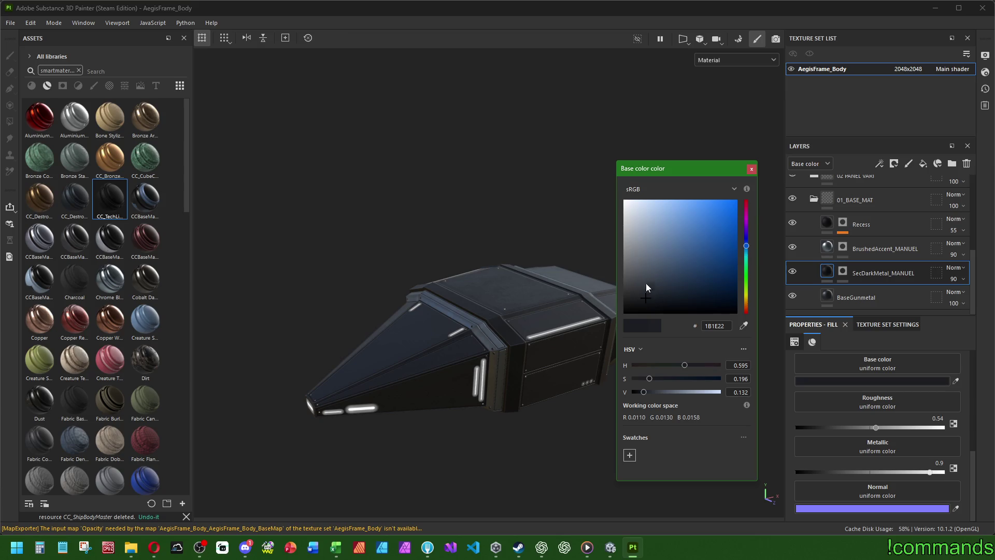
click(752, 169)
click(874, 251)
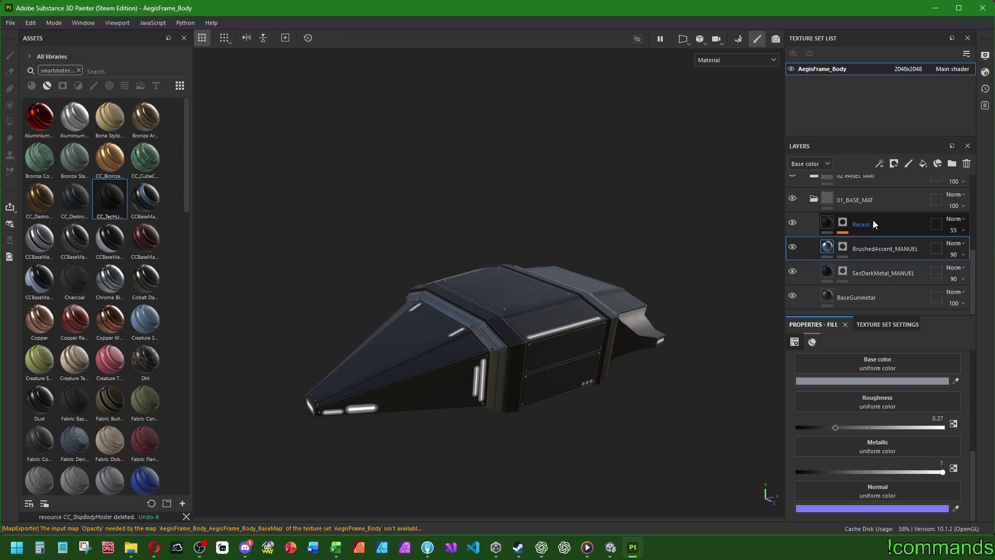
click(873, 221)
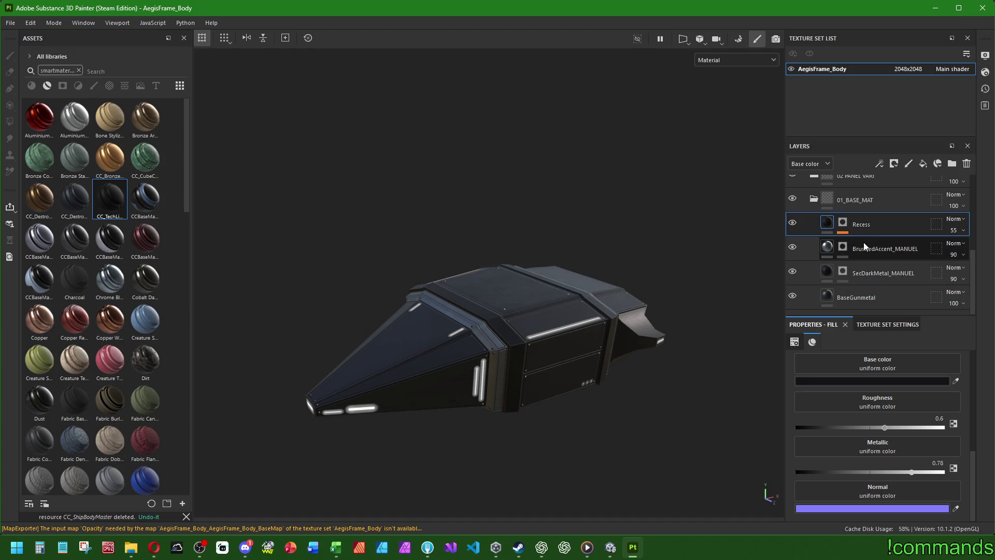
scroll(838, 274, up, 2)
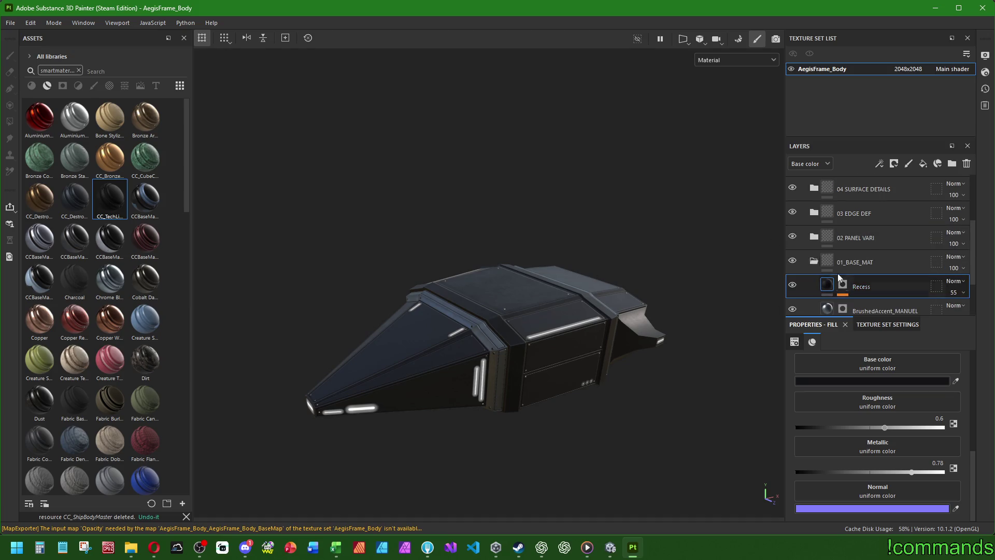
Collapse 01_BASE_MAT, expand 02 PANEL VARI and toggle its visibility to compare
click(814, 262)
click(814, 272)
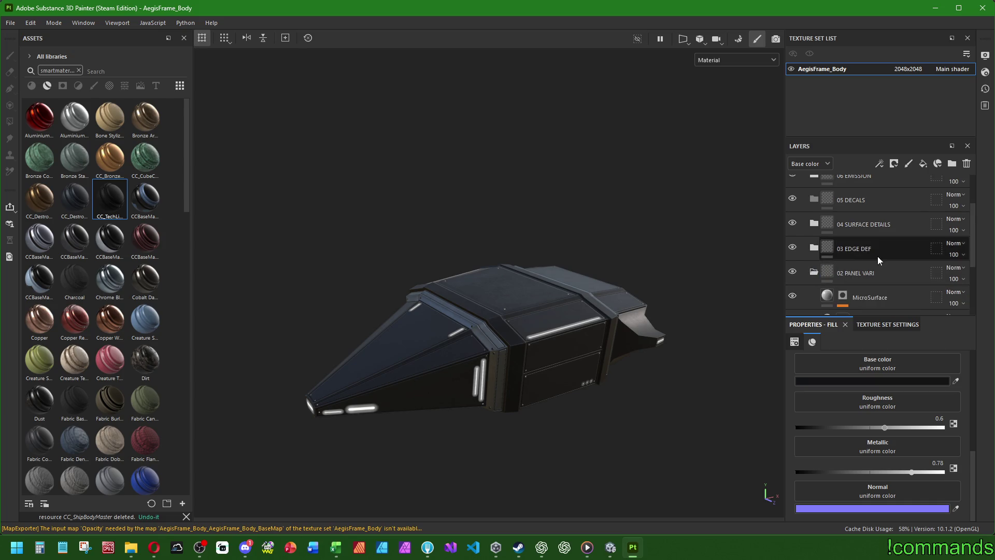
click(792, 274)
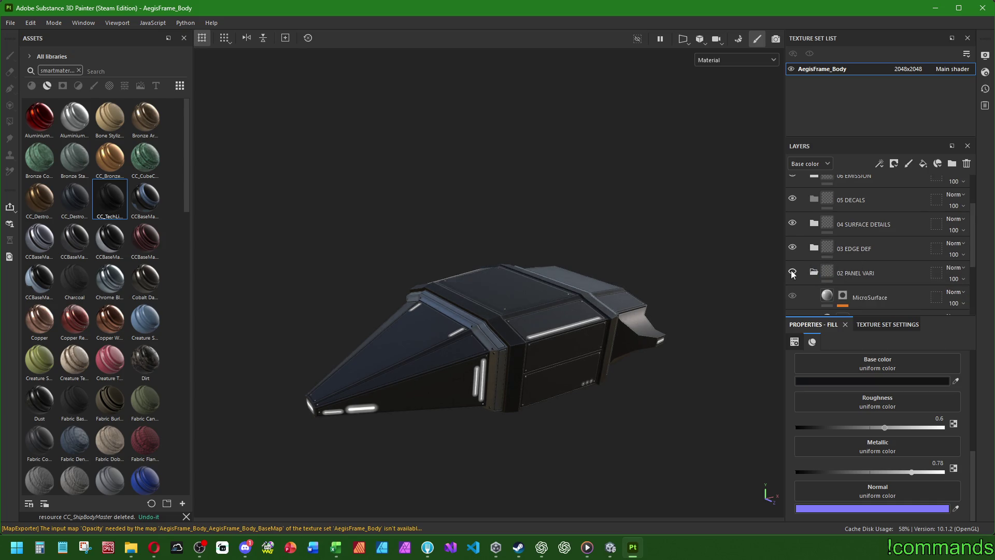
click(791, 273)
scroll(780, 280, up, 3)
scroll(867, 285, down, 2)
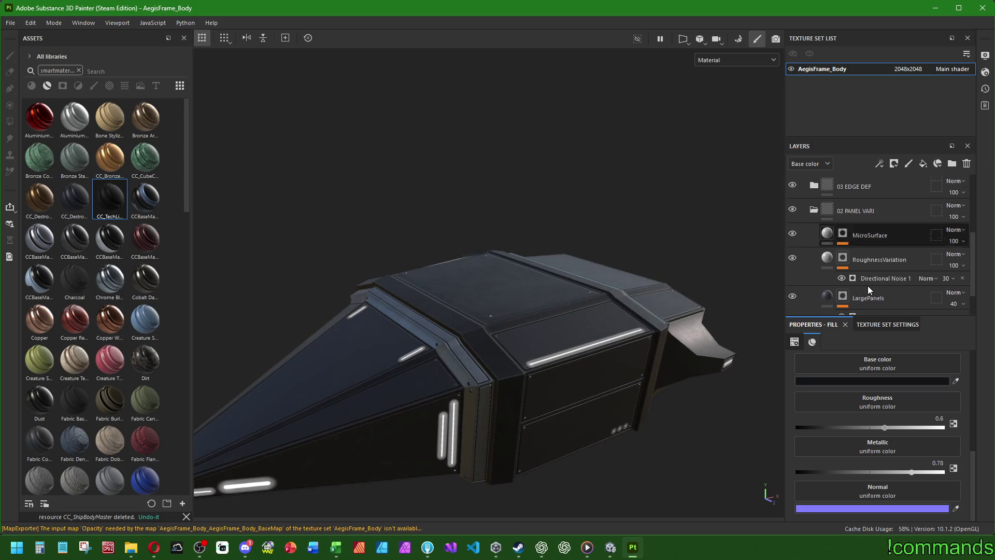
scroll(650, 240, down, 2)
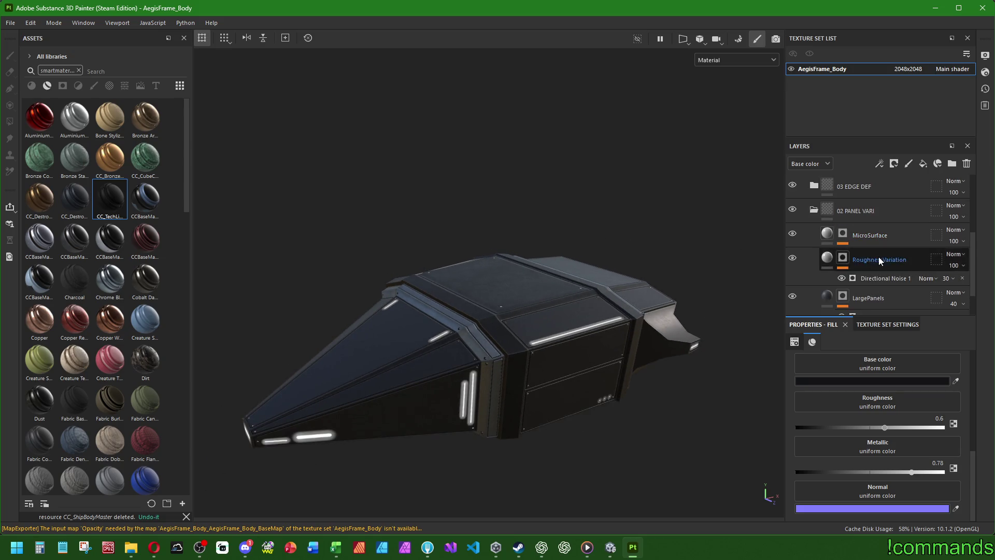
scroll(878, 256, down, 2)
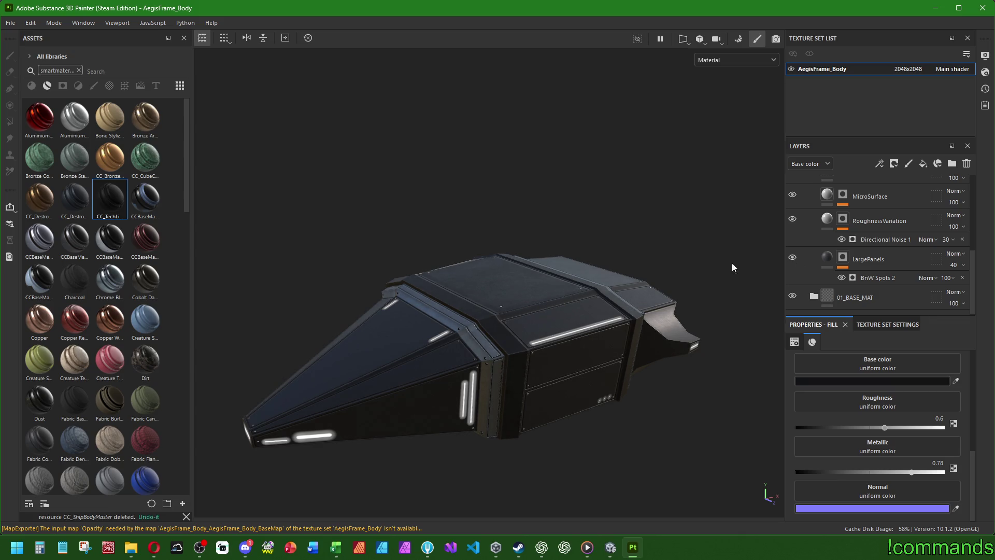
alt+drag(733, 267, 685, 283)
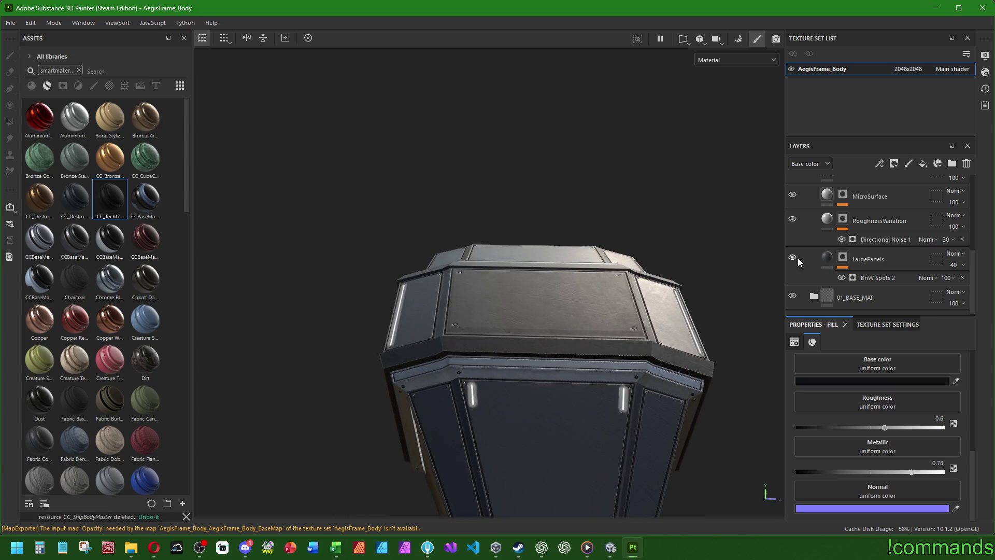
alt+drag(586, 303, 554, 314)
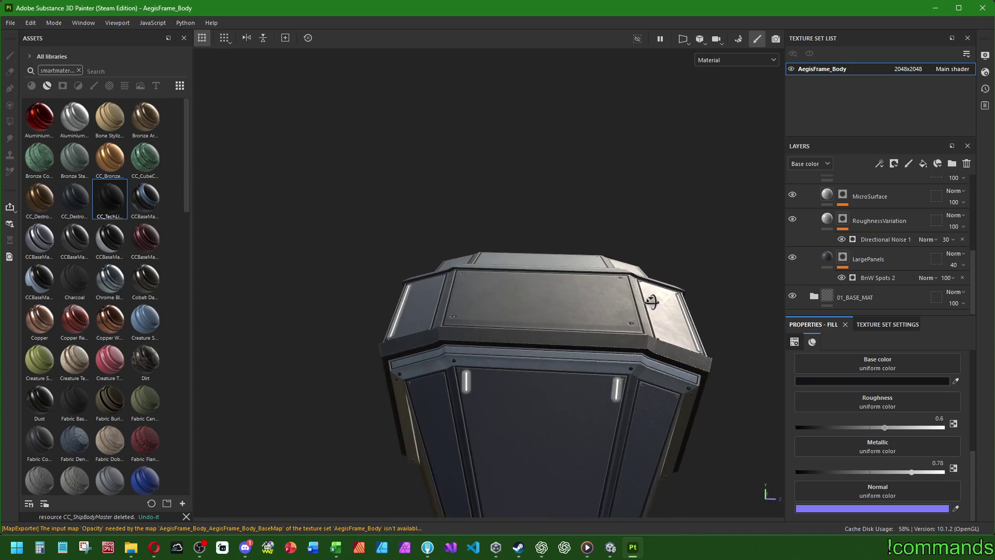
Preview LargePanels at full opacity, then settle its opacity at 42
click(964, 266)
drag(967, 288, 991, 284)
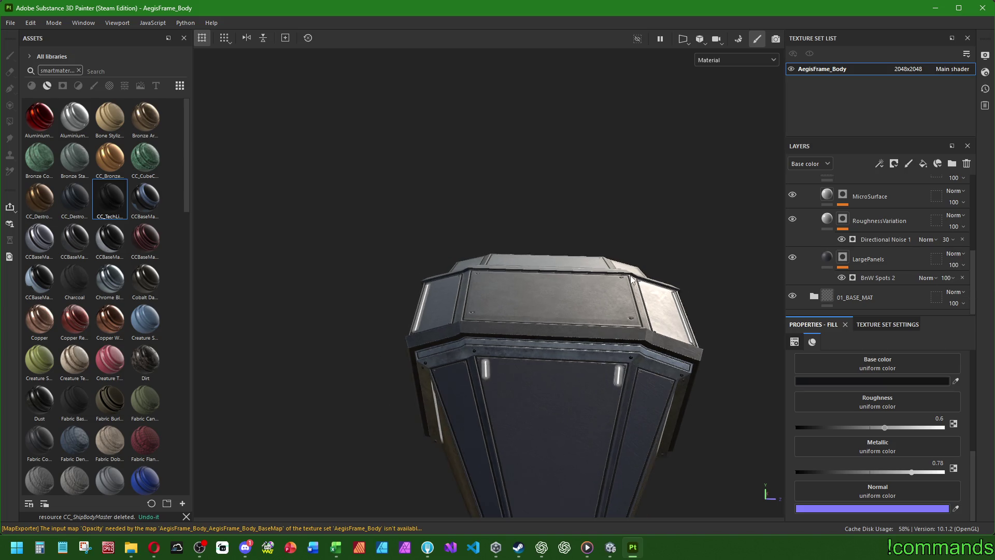
alt+drag(596, 311, 561, 311)
scroll(580, 303, up, 2)
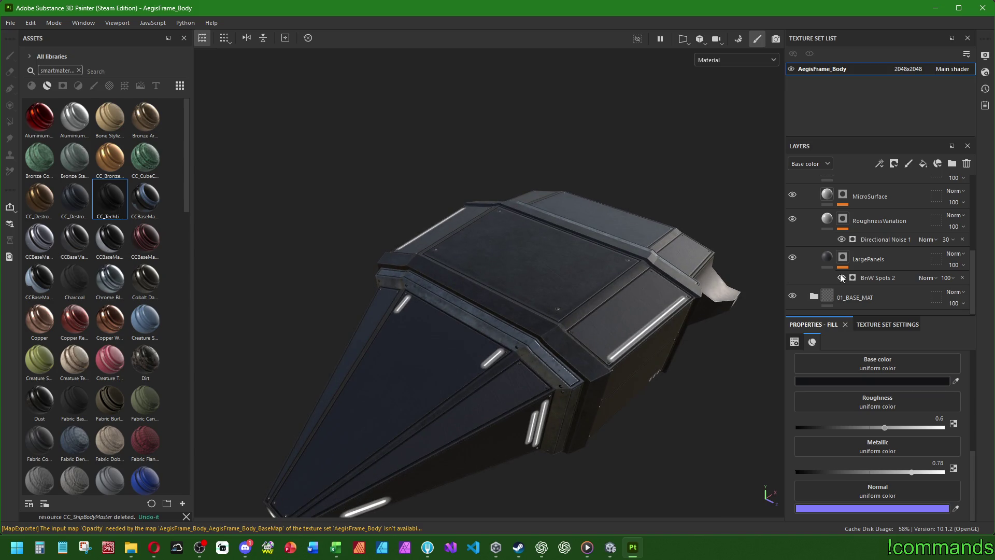
click(958, 264)
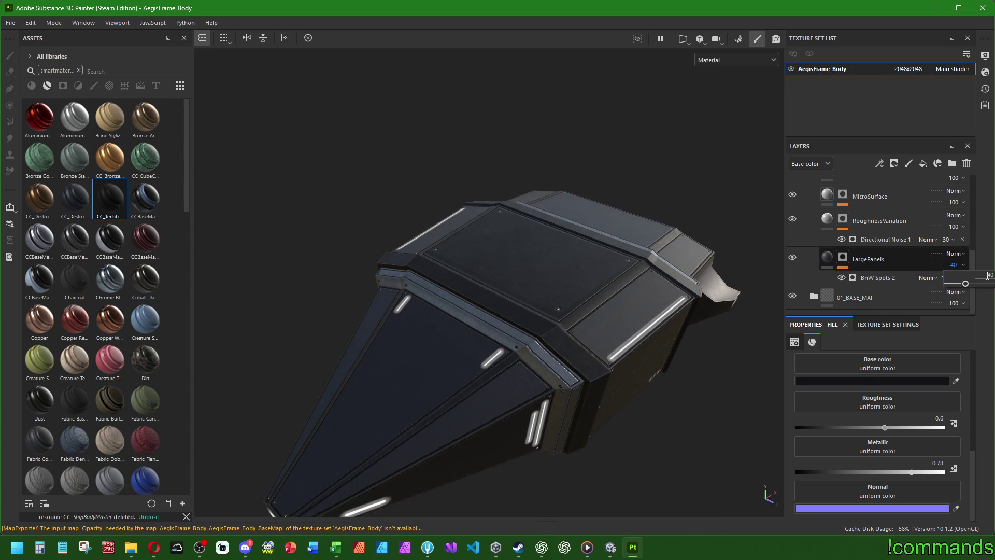
click(988, 275)
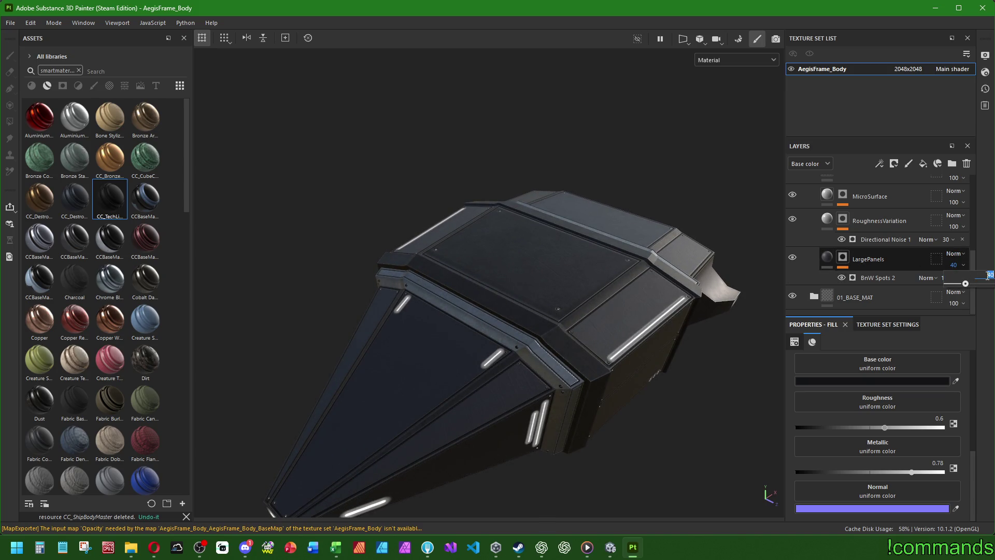
click(879, 262)
click(878, 225)
scroll(829, 225, up, 1)
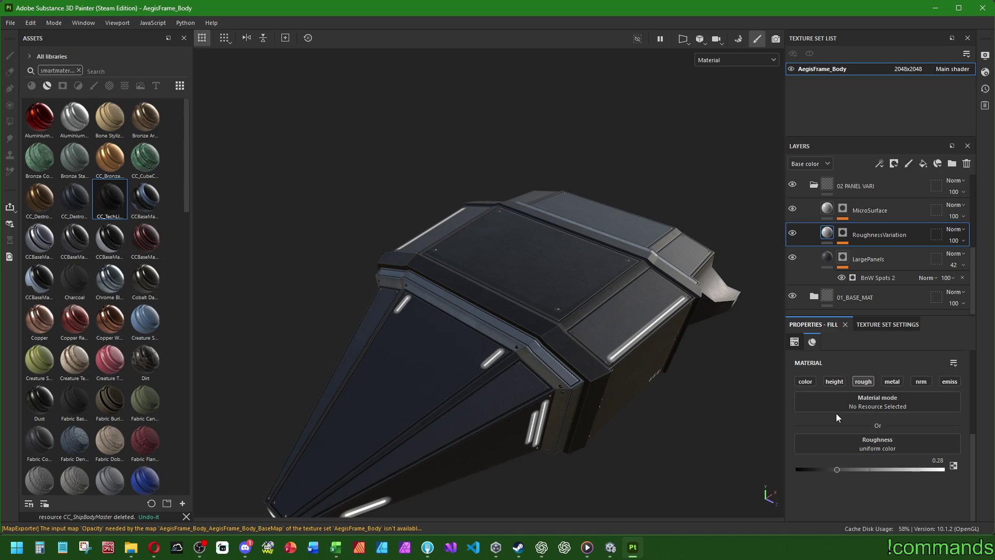
click(805, 382)
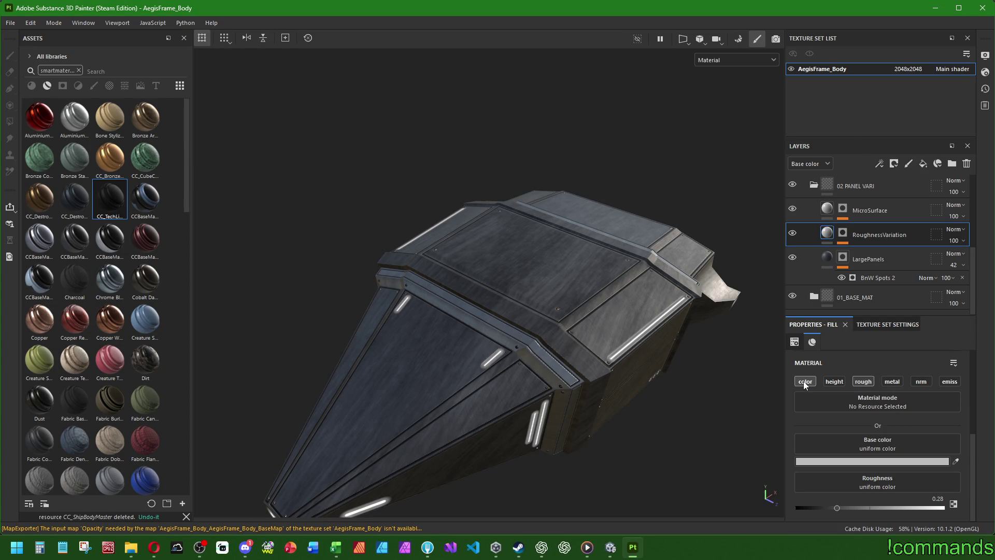
click(804, 381)
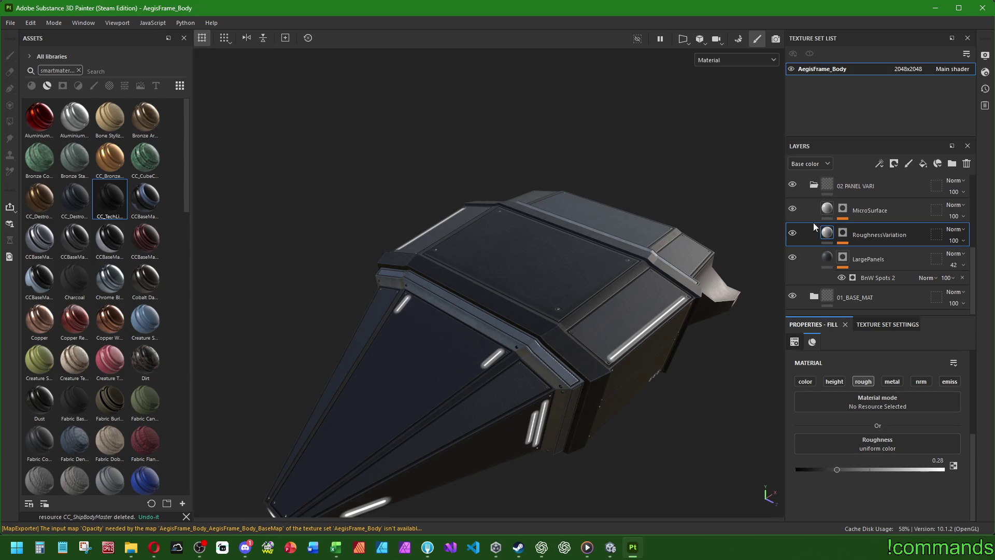
click(797, 215)
scroll(856, 362, up, 5)
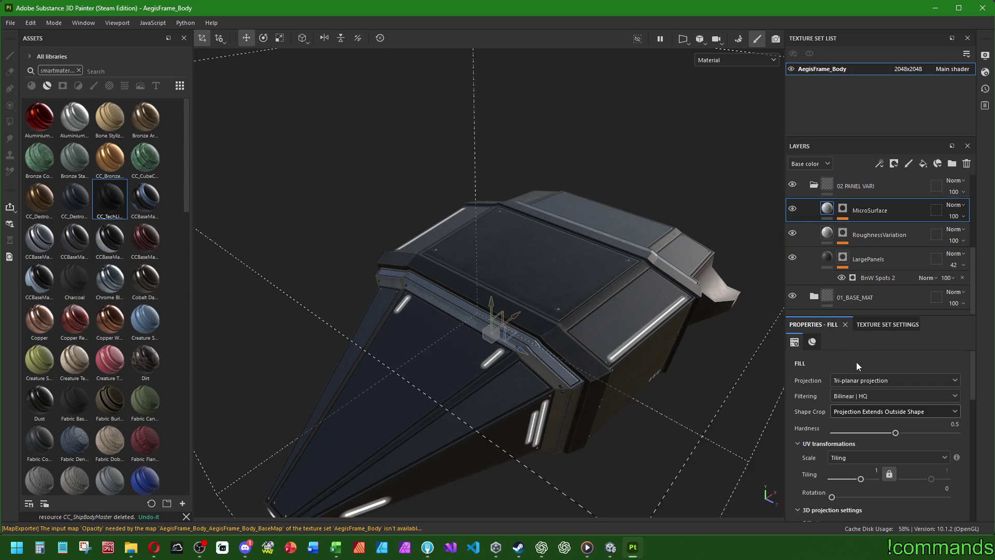
click(812, 342)
click(803, 378)
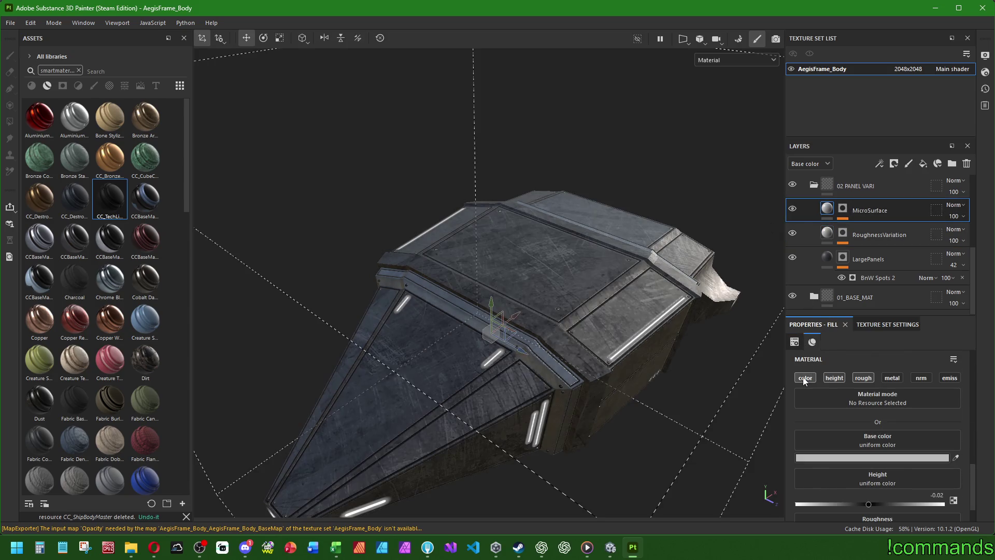
click(804, 378)
mouse_move(580, 311)
alt+mouse_down()
mouse_move(713, 338)
mouse_move(711, 349)
mouse_move(665, 354)
alt+mouse_up()
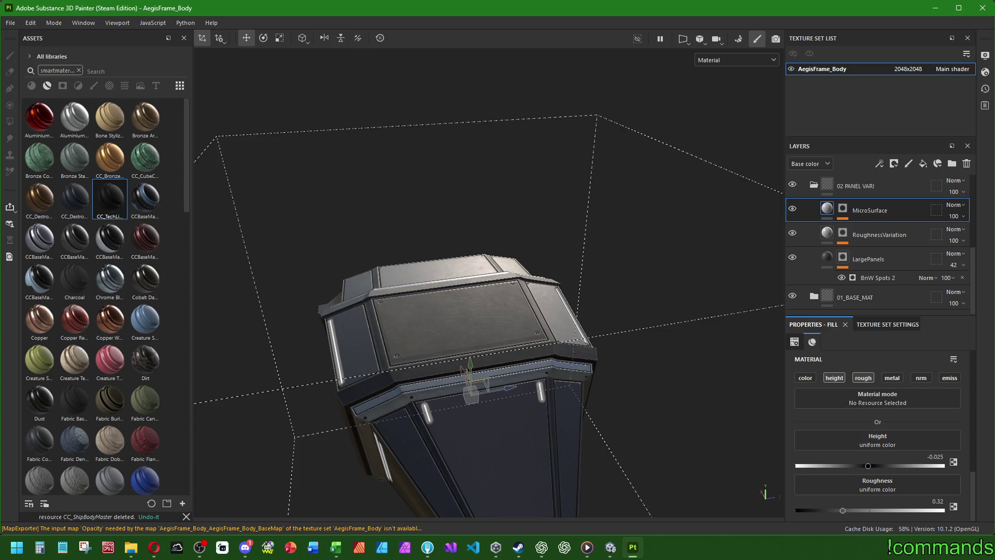
click(880, 235)
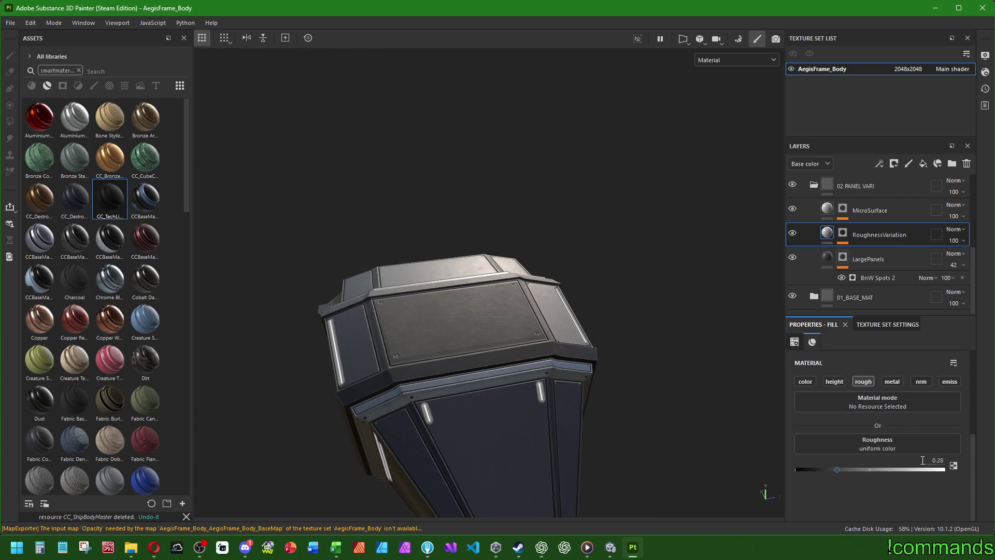
click(844, 211)
Drag the grunge scratch Balance down to 0.48 and reset Brush Pattern to 0.19
scroll(825, 467, down, 3)
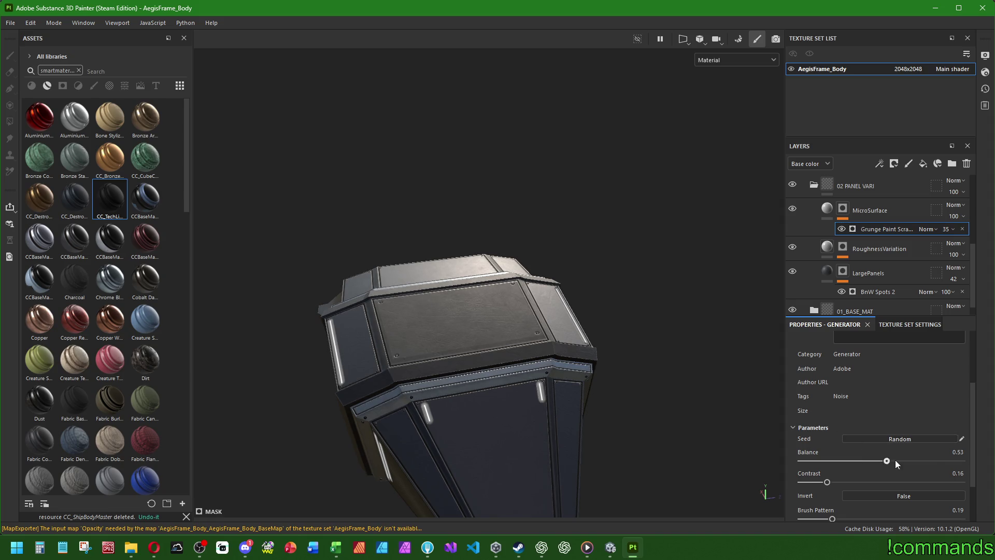
drag(897, 464, 717, 458)
scroll(838, 384, down, 2)
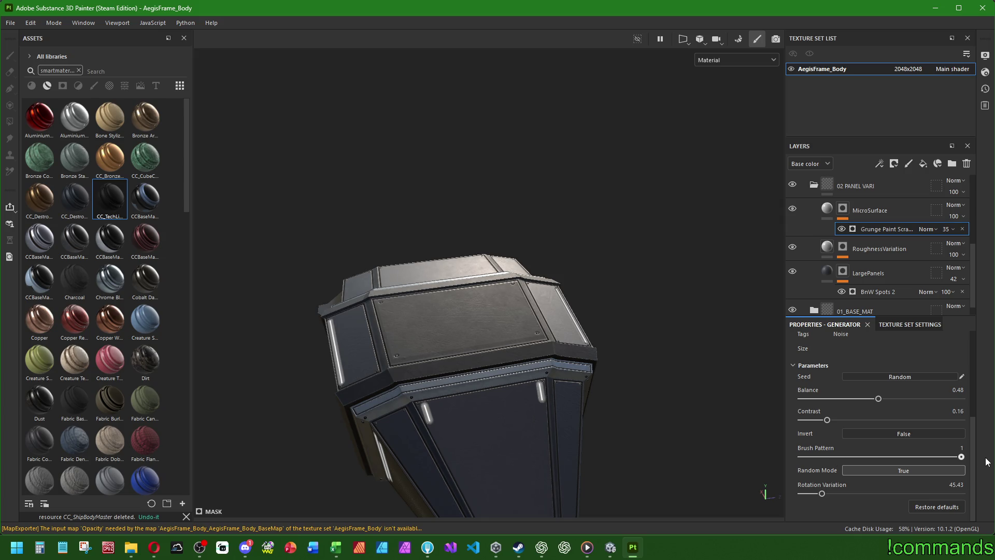
click(832, 457)
alt+drag(603, 366, 725, 316)
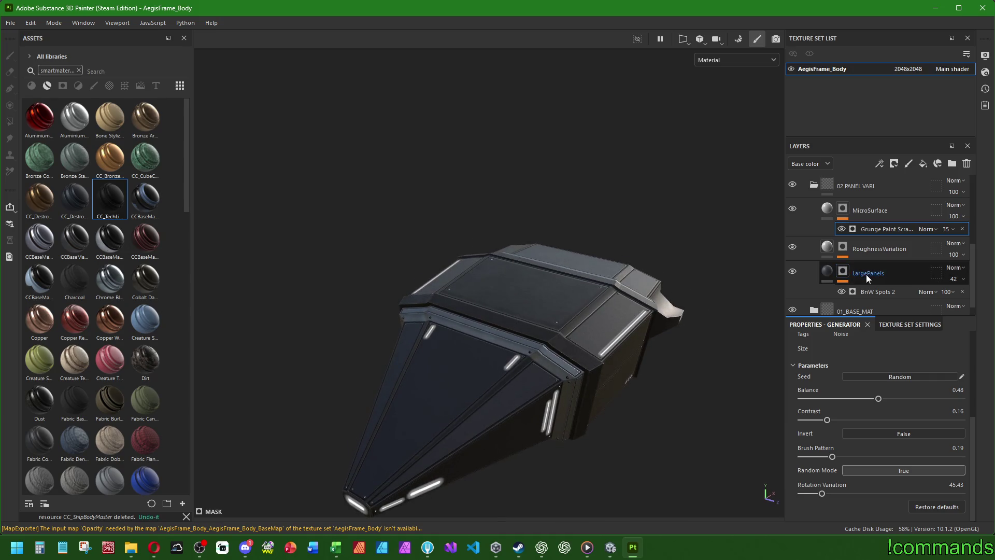
scroll(866, 274, up, 2)
Collapse 02 PANEL VARI, expand 04 SURFACE DETAILS and toggle MicroScratches to compare its effect
click(814, 249)
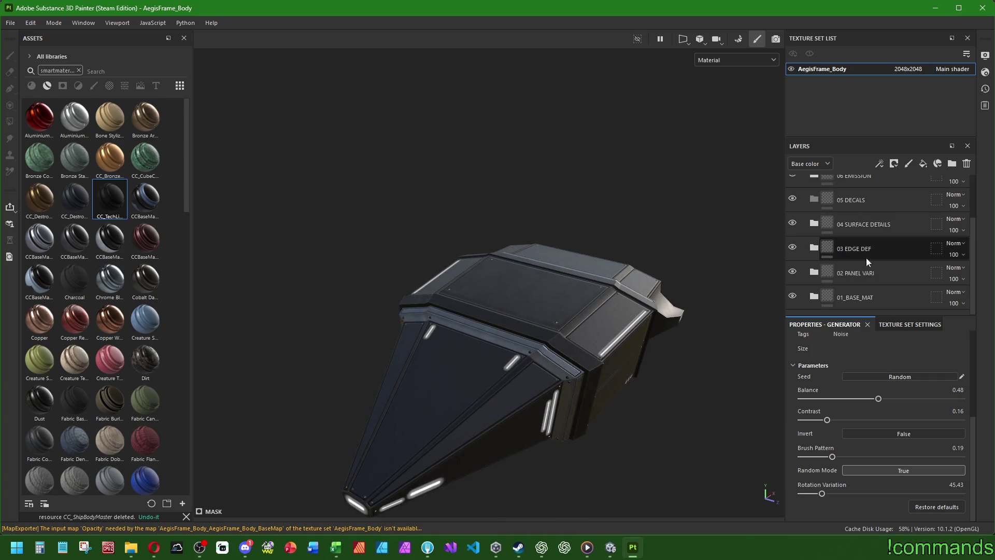
click(814, 224)
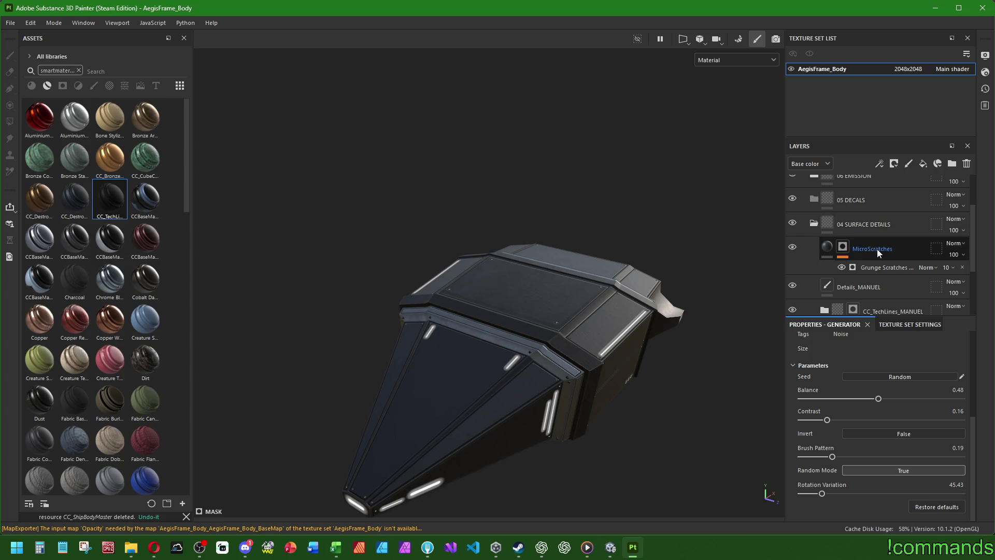
scroll(876, 248, down, 2)
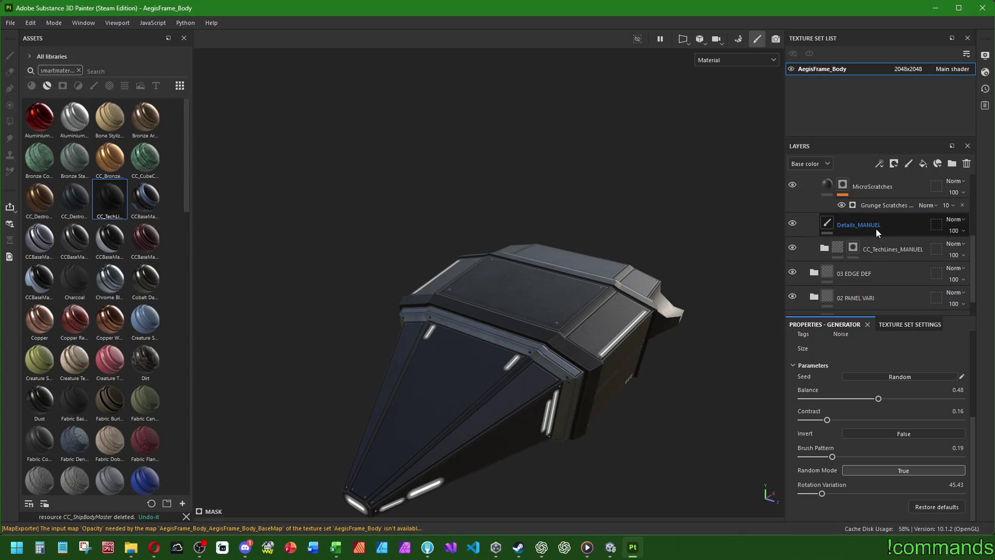
scroll(876, 232, up, 2)
click(827, 252)
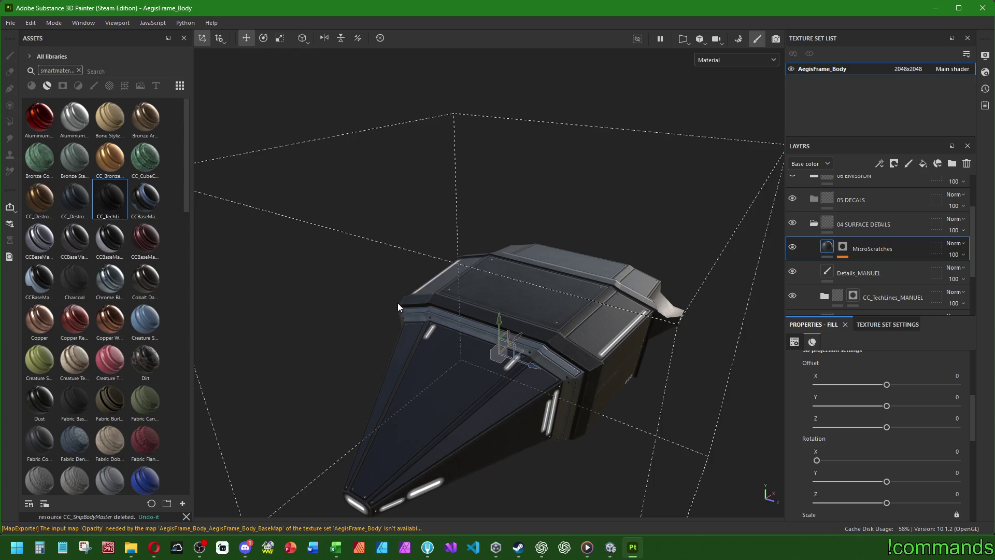
alt+drag(398, 307, 524, 365)
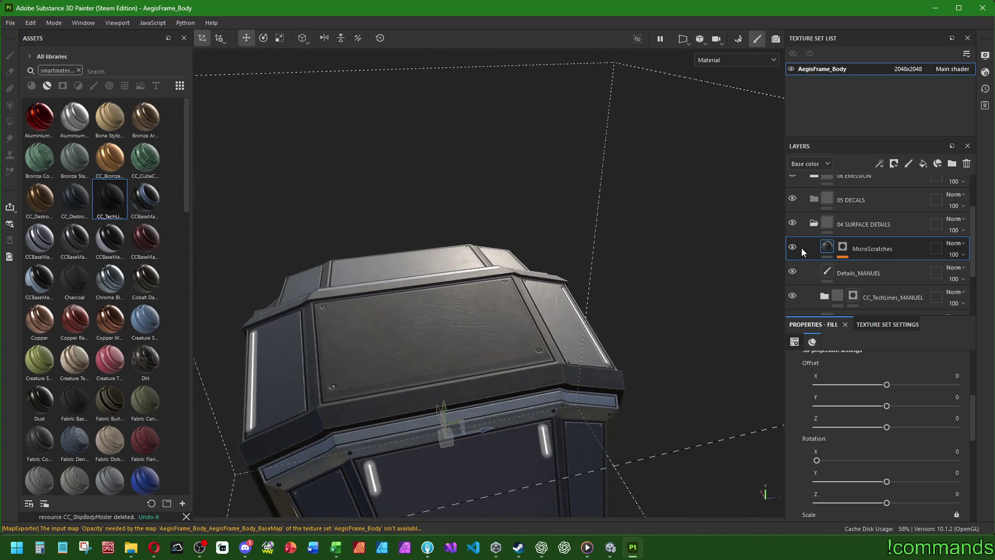
click(794, 248)
click(793, 249)
scroll(812, 290, down, 2)
scroll(826, 236, up, 2)
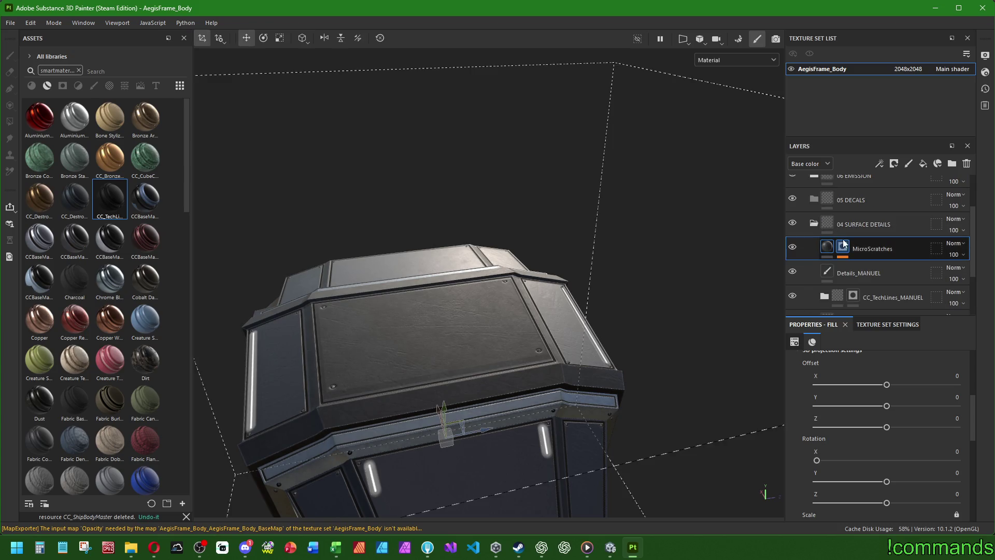
Try Grunge Scratches at 100 opacity, undo back to its low value, and collapse 04 SURFACE DETAILS
click(843, 248)
click(890, 267)
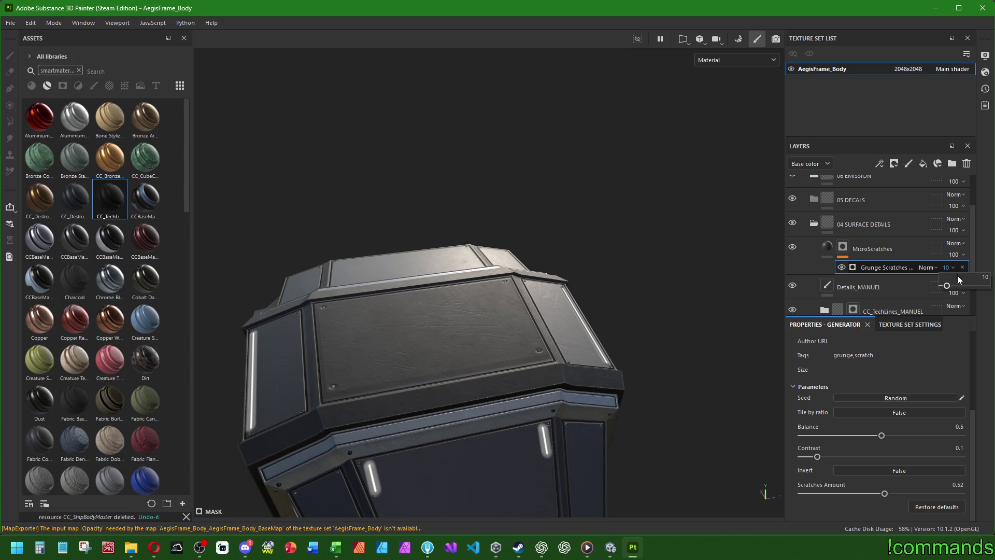
drag(948, 290, 986, 286)
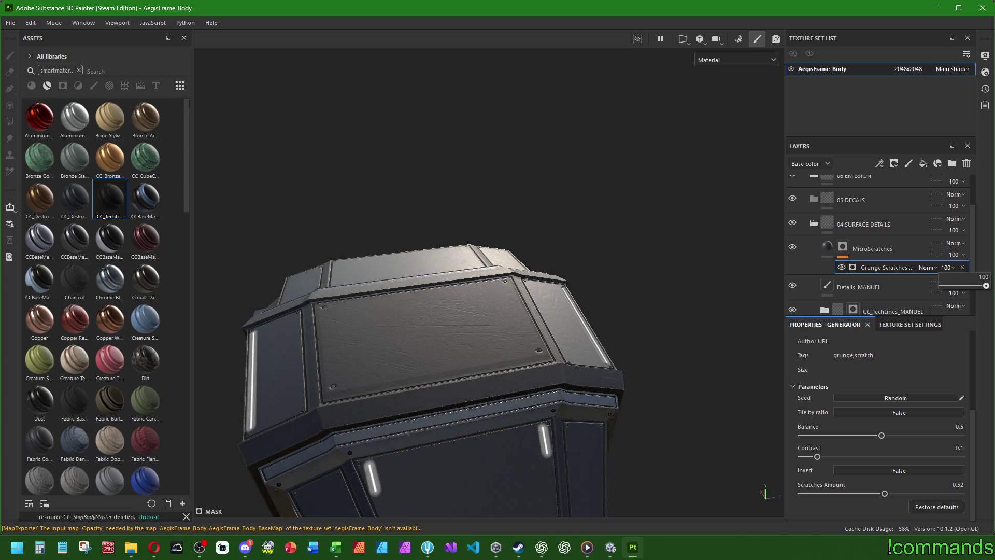
key(ctrl+z)
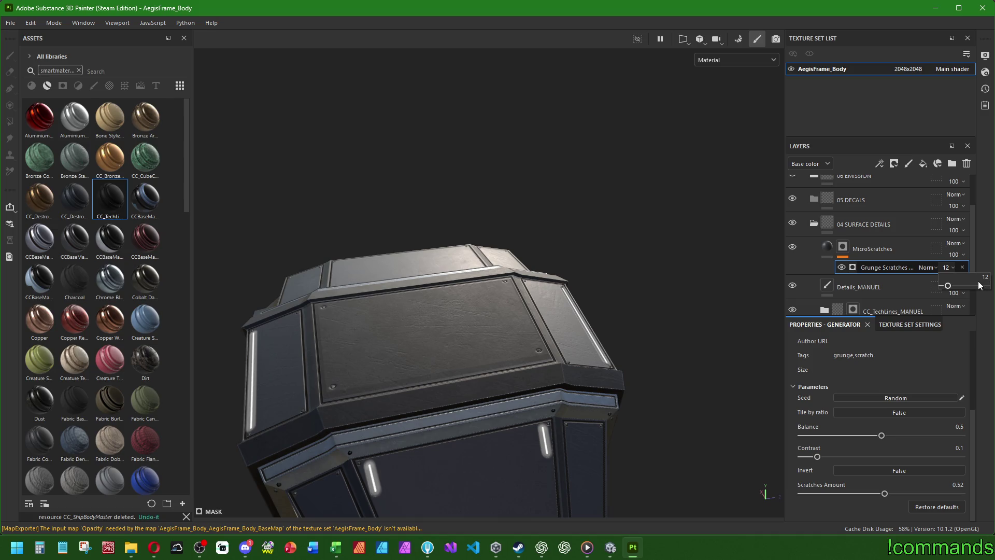
click(813, 224)
scroll(813, 202, up, 2)
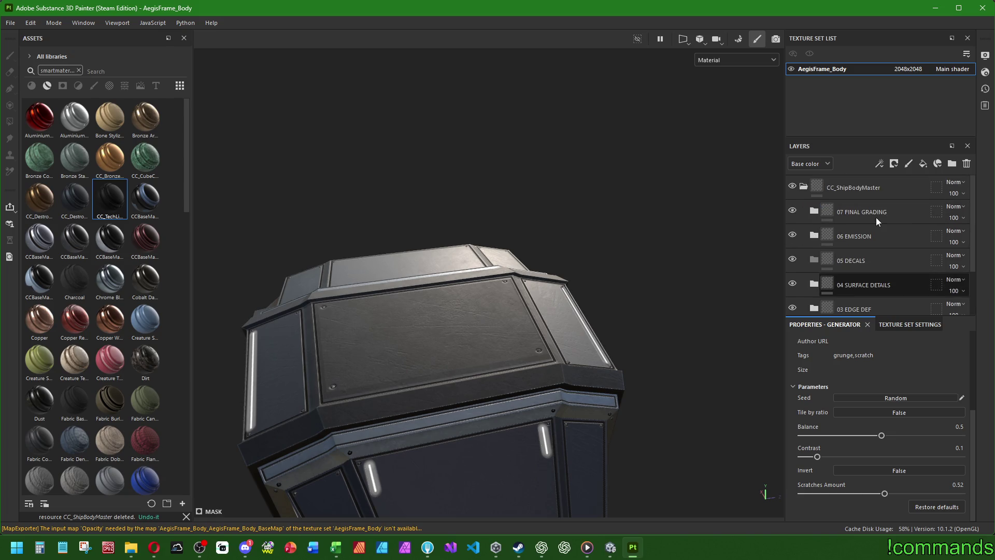
Expand 07 FINAL GRADING and raise the ColorTint layer's opacity to 12
click(814, 236)
click(813, 236)
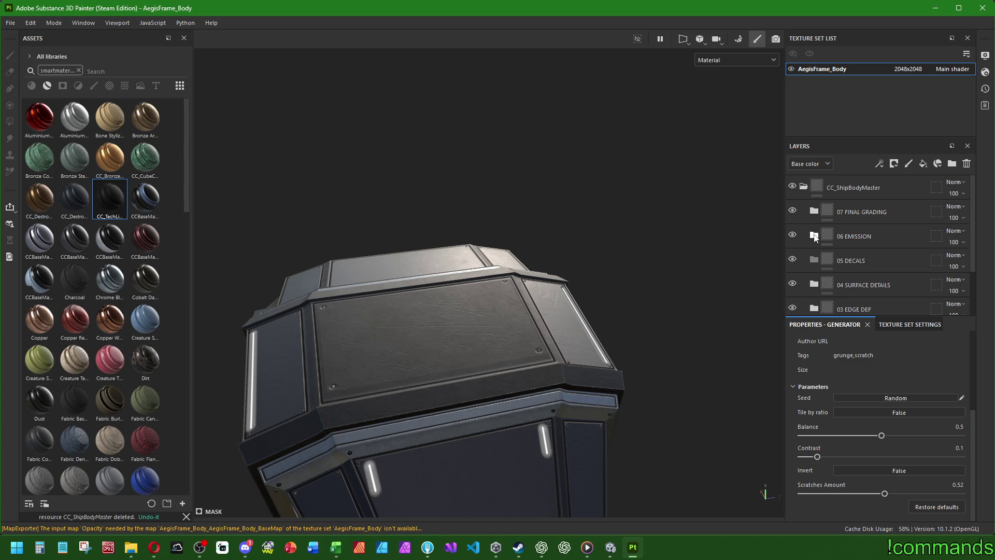
click(816, 214)
mouse_move(589, 284)
alt+mouse_down()
mouse_move(611, 357)
mouse_move(482, 340)
mouse_move(577, 404)
mouse_move(549, 406)
mouse_move(636, 353)
alt+mouse_up()
click(849, 236)
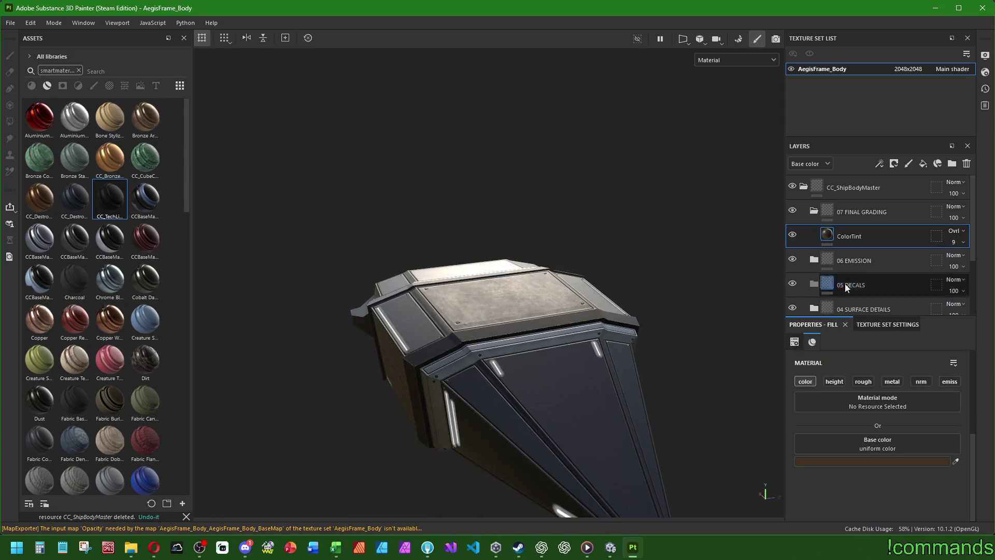
drag(969, 257, 952, 247)
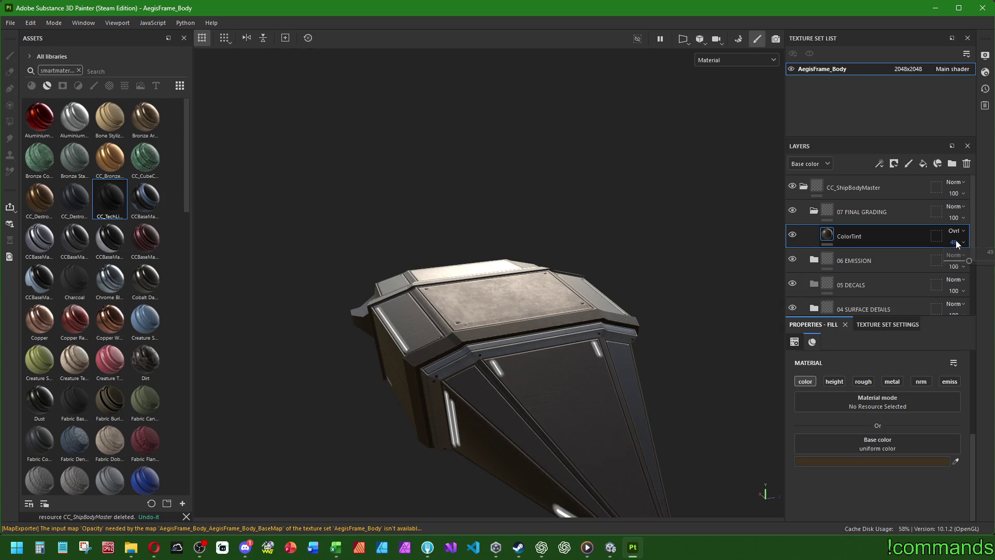
text(49)
text(12)
key(Return)
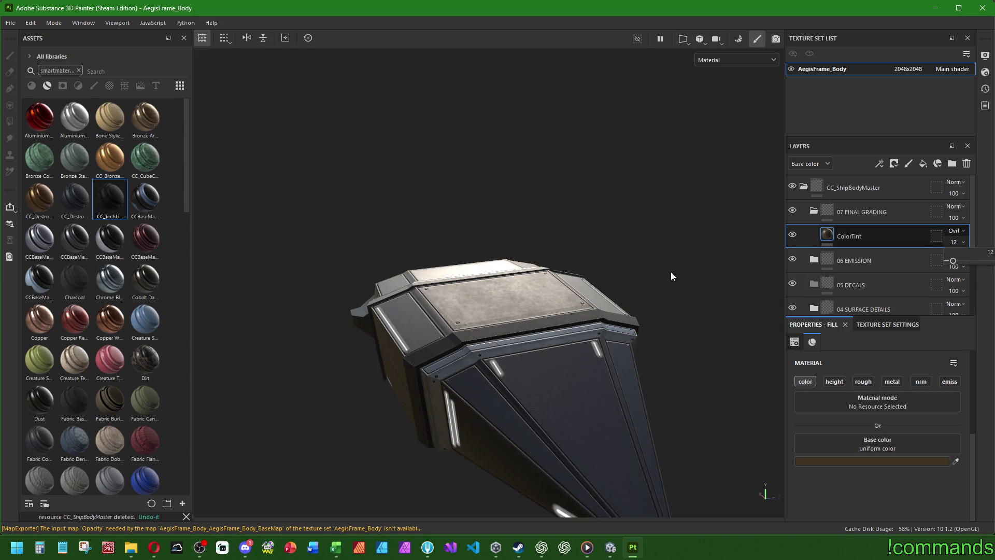
alt+drag(651, 285, 538, 312)
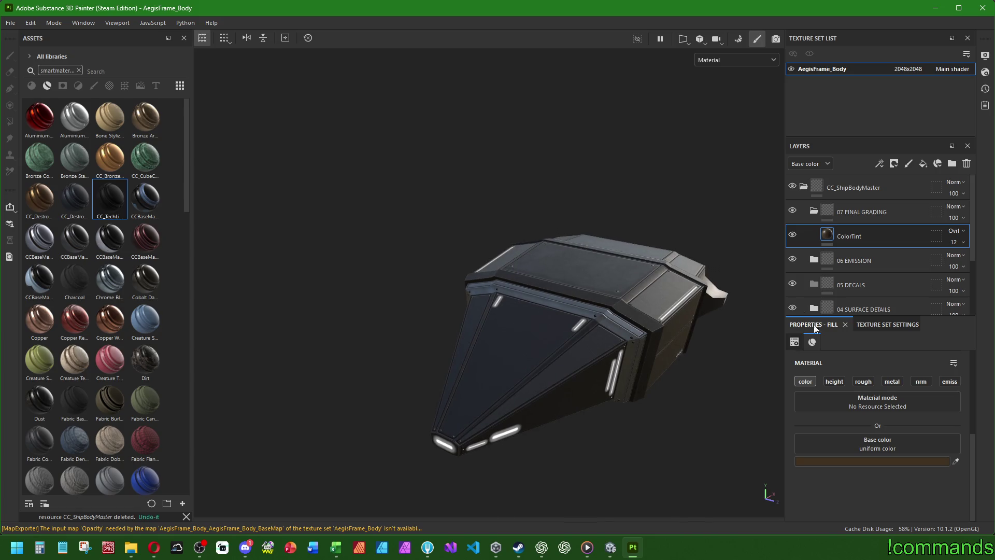
Give ColorTint a lighter, less saturated brown base colour
click(855, 461)
click(686, 274)
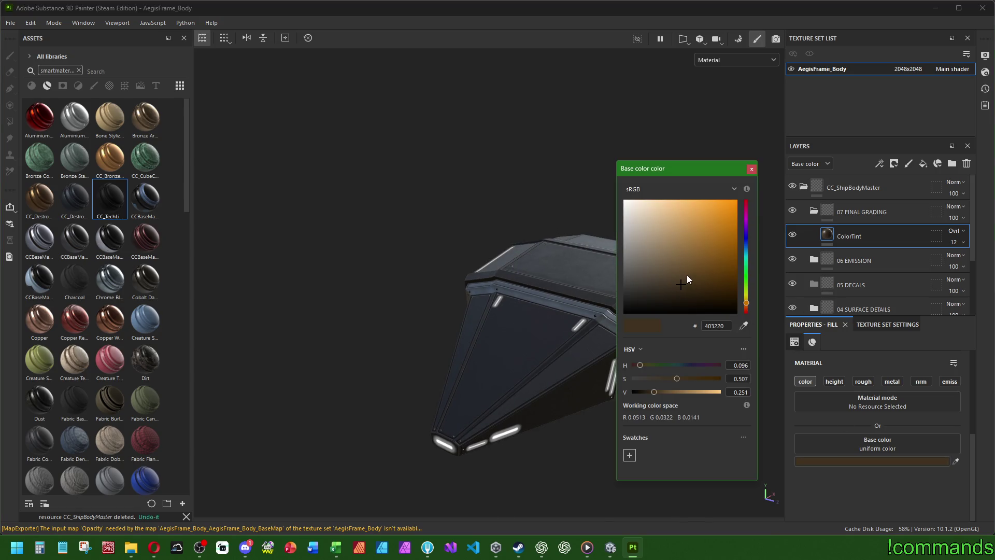
mouse_move(567, 251)
alt+mouse_down()
mouse_move(524, 282)
mouse_move(549, 280)
mouse_move(518, 283)
mouse_move(682, 273)
alt+mouse_up()
click(676, 275)
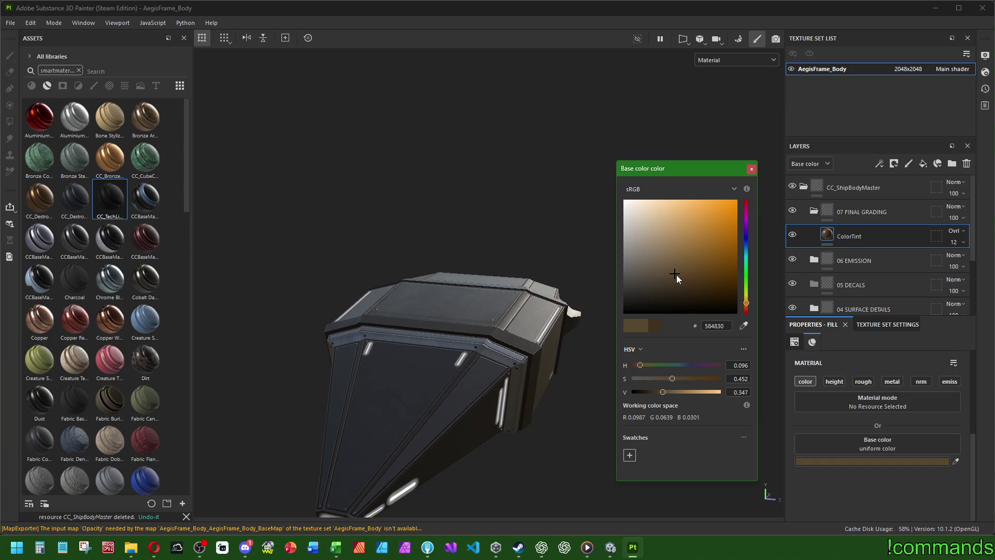
mouse_move(461, 311)
alt+mouse_down()
mouse_move(436, 314)
mouse_move(445, 334)
mouse_move(373, 321)
mouse_move(618, 257)
alt+mouse_up()
click(752, 169)
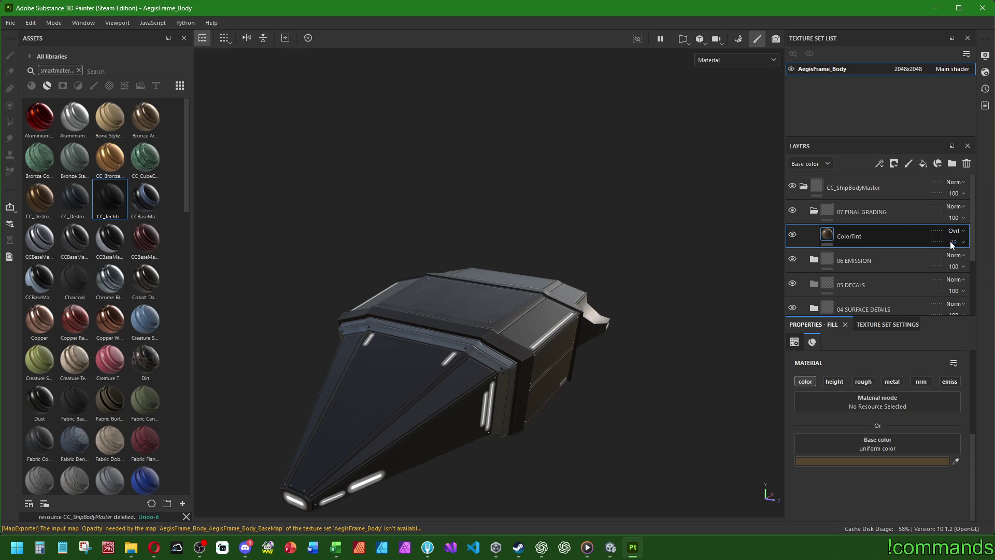
click(987, 253)
text(11)
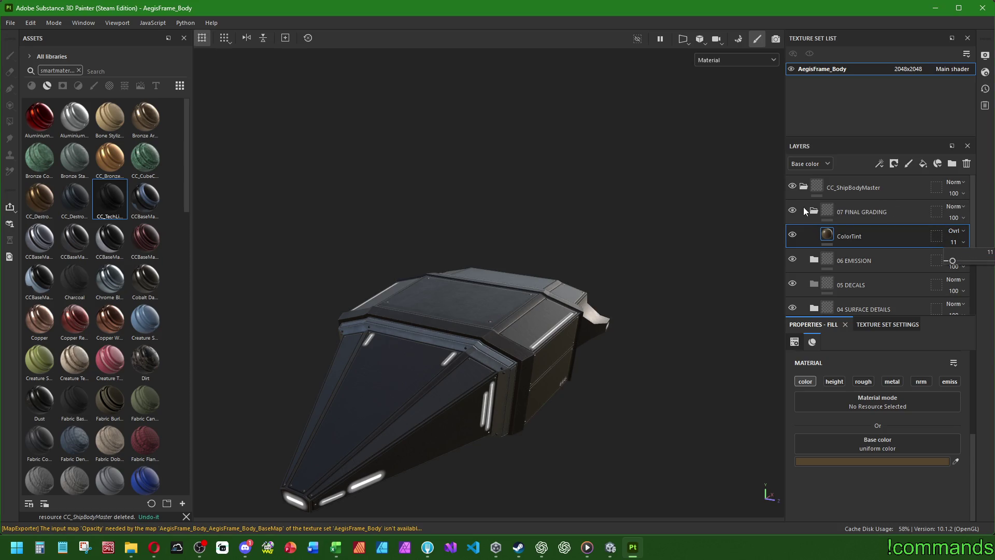
Collapse 07 FINAL GRADING and CC_ShipBodyMaster, then save the project
click(806, 212)
click(804, 188)
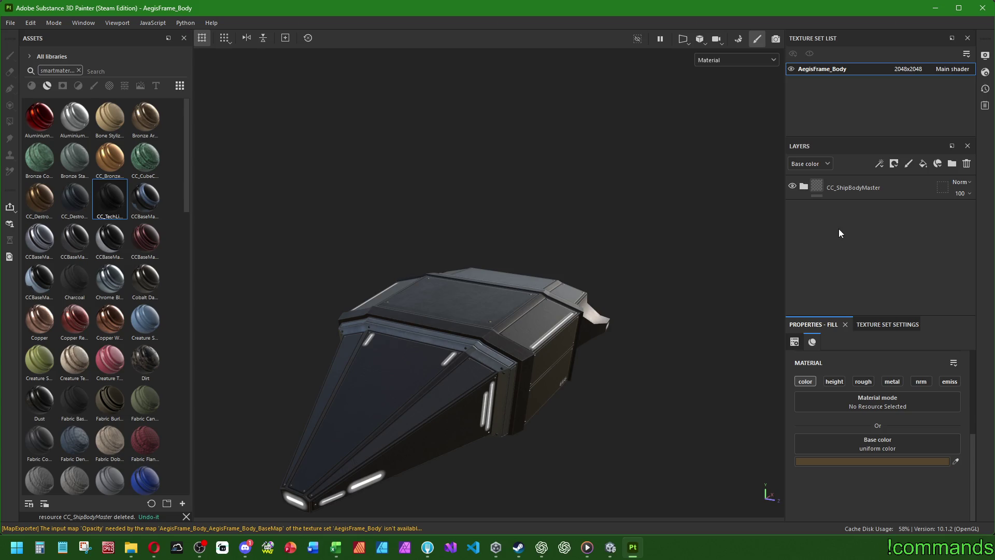
click(10, 23)
click(30, 115)
Make CC_ShipBodyMaster a smart material and export the AegisFrame_Body textures with the Unity preset
right_click(829, 187)
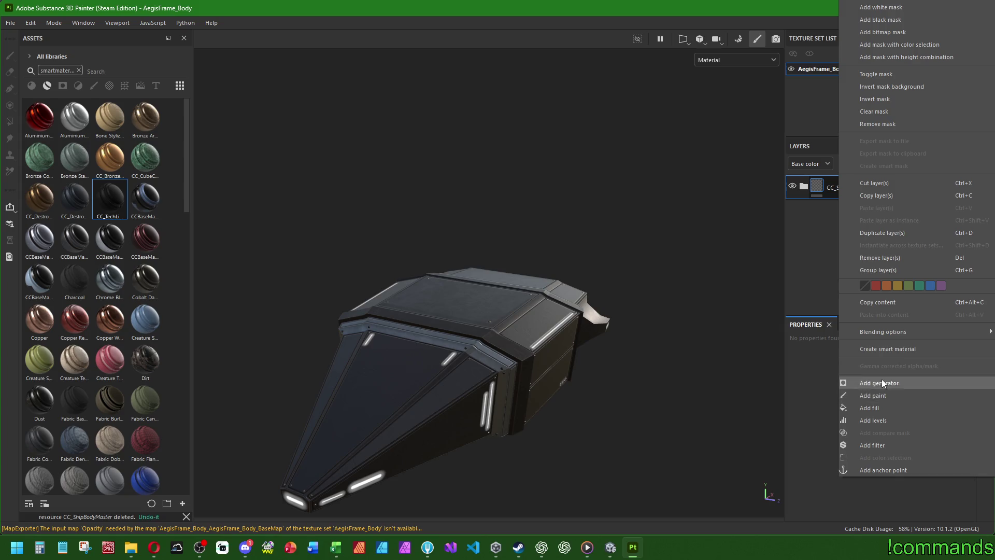
click(879, 351)
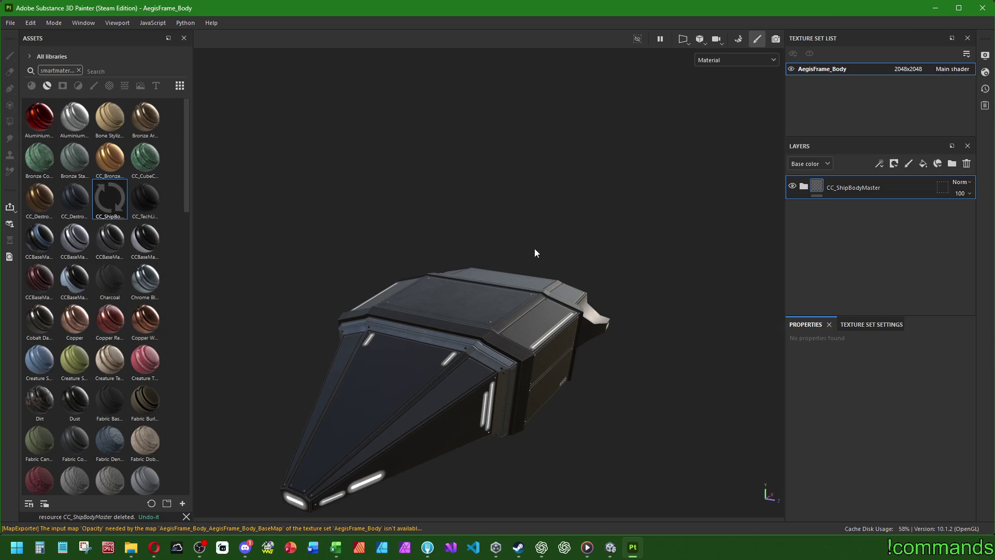
click(12, 25)
click(60, 188)
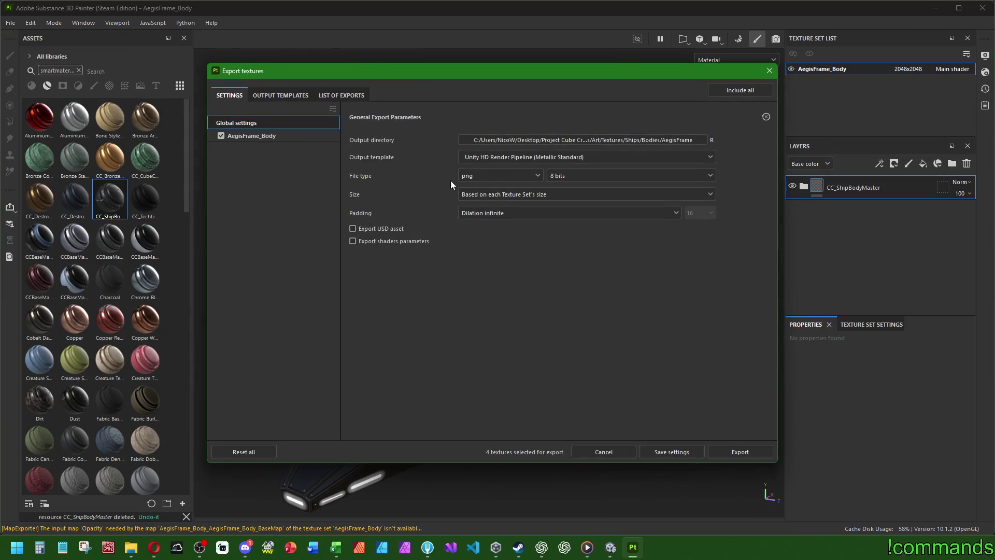
click(283, 96)
click(274, 338)
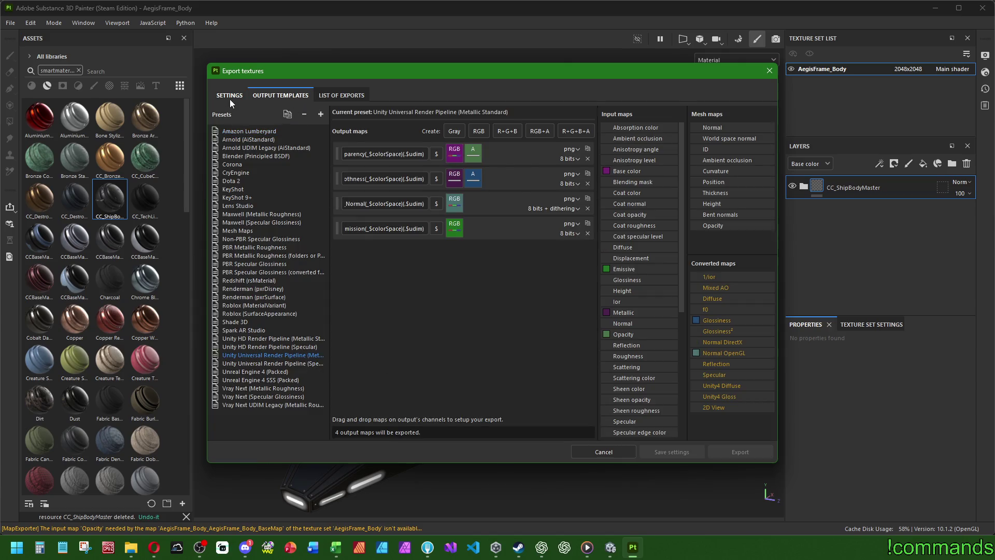
click(229, 96)
click(726, 451)
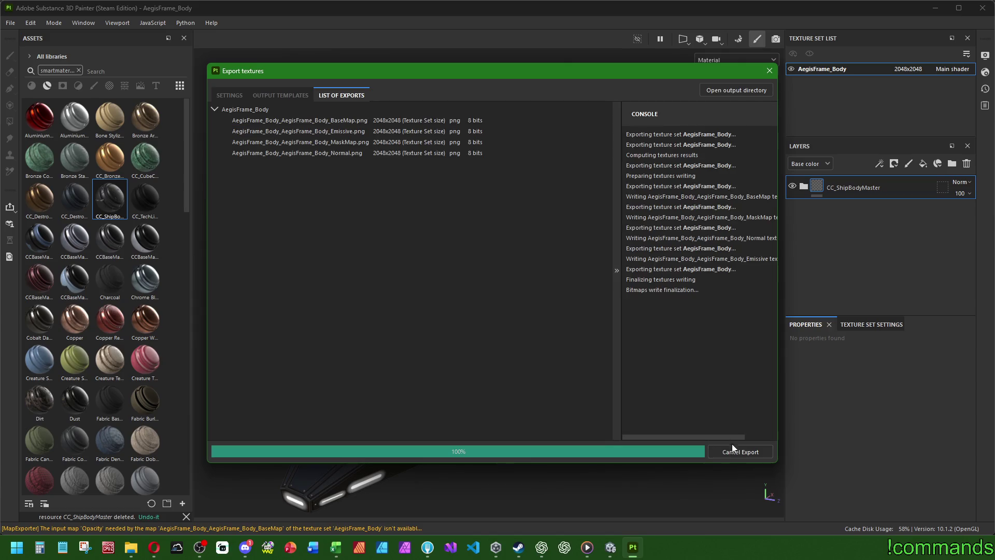
click(767, 72)
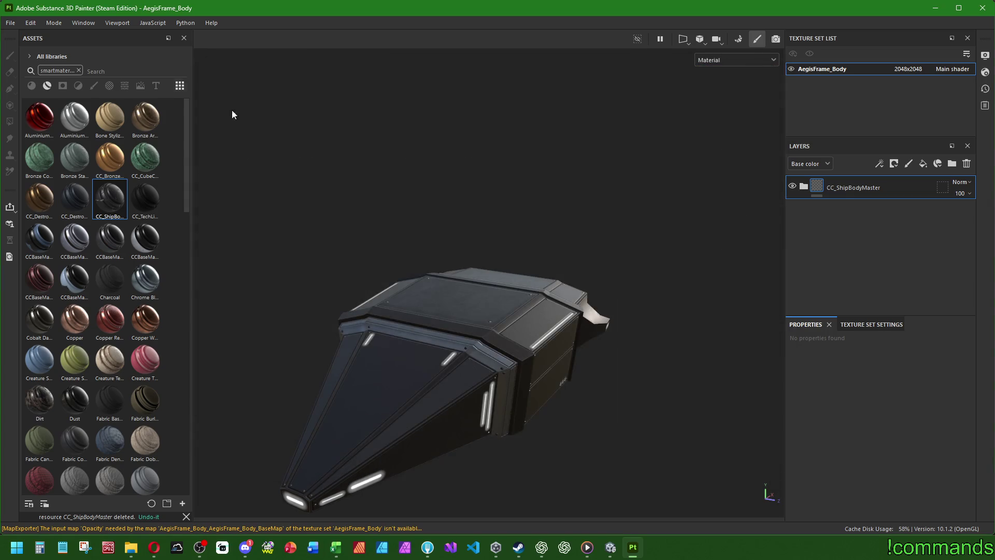
click(608, 553)
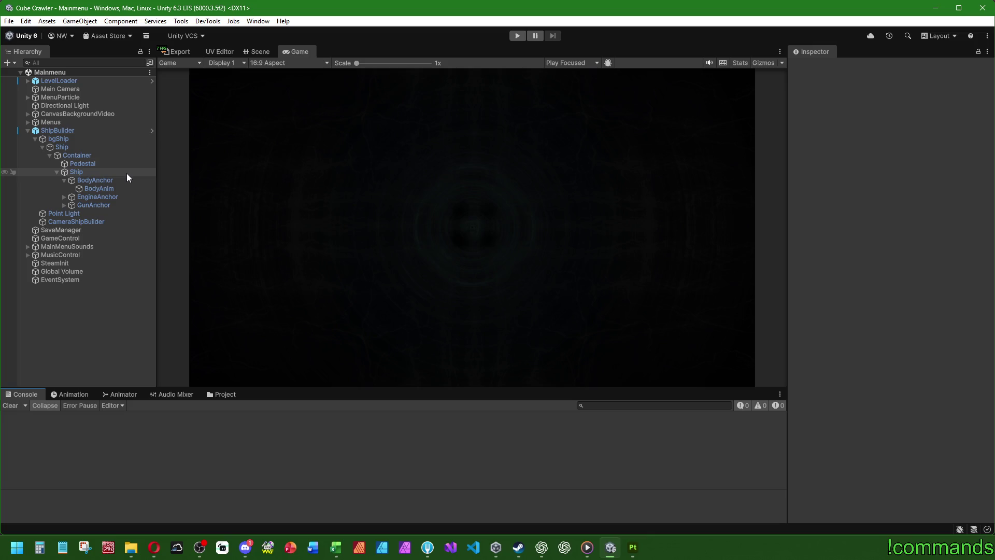
In the Scene view, select ShipBuilder's children down to Pedestal and frame the Pedestal
click(68, 132)
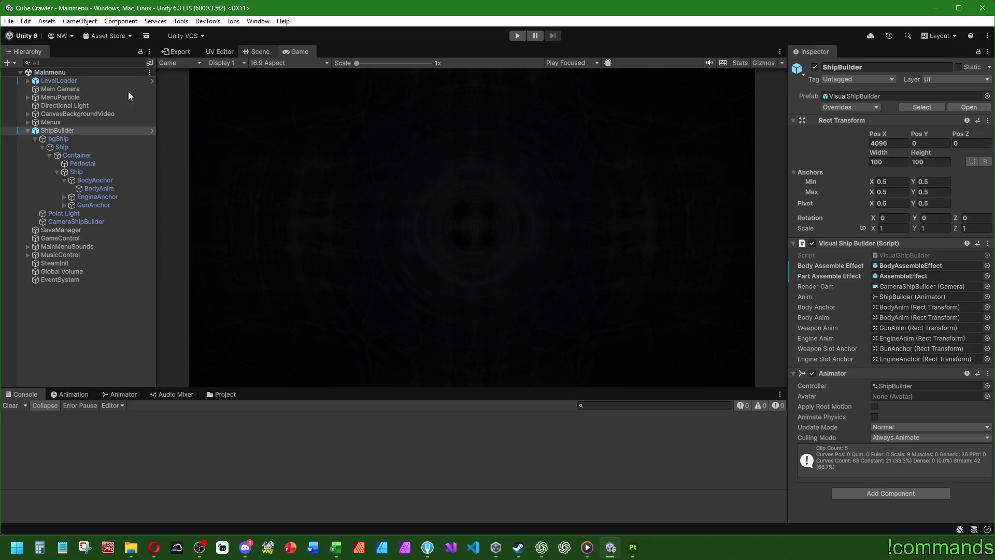
click(257, 51)
click(72, 138)
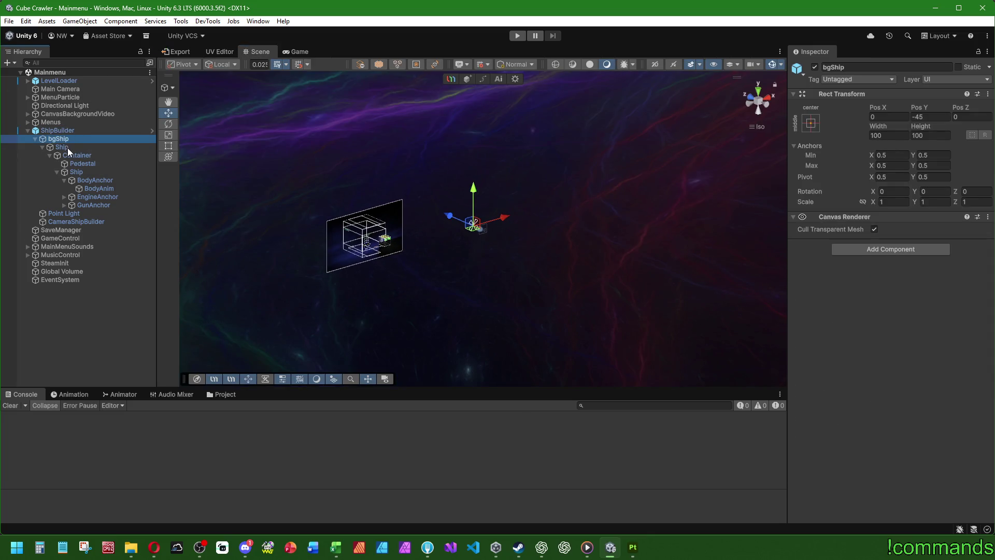
click(67, 147)
click(74, 154)
click(82, 164)
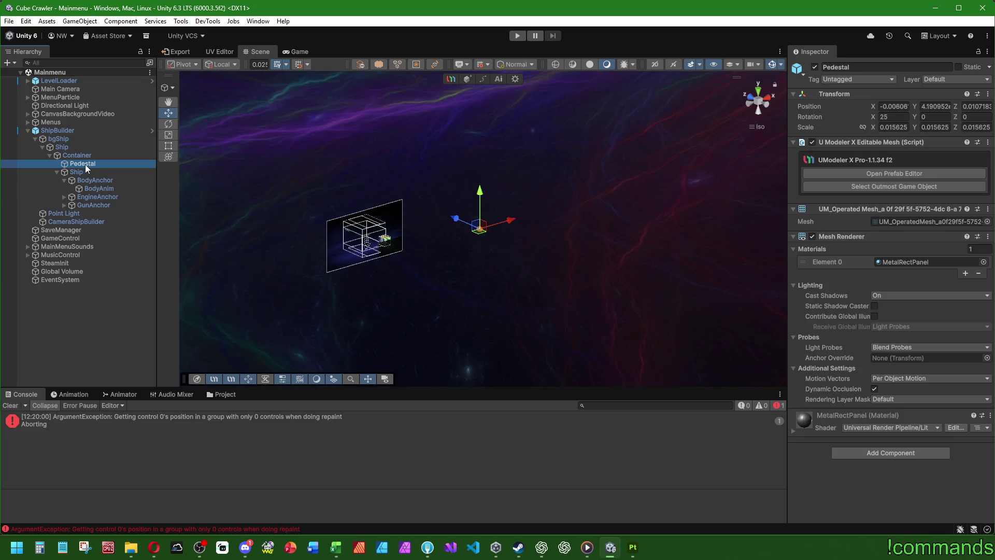
double_click(85, 164)
scroll(393, 201, down, 3)
scroll(390, 246, down, 3)
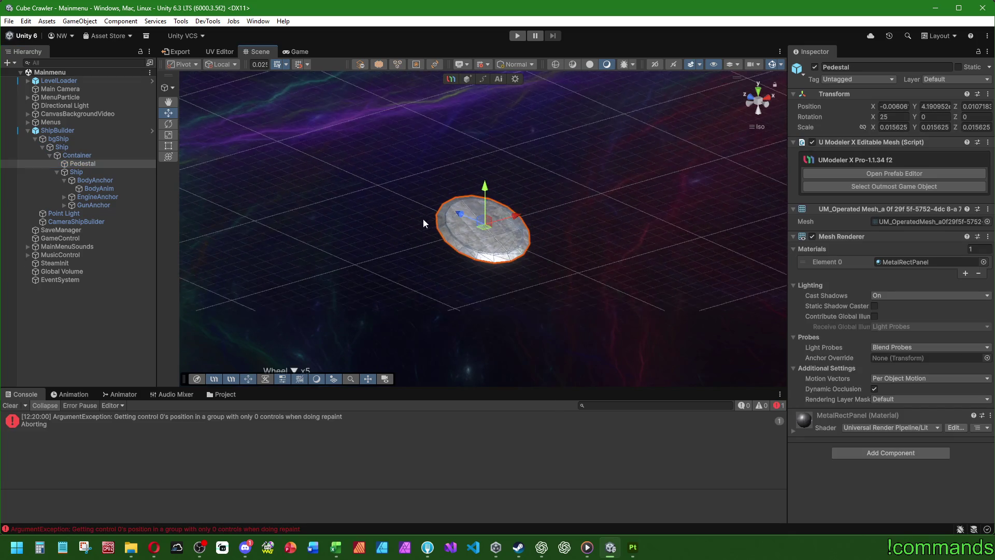
Check the CameraShipBuilder preview camera's Camera settings, then start the game in play mode
click(71, 327)
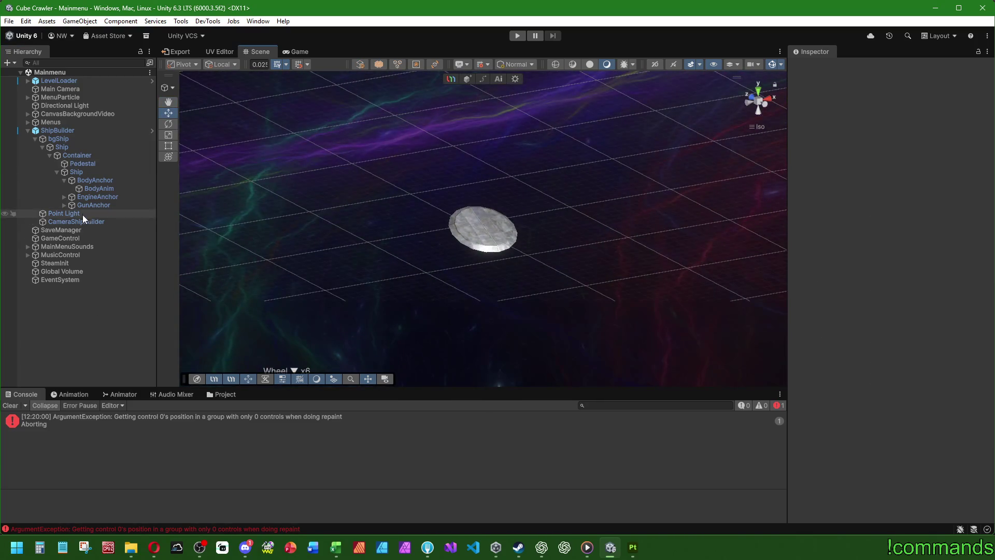
click(82, 213)
click(83, 222)
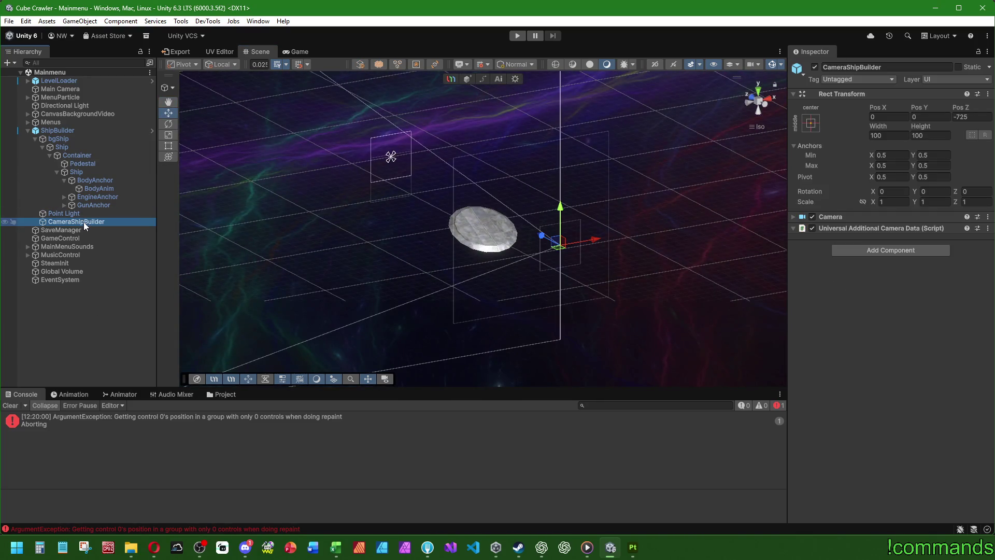
click(795, 217)
scroll(835, 310, down, 5)
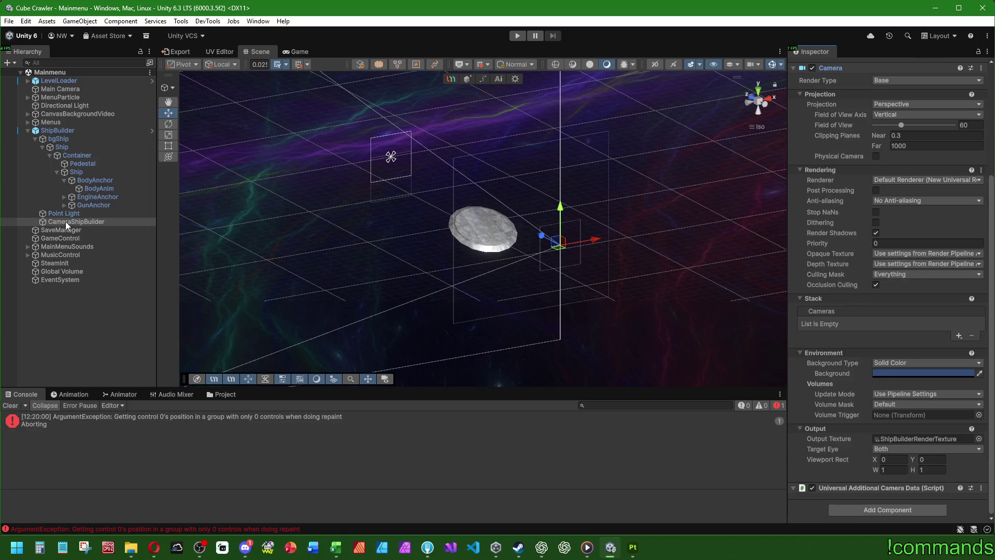
click(486, 155)
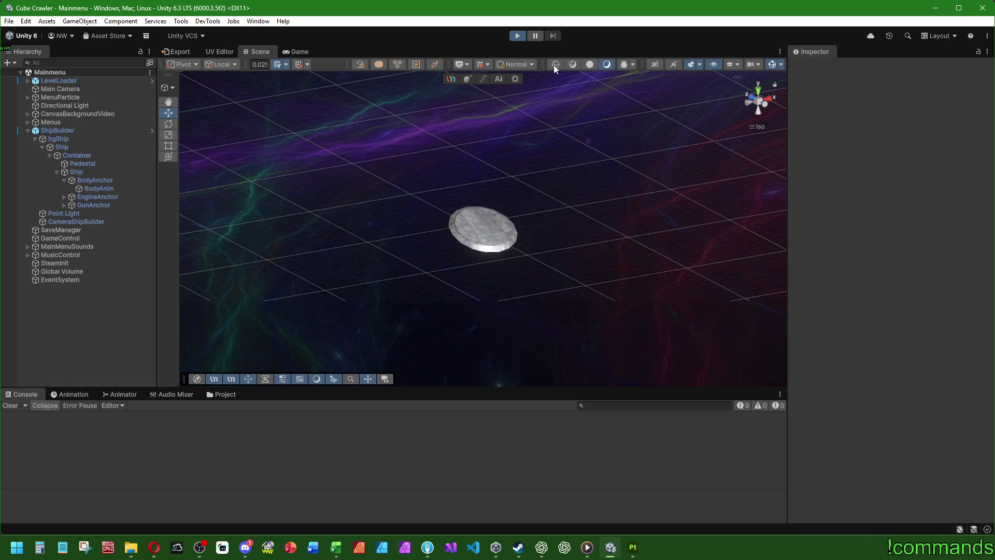
key(ctrl+p)
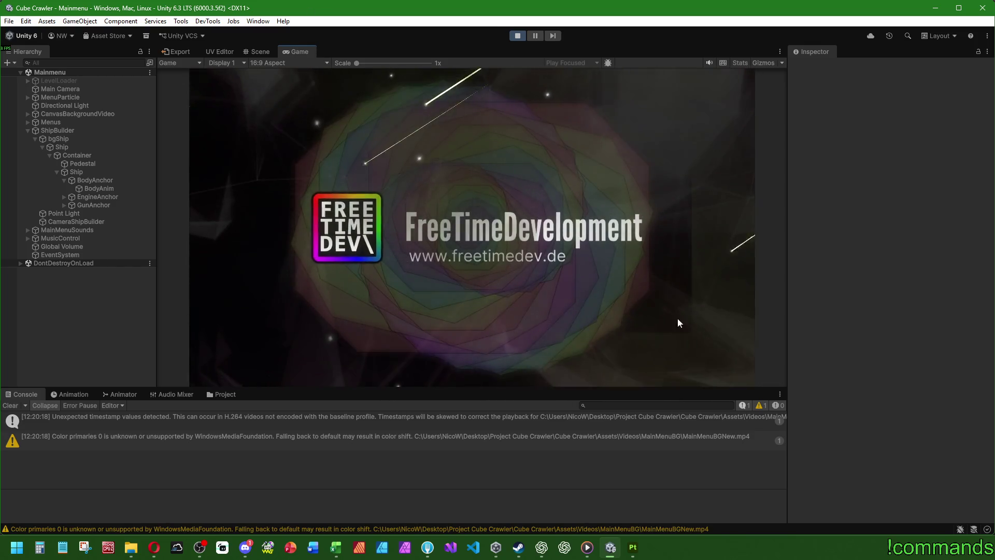
Enlarge the Game view, advance the running game to Ship Assembly, and clear the Console
drag(787, 326, 808, 327)
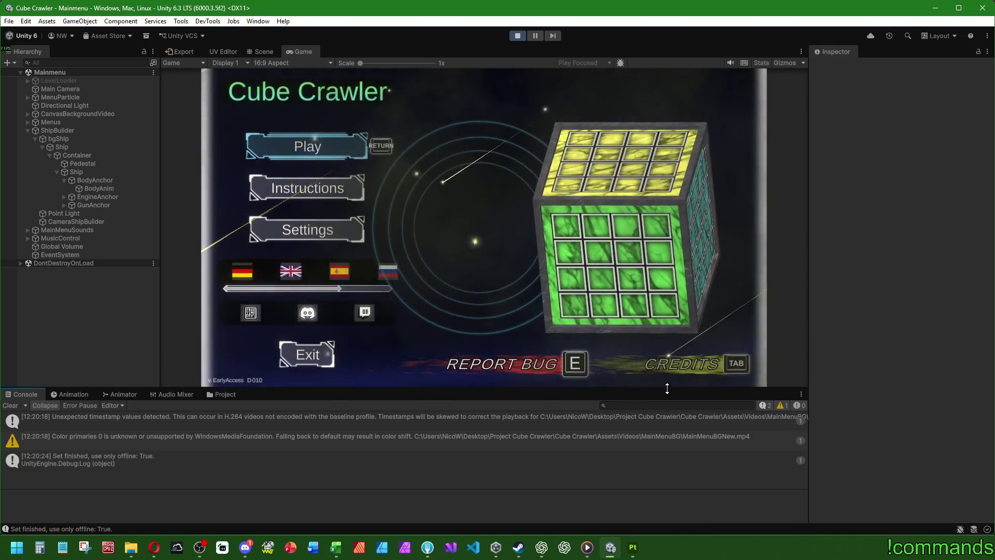
drag(667, 388, 667, 410)
key(Return)
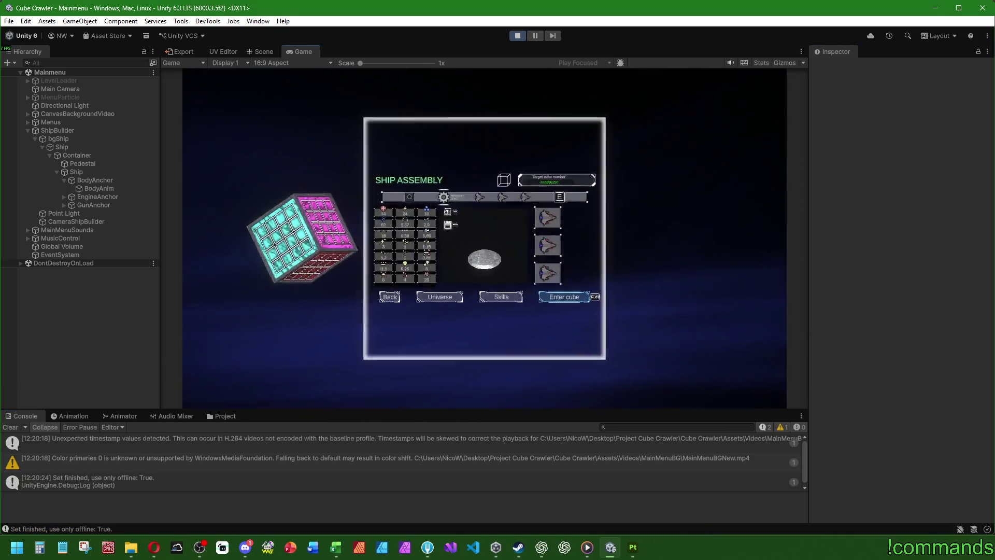
key(super)
key(super)
drag(541, 410, 541, 432)
click(10, 449)
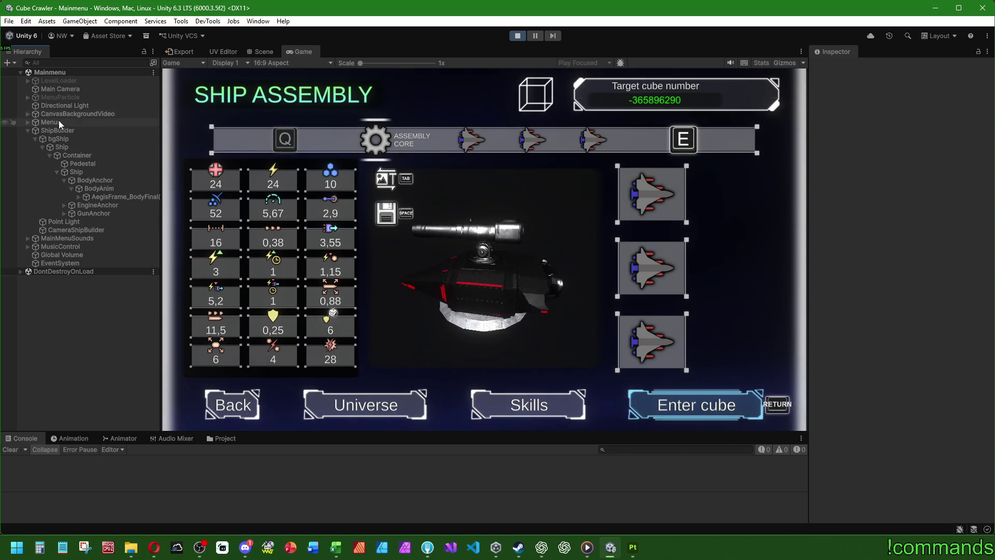
Expand Menus > CanvasShipAssembly > ShipAssembly and select its background object
click(27, 120)
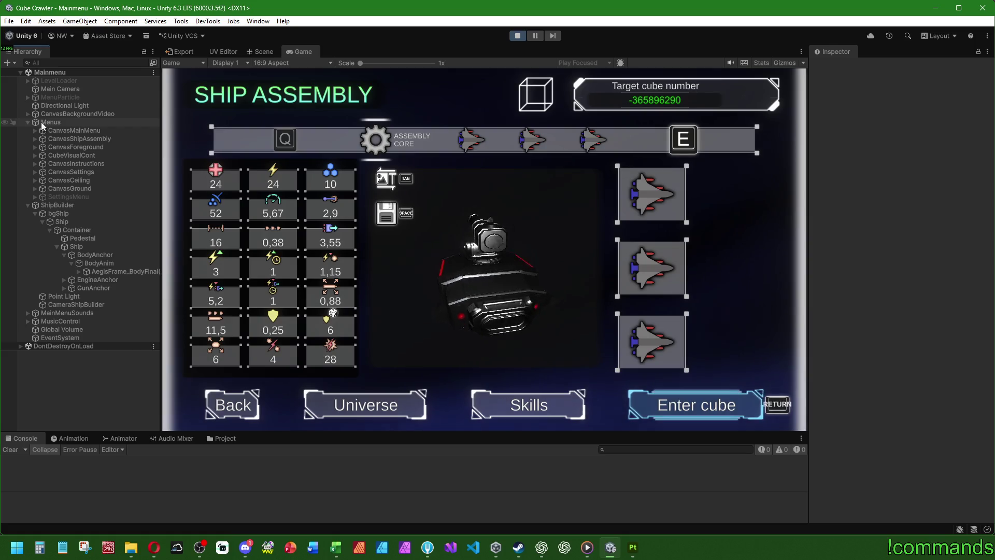
click(88, 138)
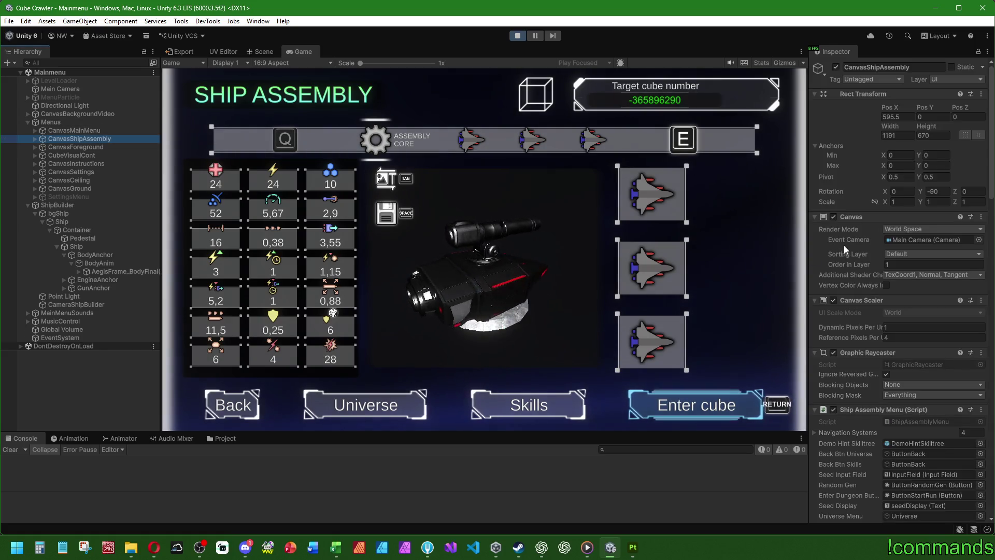
scroll(857, 261, down, 15)
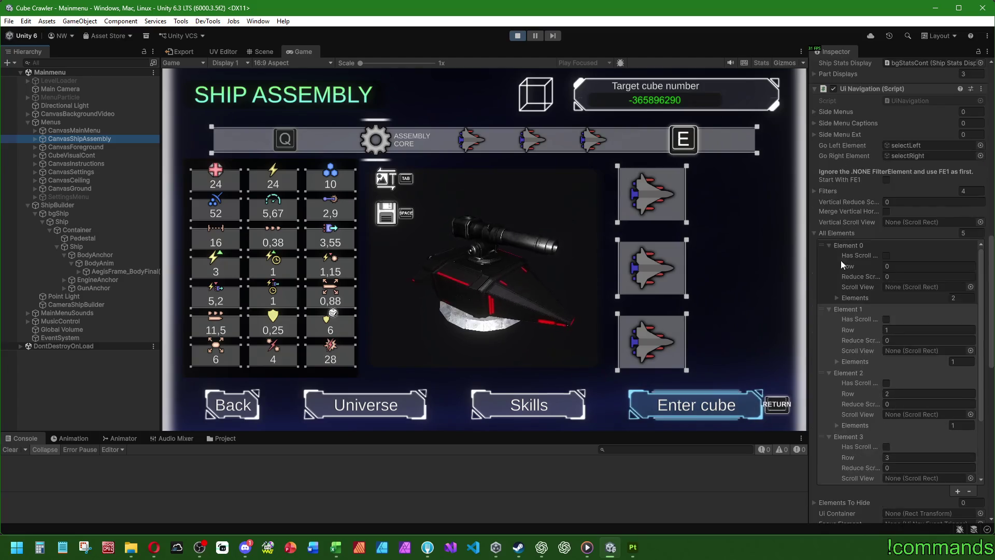
scroll(850, 311, down, 15)
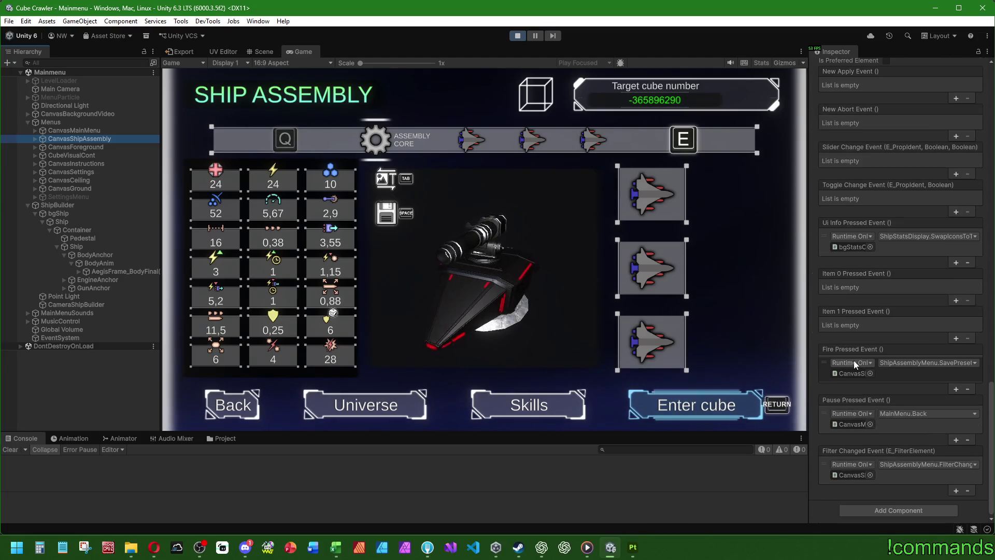
scroll(854, 359, up, 20)
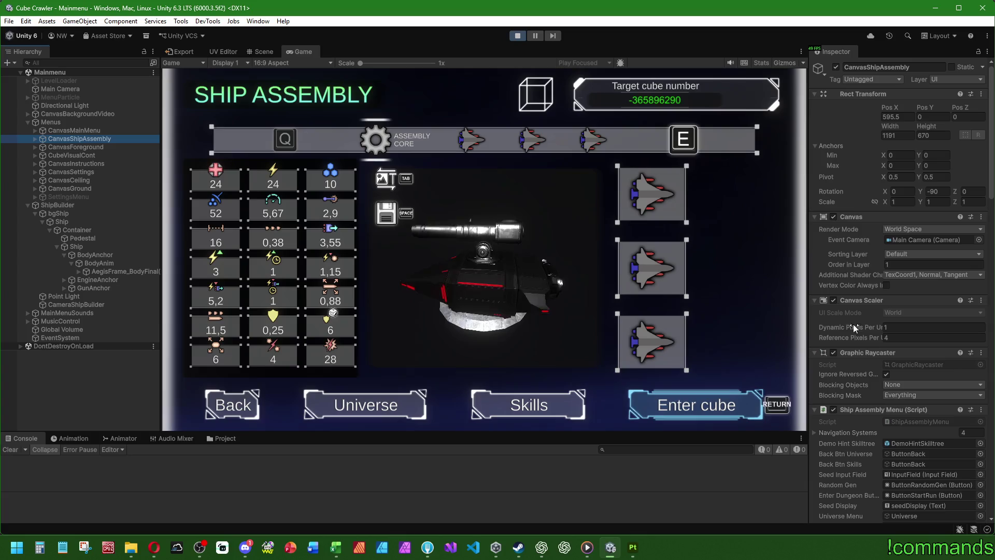
click(35, 139)
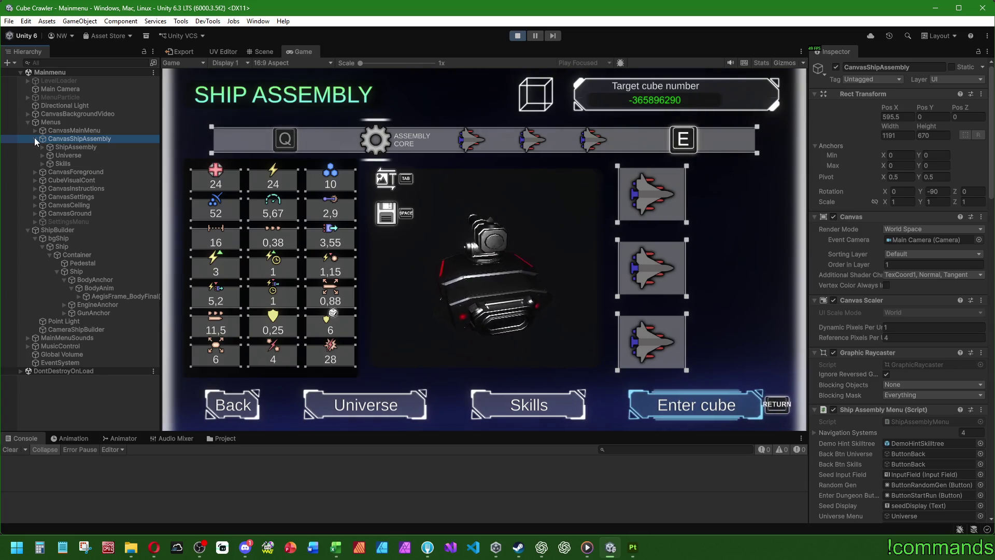
click(75, 147)
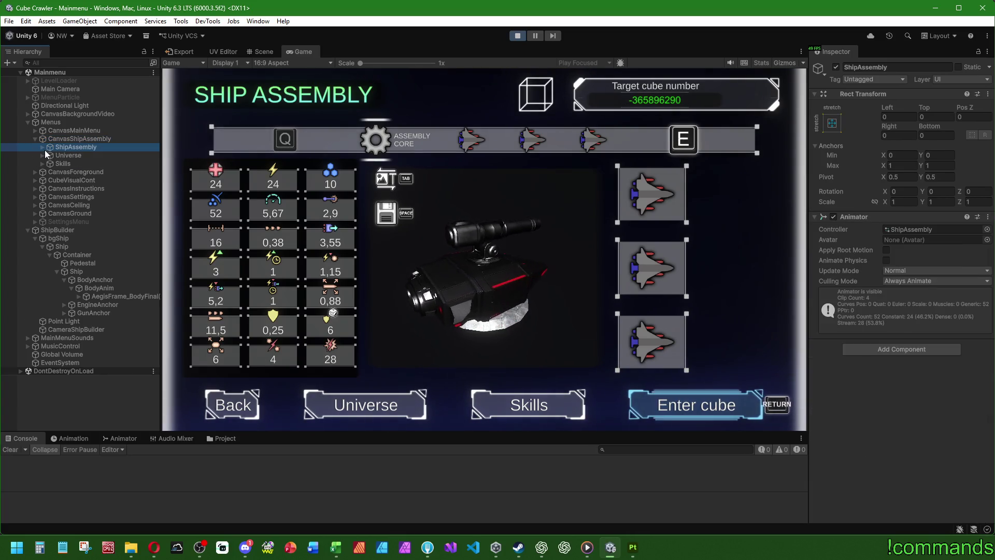
click(42, 148)
click(67, 154)
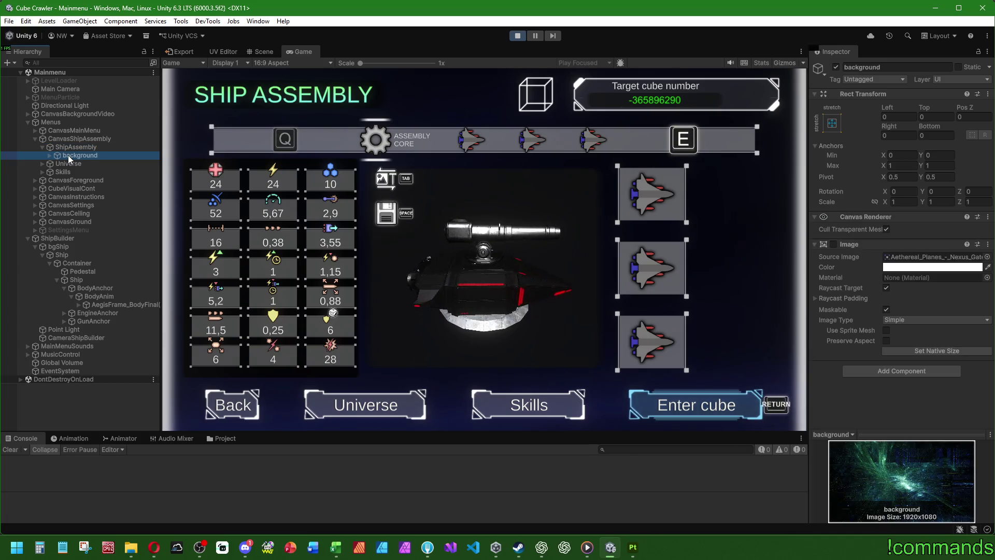
Toggle the background Image on and off to compare, leave it off, then select bgTitle
click(833, 244)
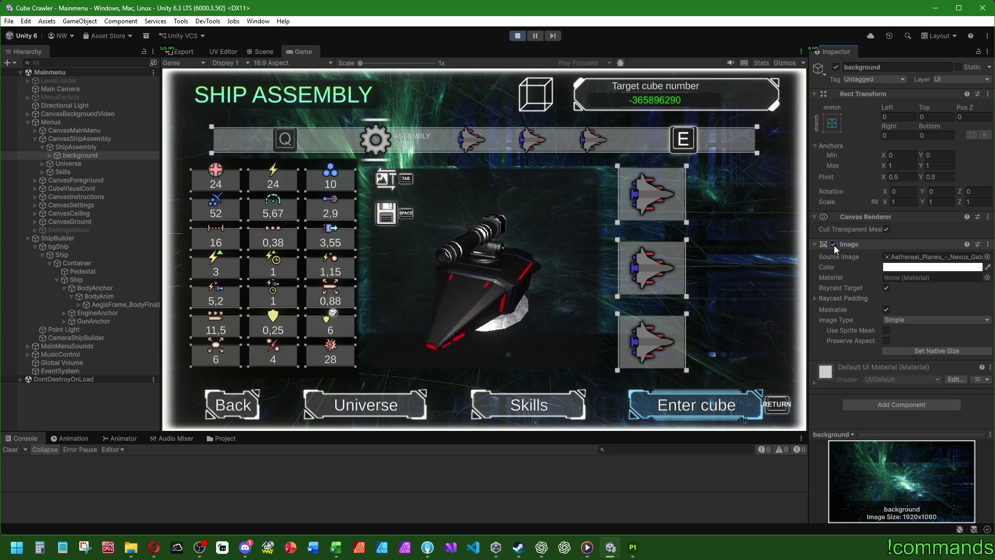
click(833, 245)
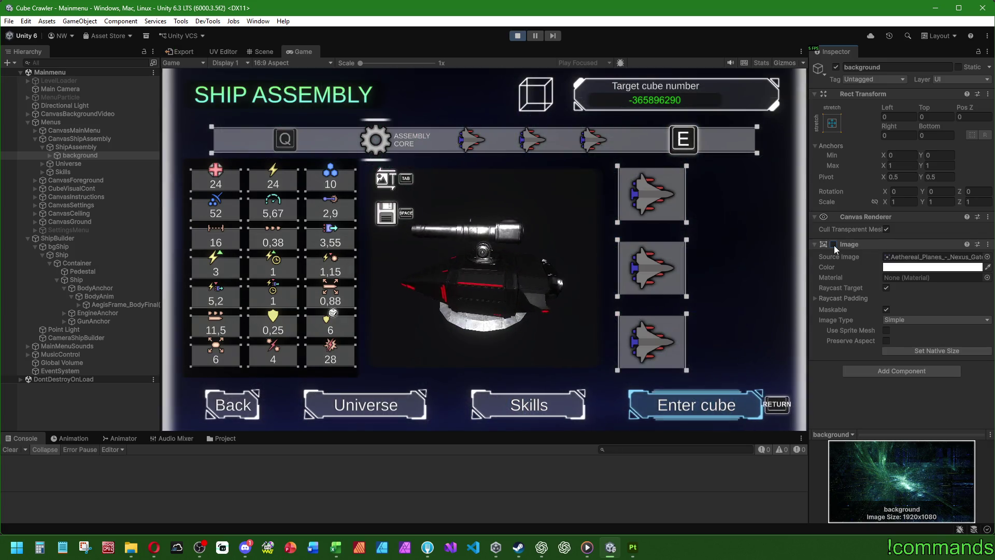
click(833, 244)
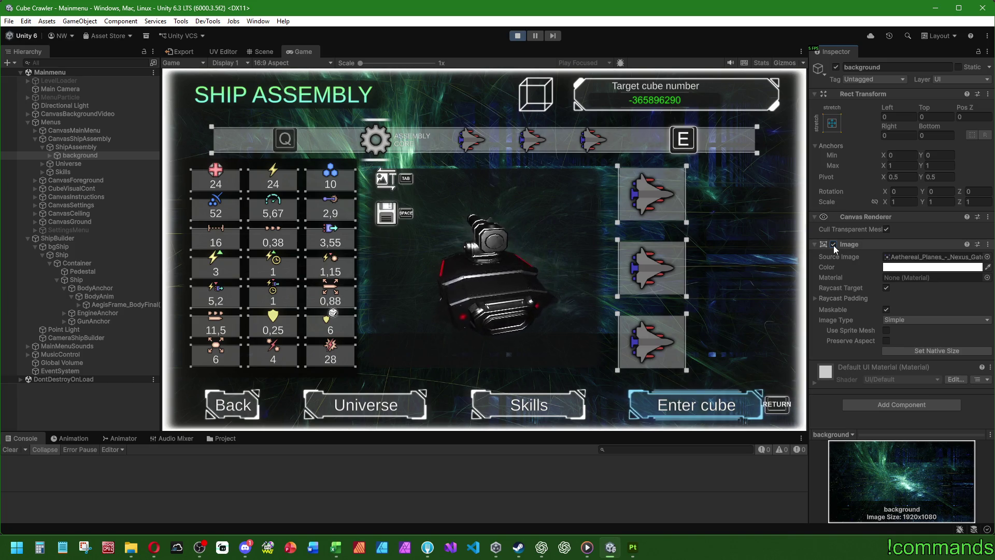
click(833, 244)
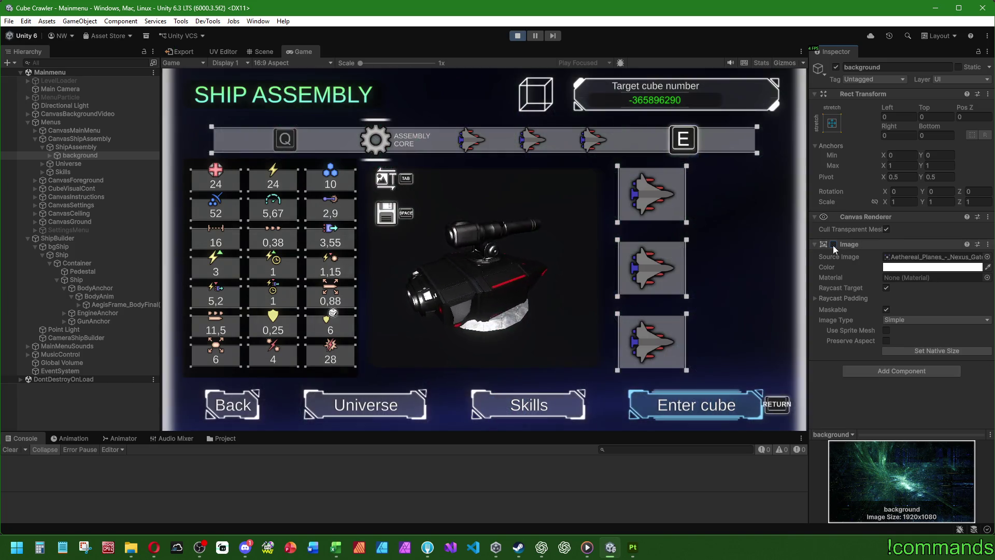
click(50, 156)
click(82, 164)
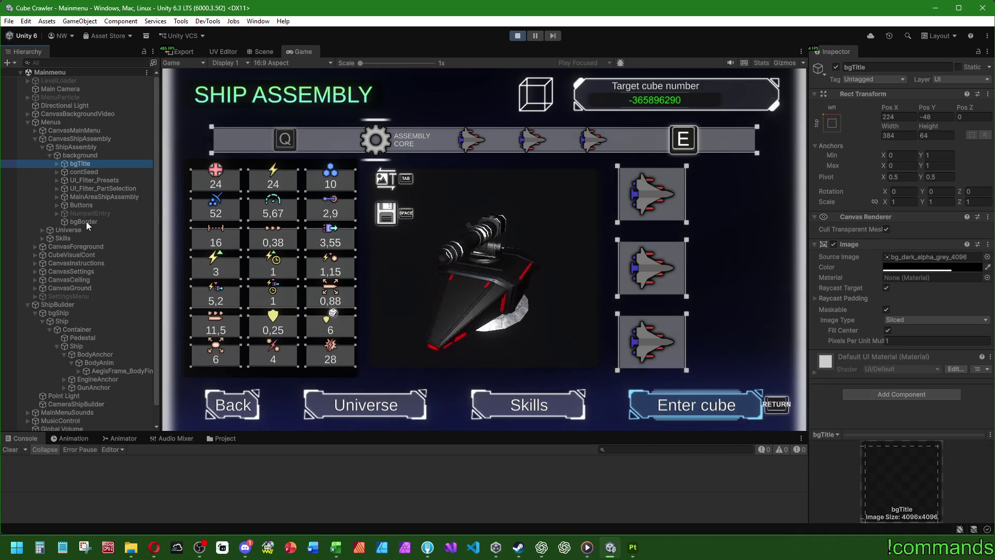
Toggle the bgTitle image off and on, then look inside the CanvasForeground canvas
click(831, 245)
click(831, 244)
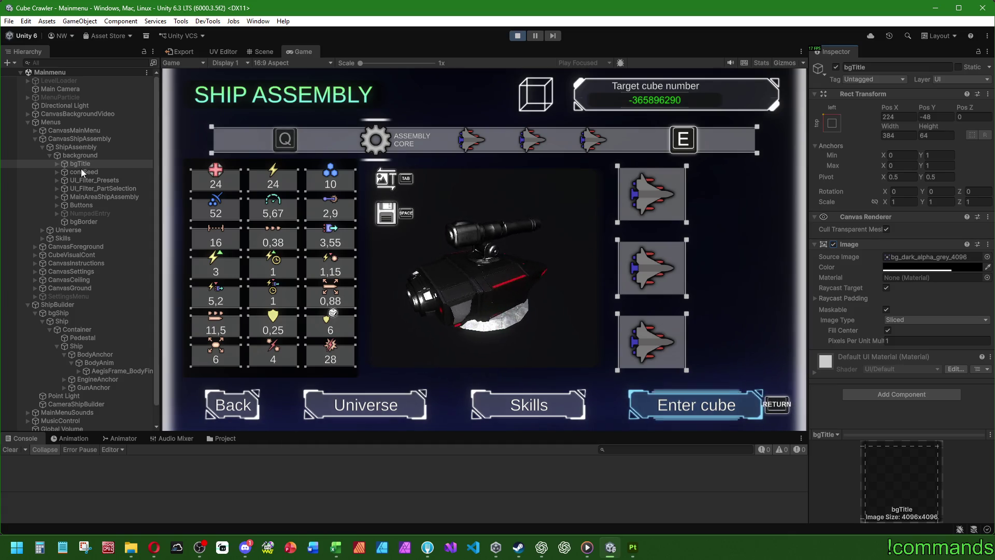
click(68, 246)
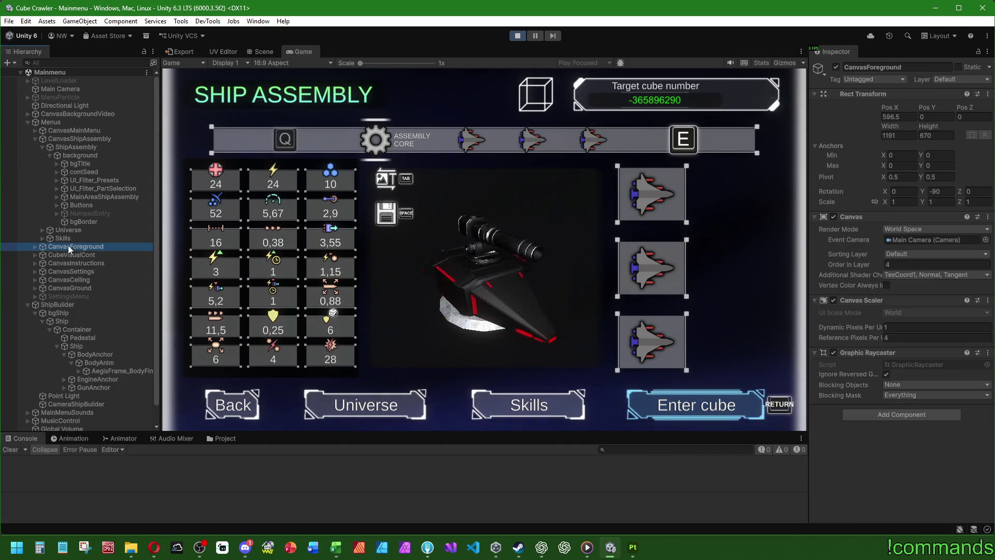
click(35, 247)
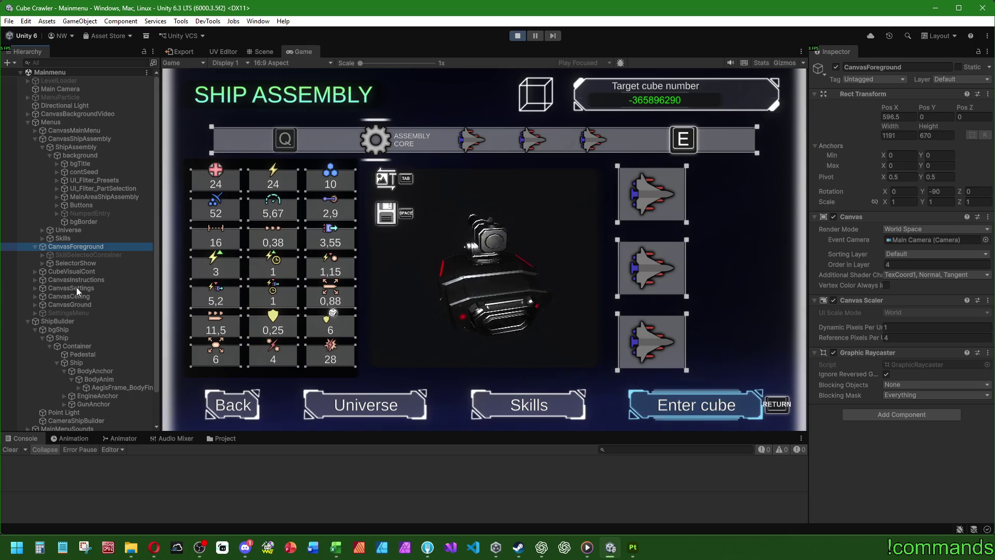
scroll(78, 335, down, 3)
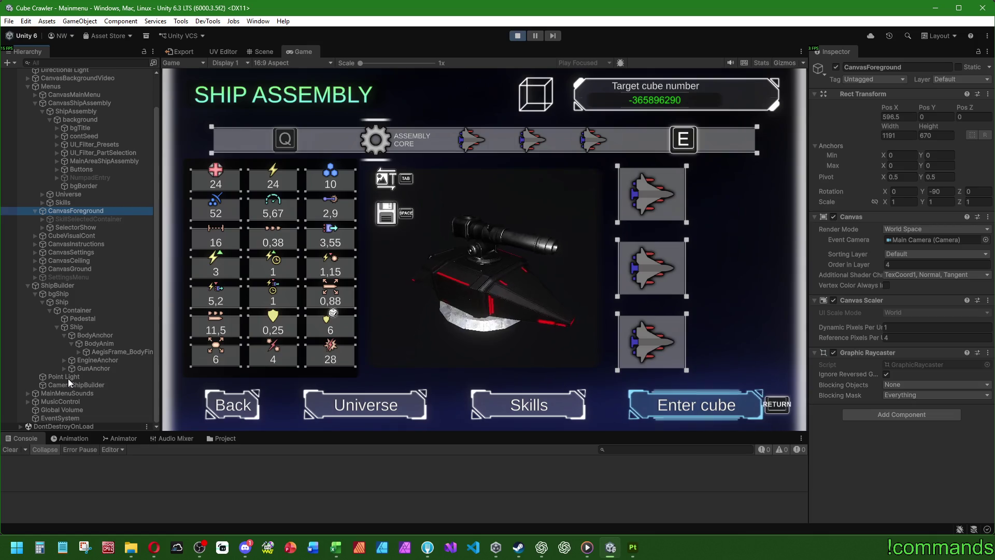
Navigate back through CanvasShipAssembly, ShipAssembly and MainAreaShipAssembly to select bgBorder
click(70, 87)
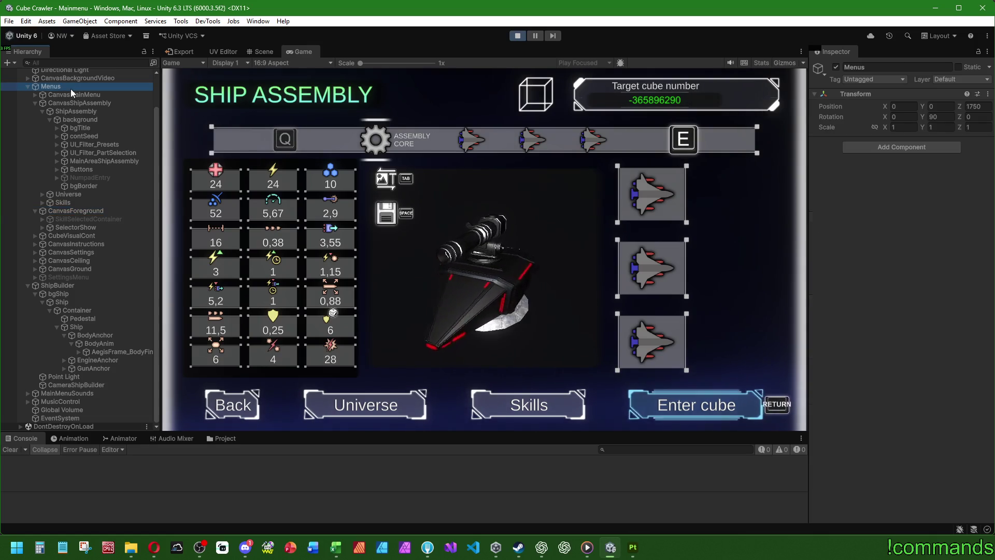
click(68, 102)
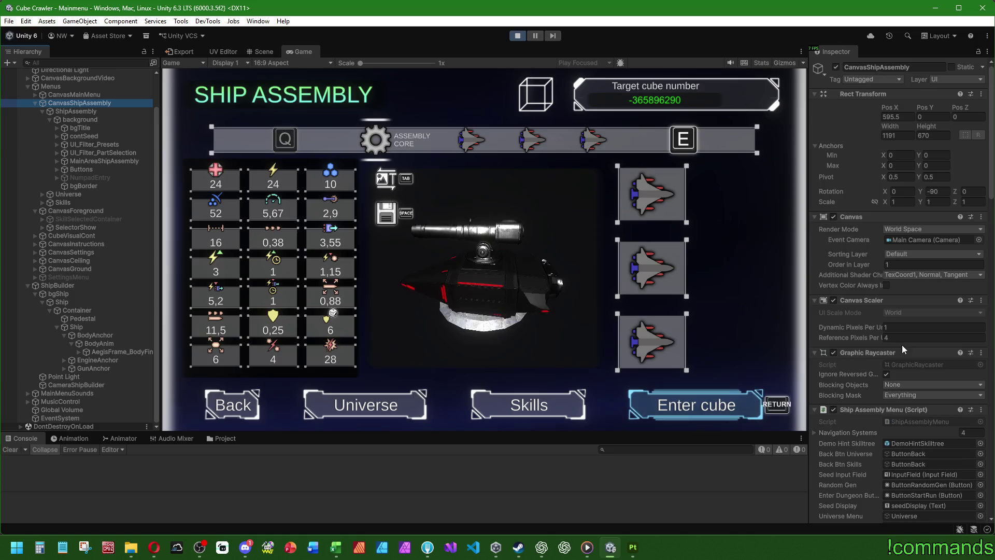
scroll(869, 350, down, 15)
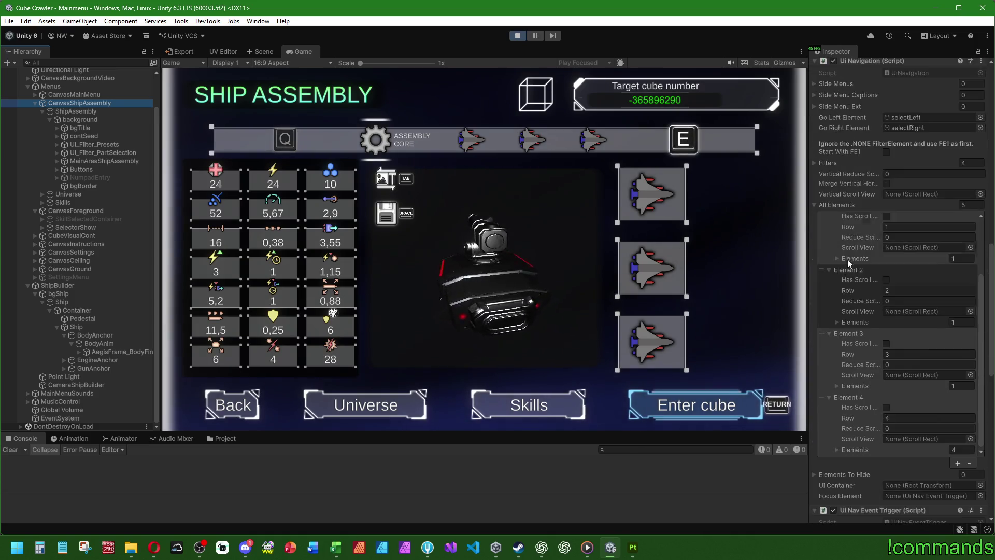
scroll(848, 262, down, 15)
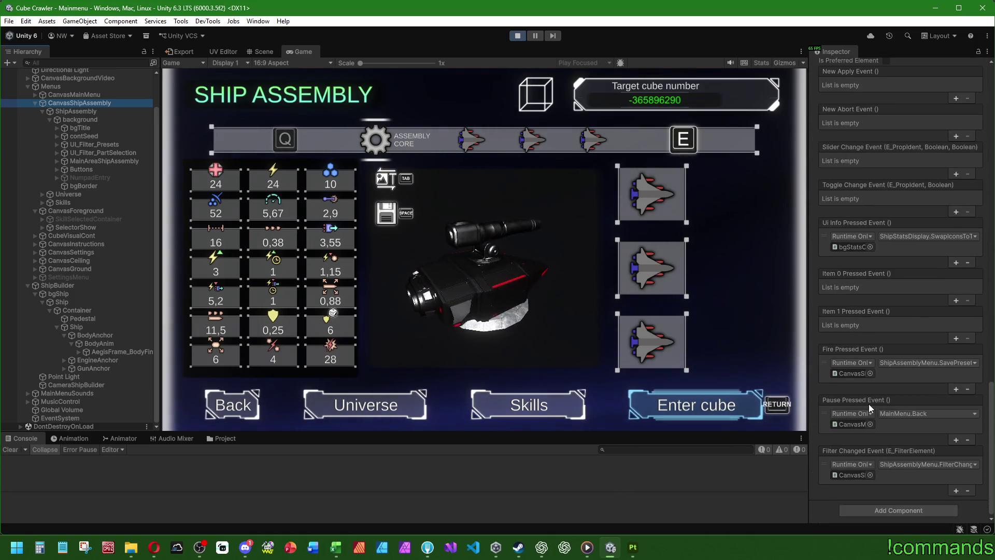
scroll(868, 403, up, 20)
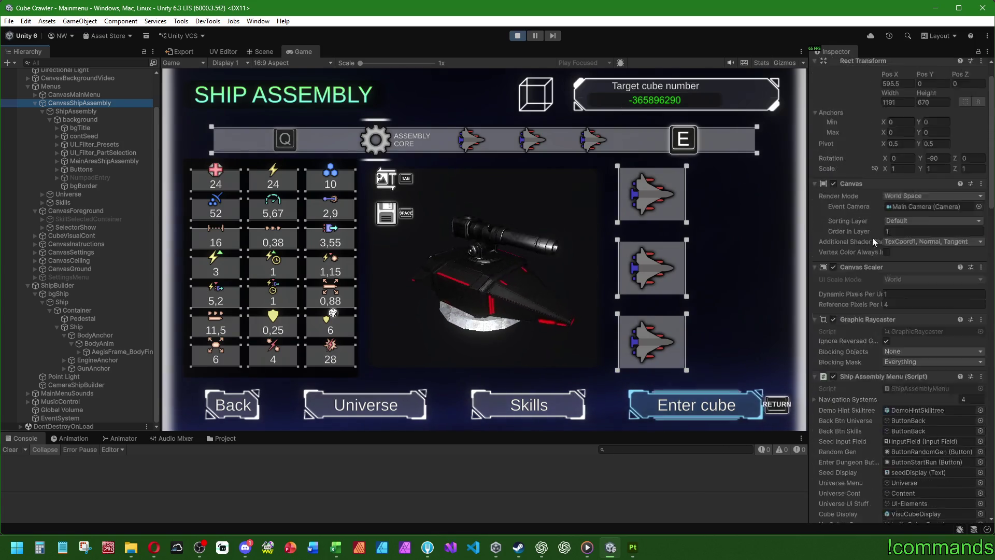
click(83, 111)
click(89, 119)
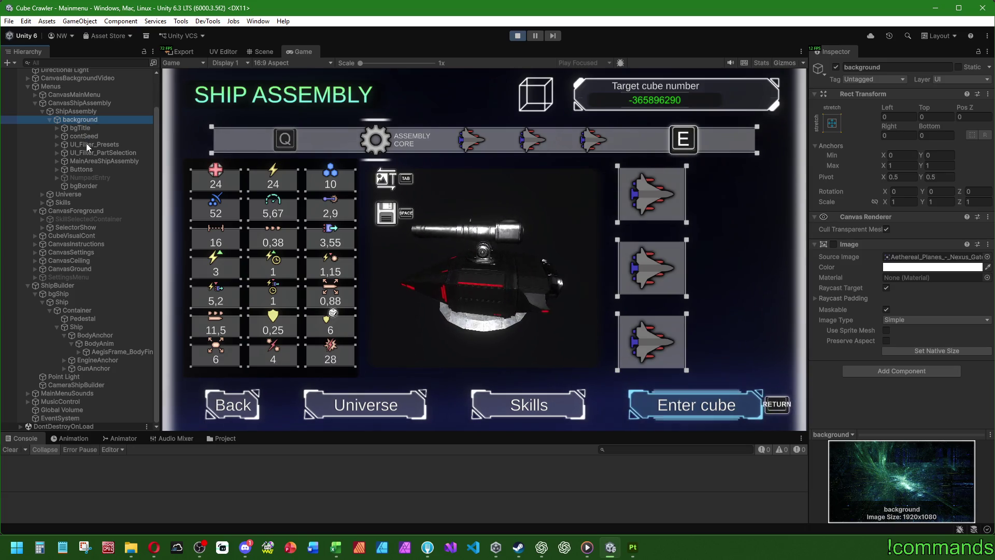
click(93, 161)
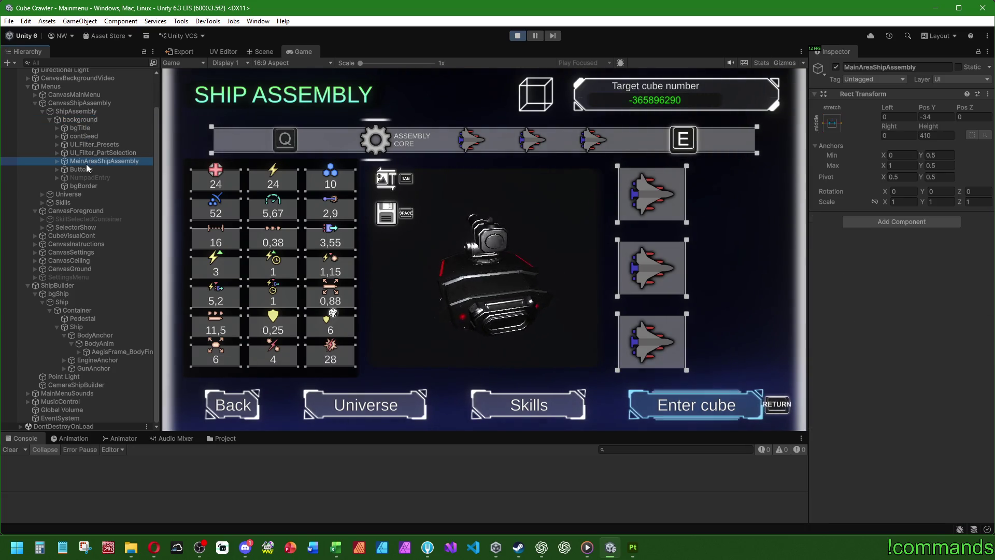
click(86, 169)
click(89, 186)
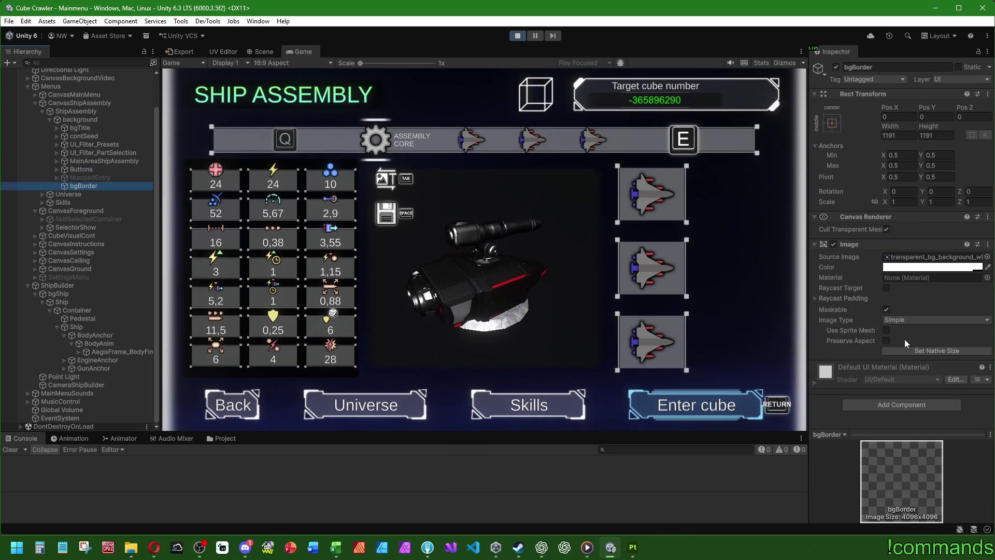
Turn on the bgBorder frame image, compare it off and on, and view the Scene
click(834, 244)
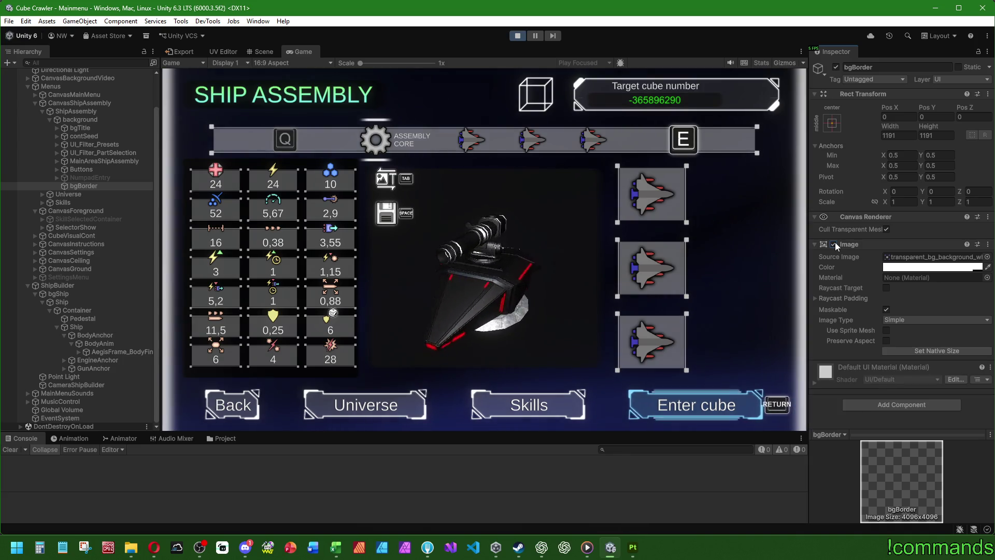
click(835, 241)
click(835, 241)
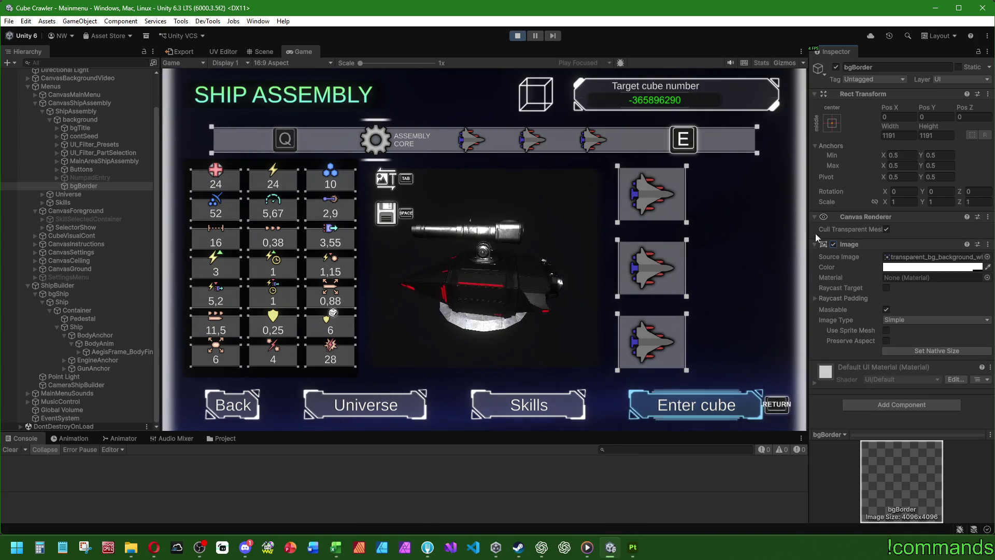
click(268, 52)
Frame bgBorder and orbit to a near-front view of the menu cube
key(f)
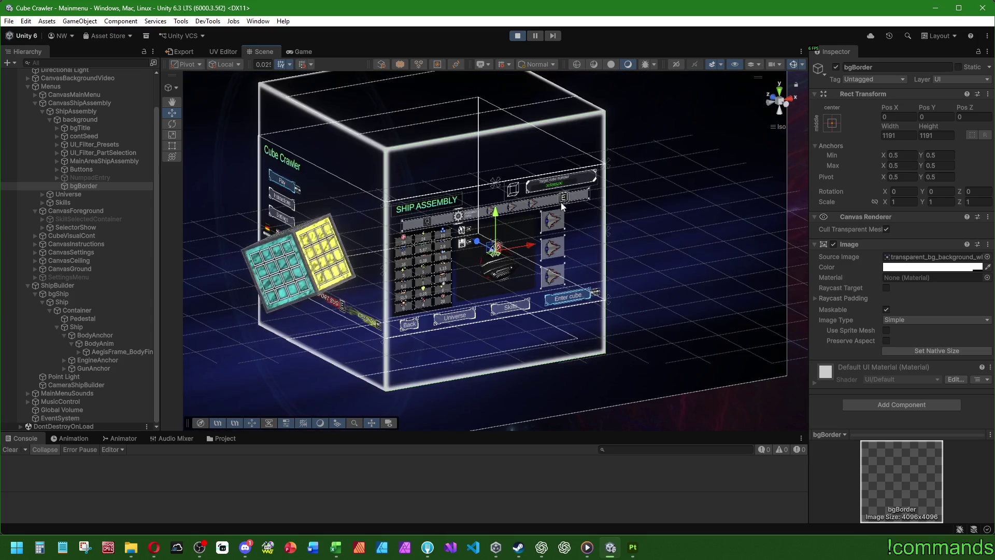
mouse_move(573, 189)
alt+mouse_down()
mouse_move(566, 258)
mouse_move(616, 282)
mouse_move(739, 249)
mouse_move(694, 271)
alt+mouse_up()
alt+drag(632, 272, 511, 220)
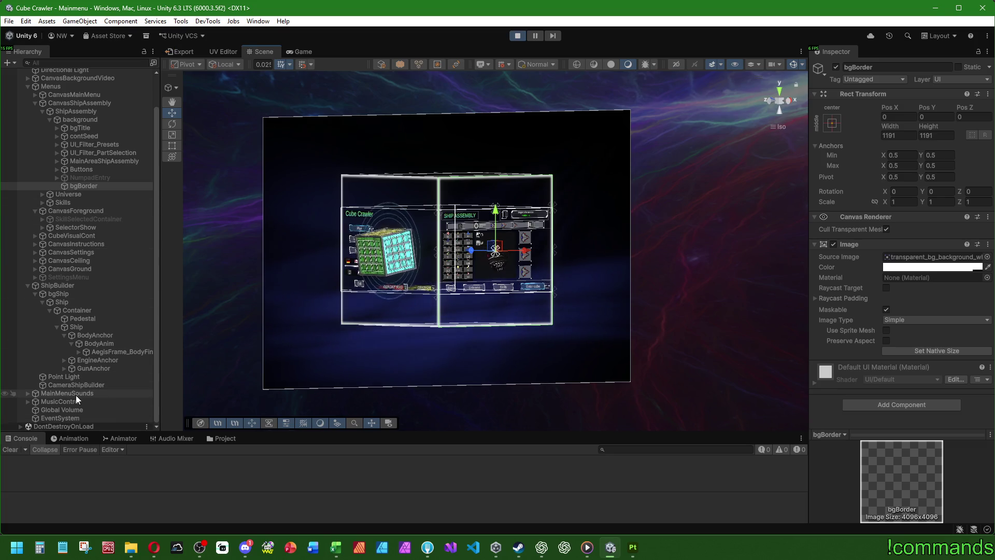
scroll(75, 394, up, 3)
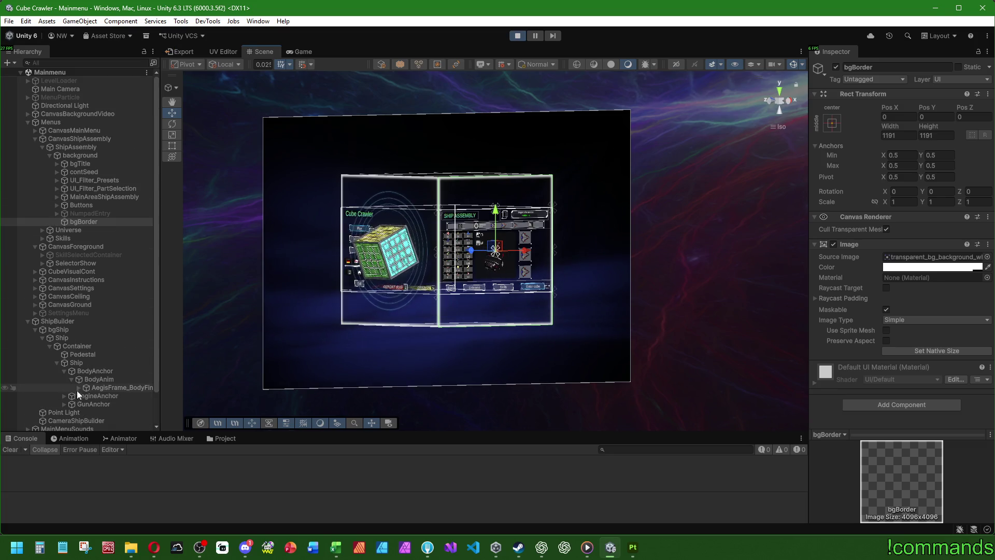
Expand CanvasBackgroundVideo, select its Video child, and return to the Game view
click(83, 114)
click(28, 114)
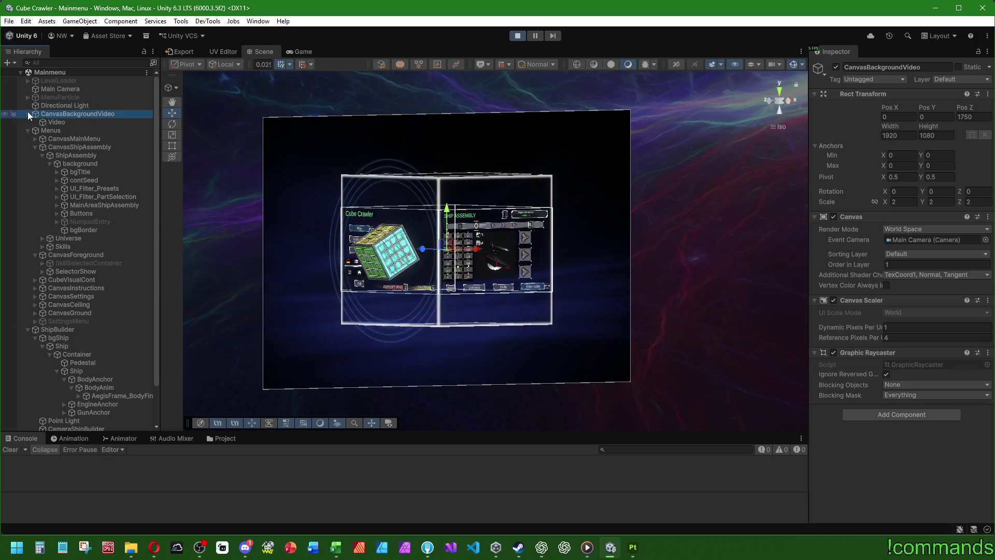
click(51, 122)
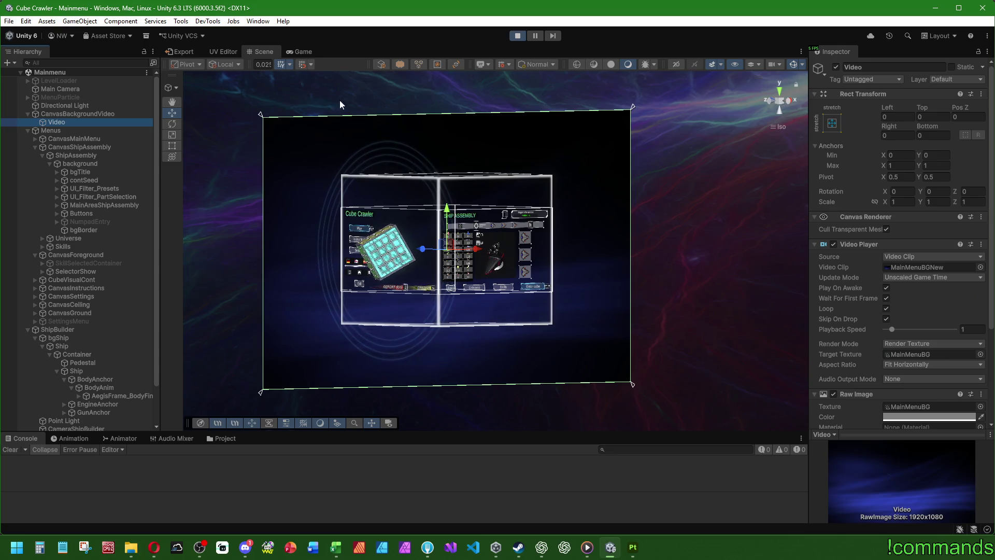
click(290, 51)
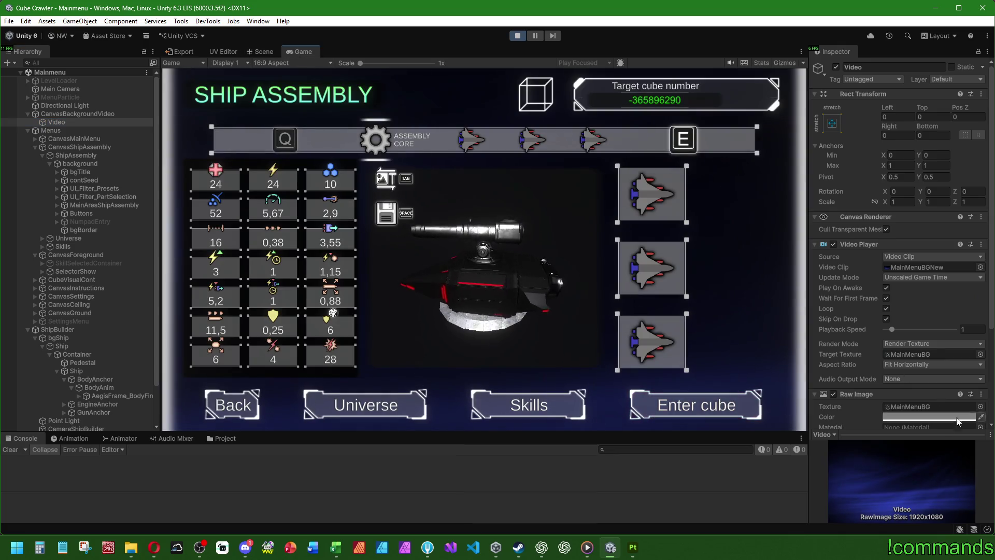
scroll(853, 364, down, 5)
click(885, 290)
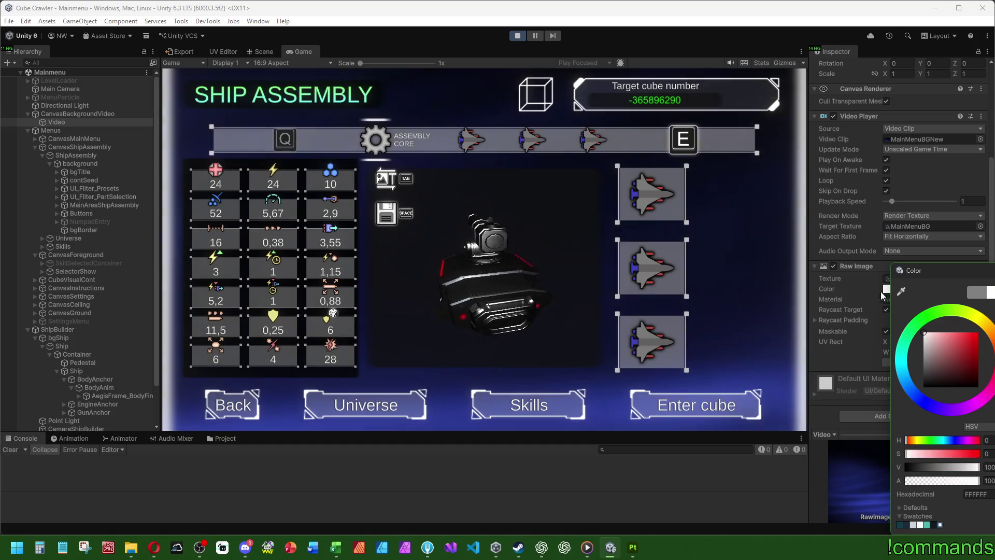
mouse_move(925, 335)
mouse_down()
mouse_move(762, 362)
mouse_move(729, 356)
mouse_move(689, 171)
mouse_up()
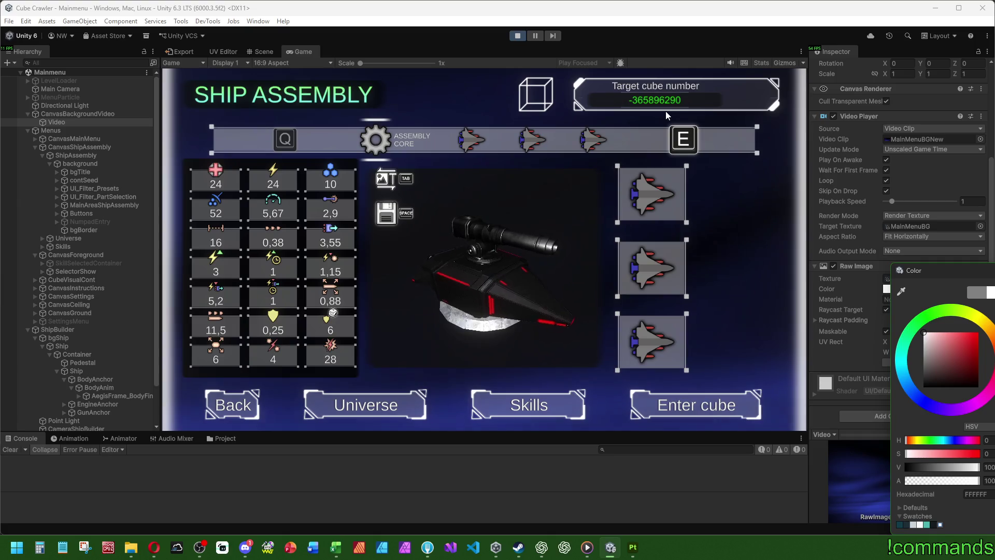
mouse_move(665, 111)
mouse_down()
mouse_move(649, 95)
mouse_move(536, 409)
mouse_up()
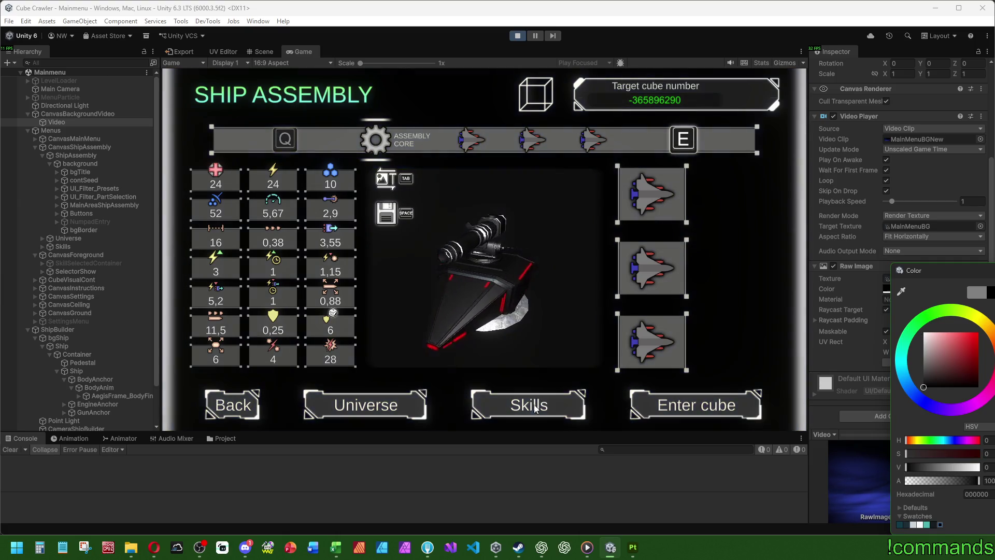
key(Escape)
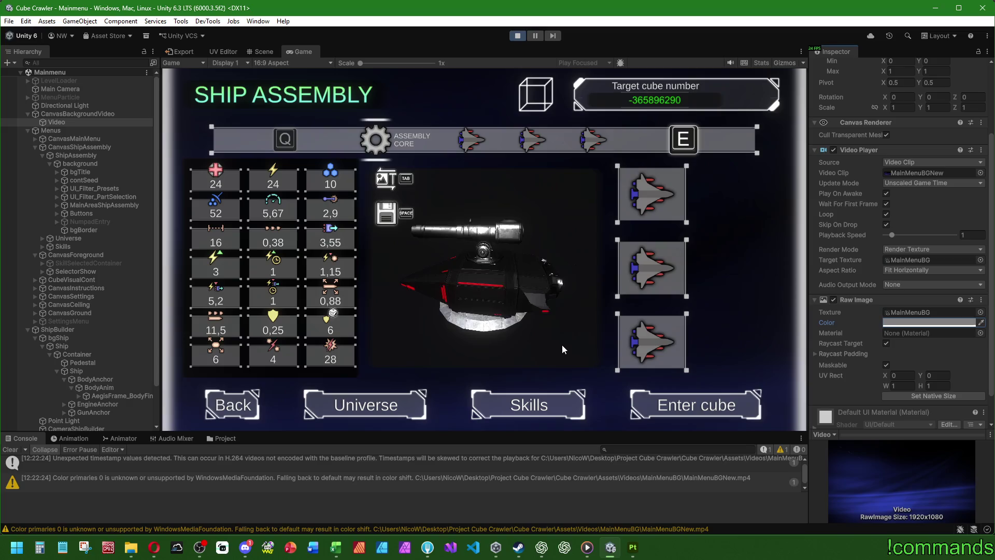
click(897, 323)
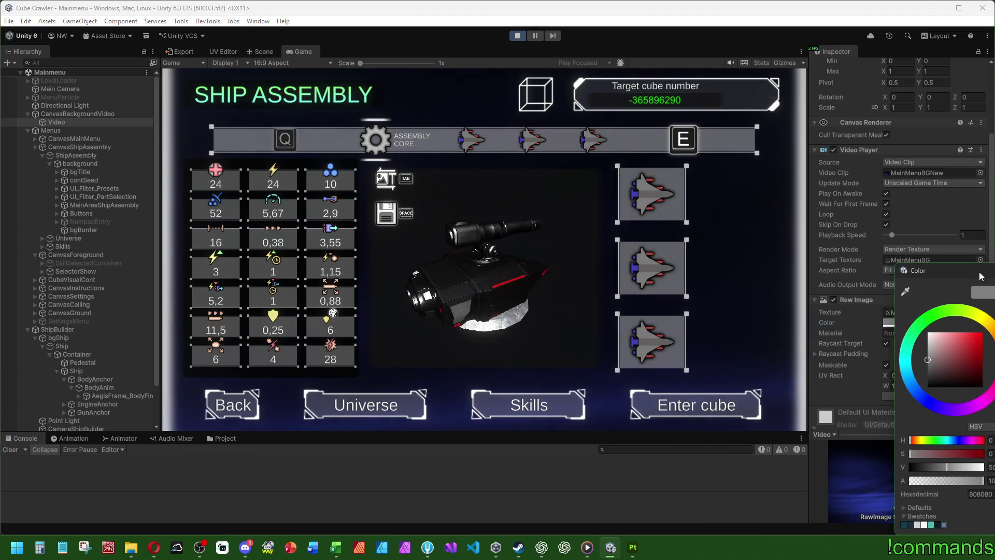
key(Escape)
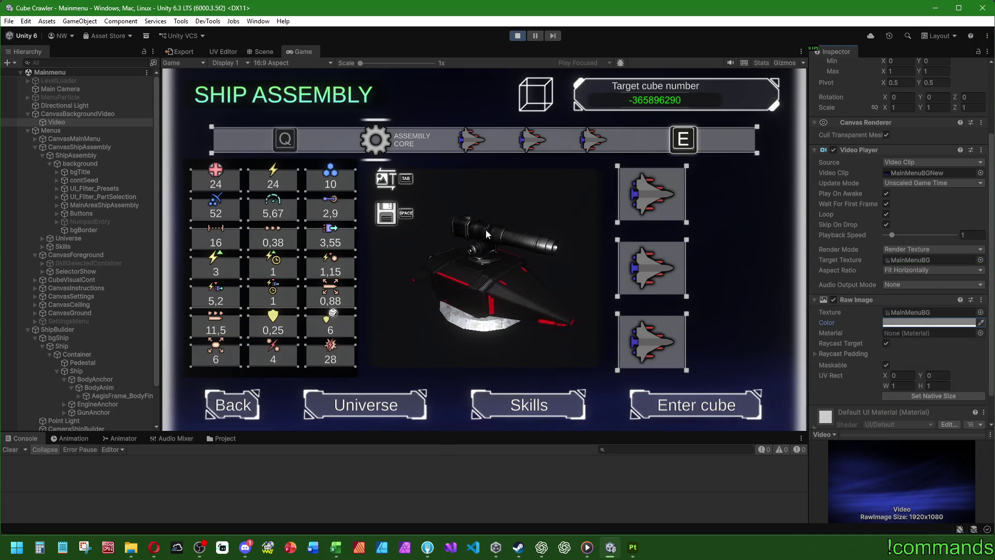
click(927, 322)
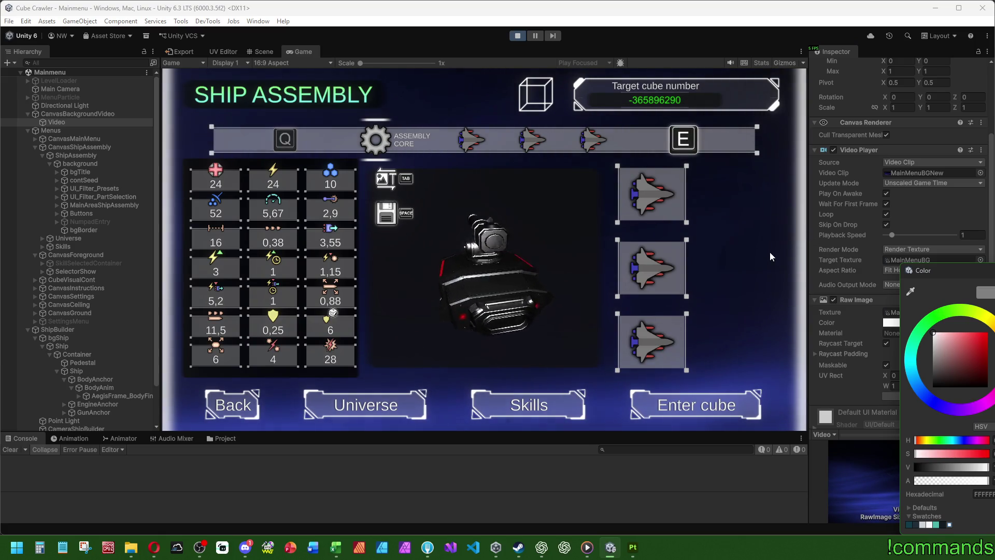
click(859, 295)
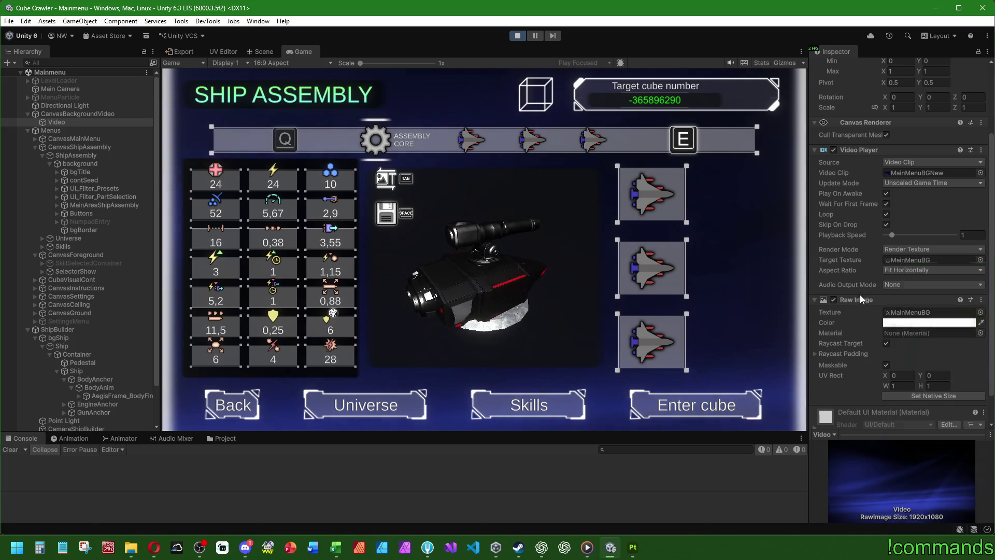
click(899, 323)
click(931, 333)
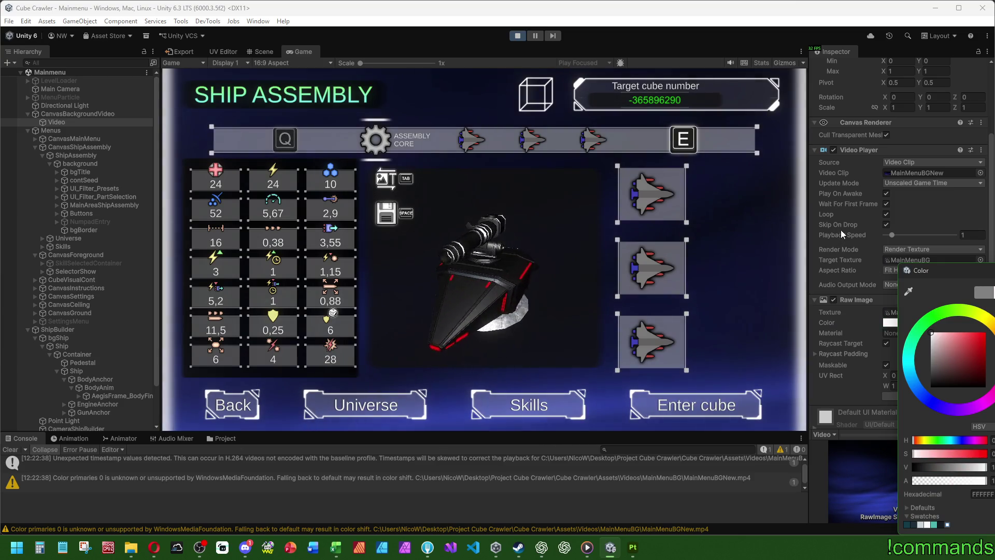
click(673, 207)
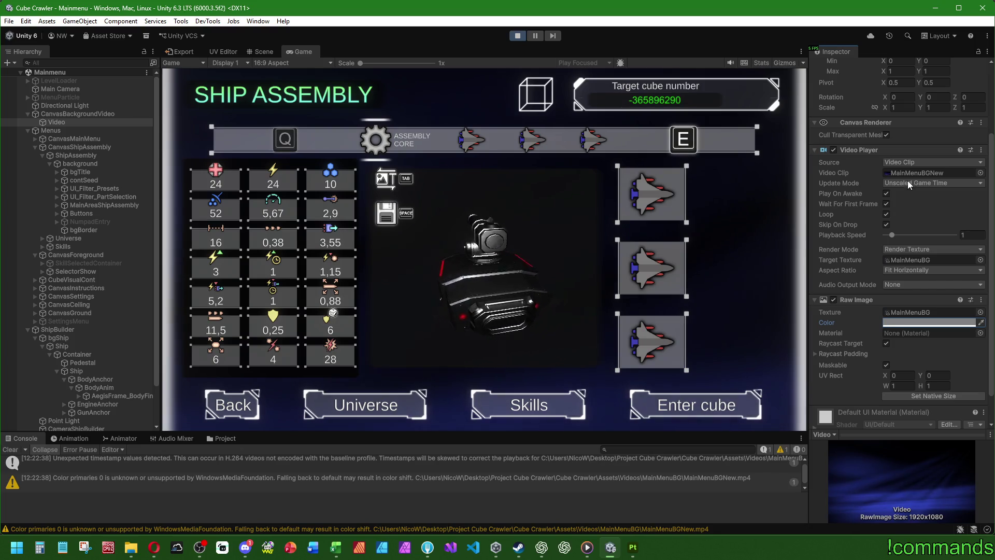
scroll(101, 355, down, 3)
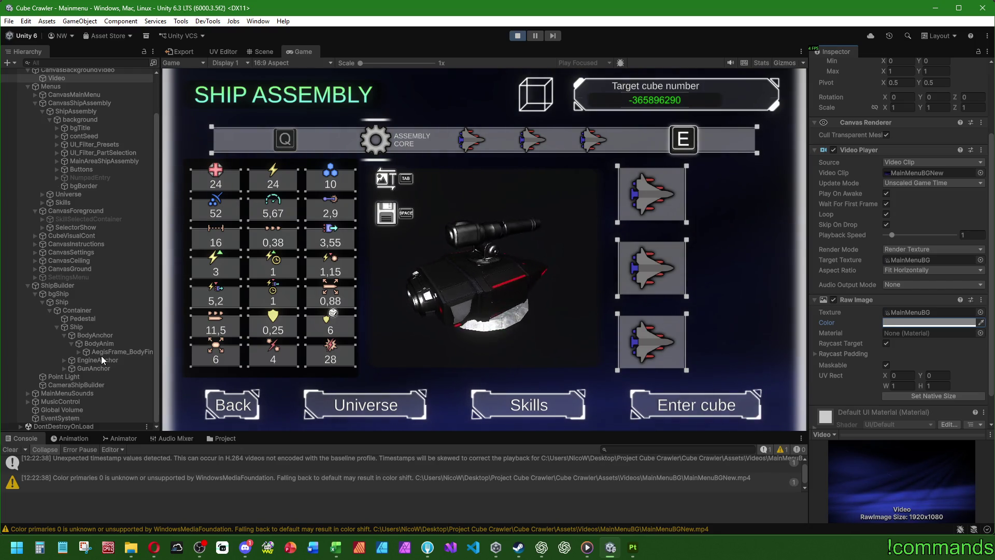
scroll(89, 308, up, 2)
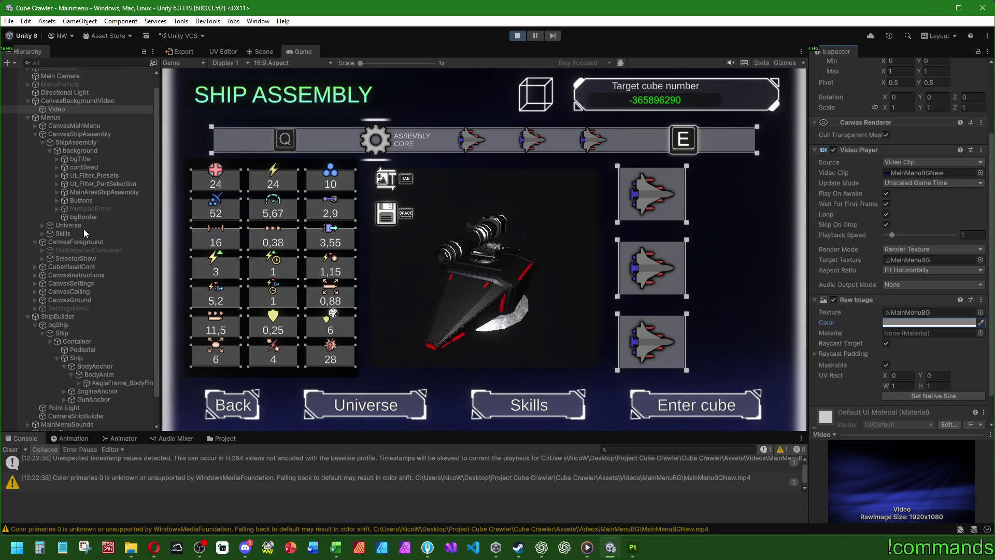
Drill through MainAreaShipAssembly > Background > ShipPreview to Frame and toggle its image off and on
click(91, 193)
click(57, 192)
click(84, 200)
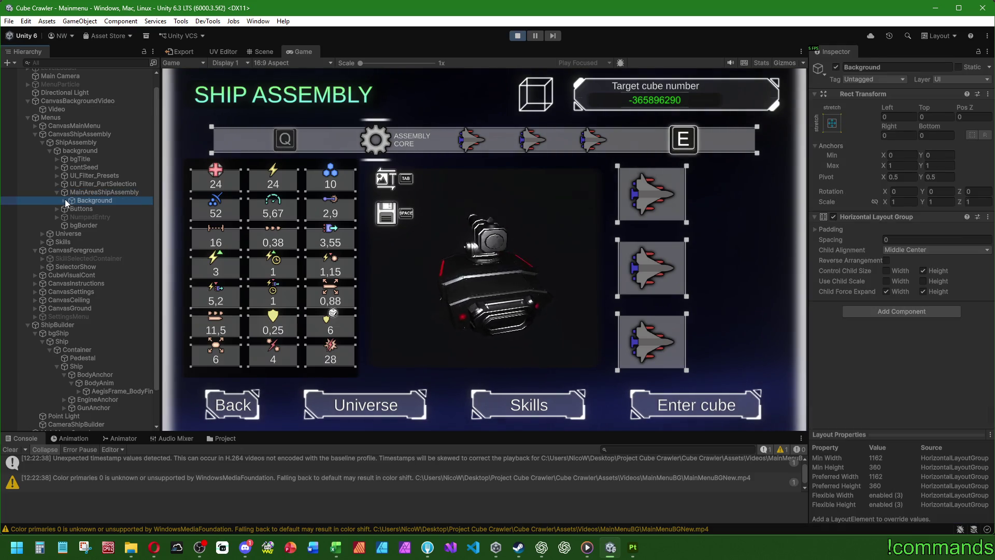
click(64, 200)
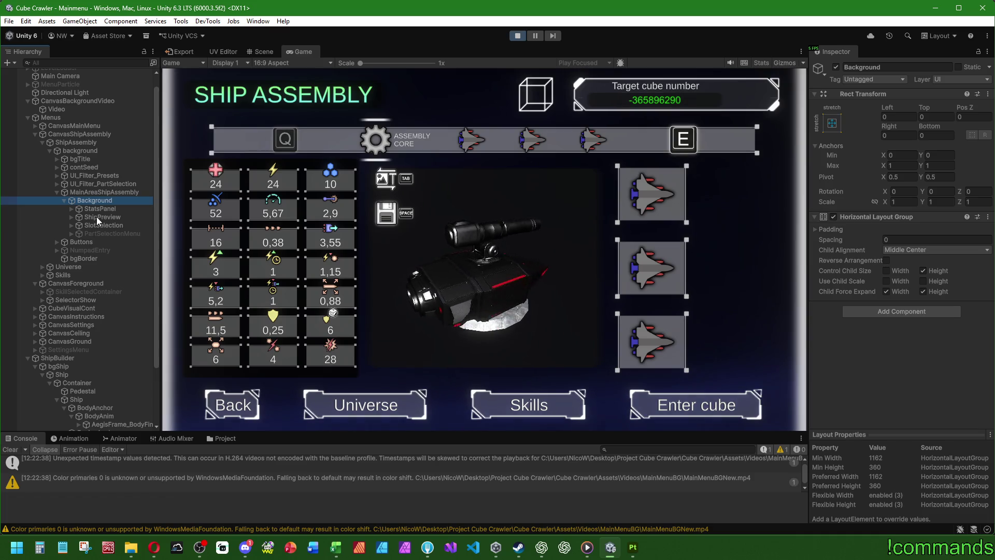
click(96, 217)
click(72, 216)
click(98, 225)
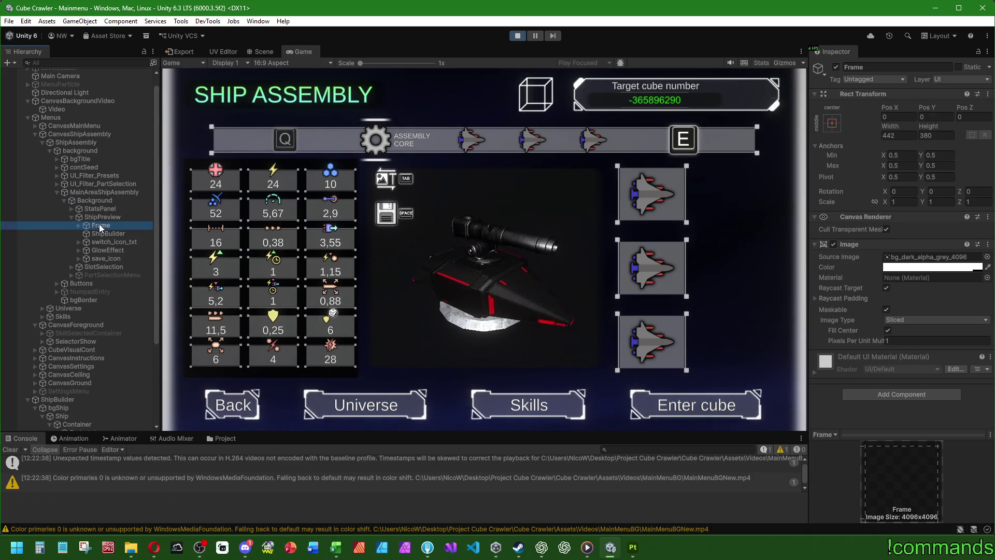
click(833, 244)
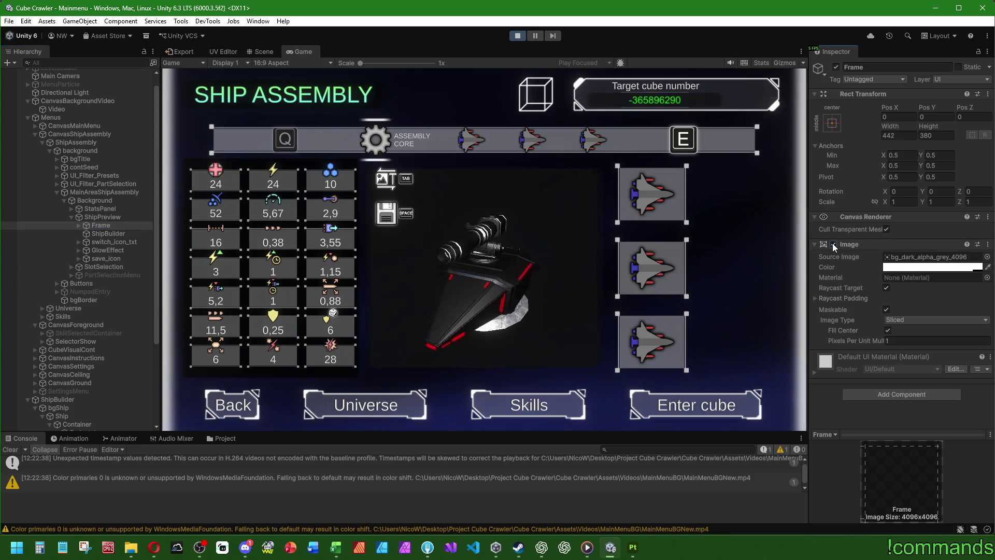
click(832, 244)
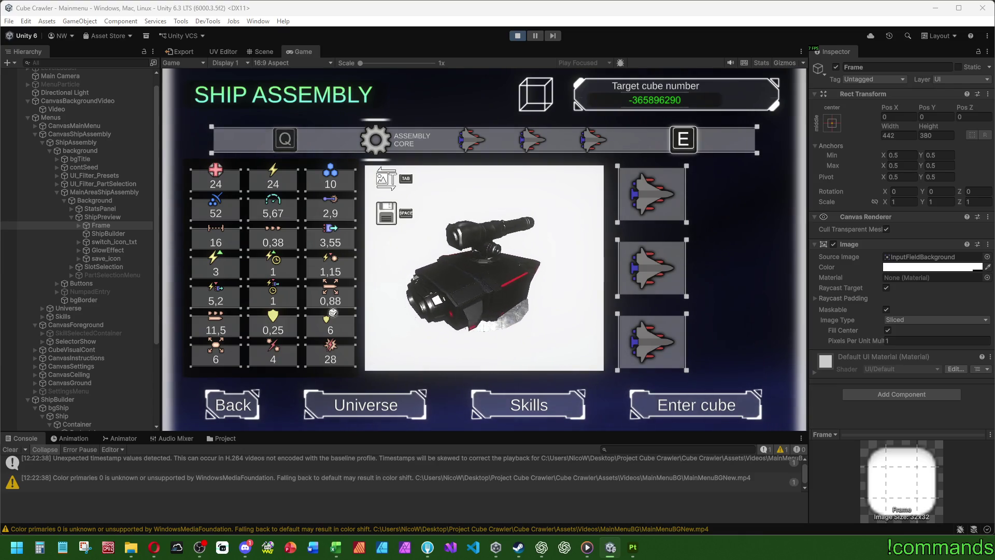
Preview bg_button_4096, bg_dark_grey_4096, bg_grey_160, bg_grey_4096 and alpha-white sprites on the Frame
key(ctrl+z)
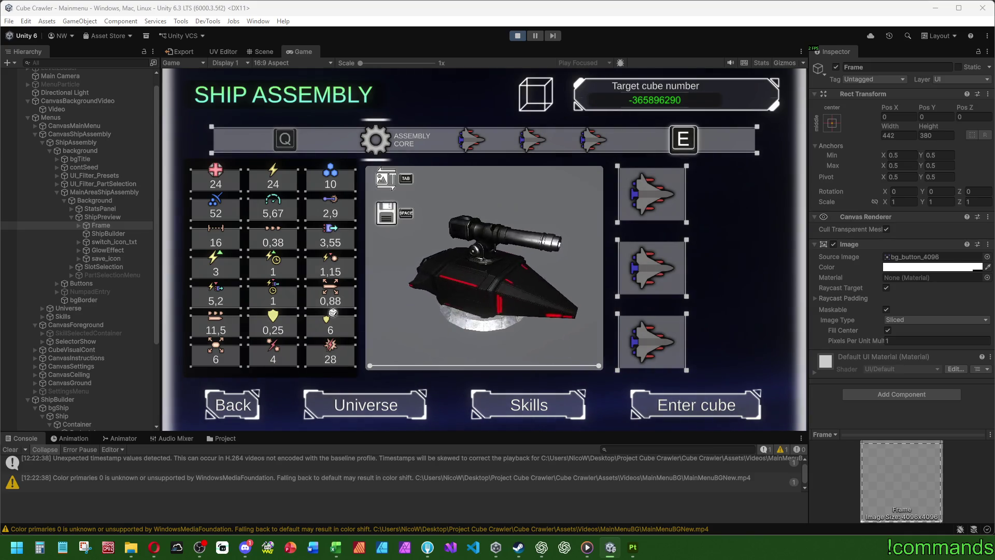
key(ctrl+z)
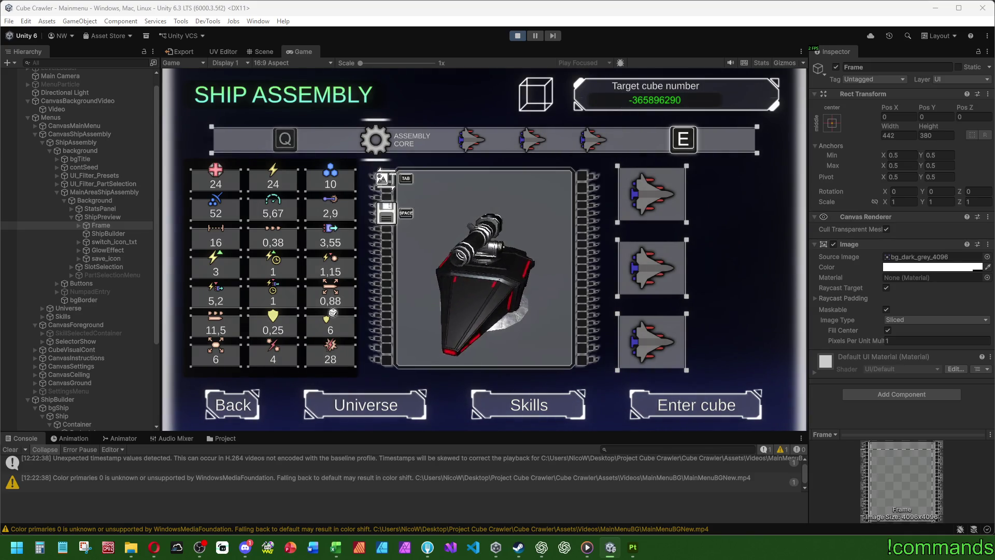
key(ctrl+z)
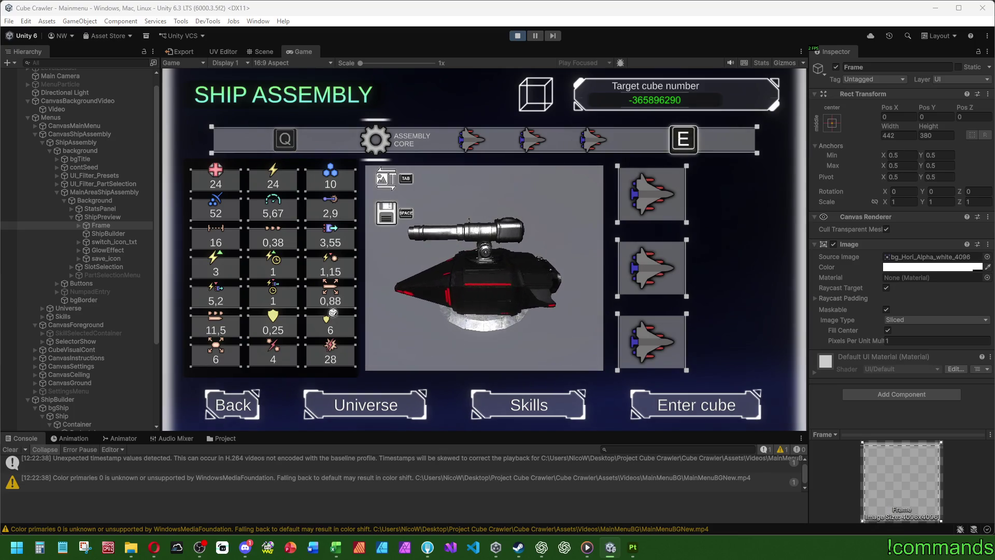
key(ctrl+z)
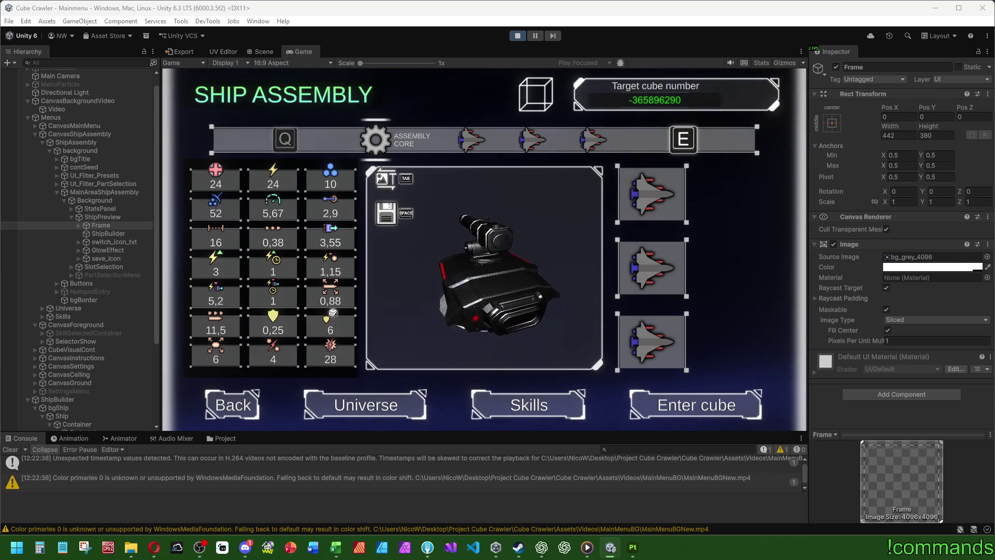
key(ctrl+z)
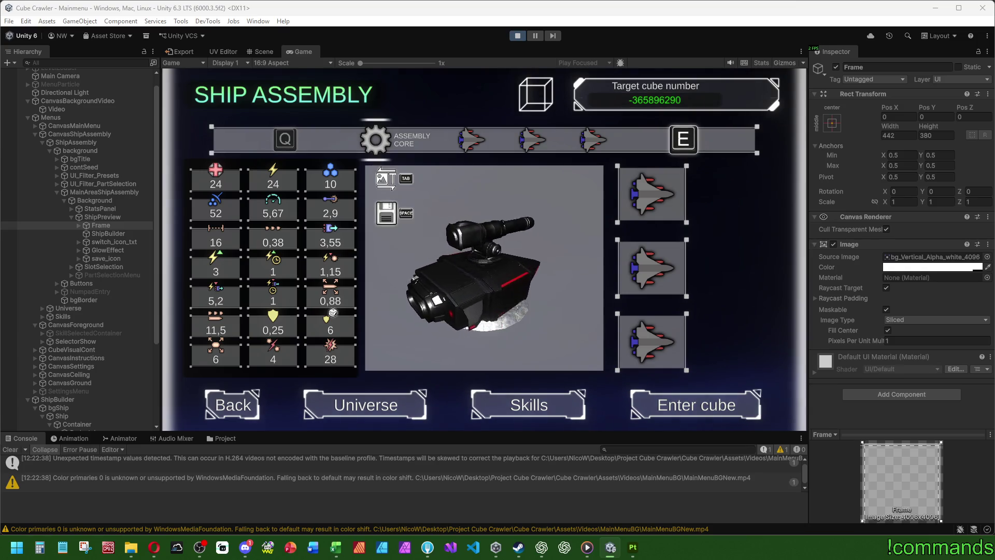
key(ctrl+z)
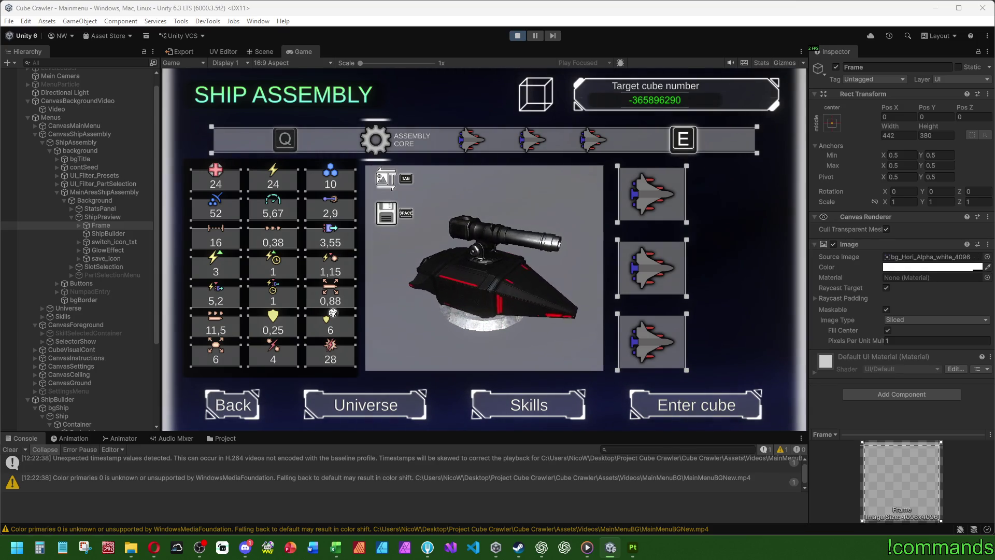
Set the Frame's Source Image to bg_button_2_4096, then select the Pedestal
key(ctrl+z)
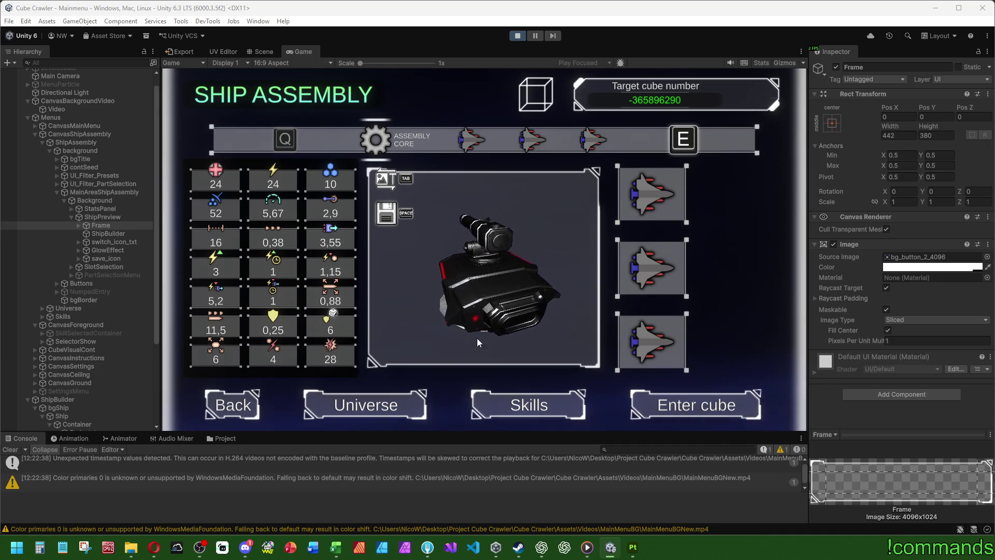
click(941, 358)
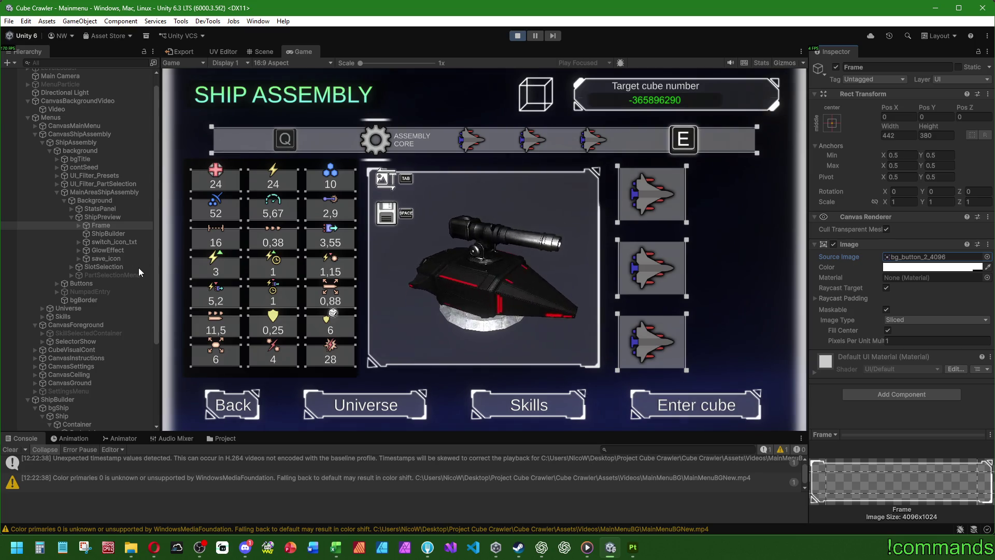
scroll(113, 306, down, 5)
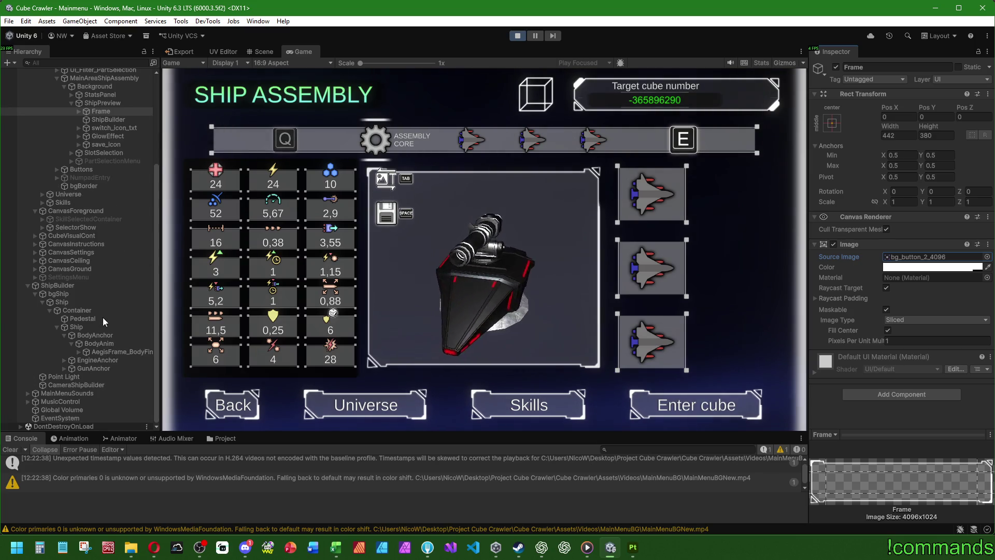
click(103, 317)
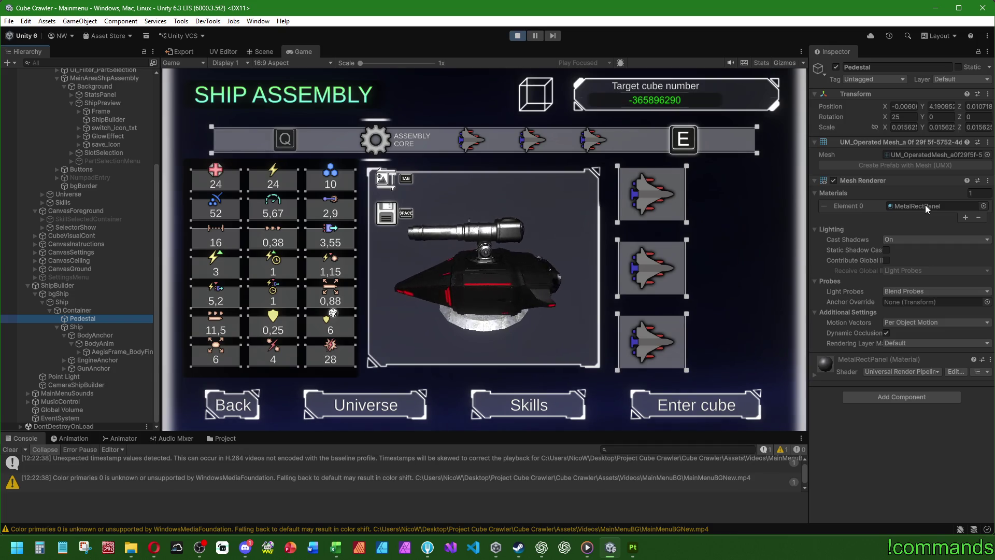
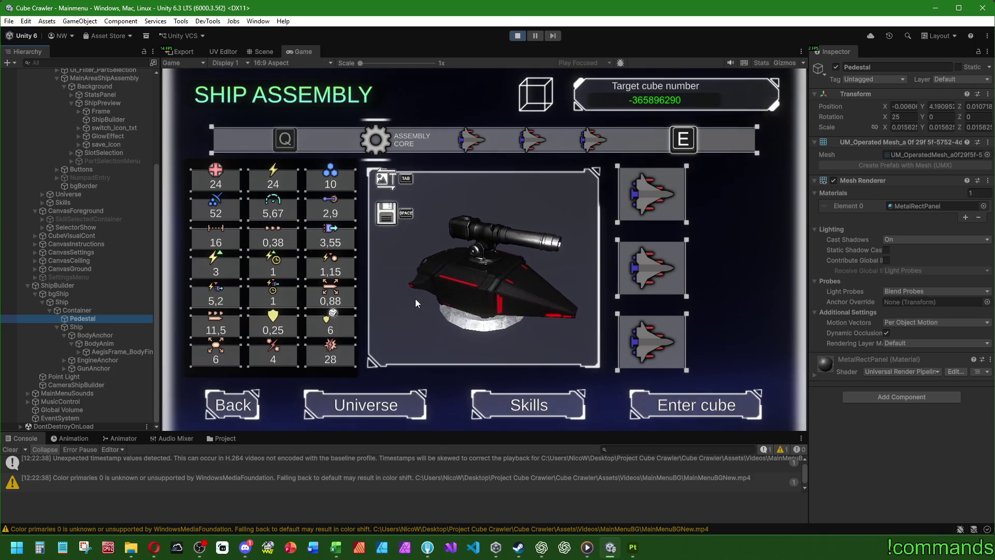
Enter the dungeon via the Enter cube, expand Dungeon in the Hierarchy, and maximize the Game view
click(697, 404)
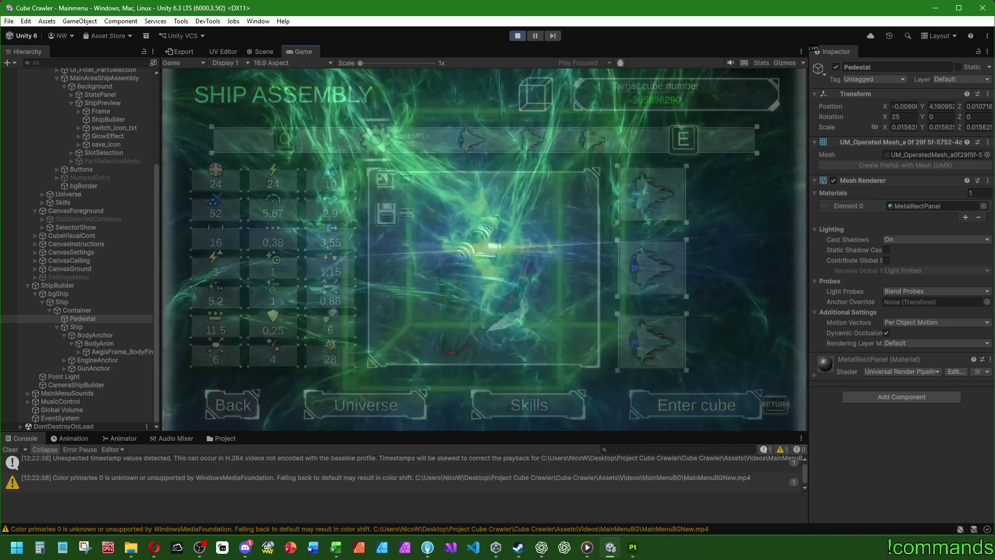
key(super)
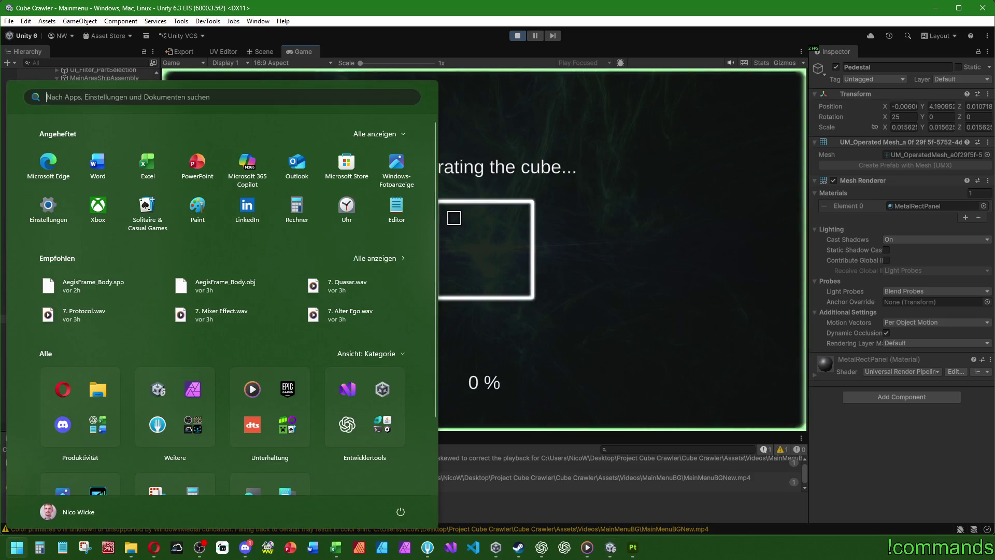
key(super)
key(super)
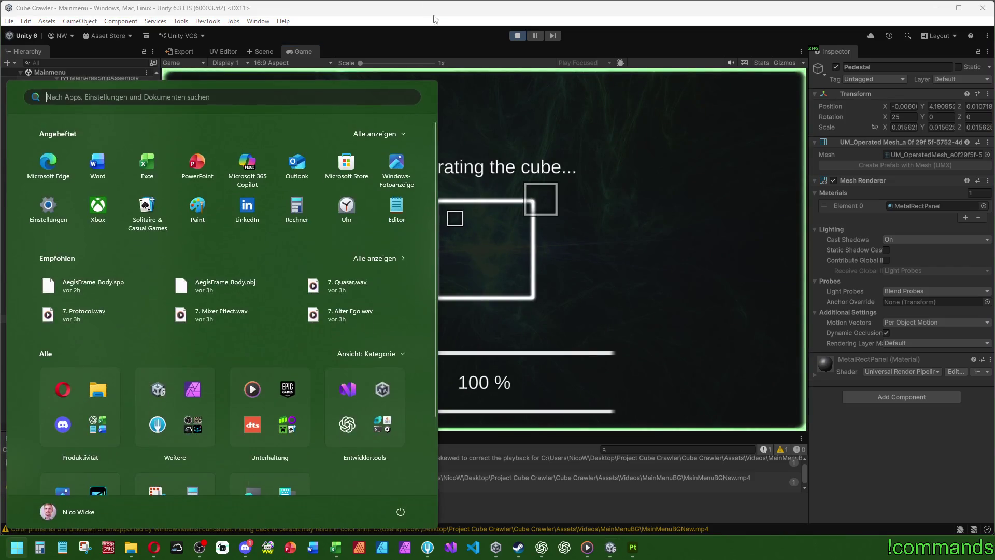
key(super)
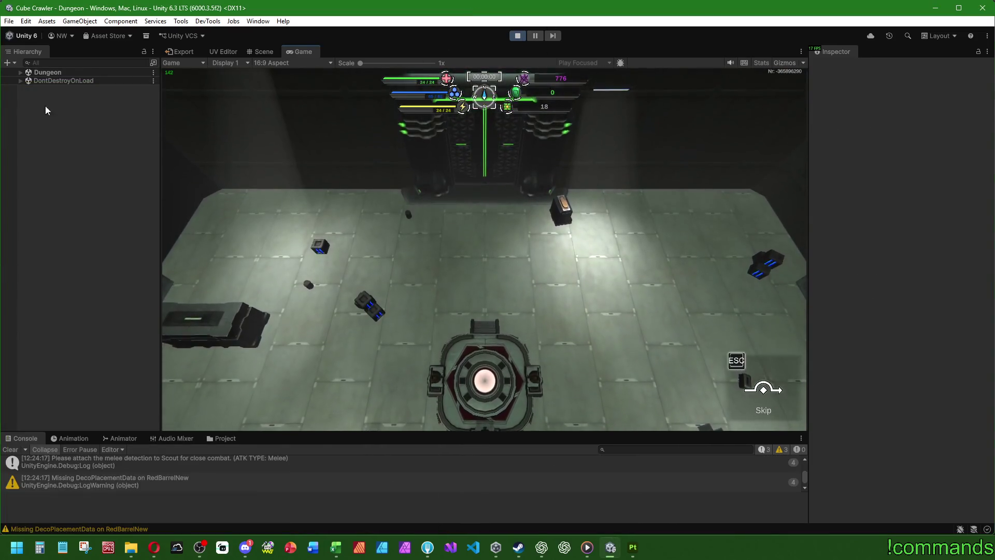
click(19, 72)
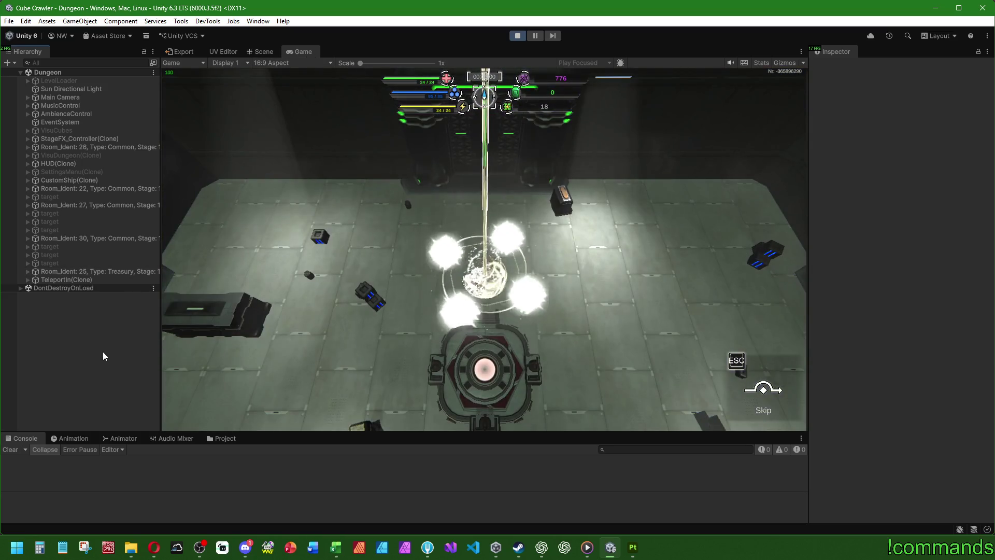
double_click(315, 51)
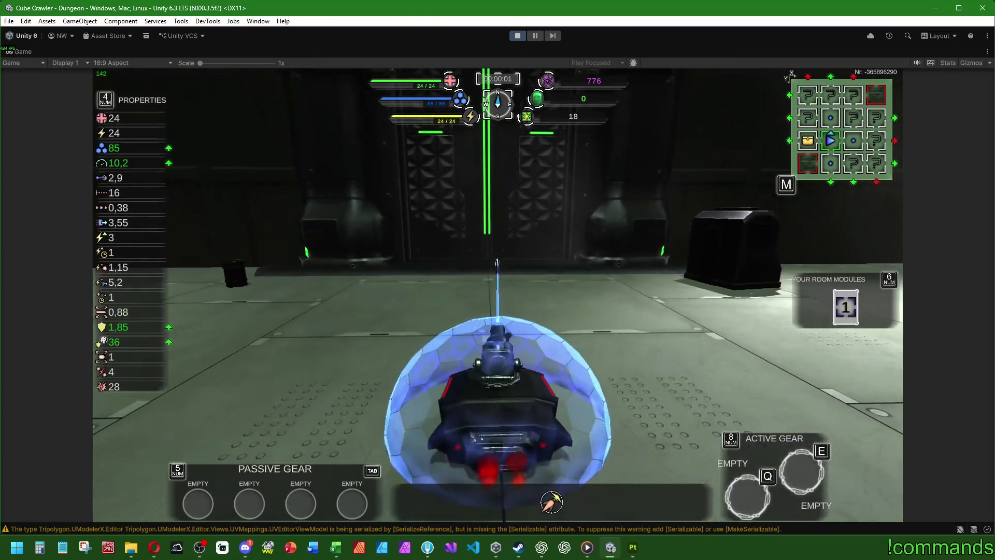
Drive the ship around the first dungeon room with WASD, turning toward the recycler and back wall
key(d)
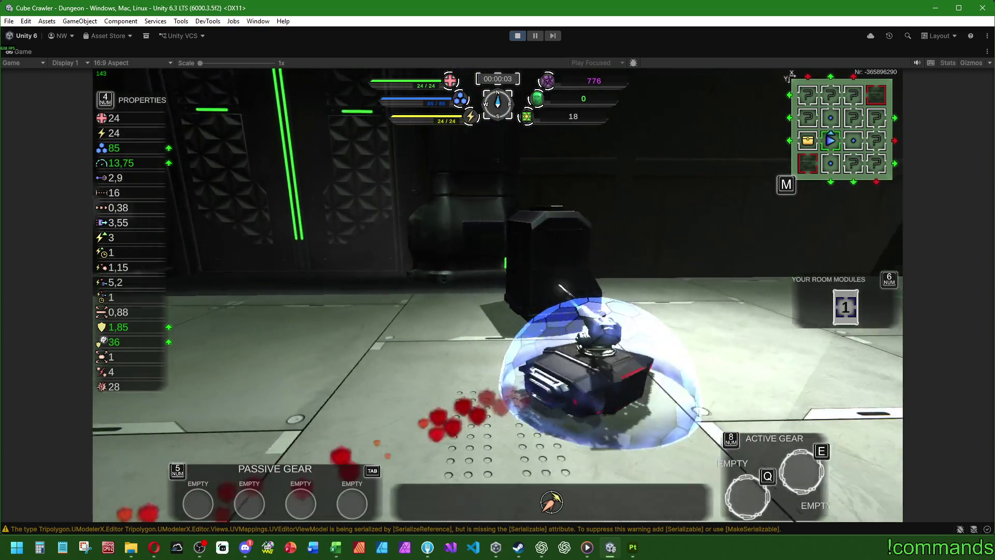
key(a)
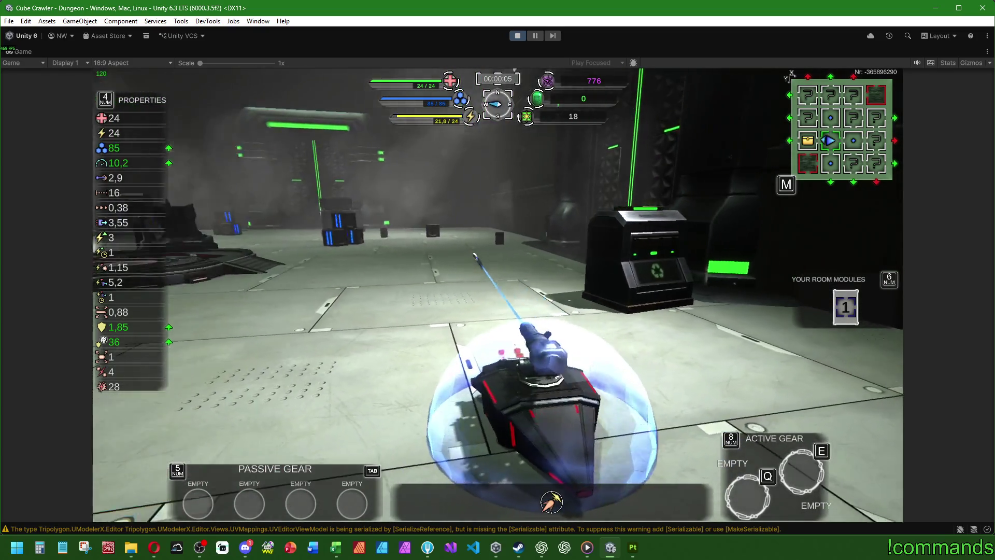
key(a)
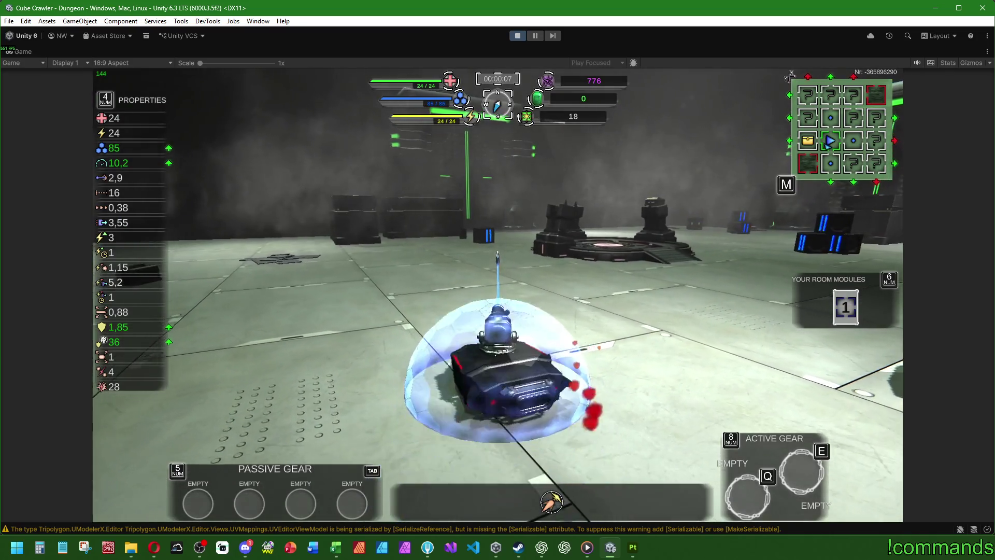
key(a)
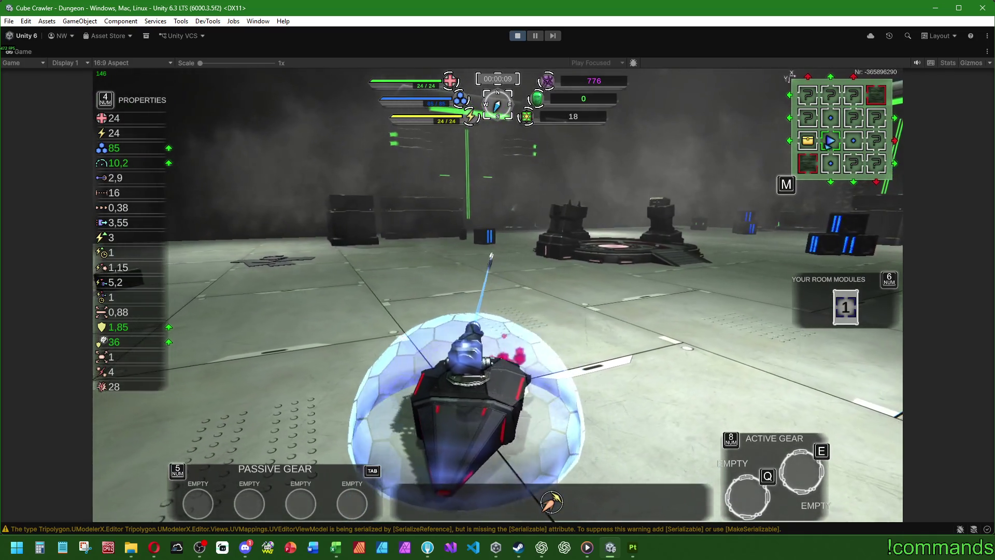
key(a)
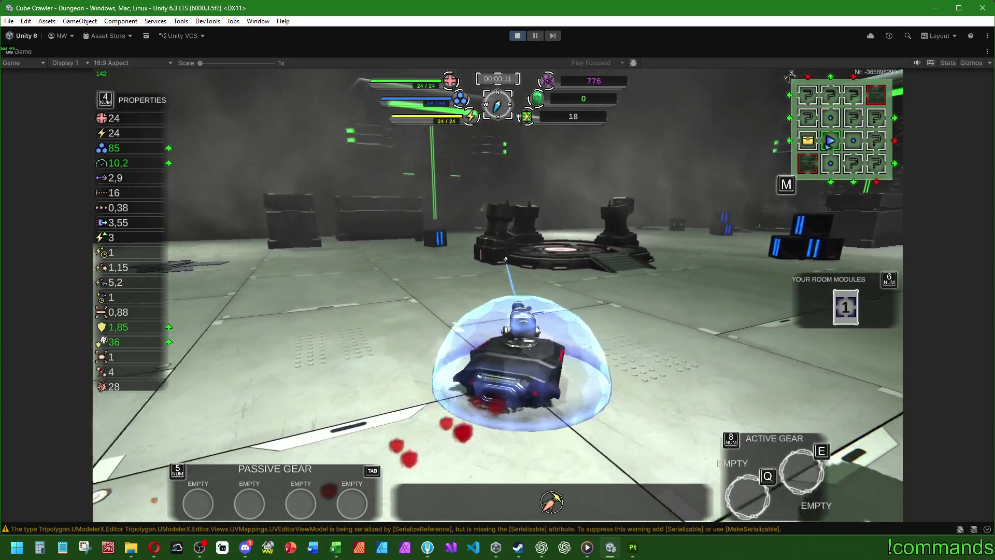
key(a)
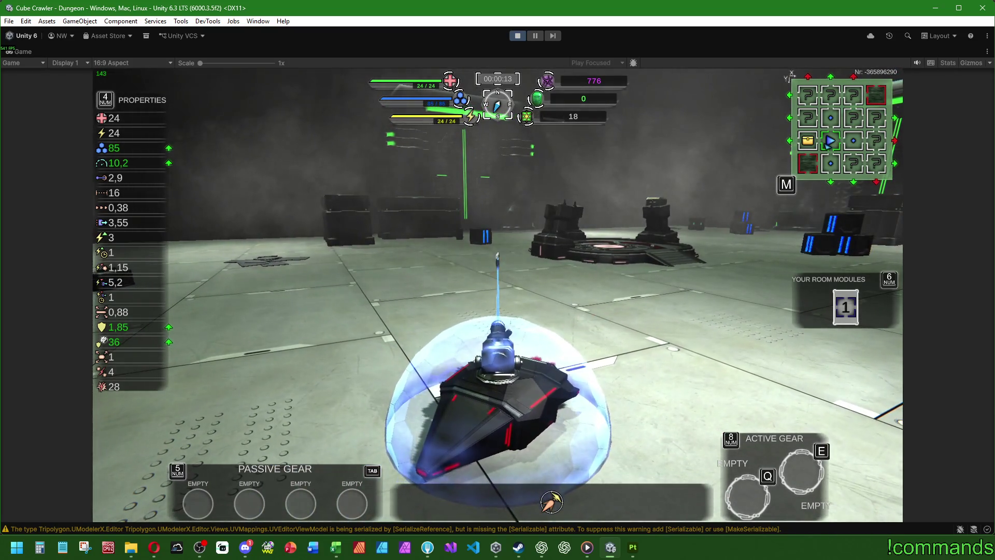
key(a)
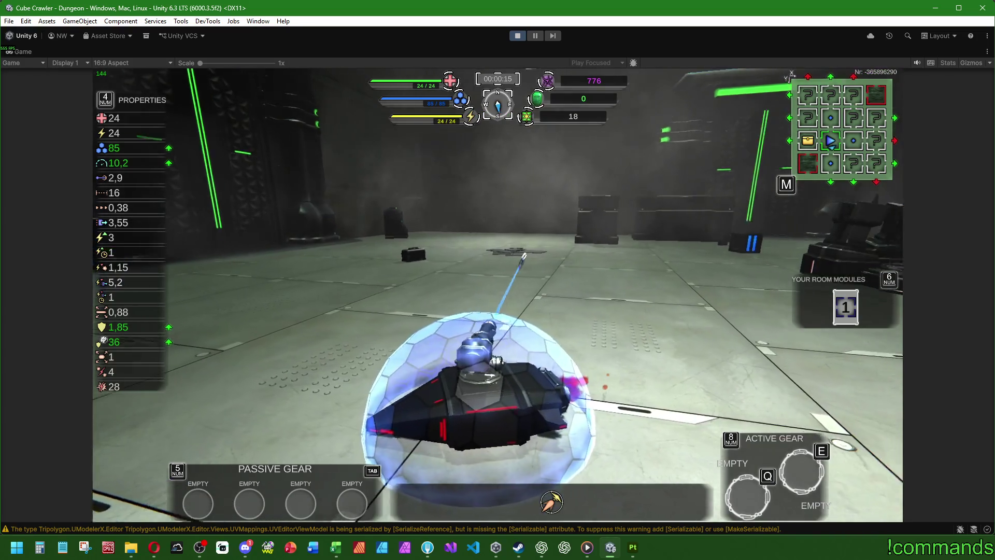
key(d)
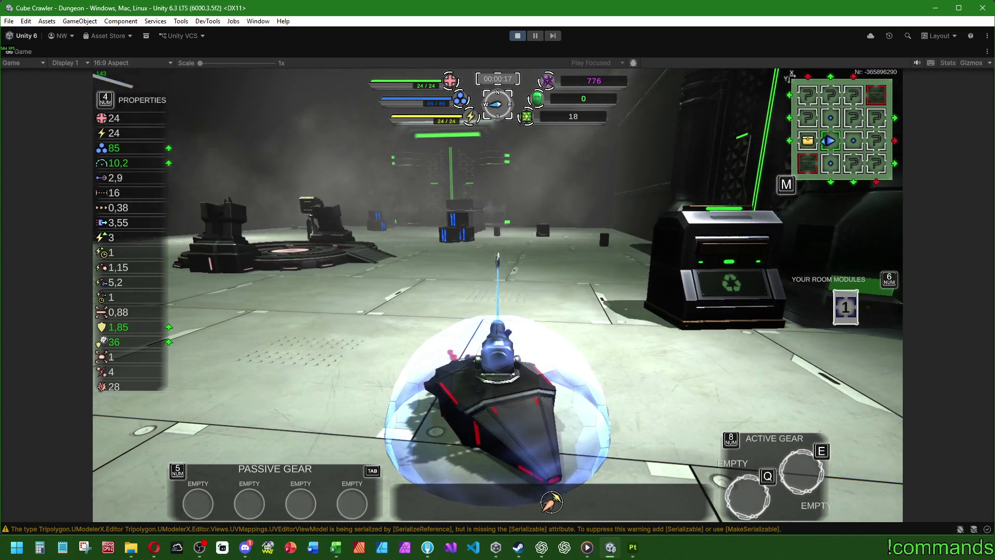
key(w)
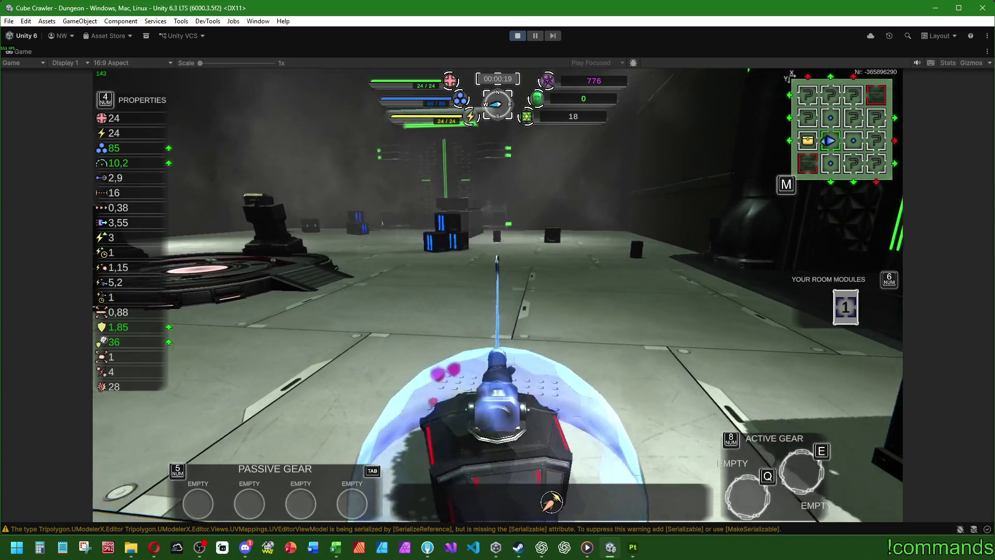
key(a)
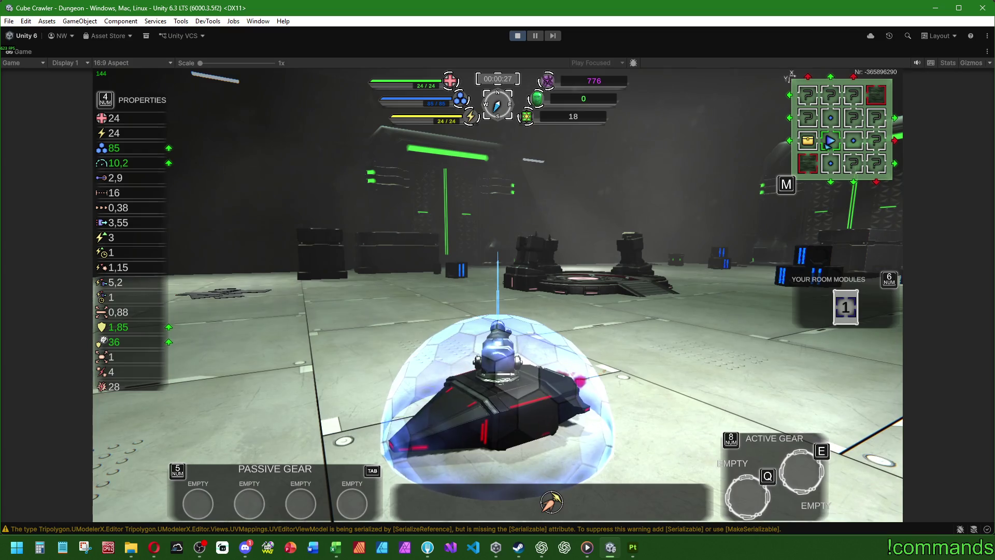
key(super)
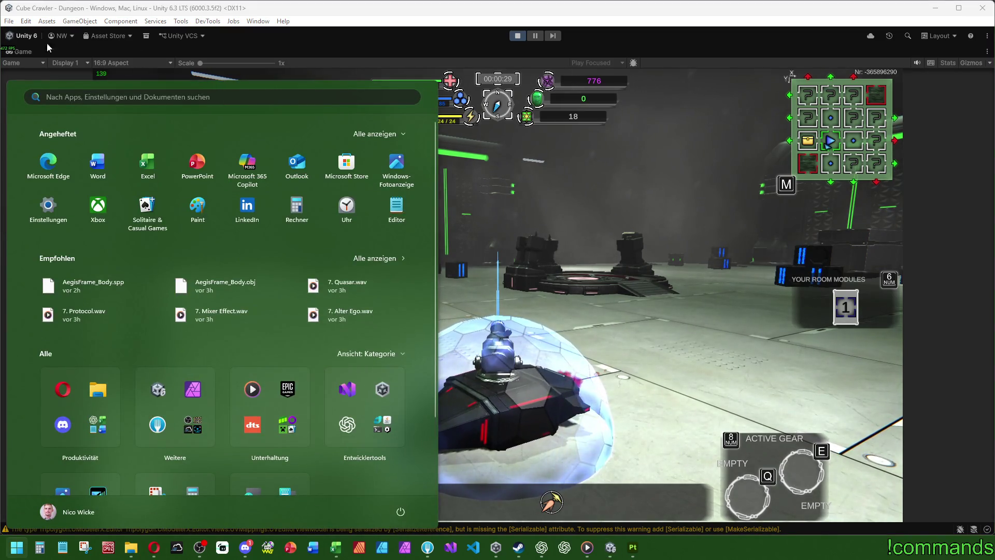
Restore the normal editor layout with all panels and dismiss the Start menu
double_click(29, 53)
key(super)
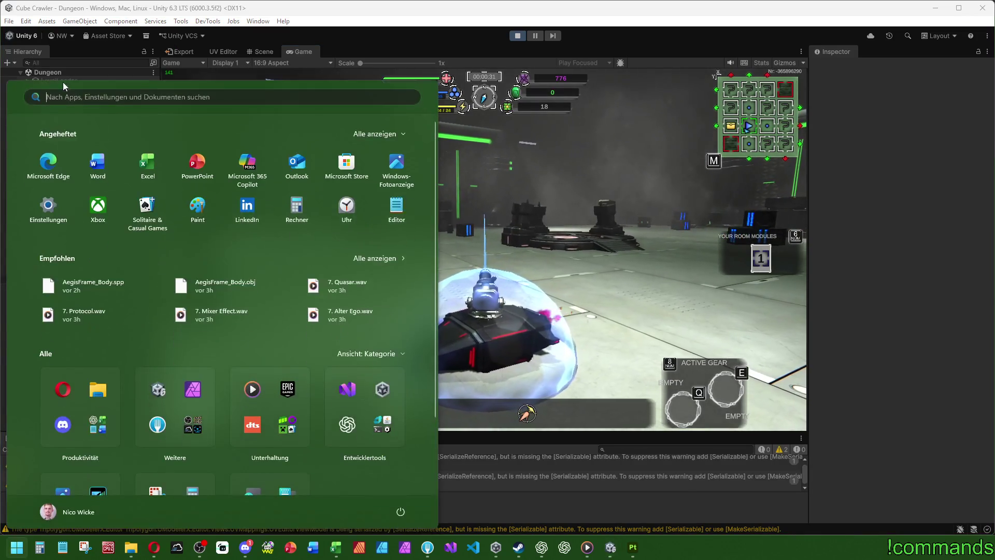
key(super)
Try Sun Directional Light intensities of 1 and 1.79, leaving it at 0.55
click(71, 89)
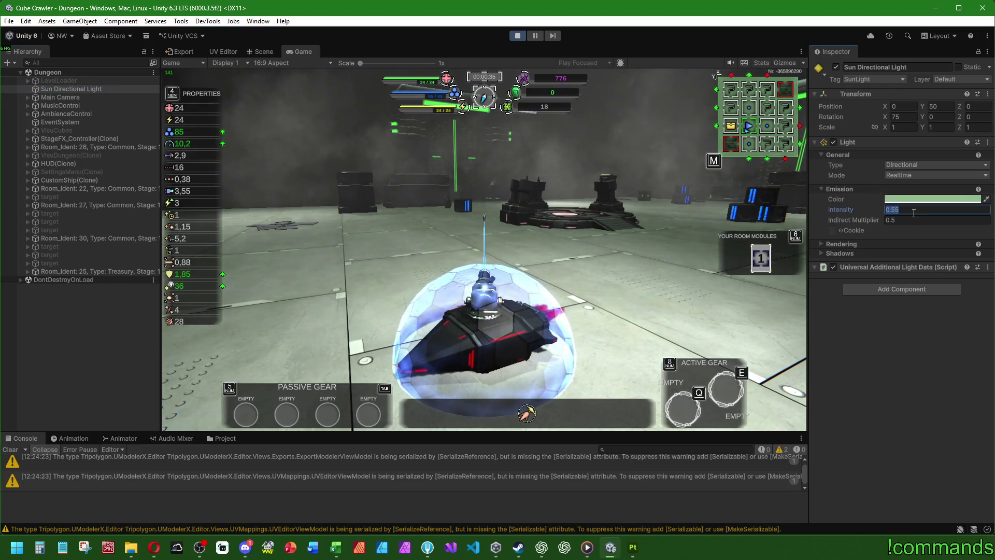
text(1)
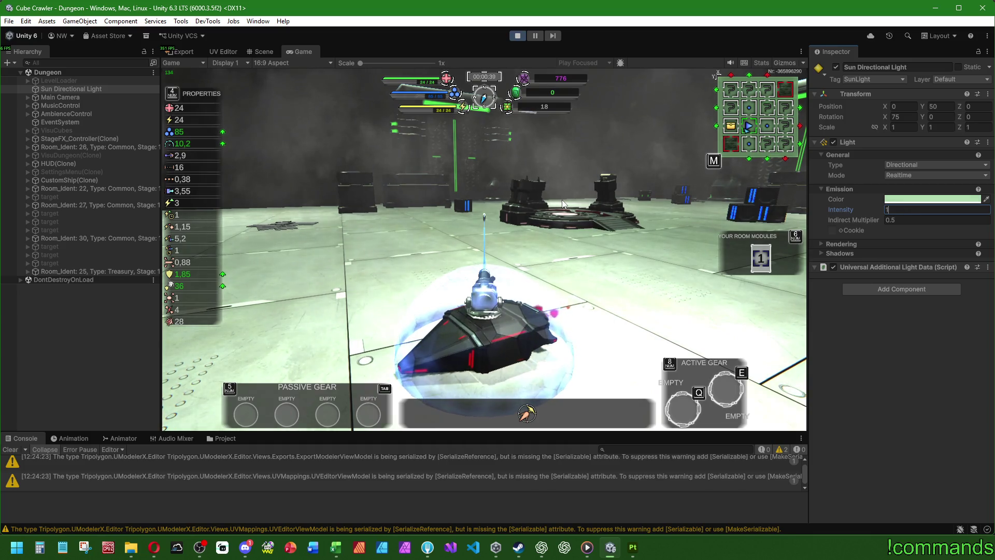
key(Escape)
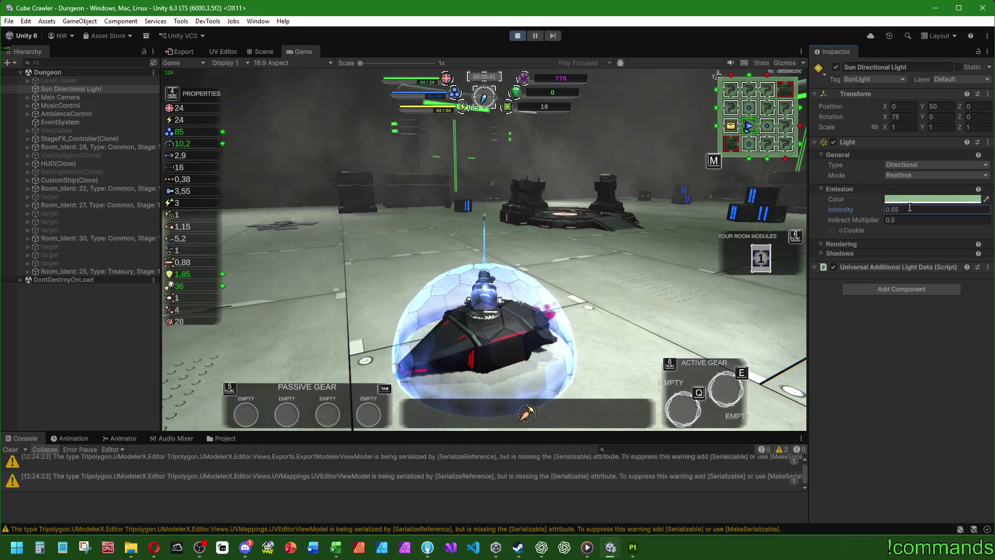
text(1)
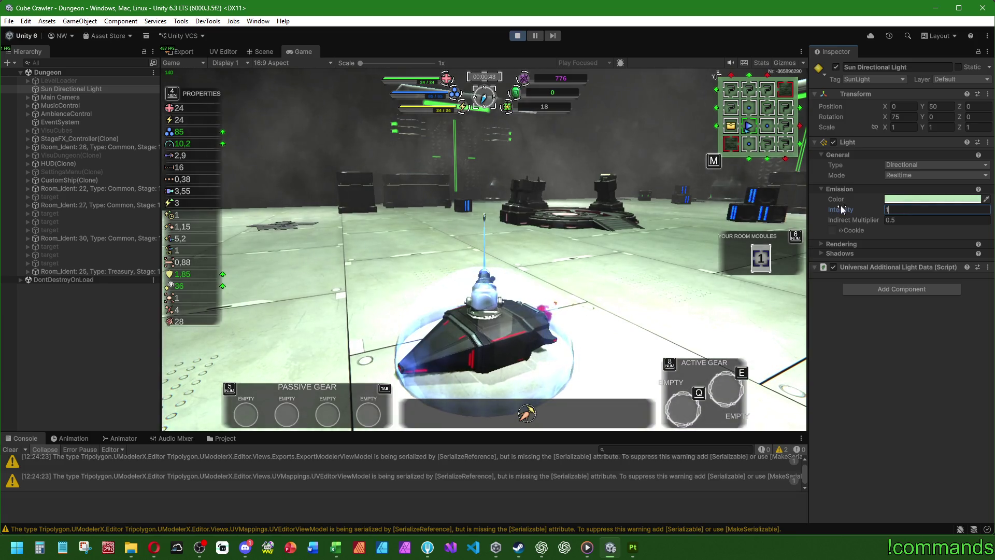
mouse_move(841, 205)
mouse_down()
mouse_move(864, 206)
mouse_move(832, 206)
mouse_up()
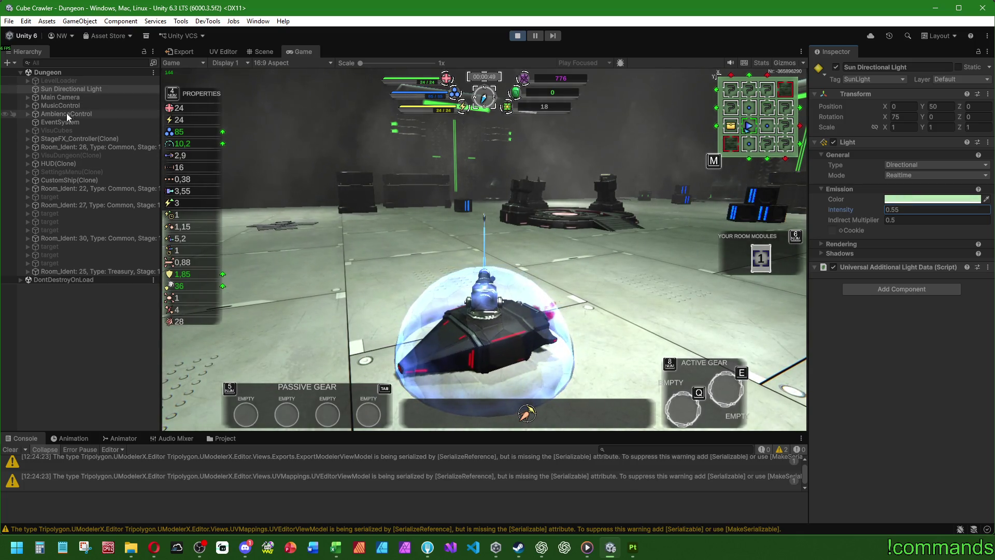
click(68, 63)
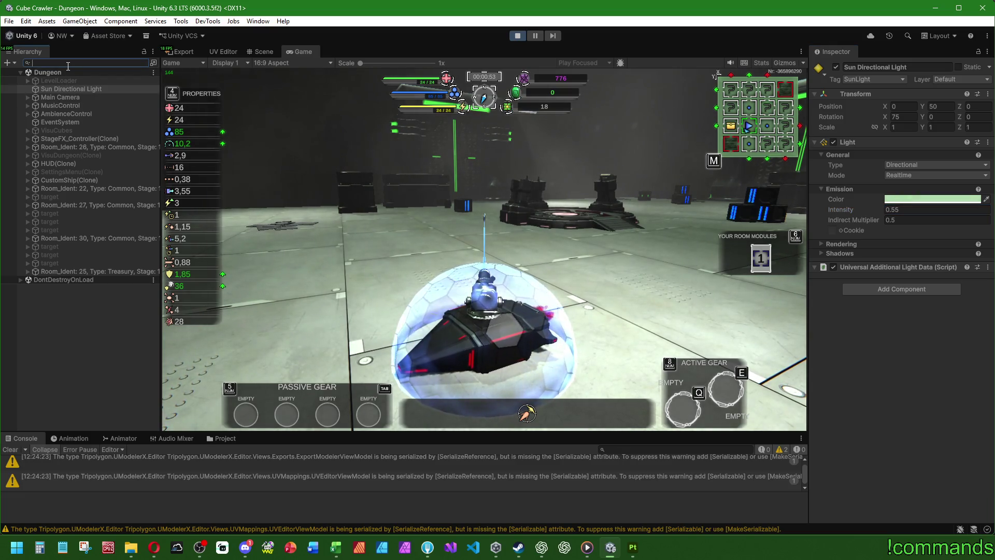
Filter the Hierarchy for 'spo', select all the Spot lights, and frame them in the Scene view
text(spo)
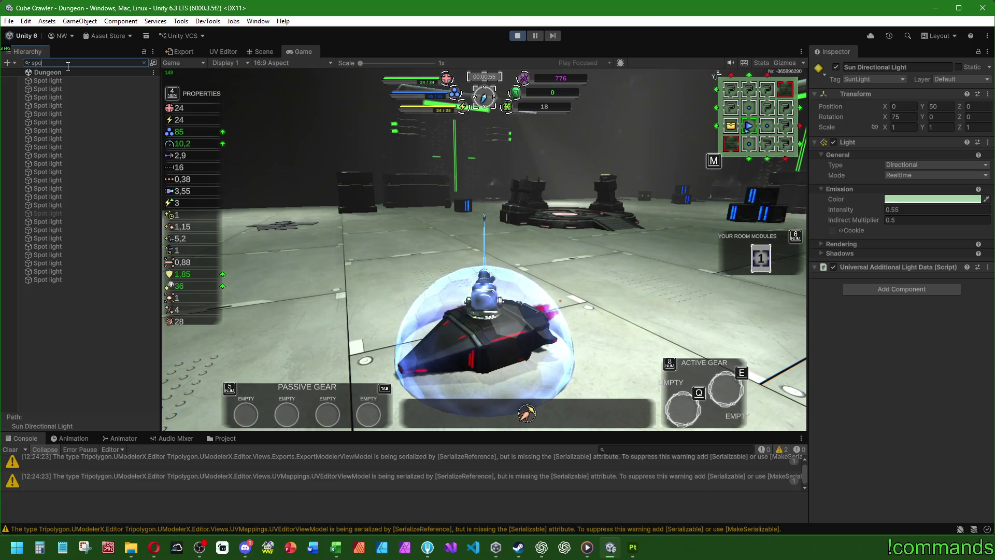
click(53, 83)
shift+click(58, 205)
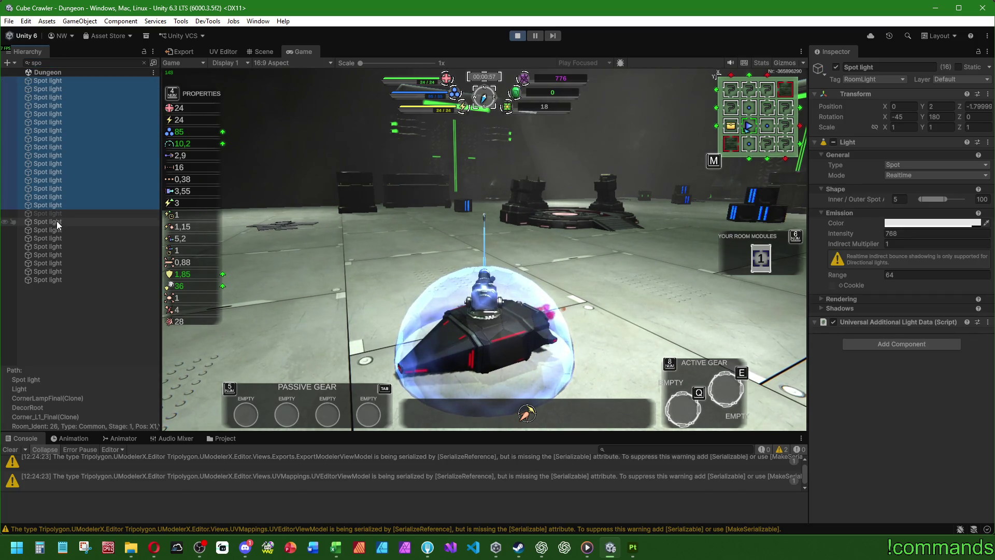
ctrl+click(57, 222)
ctrl+shift+click(54, 280)
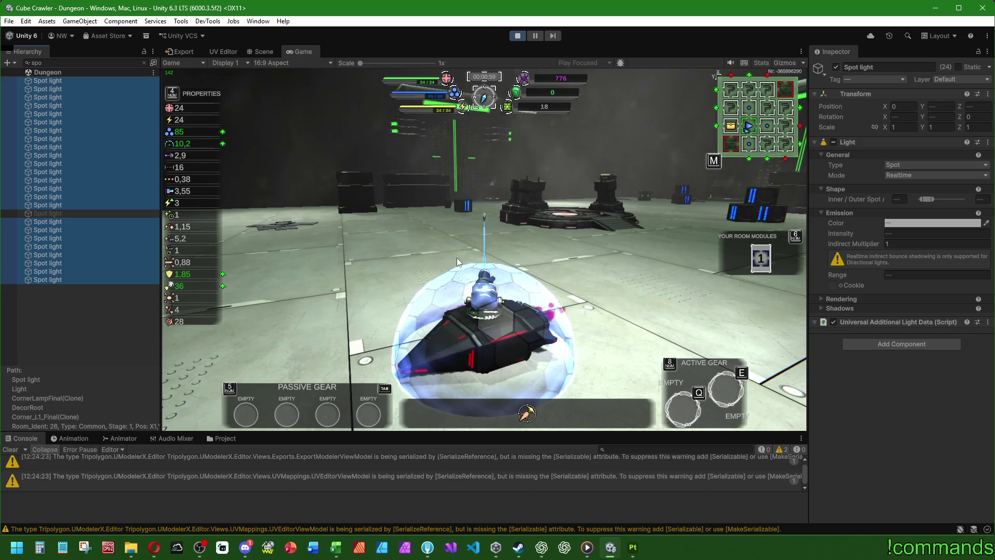
click(261, 52)
key(f)
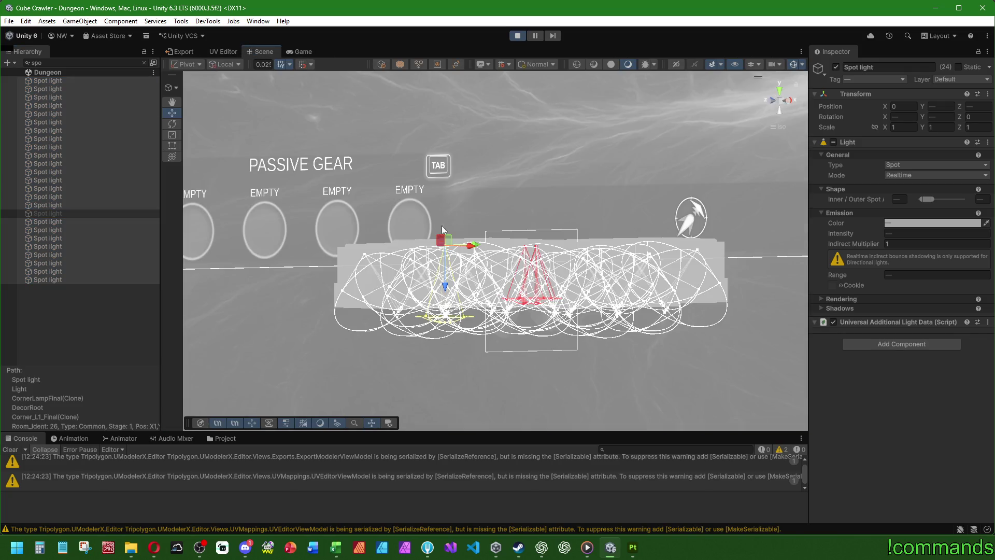
mouse_move(618, 260)
alt+mouse_down()
mouse_move(624, 247)
mouse_move(597, 173)
mouse_move(586, 218)
mouse_move(576, 190)
mouse_move(318, 248)
alt+mouse_up()
Step through single Spot lights to locate the corner lamp (intensity 768, range 64), then clear the search
click(61, 82)
key(Down)
key(Down)
key(Down)
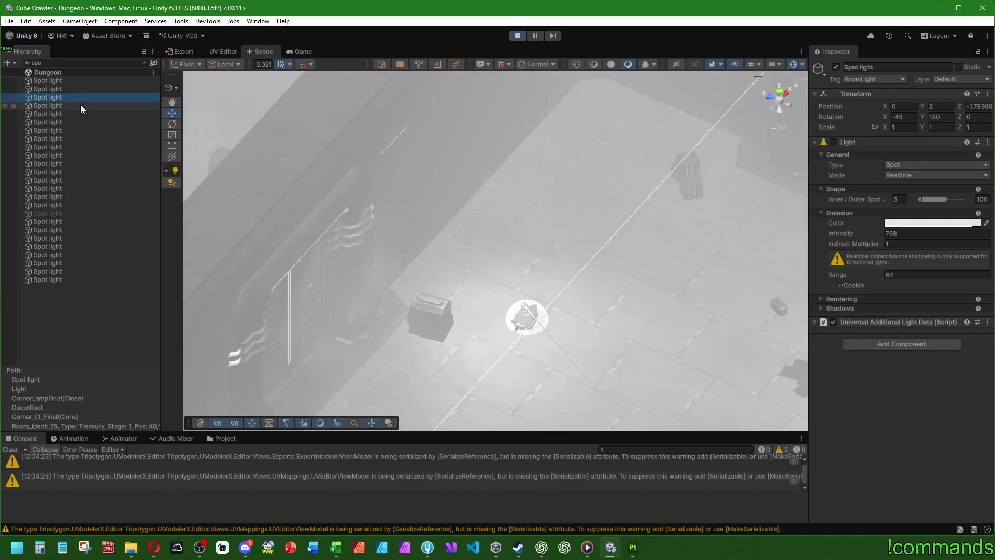
key(Down)
key(Down)
key(Down)
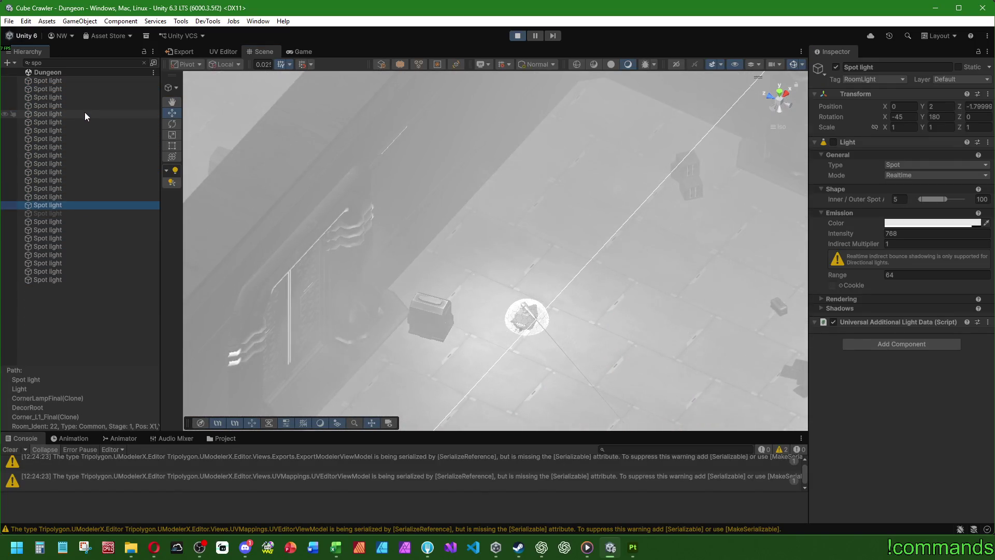
key(Down)
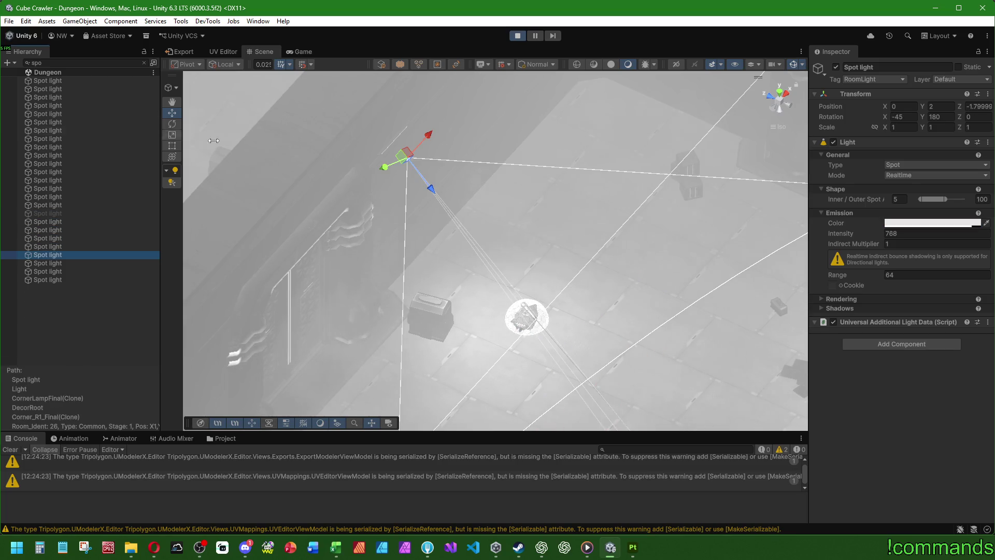
mouse_move(332, 233)
alt+mouse_down()
mouse_move(538, 201)
mouse_move(539, 226)
alt+mouse_up()
scroll(557, 241, up, 5)
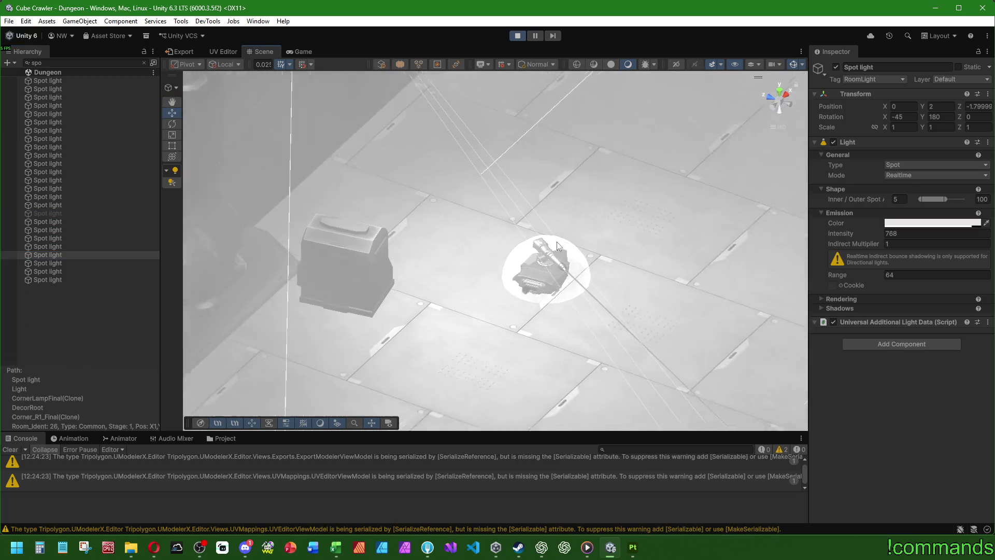
scroll(535, 321, down, 2)
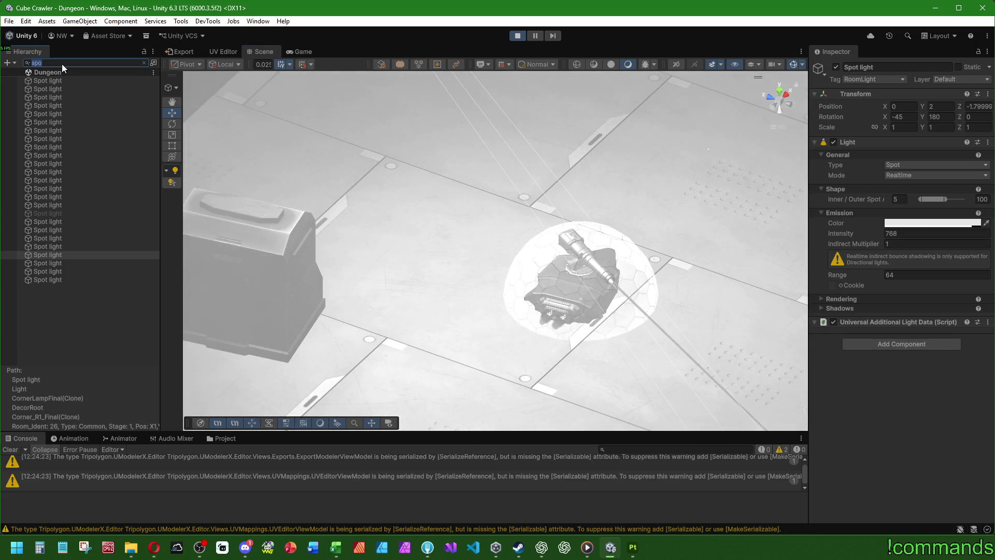
key(BackSpace)
mouse_move(337, 223)
alt+mouse_down()
mouse_move(400, 221)
mouse_move(455, 156)
mouse_move(373, 253)
mouse_move(546, 129)
mouse_move(459, 217)
mouse_move(475, 221)
alt+mouse_up()
click(291, 51)
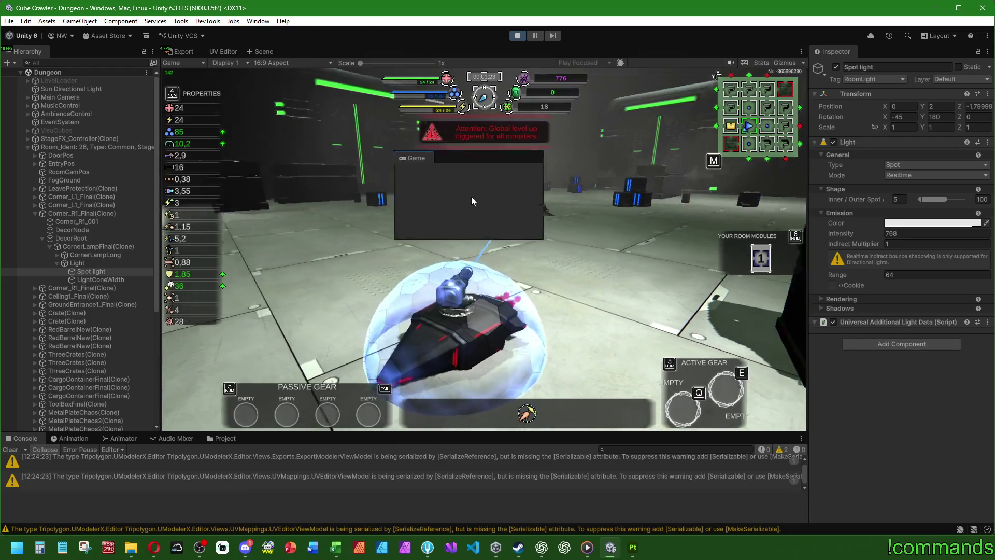
Dock the Game view beside the Scene and trial a brighter intensity before returning to 768
mouse_move(301, 51)
mouse_down()
mouse_move(300, 15)
mouse_move(668, 248)
mouse_move(748, 210)
mouse_move(555, 210)
mouse_up()
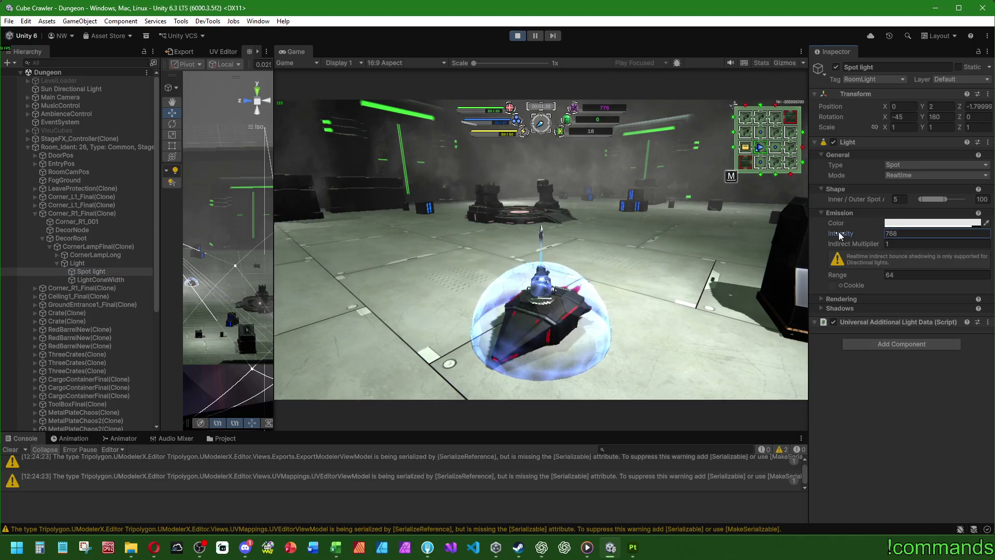
click(899, 223)
mouse_move(840, 233)
mouse_down()
mouse_move(886, 233)
mouse_move(322, 224)
mouse_move(759, 239)
mouse_move(687, 189)
mouse_move(715, 182)
mouse_up()
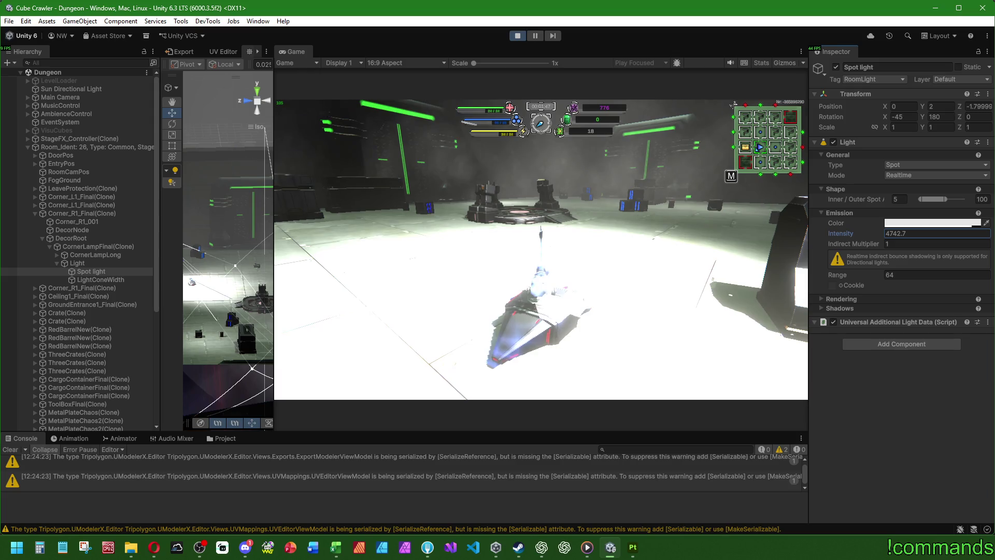
drag(597, 314, 900, 232)
click(889, 275)
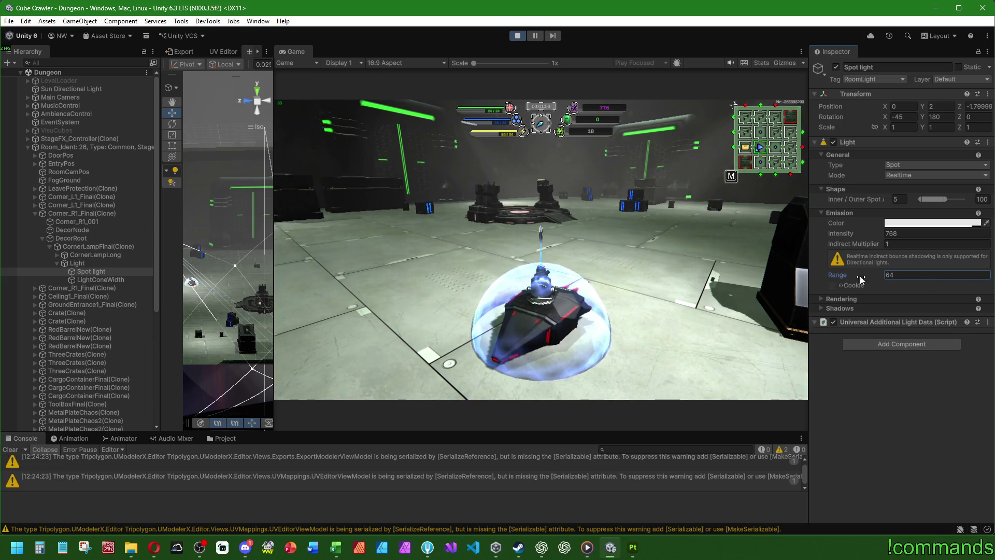
Try pink-red and pure red colours on the spot light, settling back on white
click(912, 223)
drag(943, 288, 940, 279)
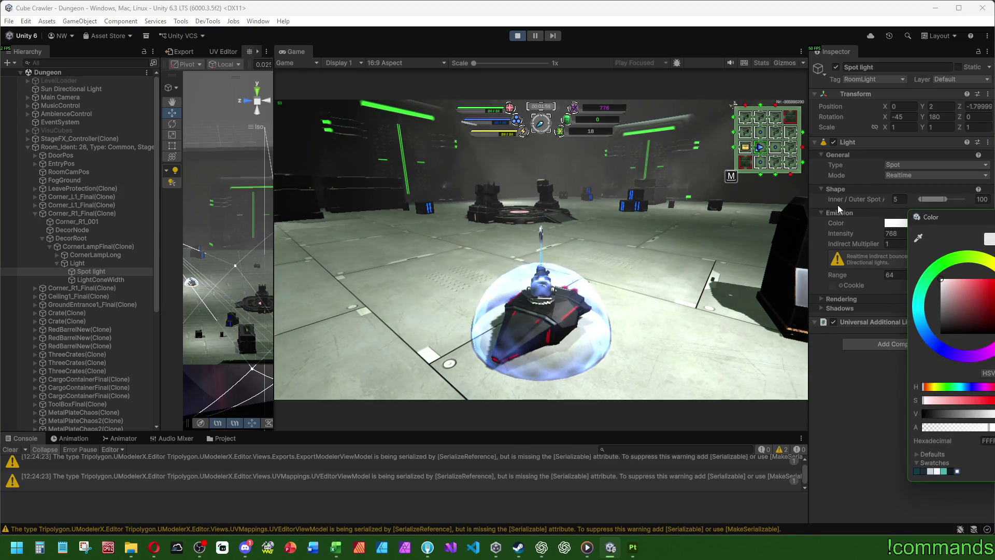
click(977, 279)
click(994, 279)
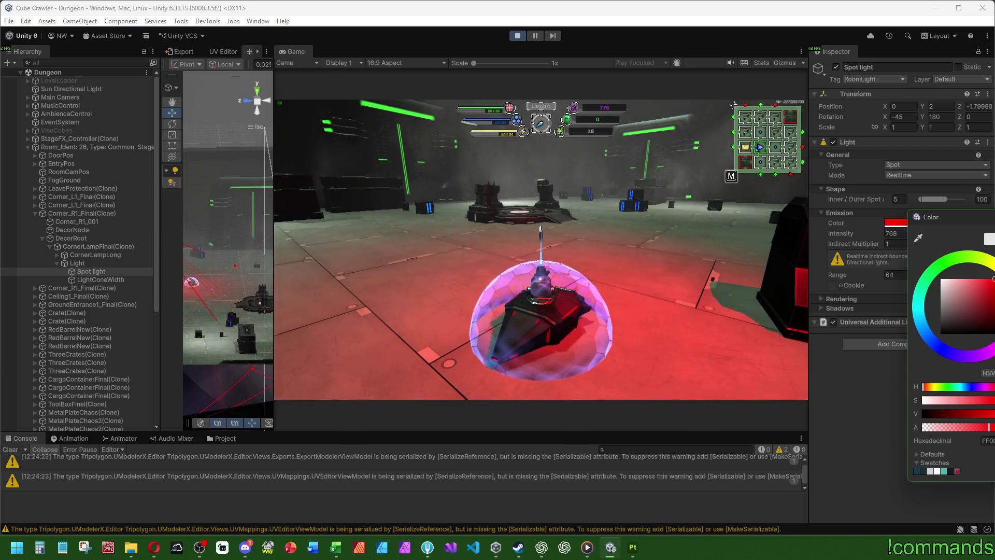
click(941, 279)
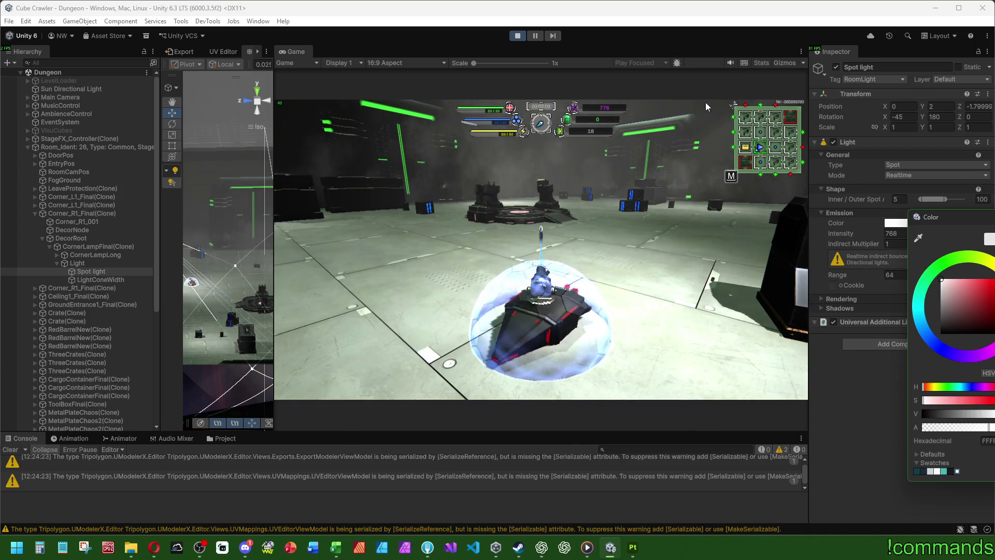
click(660, 97)
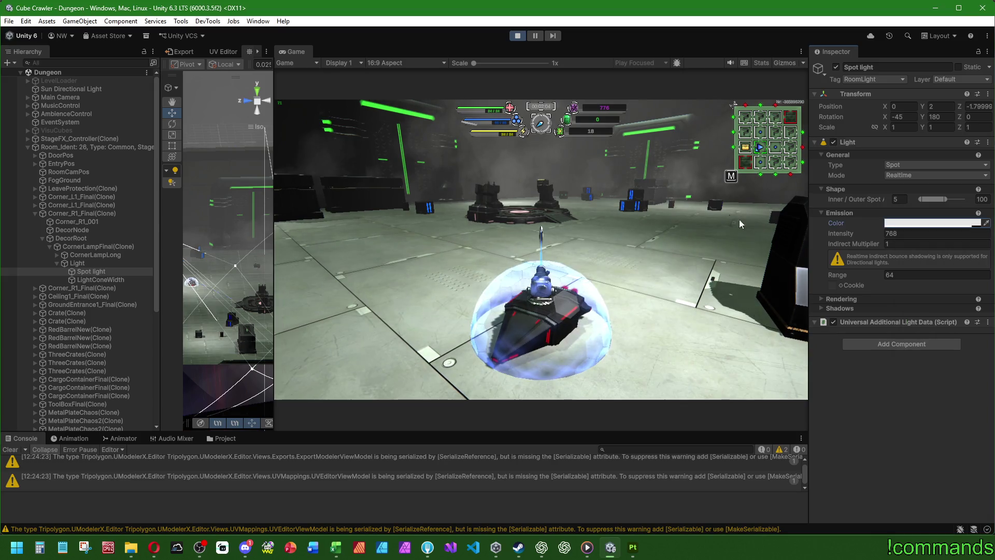
Set the spot light intensity to 512
click(895, 233)
text(512)
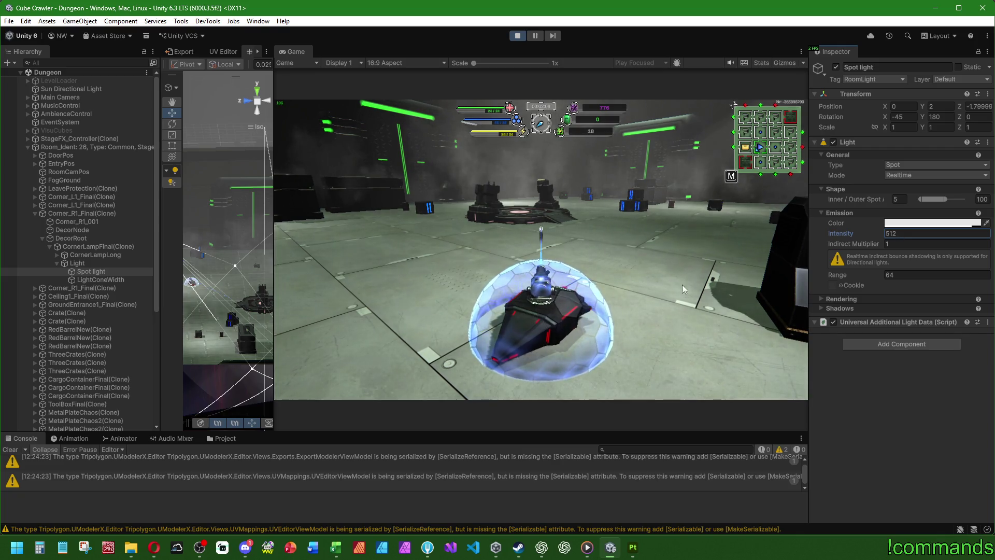
drag(847, 235, 927, 234)
key(ctrl+z)
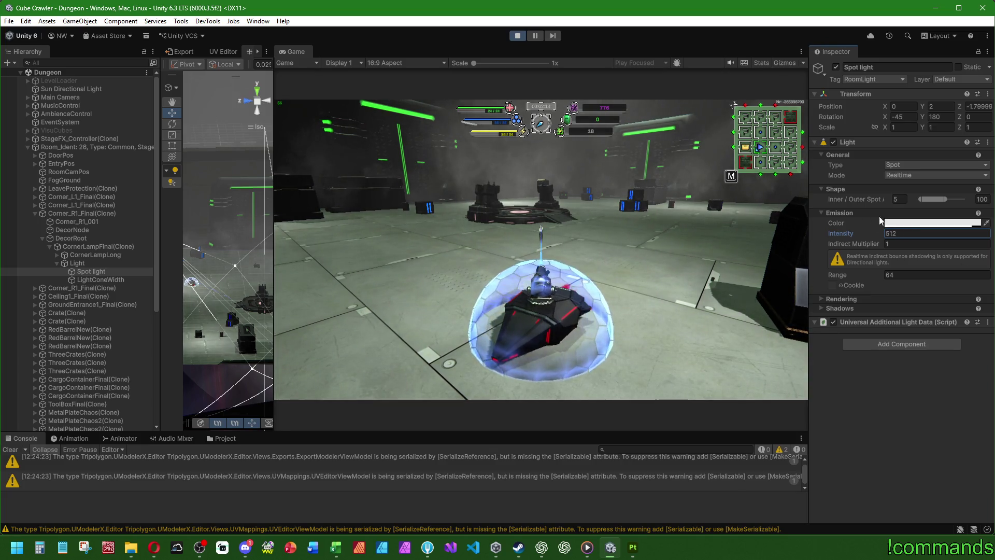
text(+256)
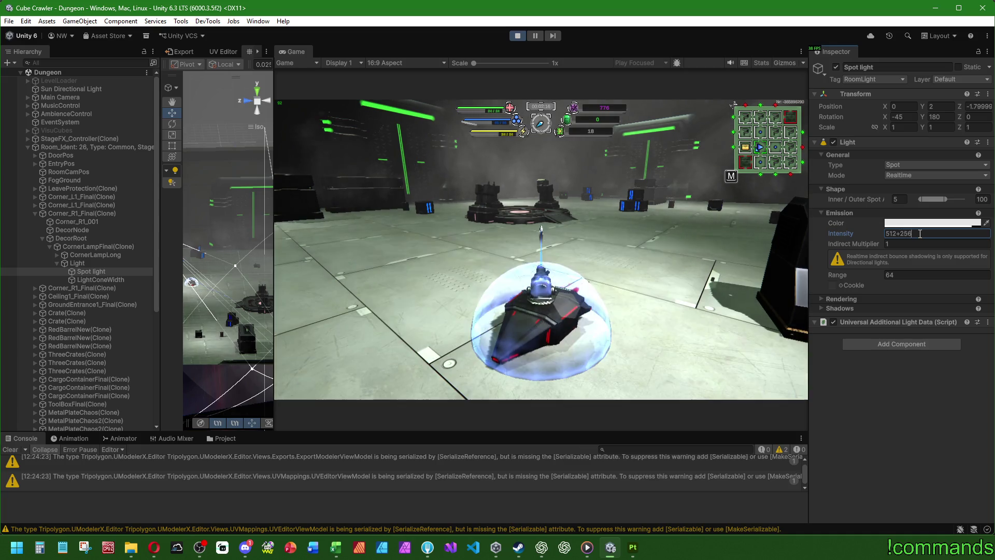
text(512)
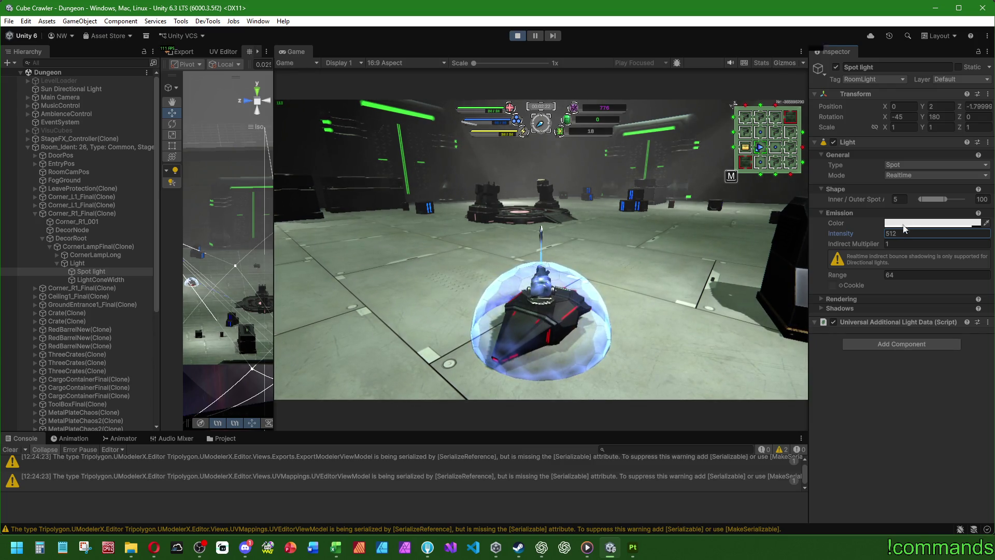
Trial outer spot angles of 179, 147.5 and 63.7, keeping it at 100
drag(944, 199, 986, 192)
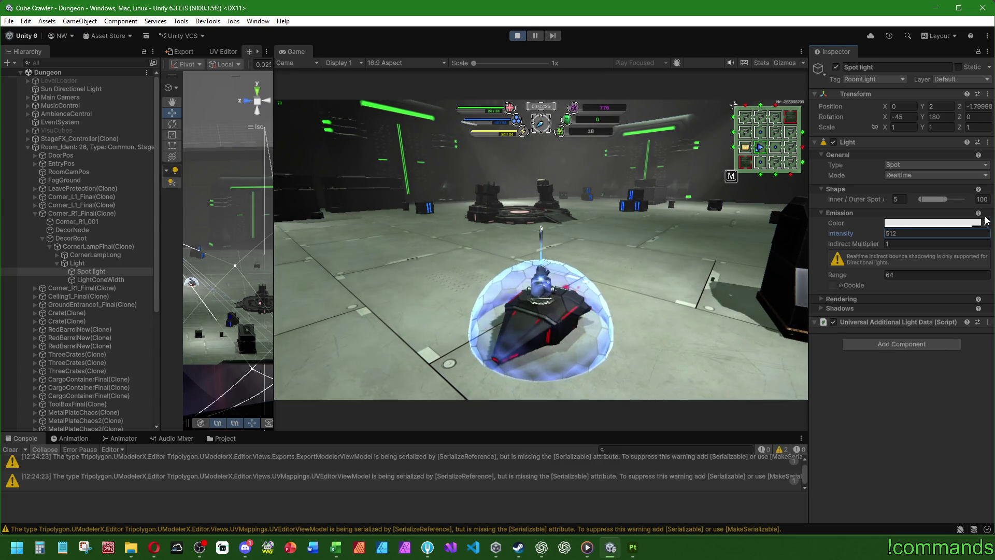
drag(963, 199, 939, 199)
key(ctrl+z)
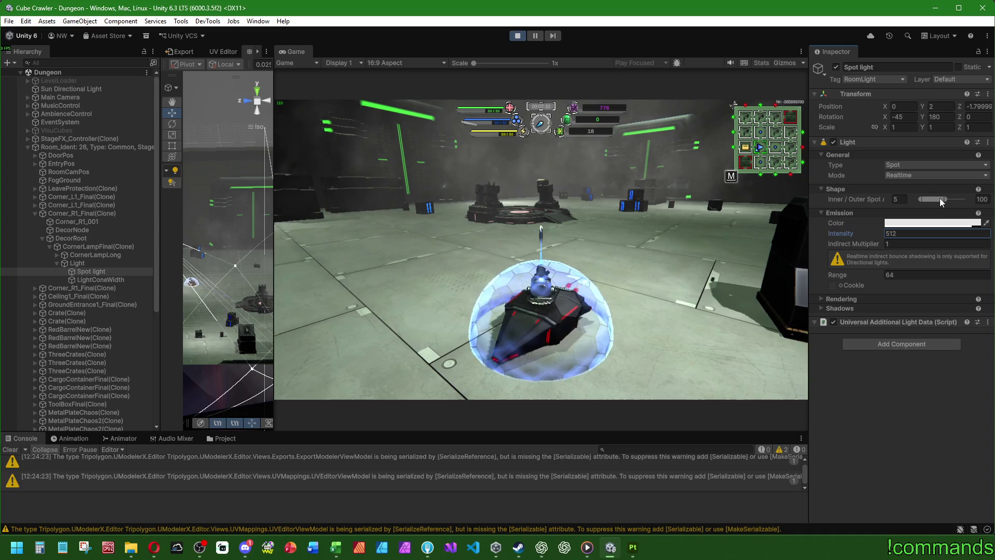
drag(944, 199, 936, 199)
key(ctrl+z)
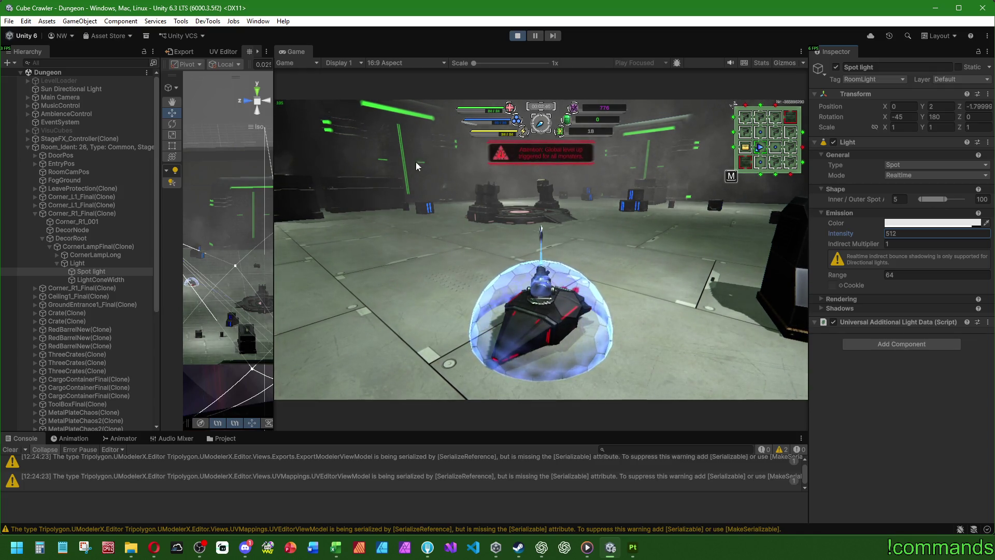
drag(275, 150, 645, 151)
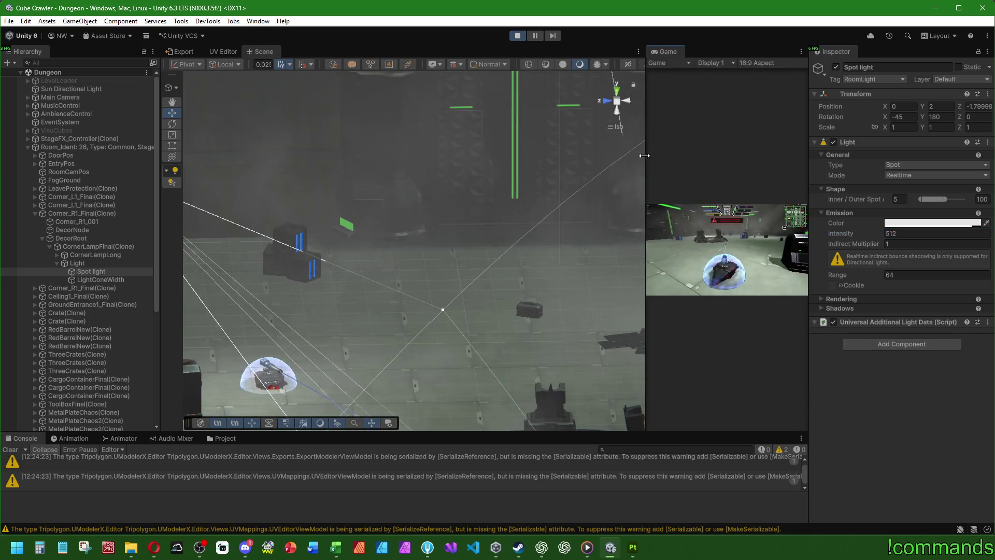
Dock the Game view to fill the editor, then exit play mode back to the Mainmenu scene
drag(663, 50, 371, 49)
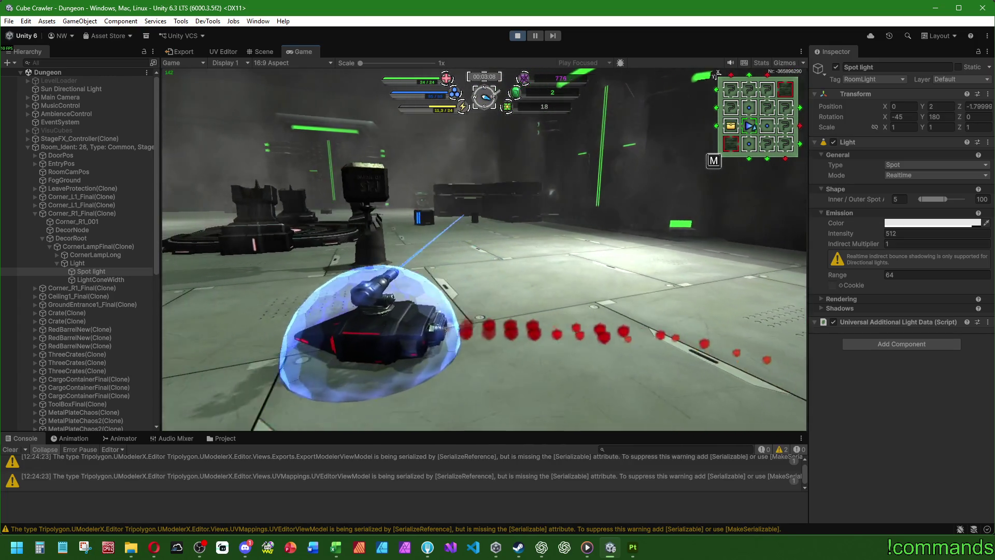
key(super)
click(517, 36)
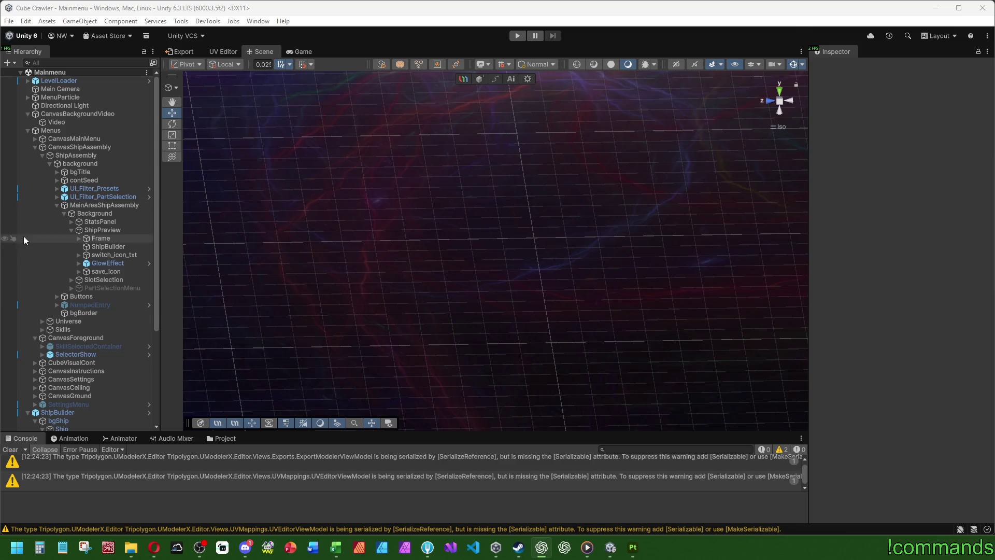
Frame the Background object, clear console warnings, and collapse the CanvasShipAssembly and ShipBuilder branches
double_click(98, 210)
mouse_move(466, 298)
alt+mouse_down()
mouse_move(559, 275)
mouse_move(662, 280)
mouse_move(349, 288)
mouse_move(546, 277)
mouse_move(271, 351)
alt+mouse_up()
scroll(145, 391, down, 3)
click(10, 449)
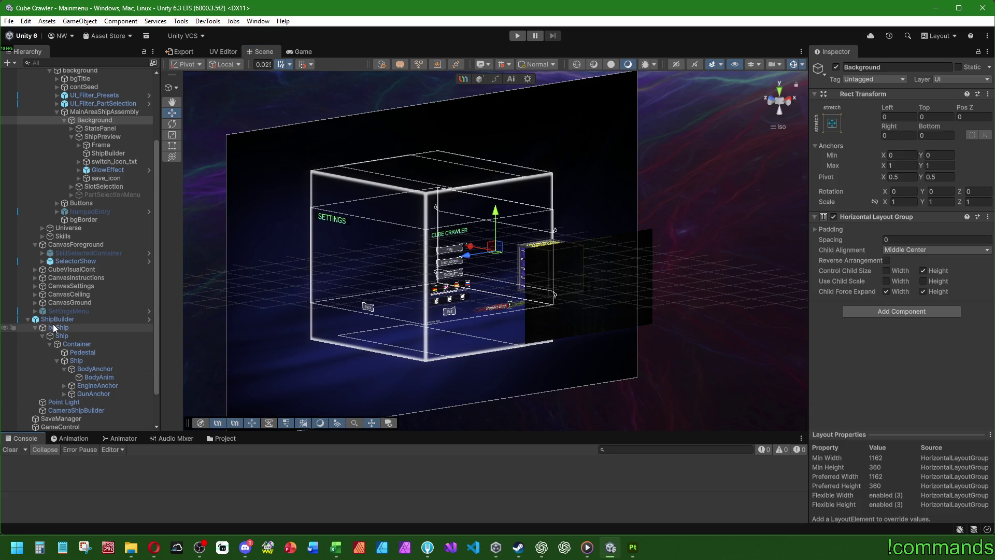
scroll(67, 319, up, 3)
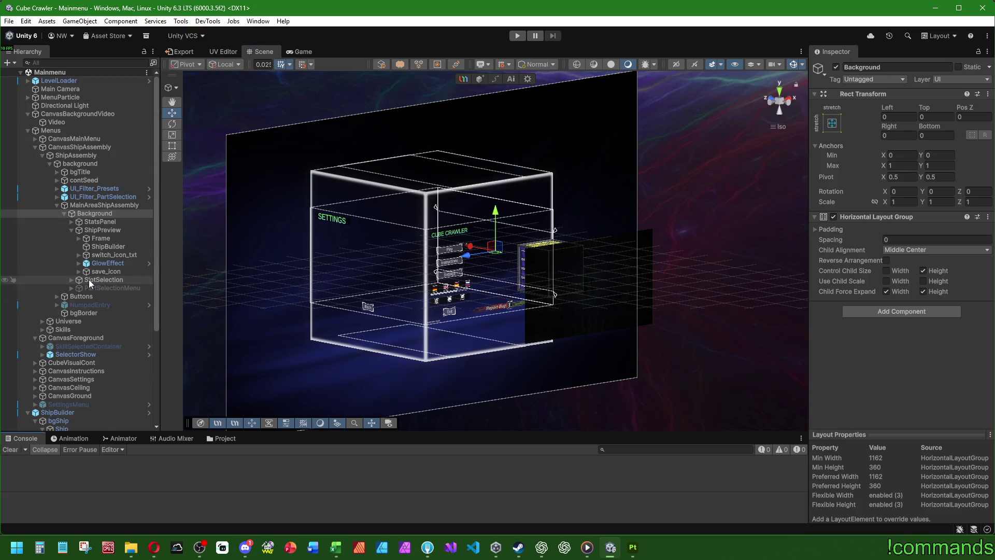
click(34, 148)
click(28, 230)
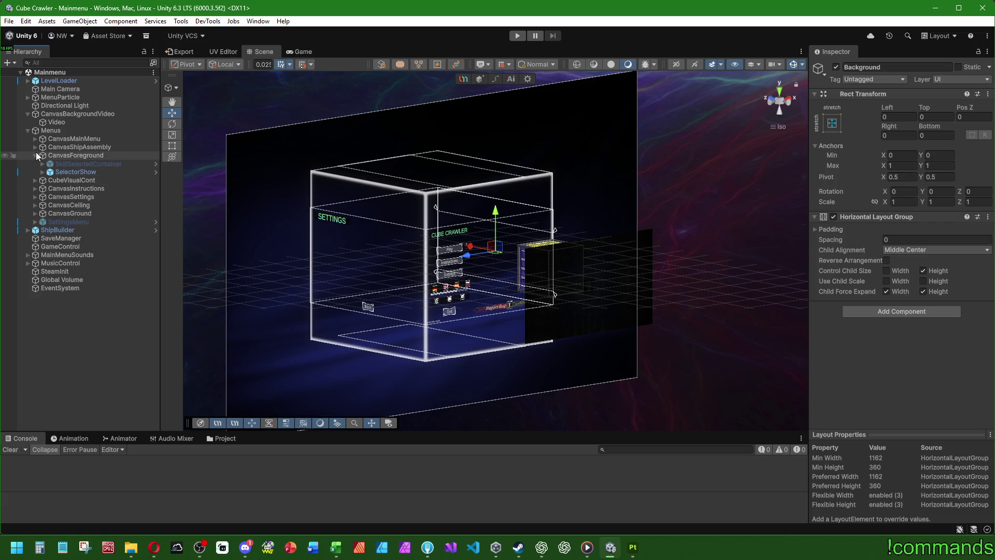
scroll(82, 328, down, 1)
Save the project with File > Save Project and switch to Substance Painter
click(82, 328)
click(9, 20)
key(Escape)
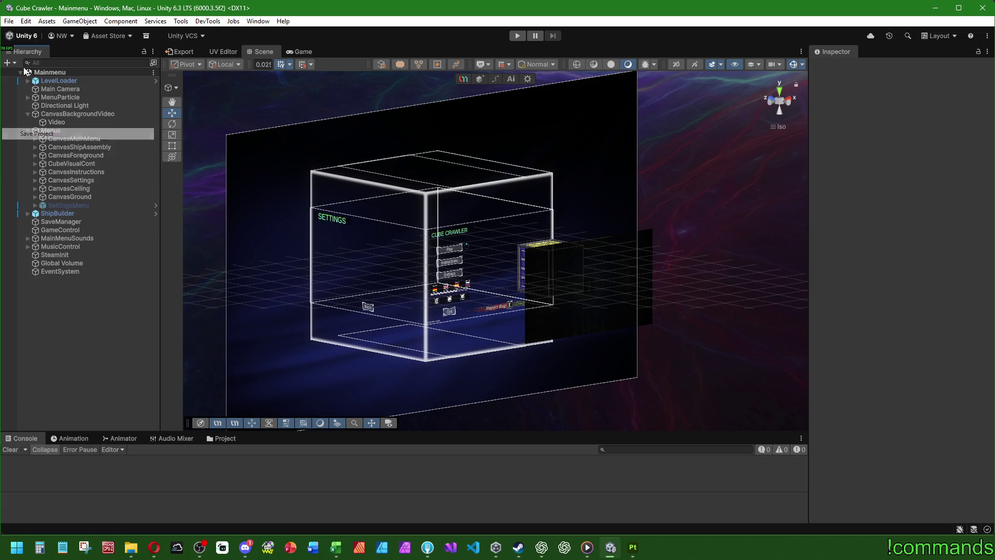
click(9, 21)
click(26, 72)
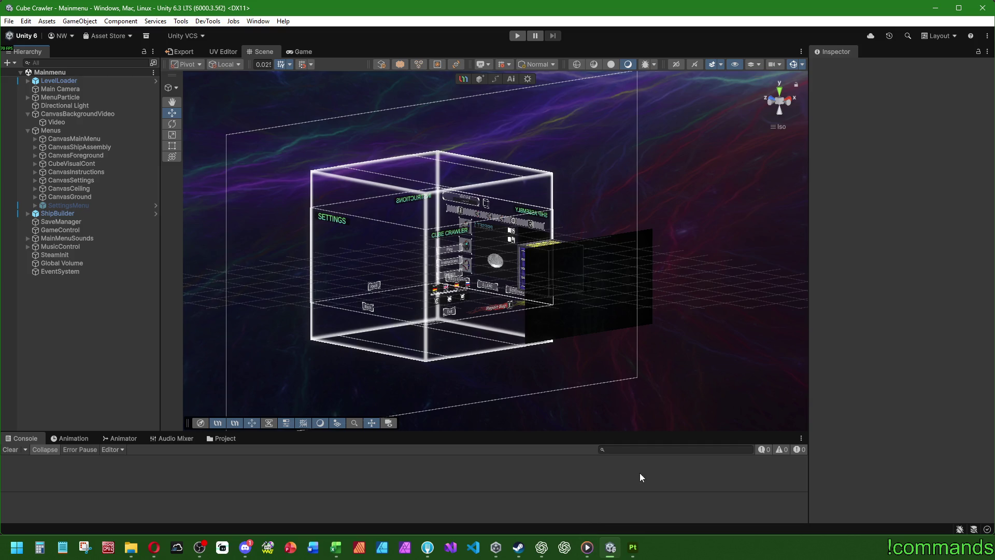
click(629, 556)
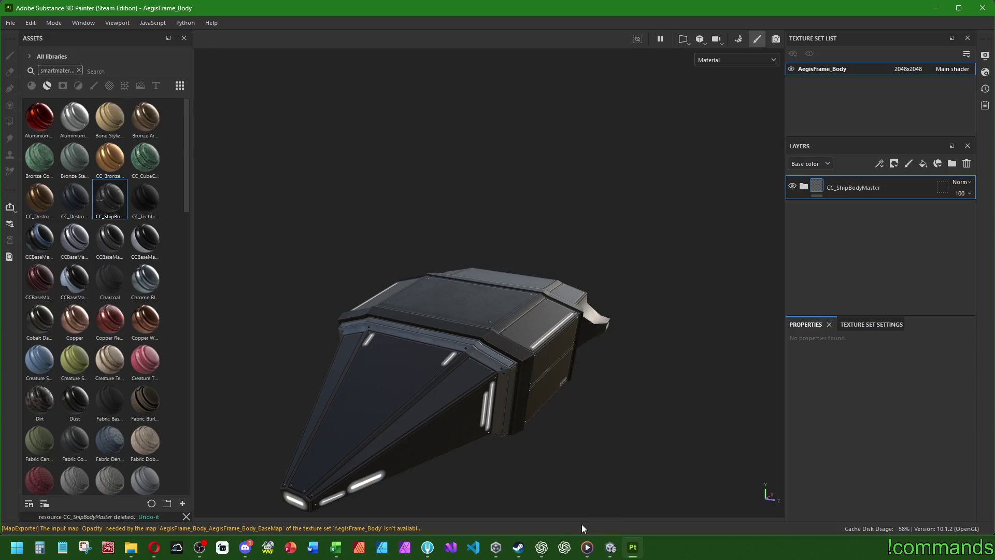
Orbit around the textured AegisFrame_Body hull in Painter, then go back to Unity
mouse_move(518, 337)
alt+mouse_down()
mouse_move(498, 291)
mouse_move(384, 271)
mouse_move(544, 284)
mouse_move(474, 283)
mouse_move(508, 254)
mouse_move(500, 284)
alt+mouse_up()
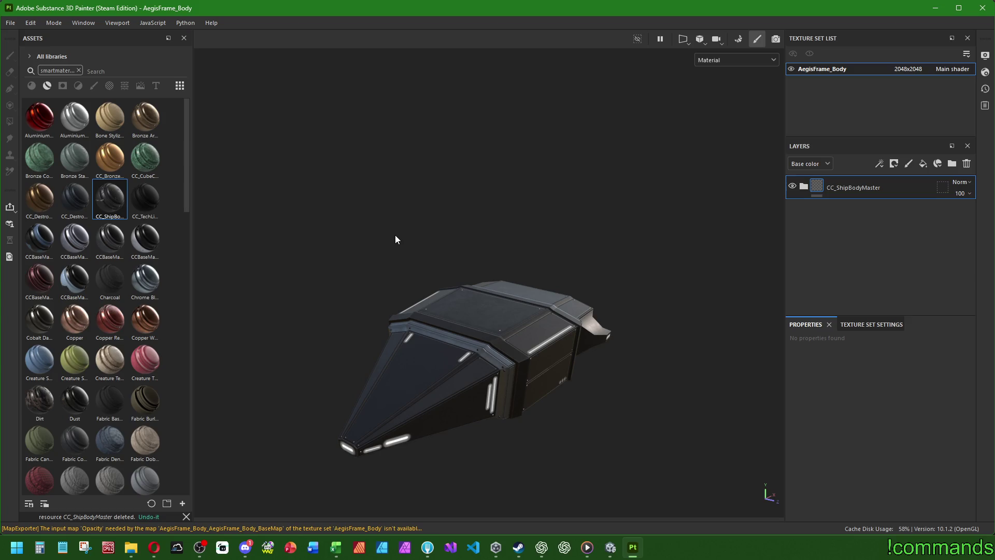
click(610, 547)
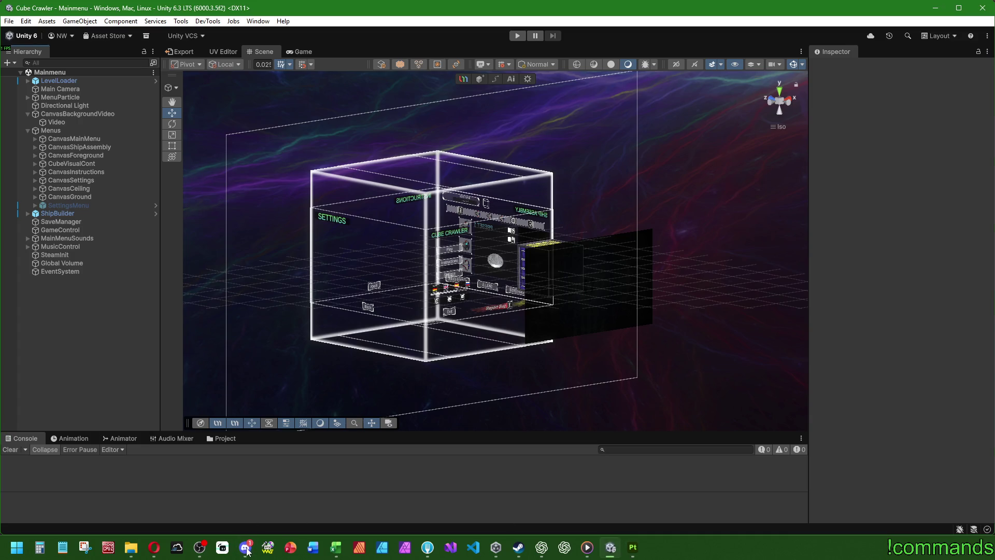
Browse the enlarged Project tab from Assets into Prefabs > Ships > Bodies
key(alt+space)
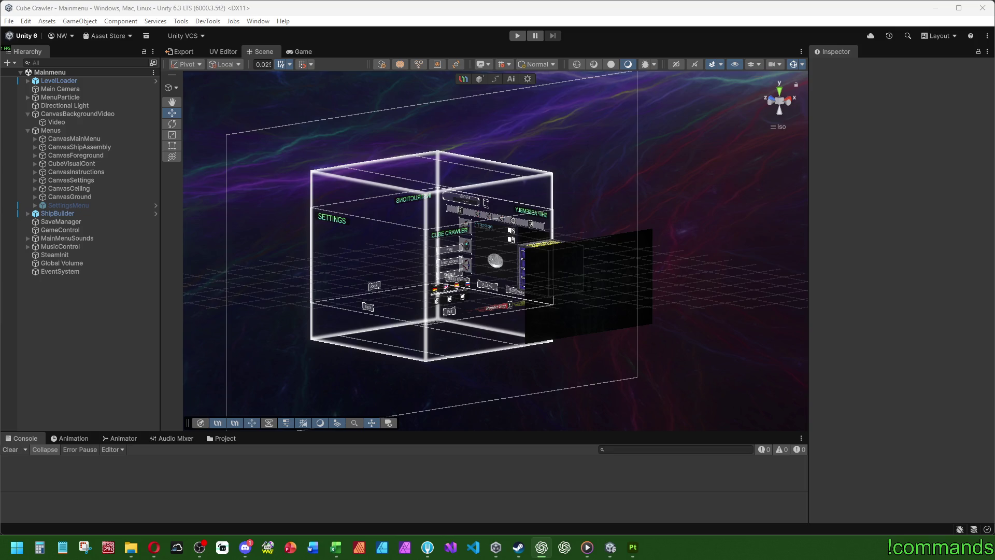
click(223, 438)
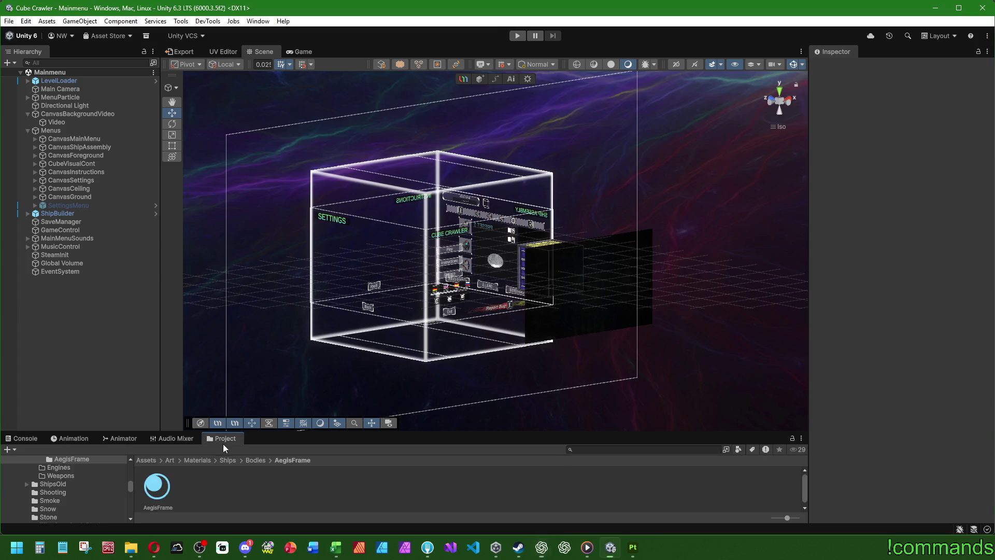
drag(446, 432, 449, 397)
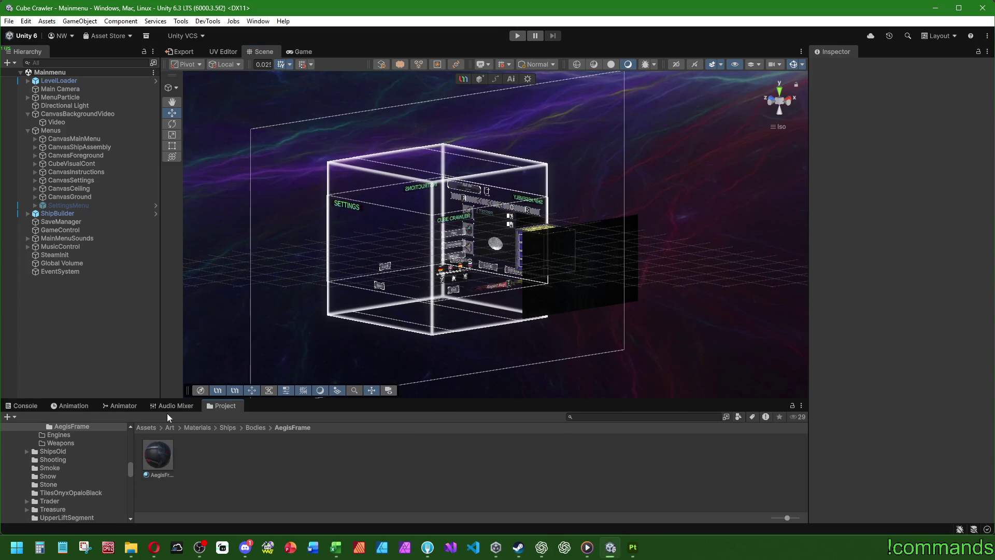
click(146, 428)
click(503, 463)
double_click(504, 463)
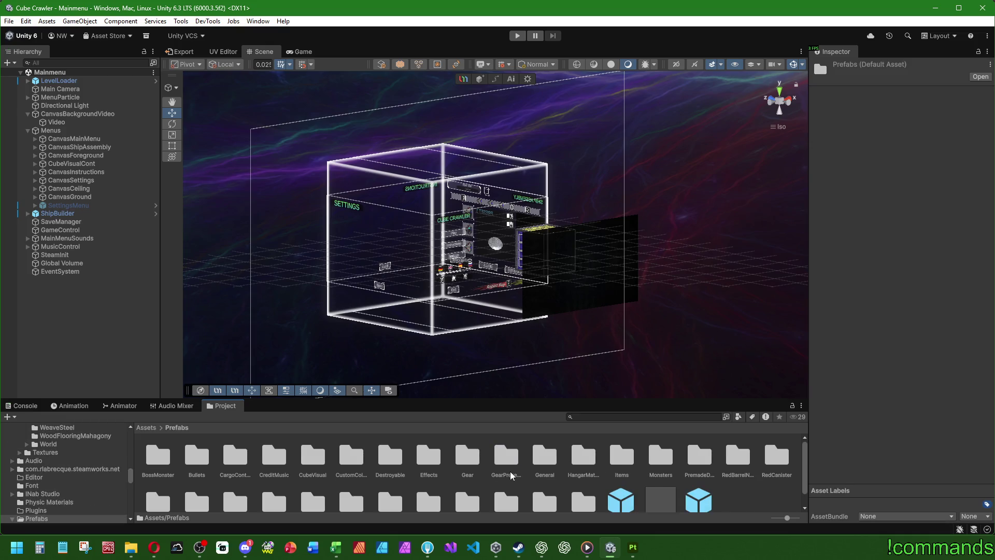
scroll(559, 506, down, 1)
double_click(394, 488)
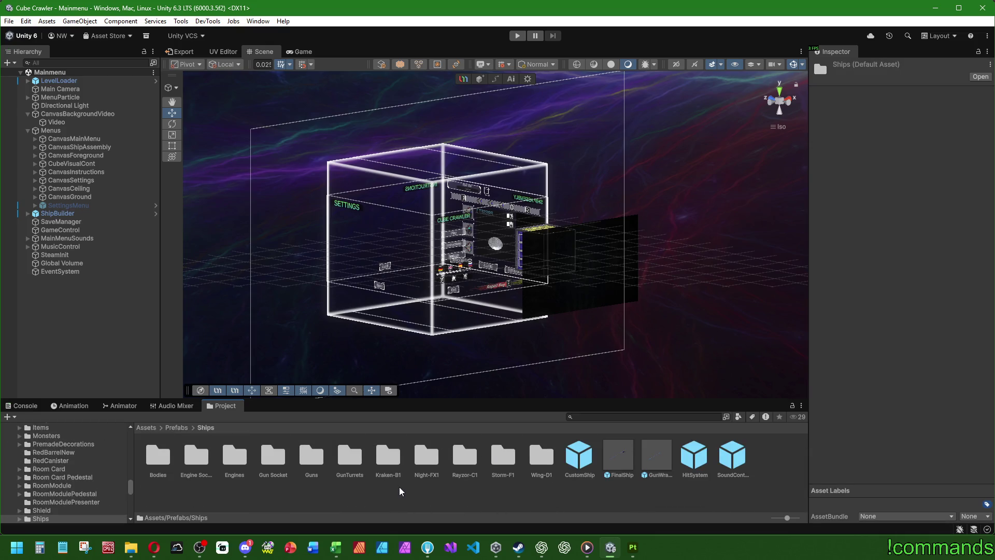
double_click(162, 459)
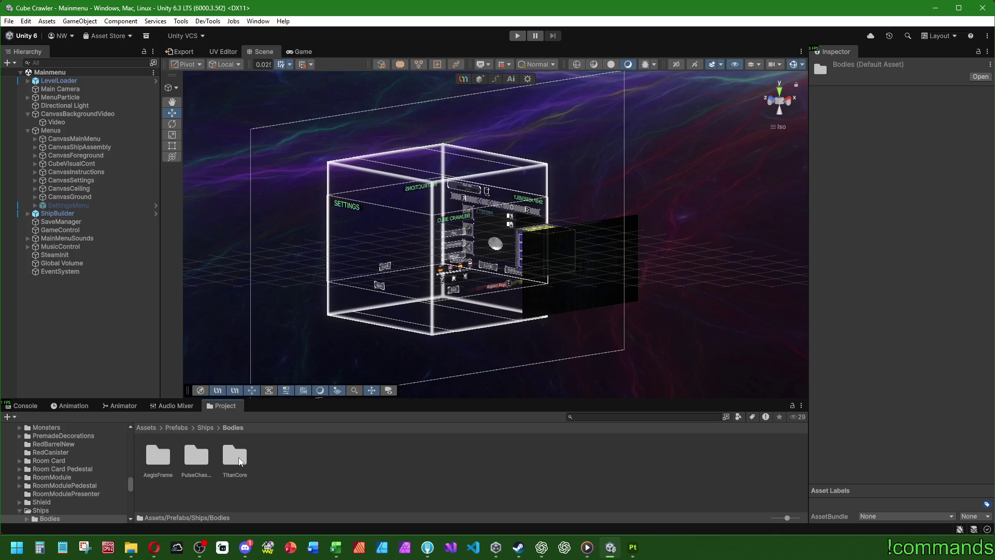
Preview AegisFrame_BodyFinal, then open PulseChassis_Body from the PulseChassis folder in Prefab Mode
double_click(159, 457)
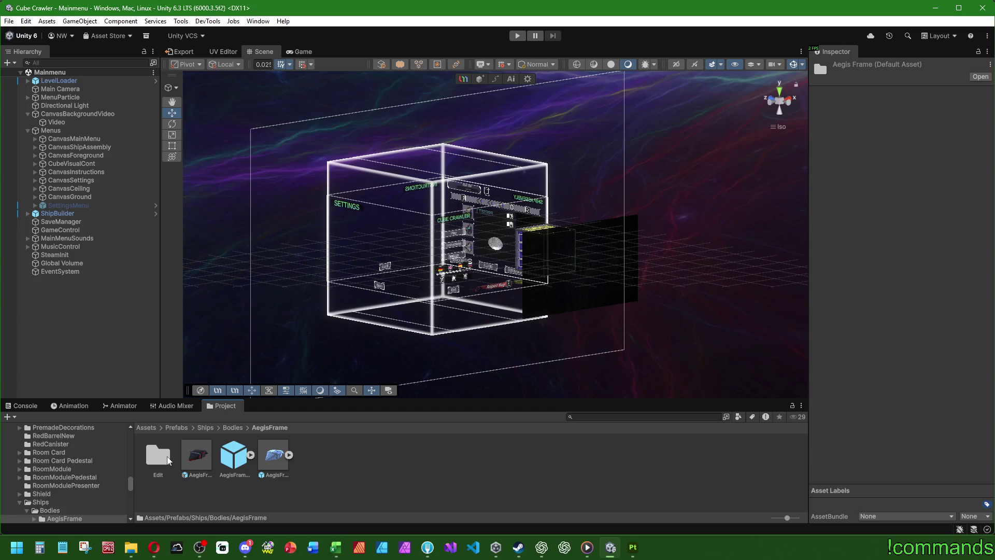
click(228, 455)
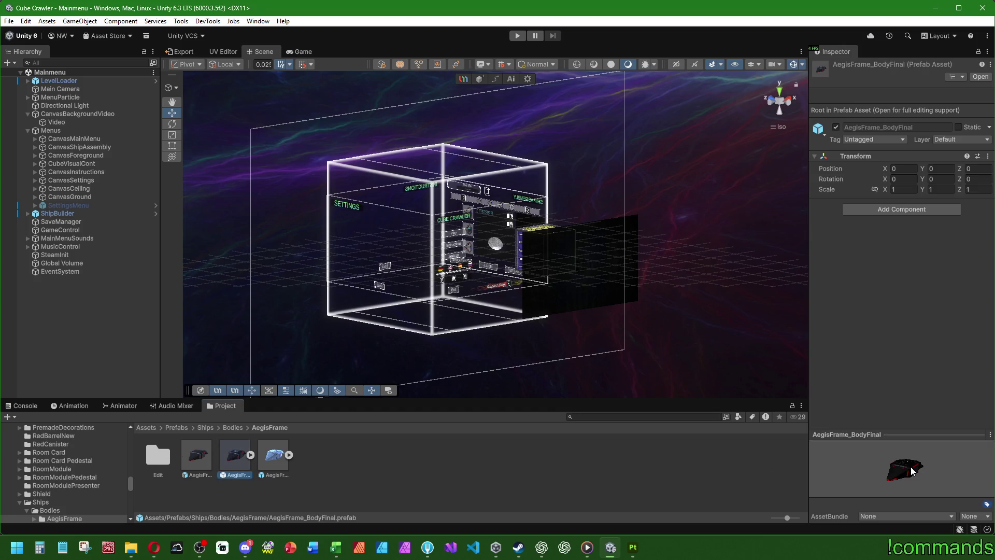
mouse_move(912, 471)
mouse_down()
mouse_move(925, 472)
mouse_move(914, 472)
mouse_up()
click(261, 480)
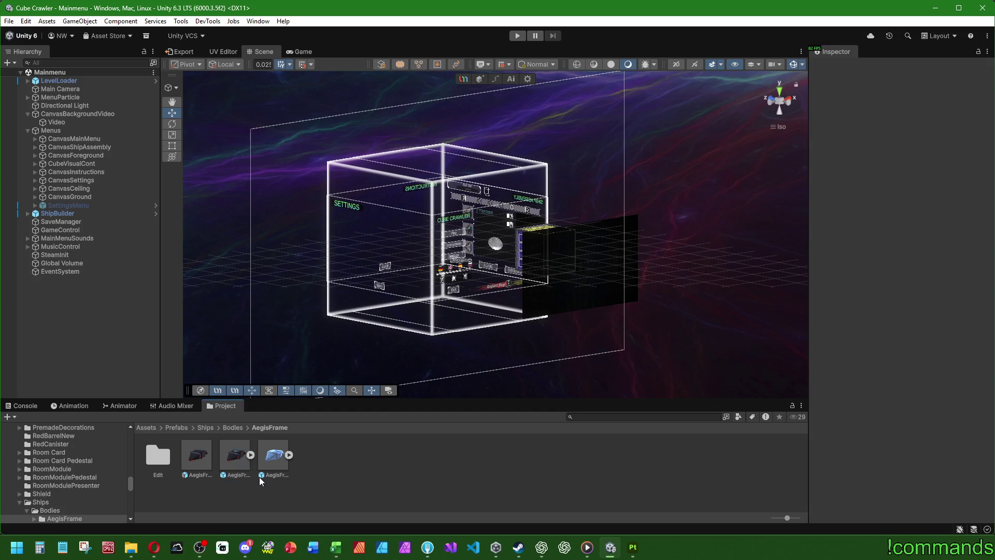
click(228, 426)
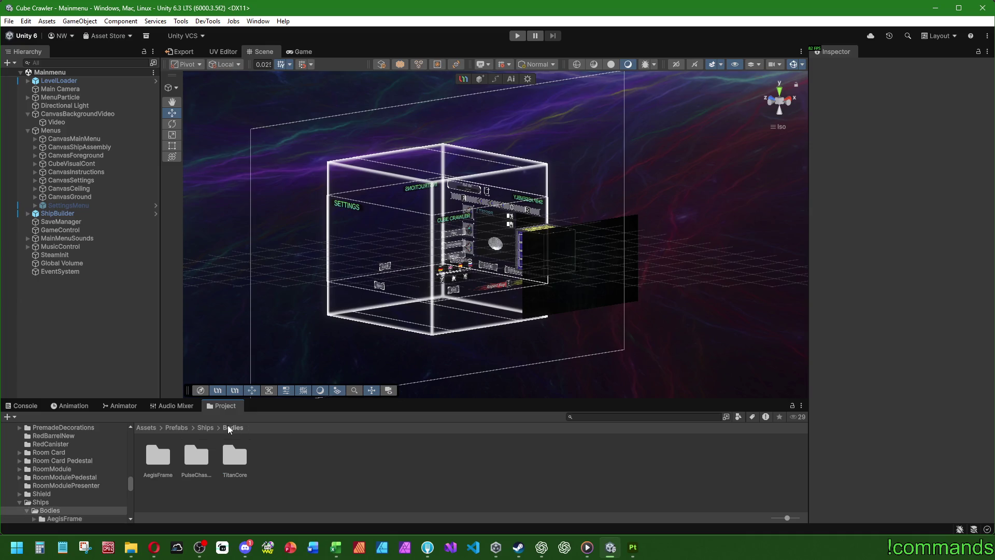
double_click(204, 461)
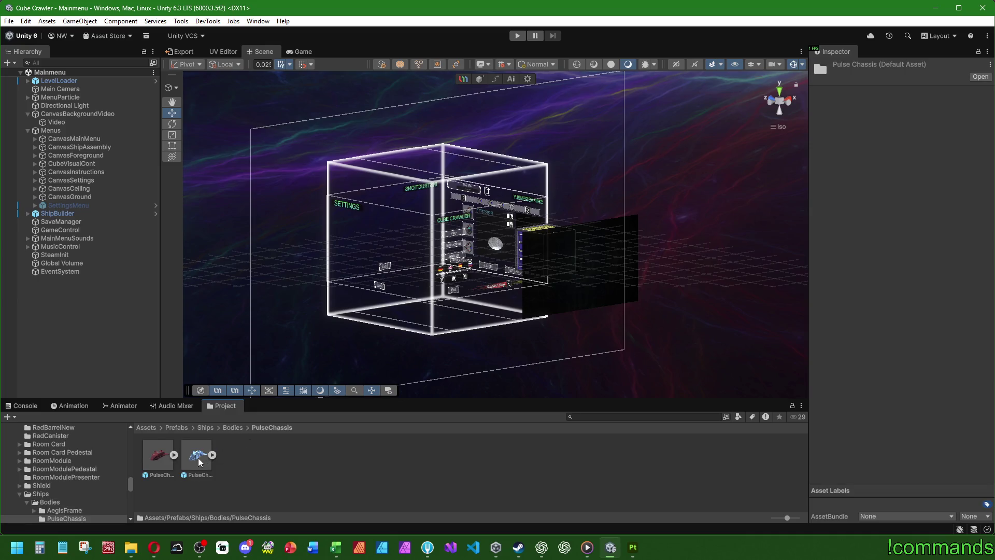
click(163, 459)
double_click(163, 457)
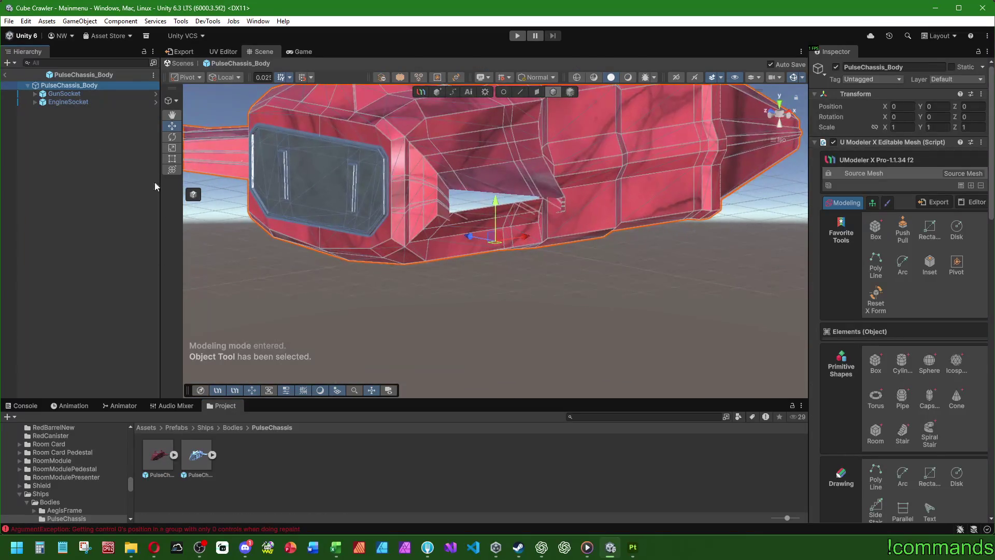
Select PulseChassis_Body and try Edge mode while orbiting around the hull
scroll(496, 194, down, 5)
mouse_move(582, 289)
alt+mouse_down()
mouse_move(334, 271)
mouse_move(502, 303)
mouse_move(400, 268)
alt+mouse_up()
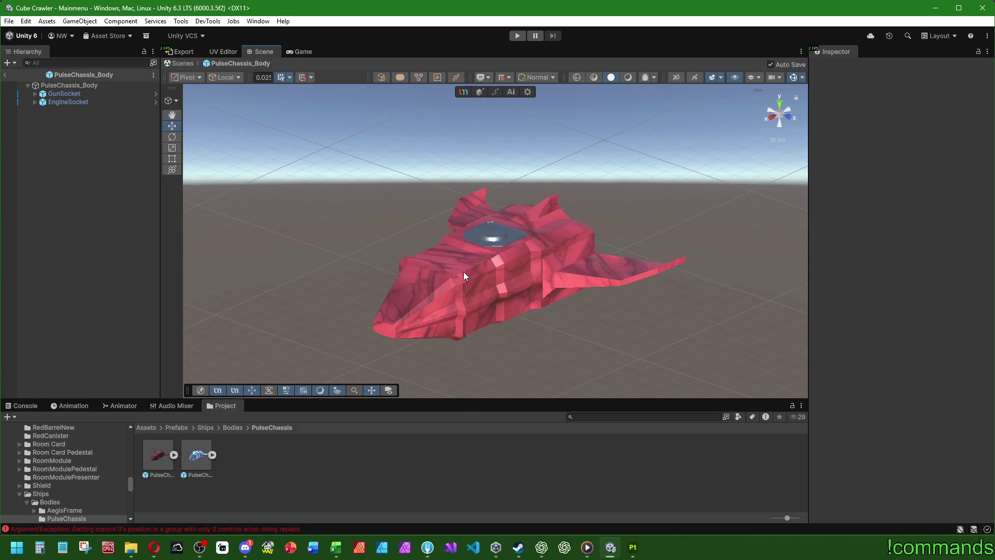
click(101, 86)
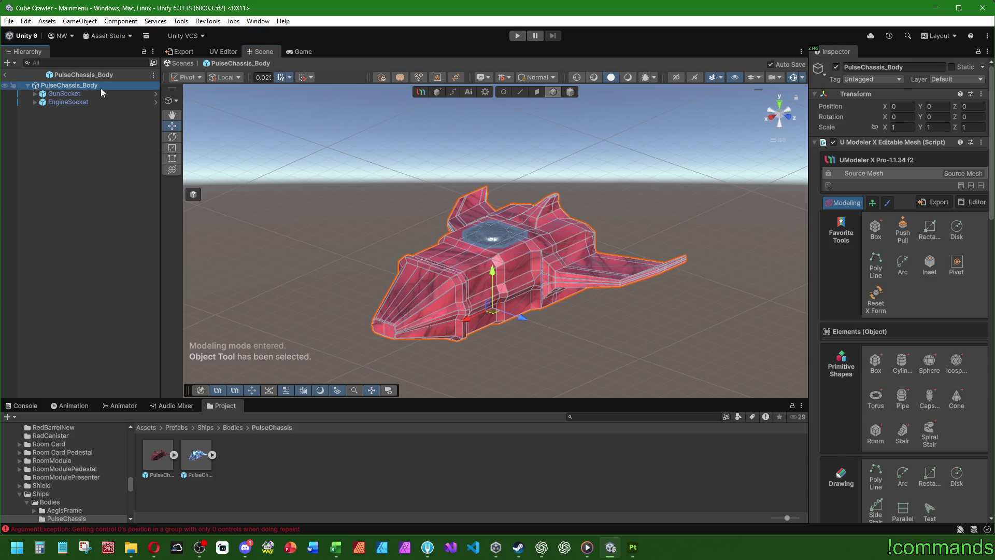
click(521, 92)
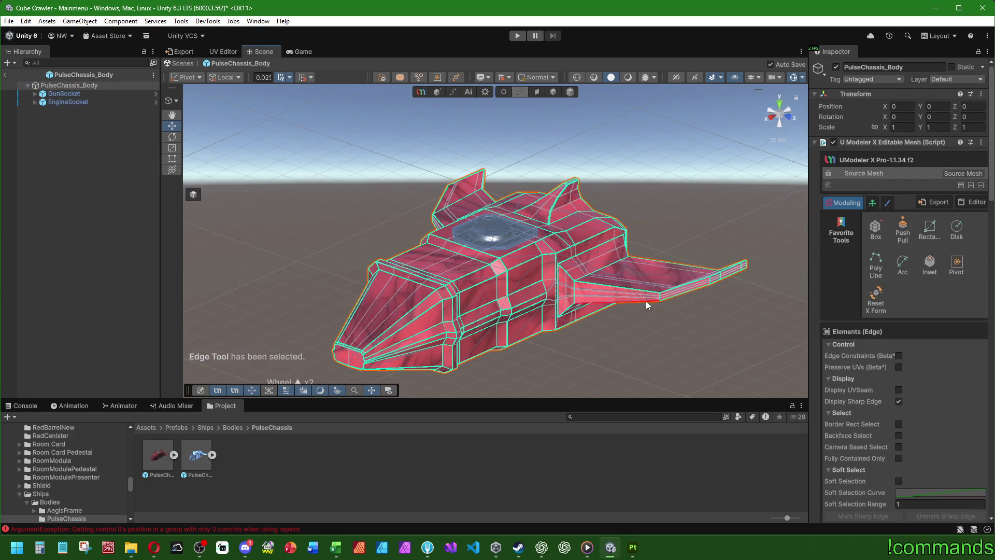
mouse_move(518, 311)
right_down()
mouse_move(455, 314)
mouse_move(493, 318)
right_up()
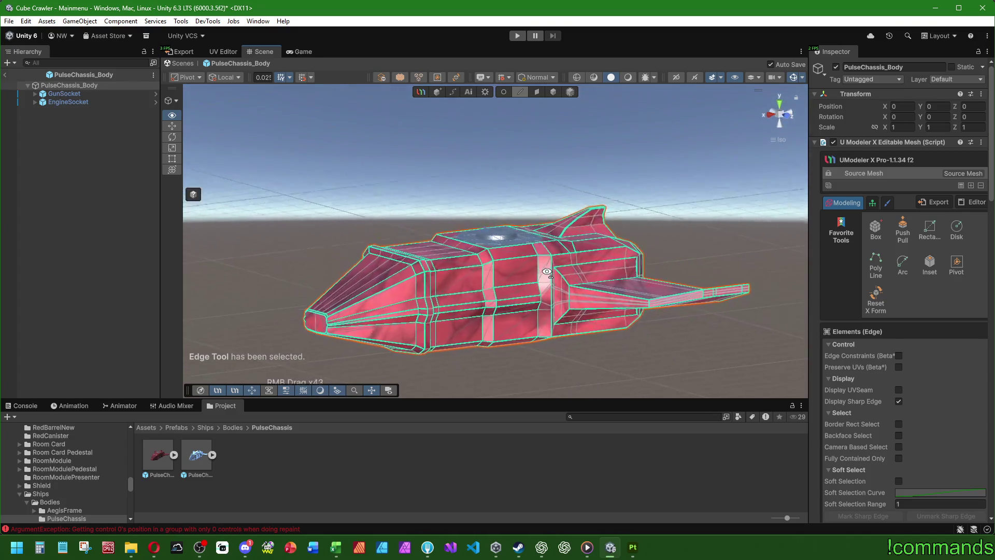
scroll(493, 317, up, 2)
middle_drag(493, 318, 585, 267)
scroll(840, 393, down, 5)
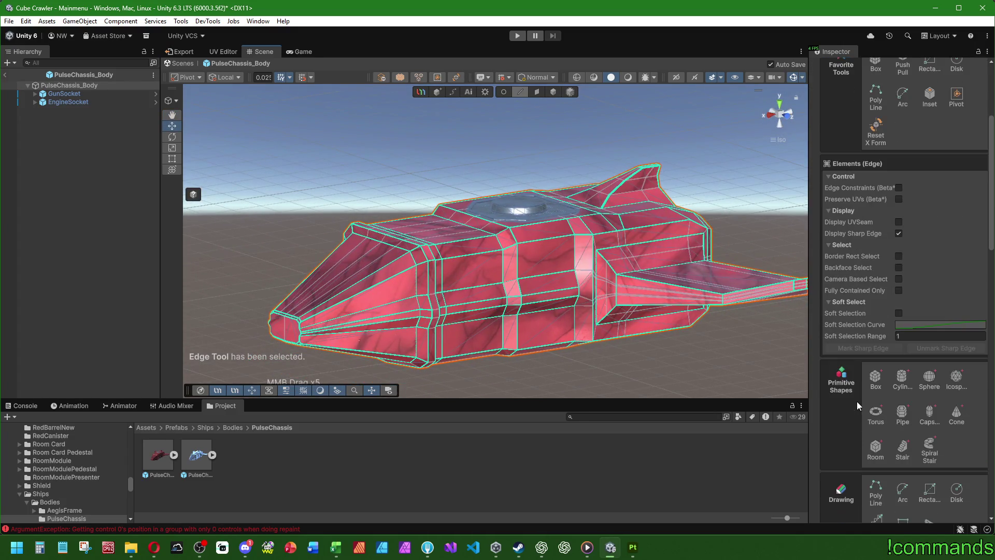
click(80, 292)
mouse_move(461, 279)
right_down()
mouse_move(475, 282)
mouse_move(476, 235)
mouse_move(466, 275)
mouse_move(381, 265)
mouse_move(396, 178)
mouse_move(344, 210)
mouse_move(202, 164)
mouse_move(334, 307)
mouse_move(560, 189)
mouse_move(518, 270)
mouse_move(588, 356)
mouse_move(414, 314)
mouse_move(259, 222)
mouse_move(77, 229)
mouse_move(30, 148)
mouse_move(321, 169)
mouse_move(413, 162)
mouse_move(103, 115)
right_up()
Reselect PulseChassis_Body, switch to the Face Tool, and select every face of the body
click(98, 85)
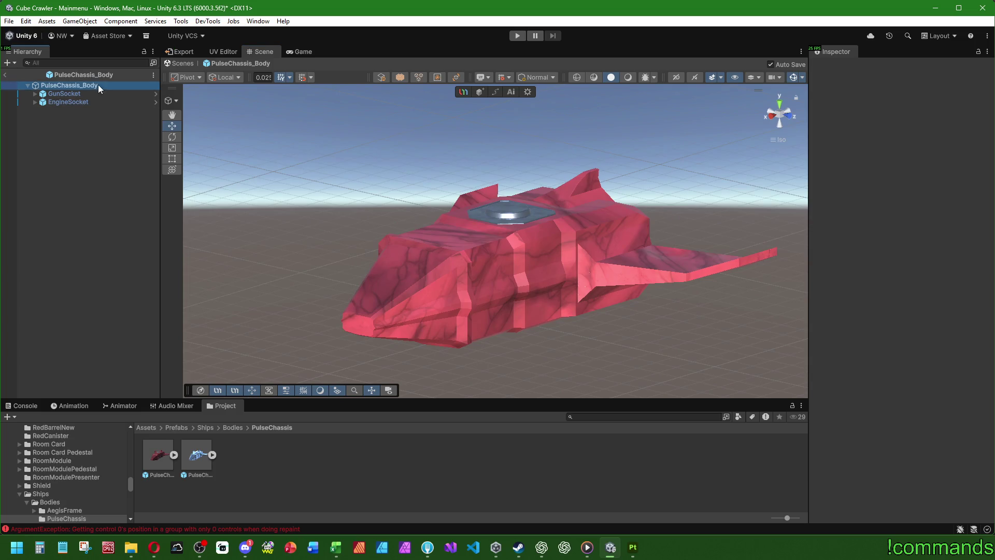
right_drag(688, 301, 616, 302)
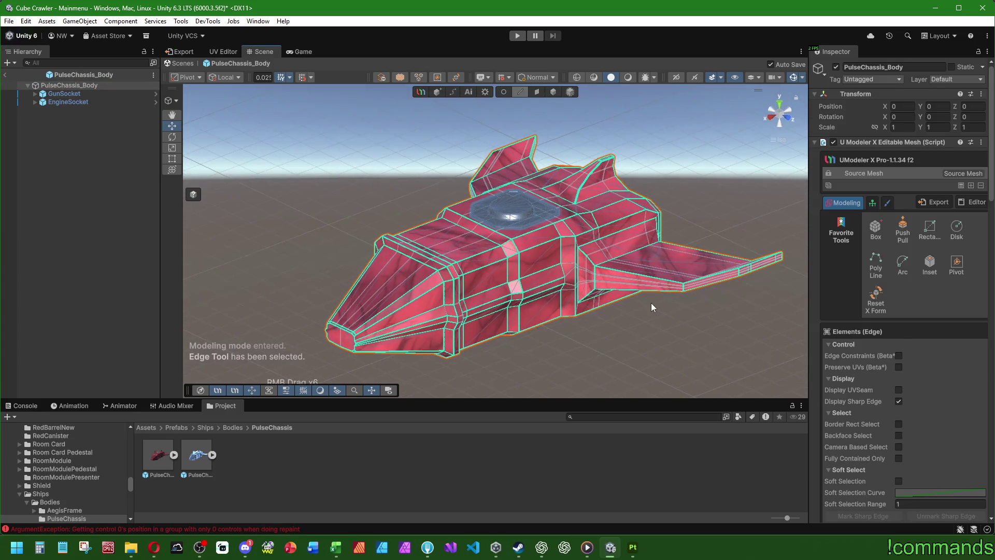
click(536, 92)
scroll(880, 395, down, 10)
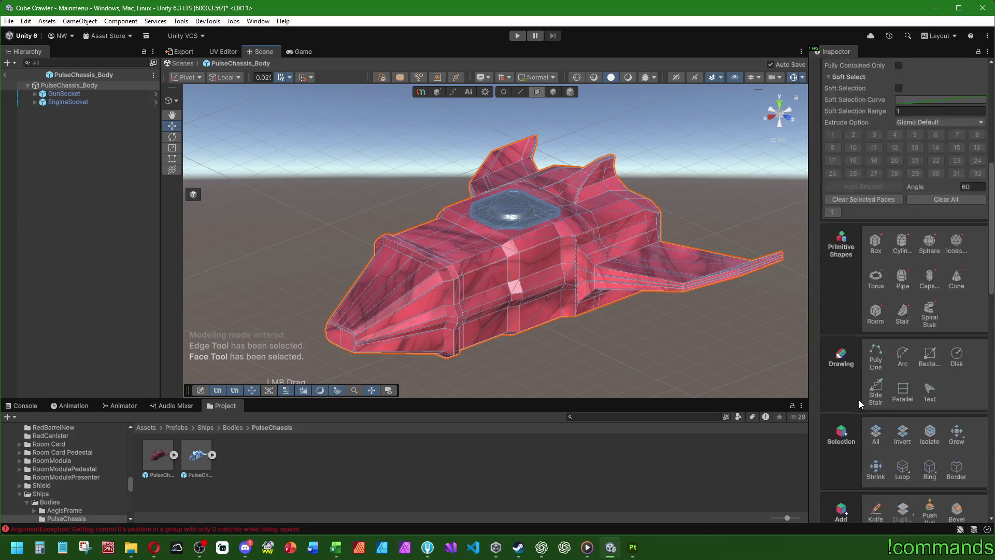
scroll(859, 399, down, 3)
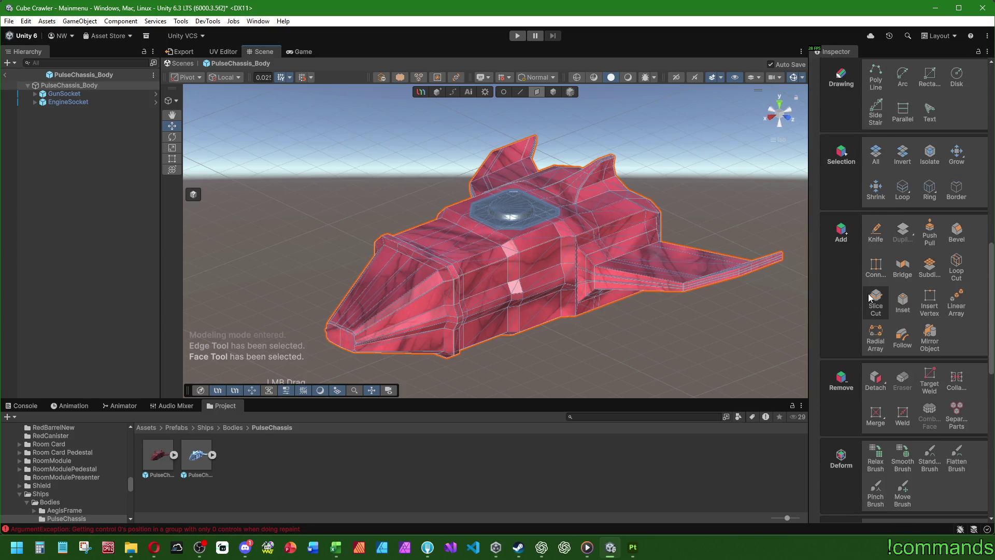
click(875, 154)
LSCM-unwrap the selected faces in the UV Editor and return to the 3D view
click(228, 53)
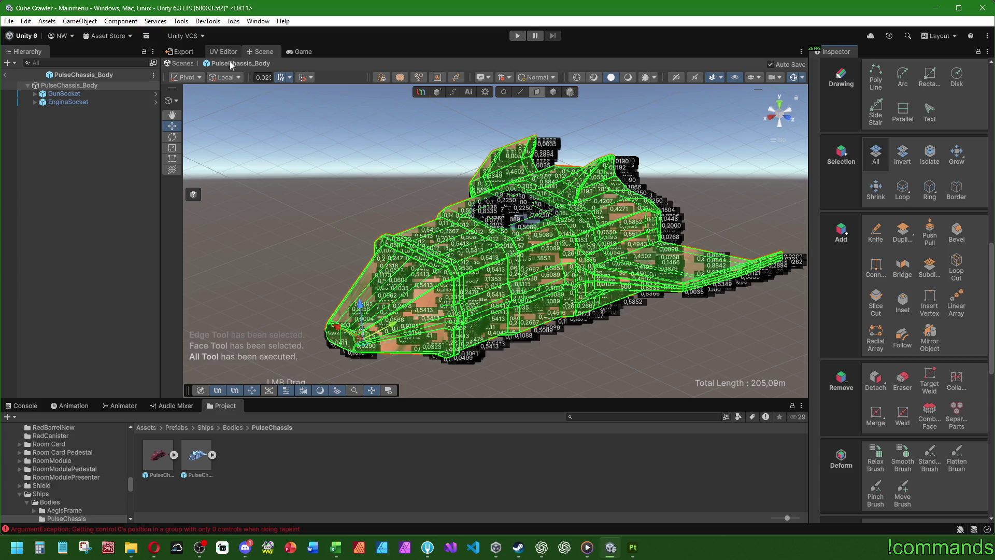
click(731, 115)
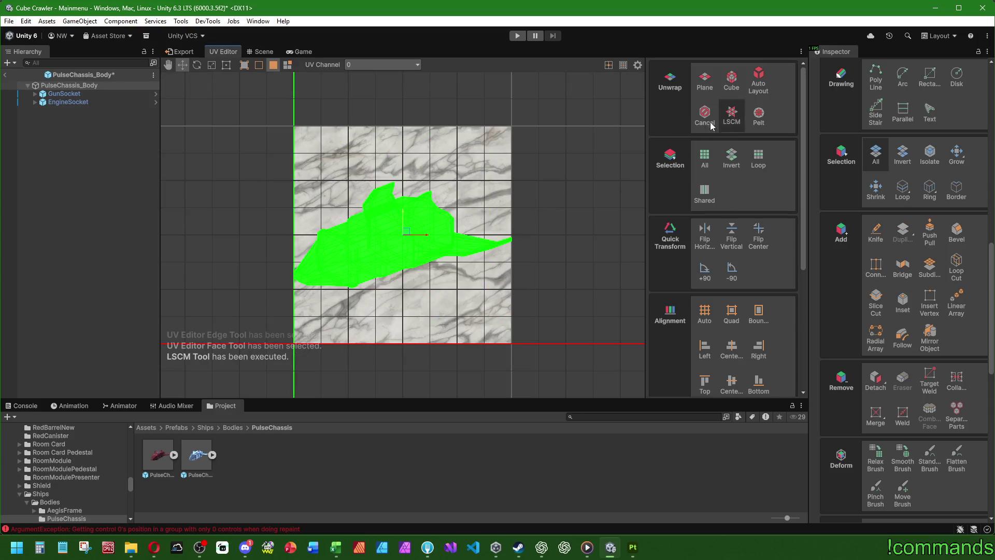
scroll(345, 243, up, 3)
scroll(419, 234, down, 2)
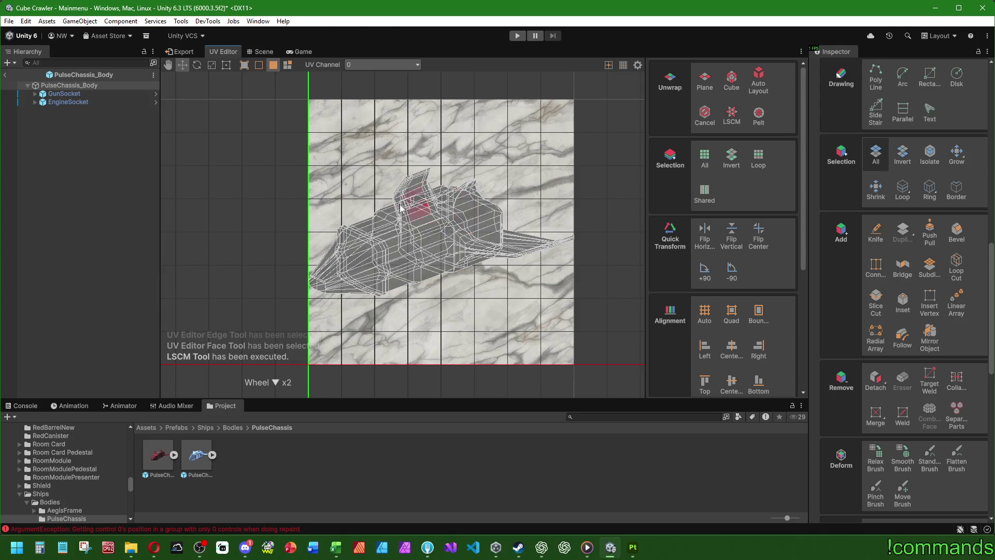
click(262, 52)
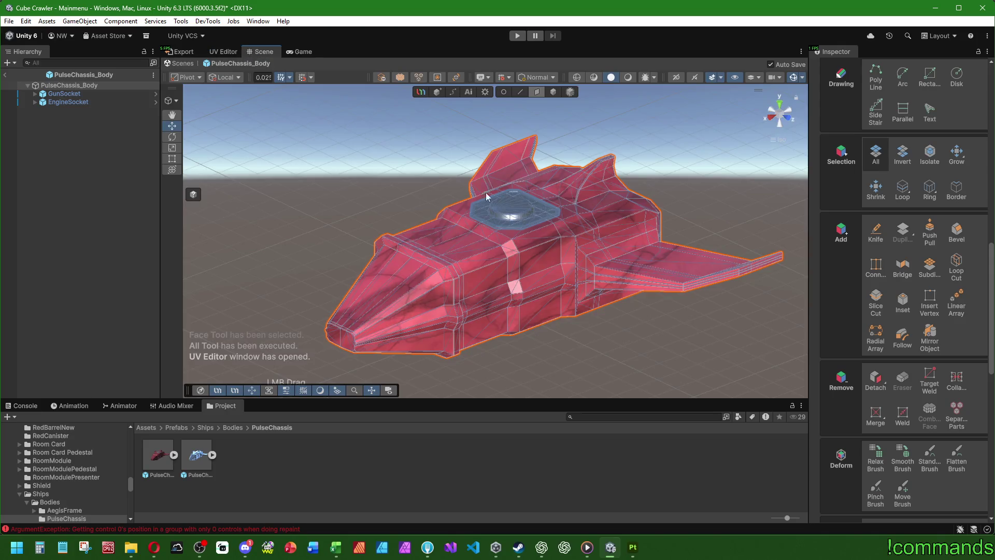
Select the edge loop at the ship's nose and drop the unwanted top edges from it
click(520, 92)
right_drag(518, 192, 440, 180)
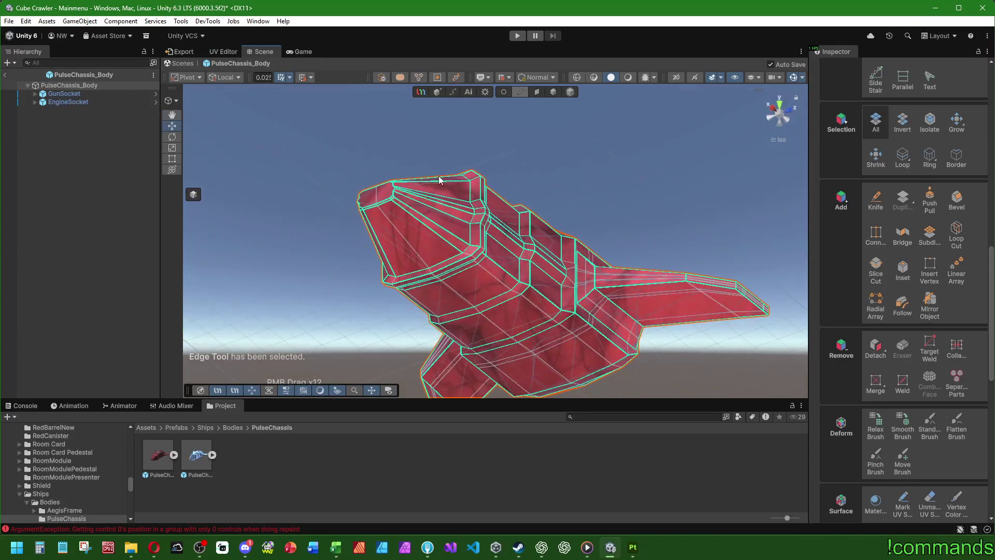
click(394, 226)
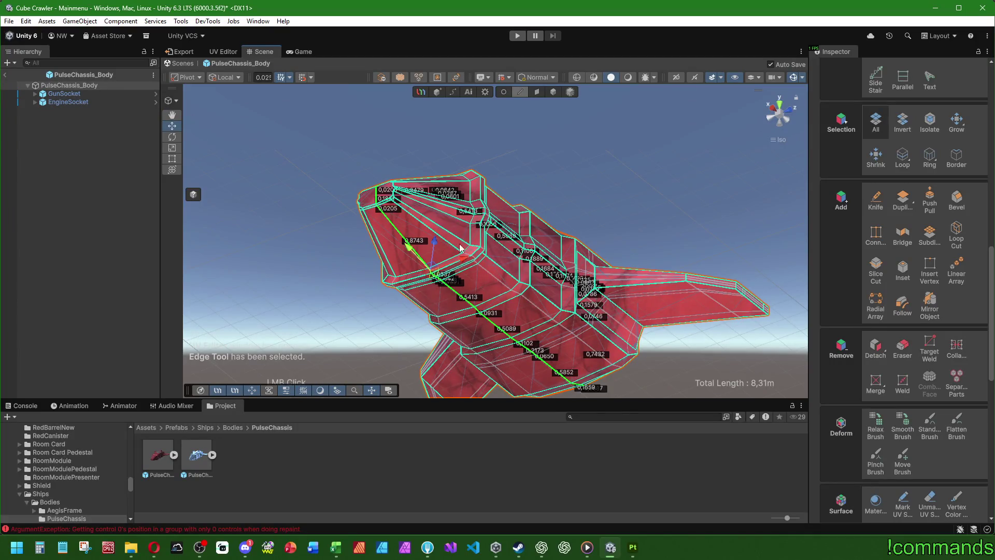
alt+drag(460, 248, 387, 308)
right_drag(446, 249, 403, 212)
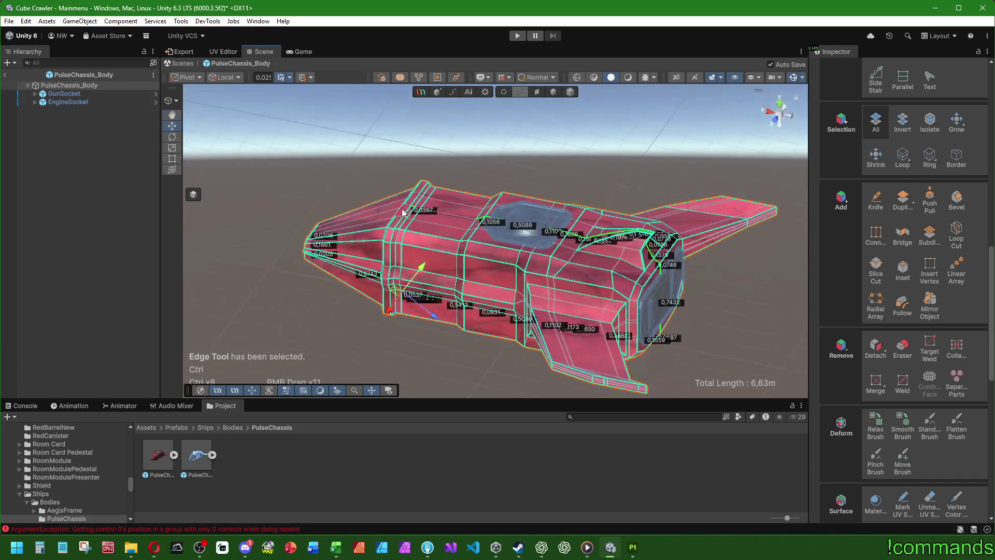
ctrl+click(422, 211)
ctrl+click(490, 222)
ctrl+click(549, 232)
ctrl+click(601, 239)
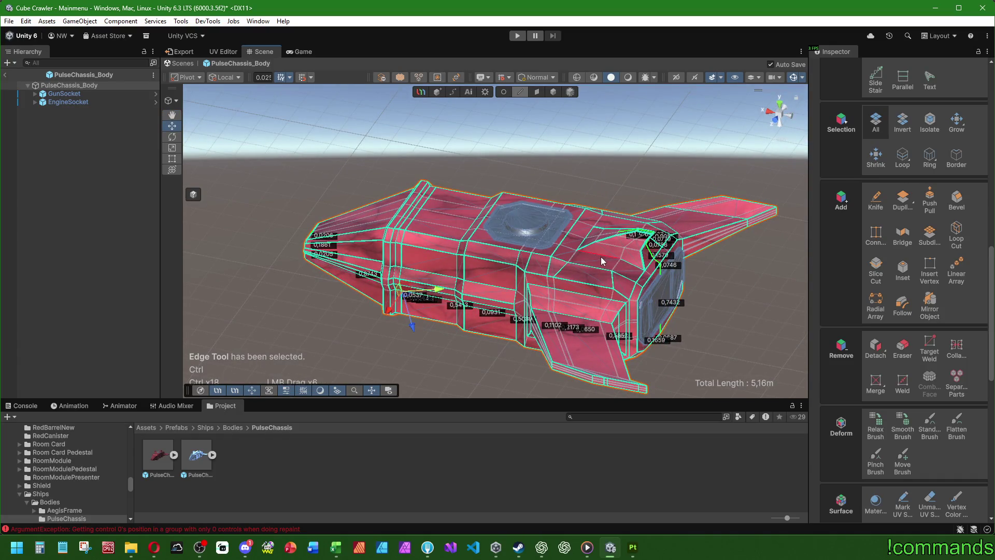
ctrl+click(602, 260)
ctrl+click(668, 244)
Extend the seam path with edges along the ship's underside
alt+drag(677, 295, 628, 289)
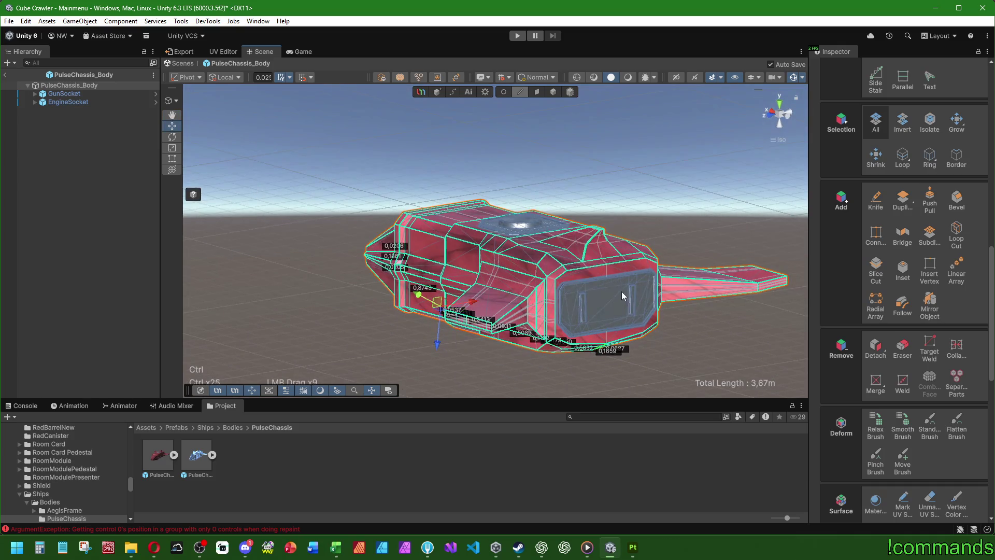
scroll(641, 344, down, 2)
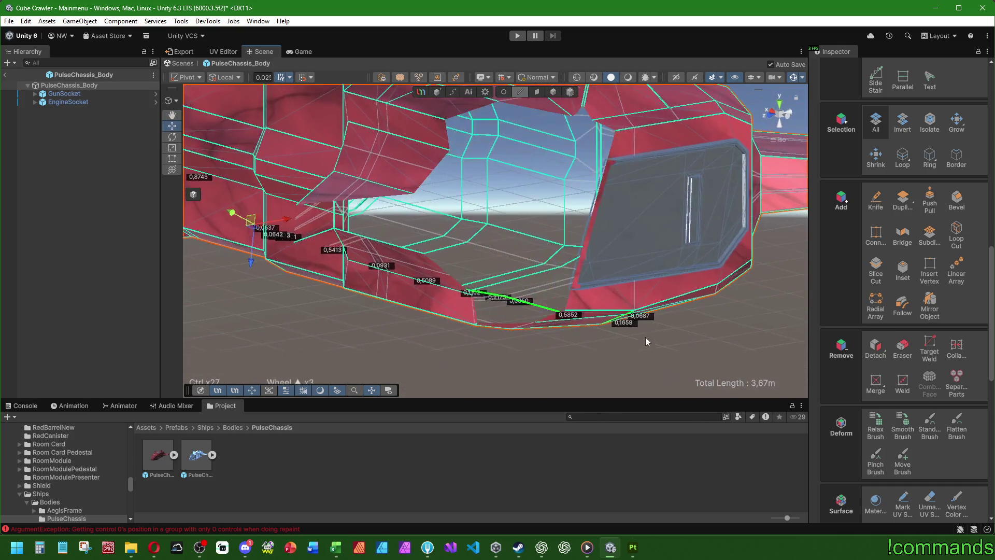
mouse_move(636, 325)
middle_down()
mouse_move(596, 179)
mouse_move(574, 294)
middle_up()
scroll(574, 294, down, 3)
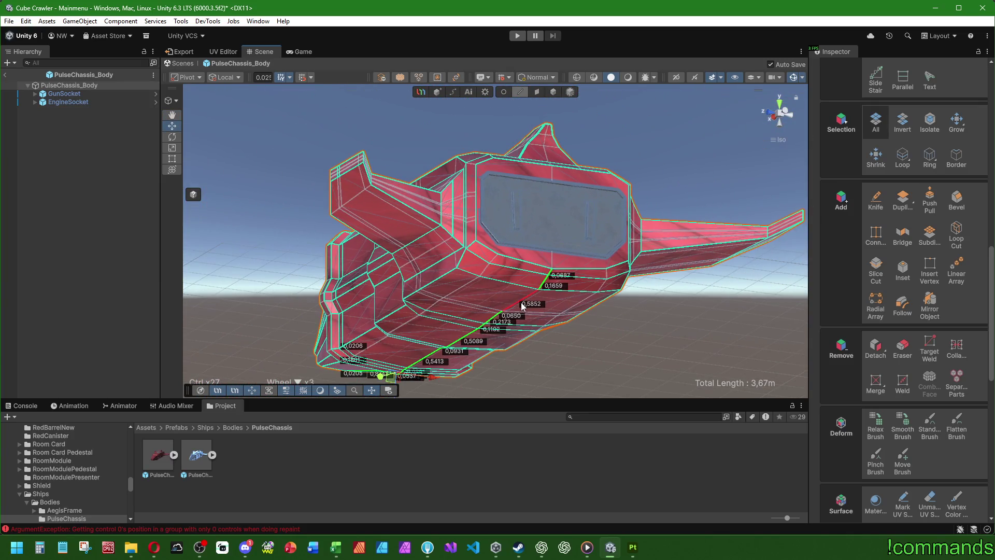
right_drag(482, 281, 484, 292)
scroll(569, 302, down, 3)
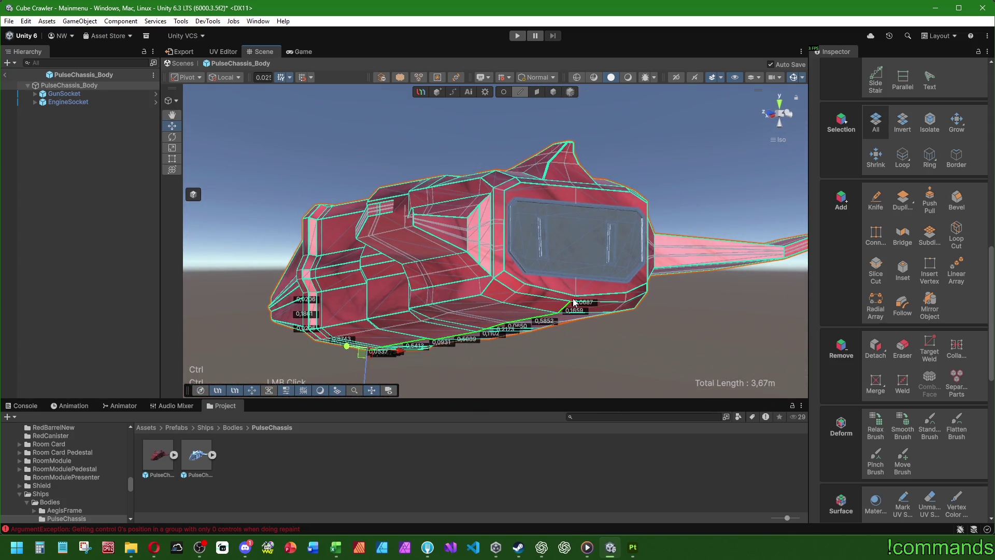
key(shift)
shift+click(492, 285)
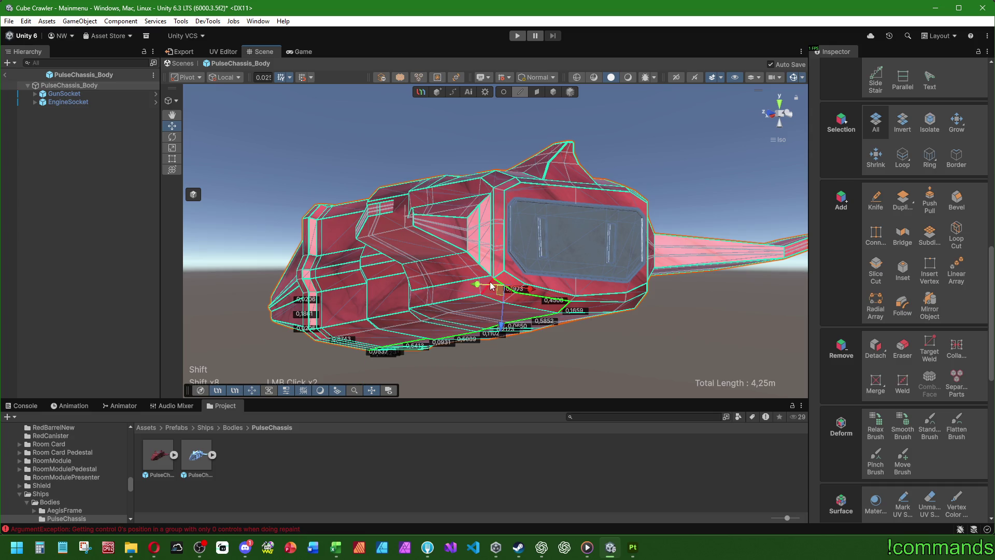
shift+drag(493, 283, 494, 282)
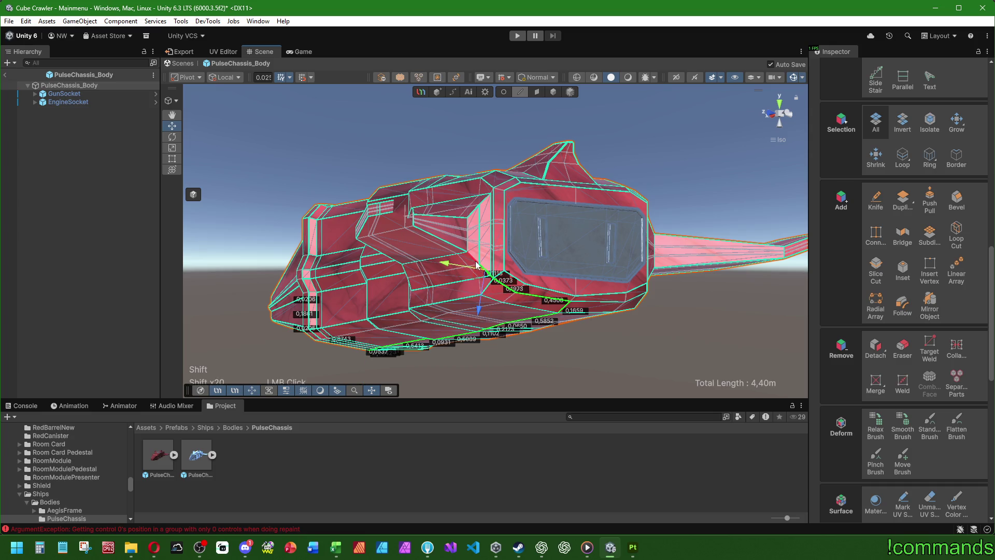
Add the 0,4508 edge to the path and undo a wrong 0,0373 edge pick
right_drag(456, 259, 375, 236)
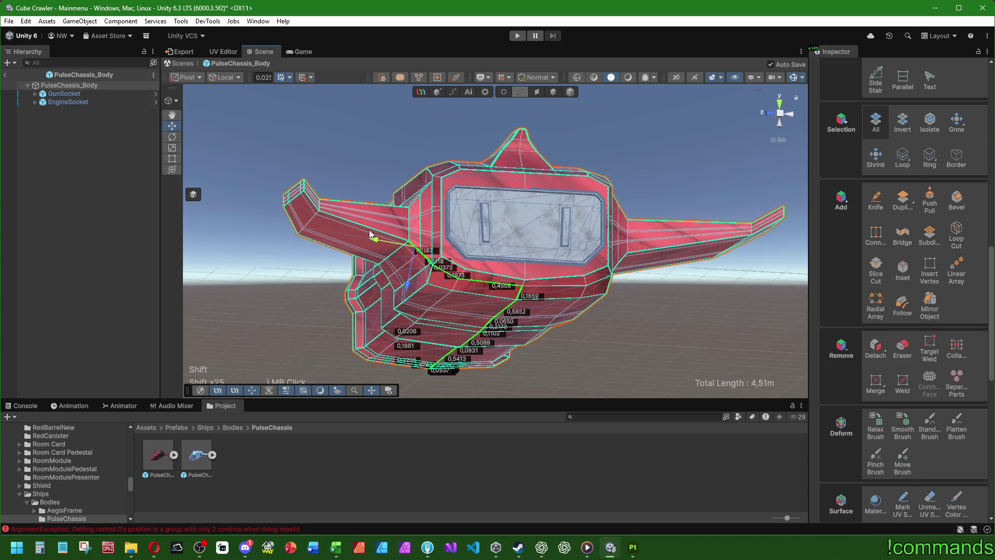
mouse_move(316, 213)
right_down()
mouse_move(378, 240)
mouse_move(247, 192)
right_up()
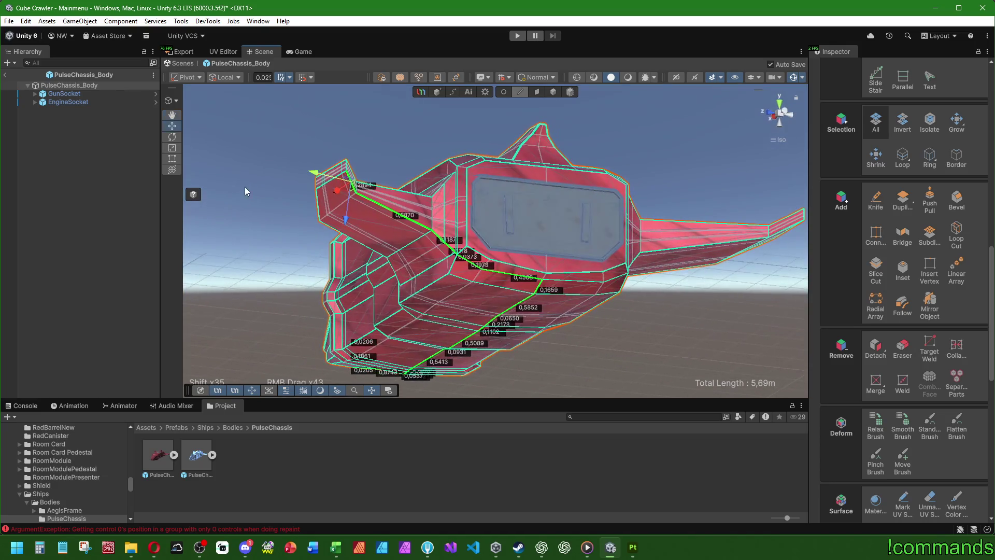
shift+click(542, 277)
right_drag(543, 277, 514, 261)
scroll(534, 290, up, 3)
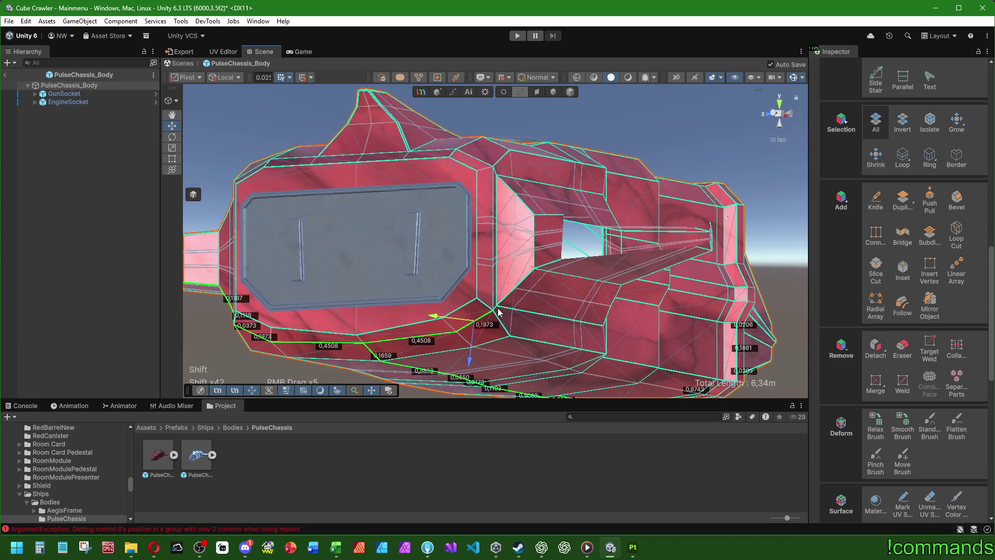
shift+click(496, 311)
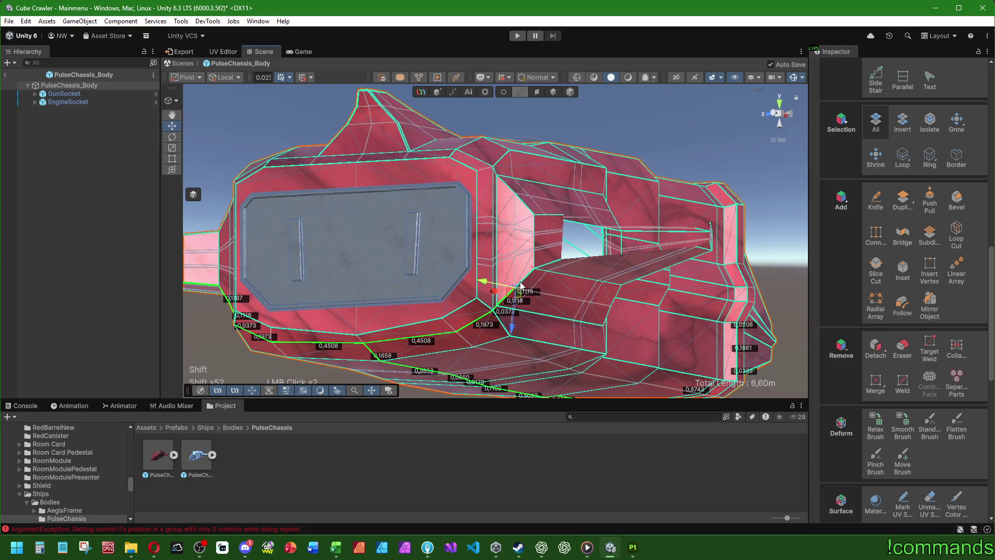
key(ctrl+z)
scroll(528, 290, down, 2)
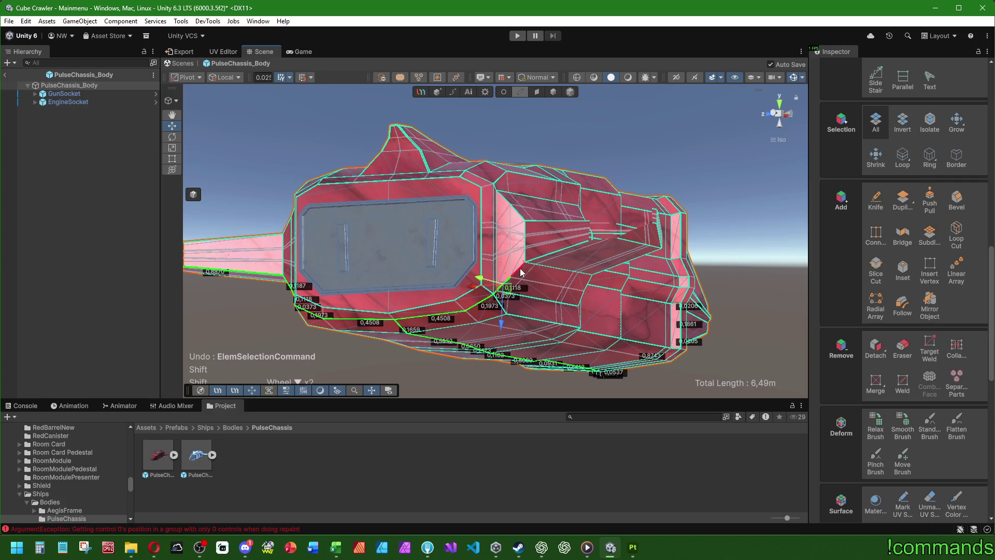
Continue the seam path along the right wing out to the wing tip
right_drag(518, 275, 633, 336)
shift+click(651, 328)
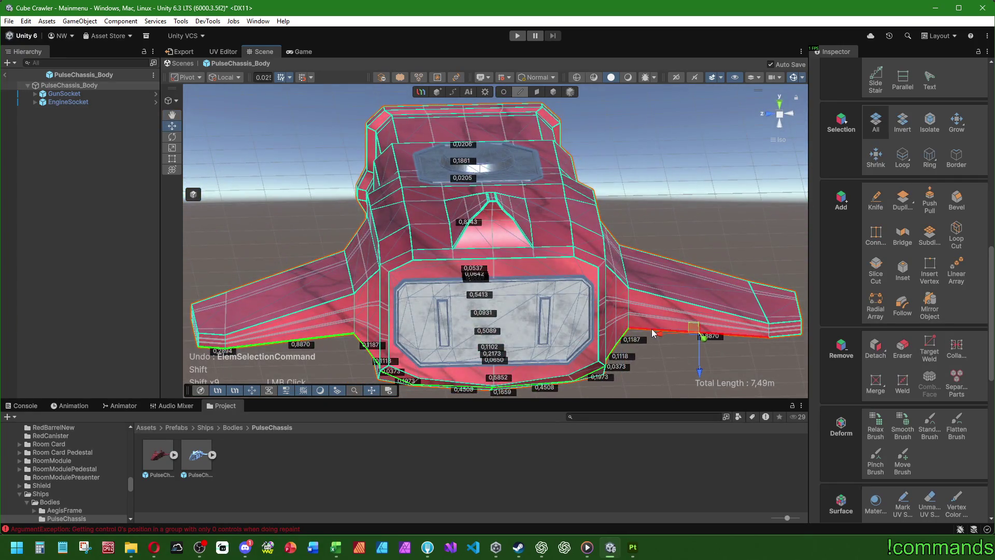
shift+click(775, 336)
scroll(644, 313, down, 3)
Check the full 7,58m edge path and mark it as a UV seam
right_drag(482, 317, 440, 212)
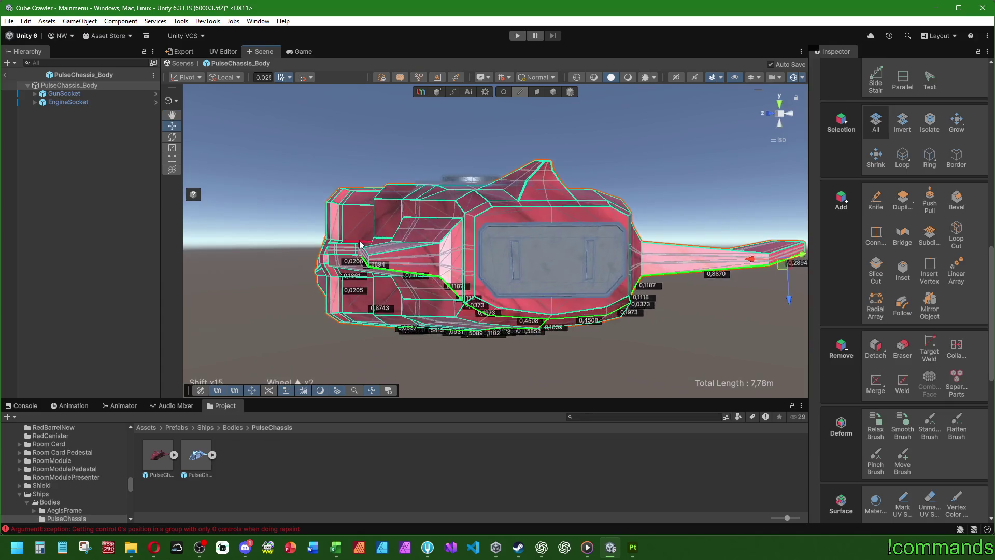
scroll(440, 213, up, 5)
middle_drag(557, 207, 676, 207)
scroll(676, 207, down, 3)
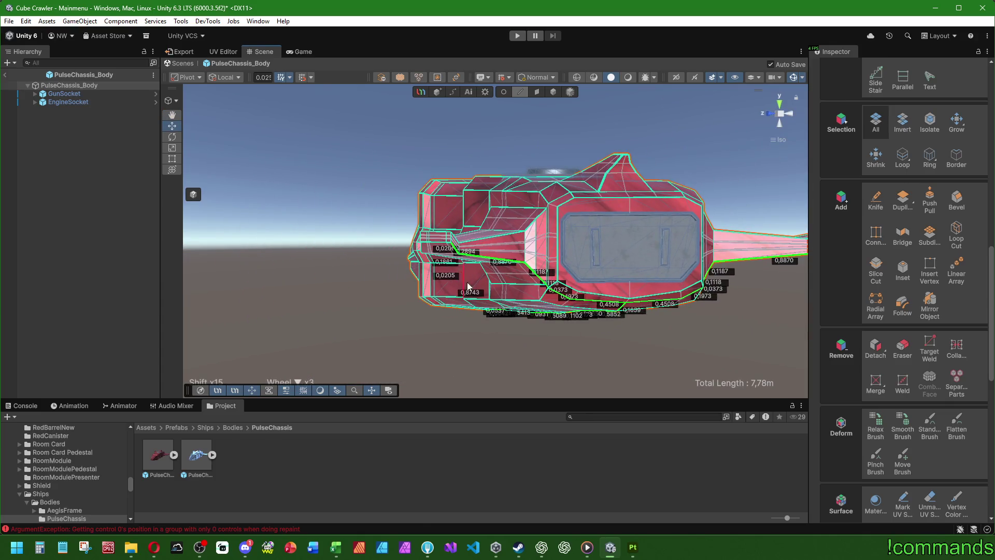
mouse_move(518, 197)
right_down()
mouse_move(384, 180)
mouse_move(419, 265)
right_up()
scroll(547, 296, down, 5)
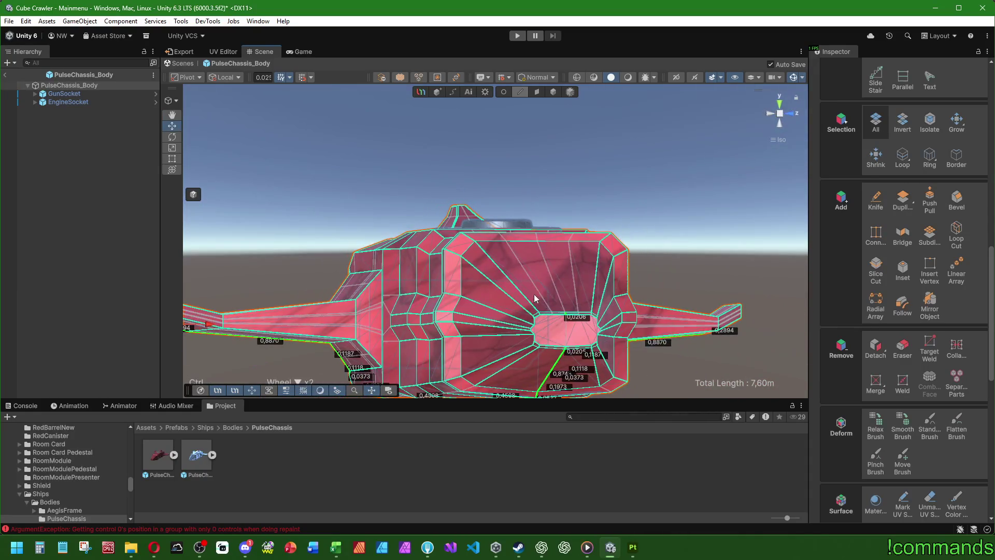
mouse_move(557, 358)
middle_down()
mouse_move(558, 292)
mouse_move(534, 257)
middle_up()
scroll(558, 291, up, 5)
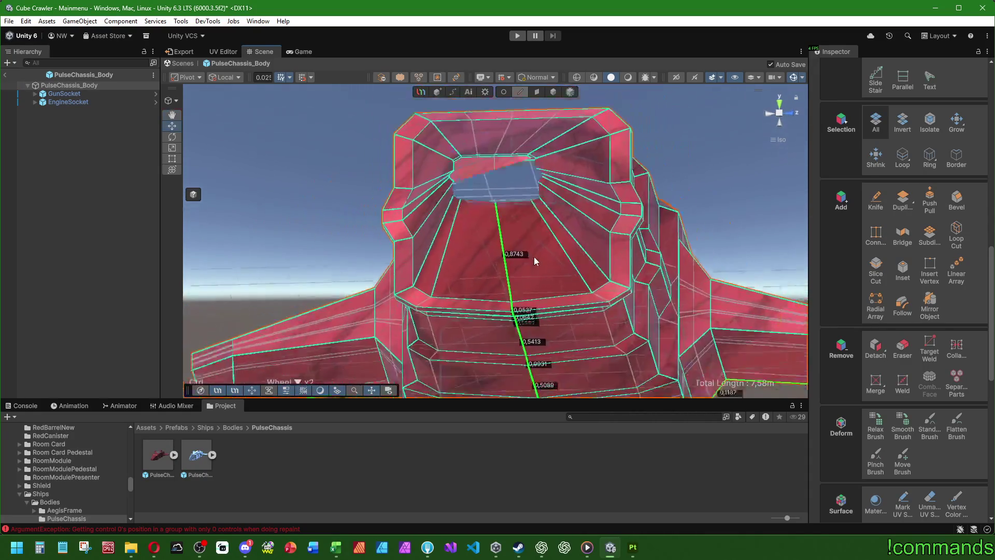
scroll(533, 258, down, 3)
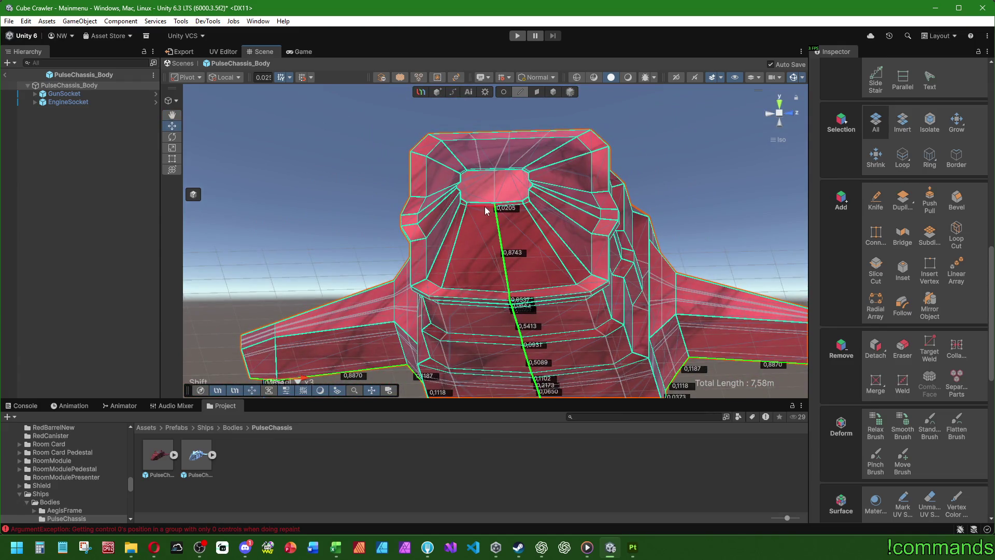
scroll(484, 206, up, 2)
scroll(484, 204, down, 4)
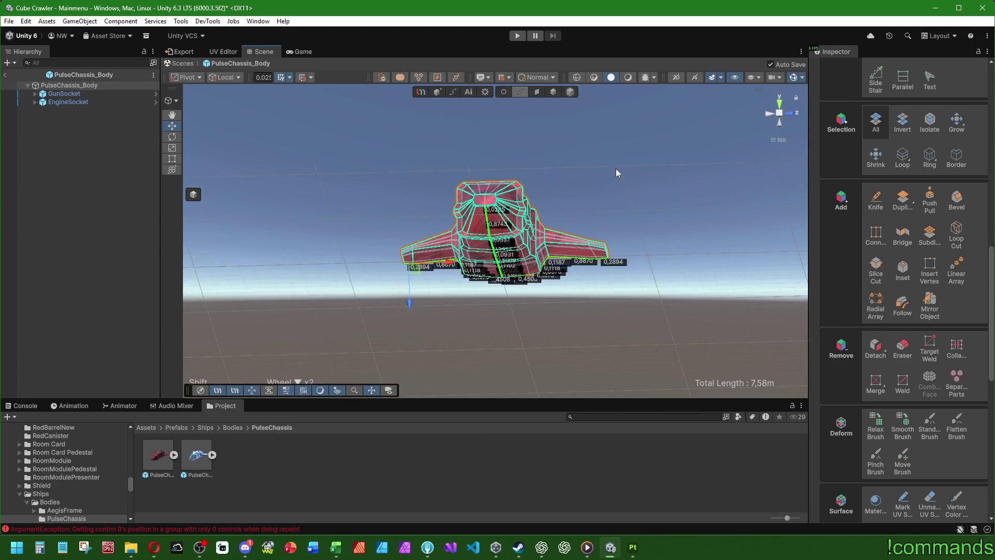
scroll(857, 391, down, 5)
click(902, 284)
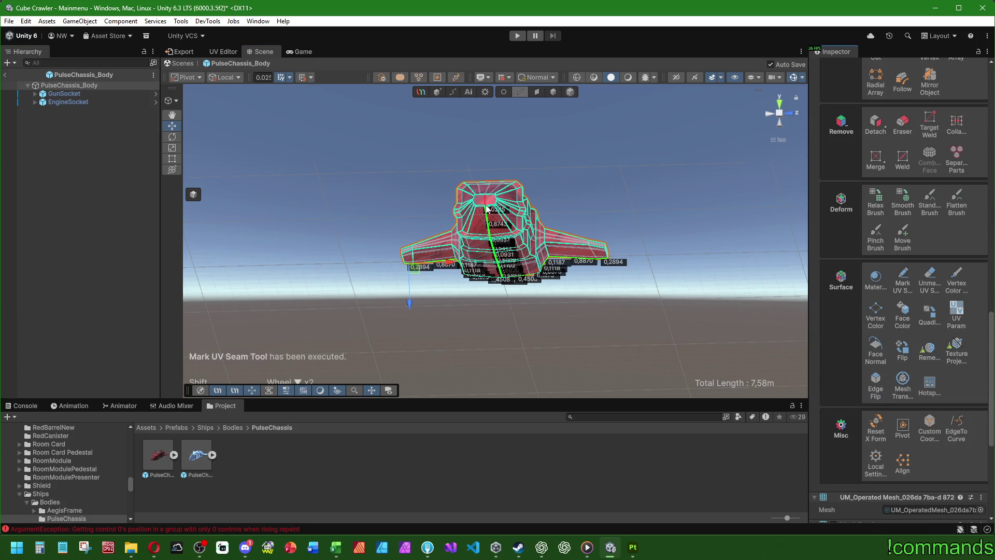
Tick Display UVSeam under Elements (Edge) so seams show as orange lines
scroll(488, 208, up, 5)
scroll(415, 246, up, 1)
scroll(884, 301, up, 5)
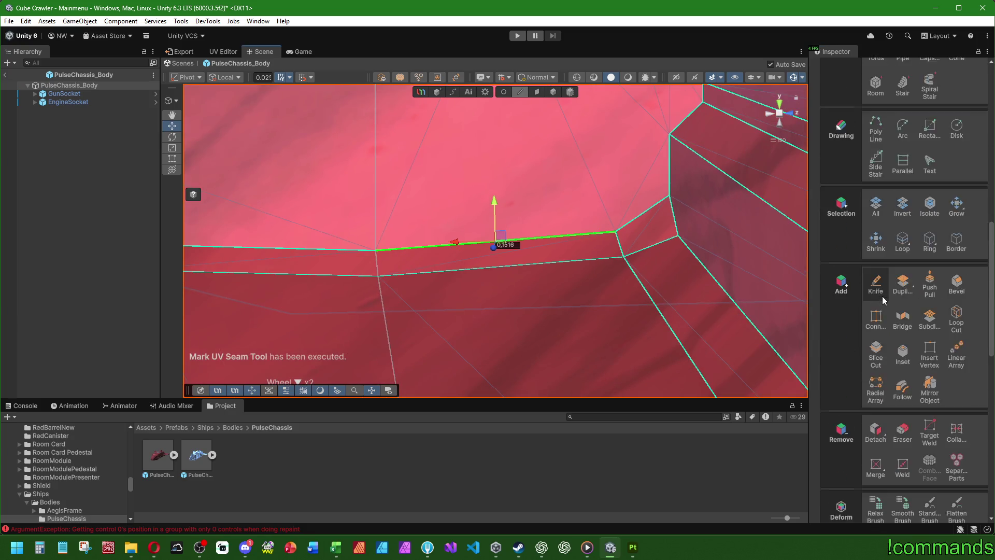
scroll(884, 299, up, 5)
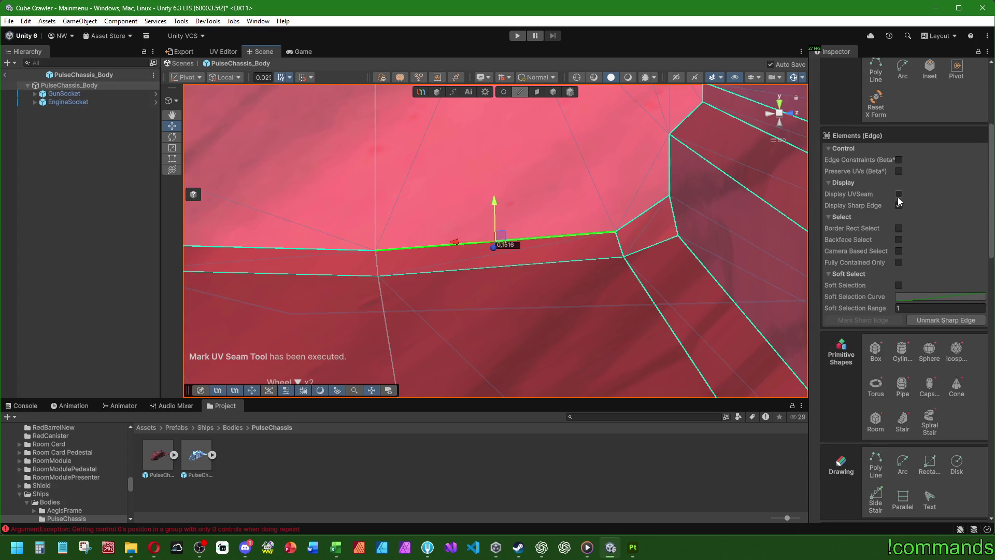
click(898, 206)
scroll(582, 294, down, 4)
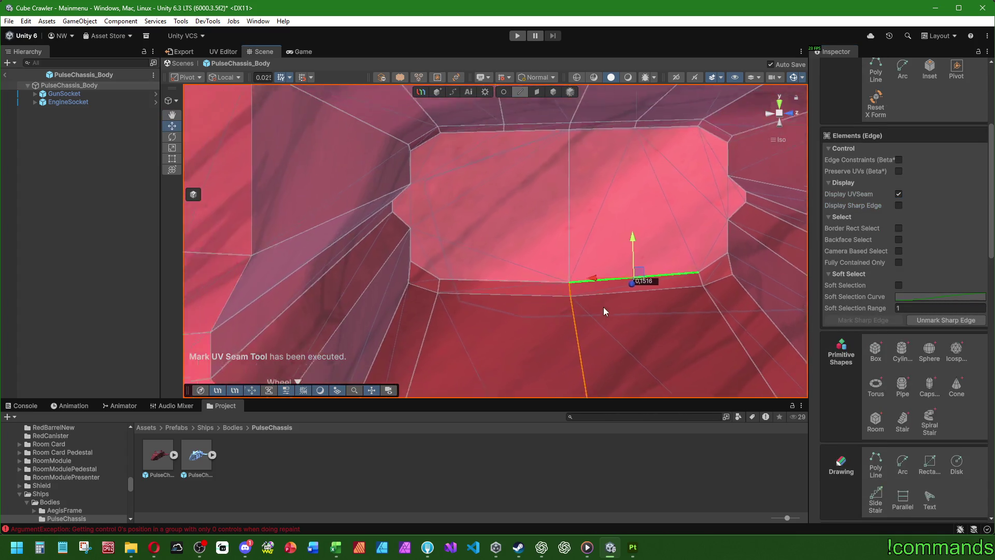
Clear the edge selection and orbit around the bright recessed face
click(300, 243)
scroll(482, 251, up, 5)
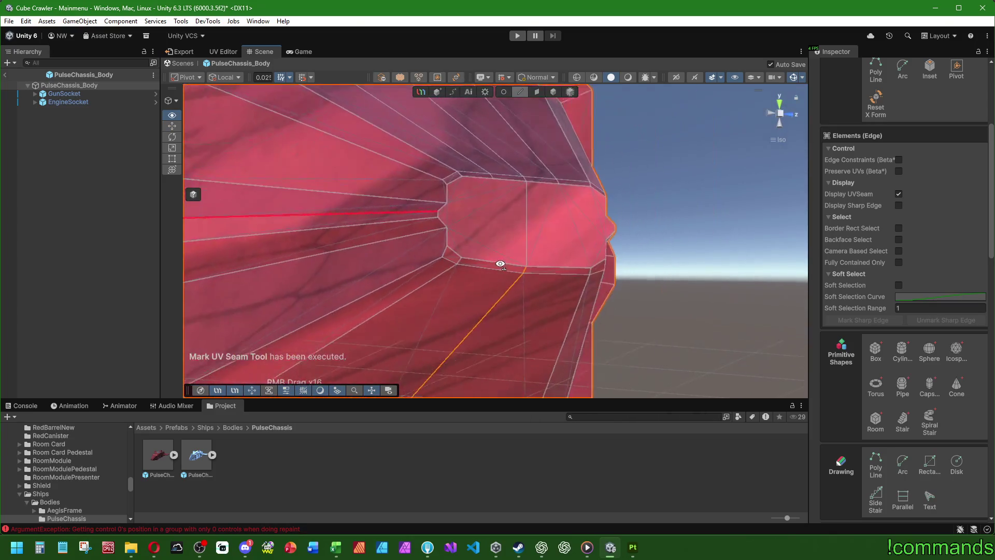
scroll(482, 252, up, 2)
key(alt+Tab)
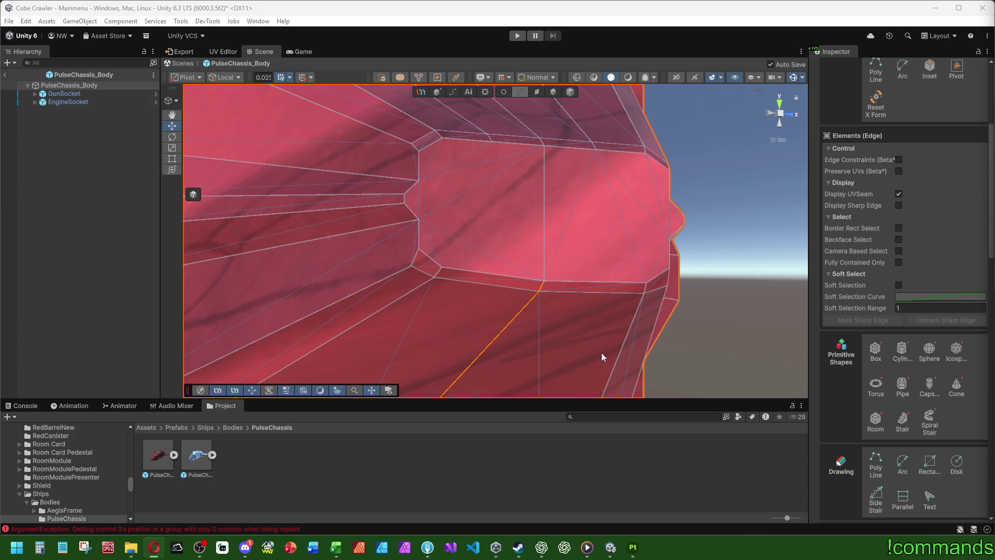
right_drag(459, 257, 437, 284)
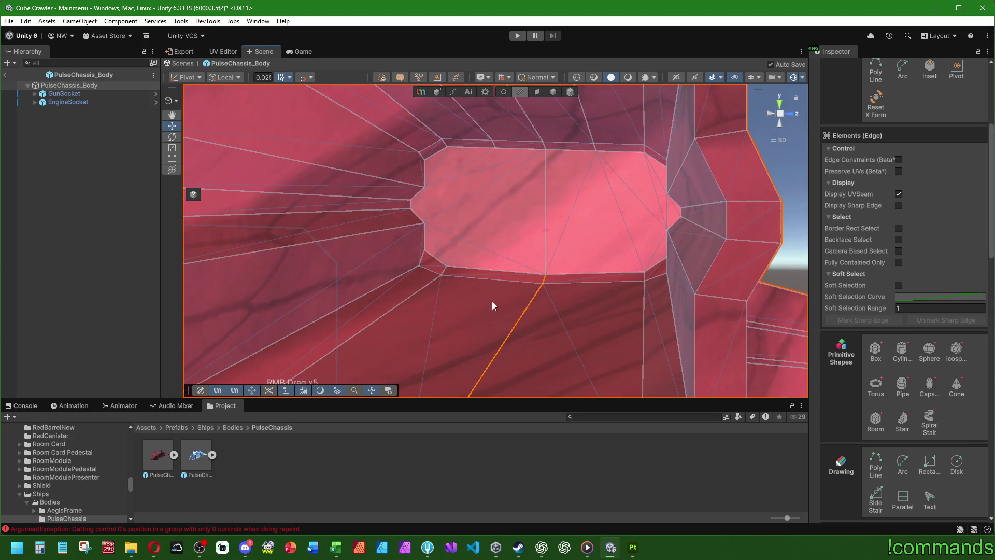
Mark the nine rim edges around the bright recessed panel as a 0,55m UV seam
shift+click(468, 268)
shift+click(439, 265)
shift+click(421, 233)
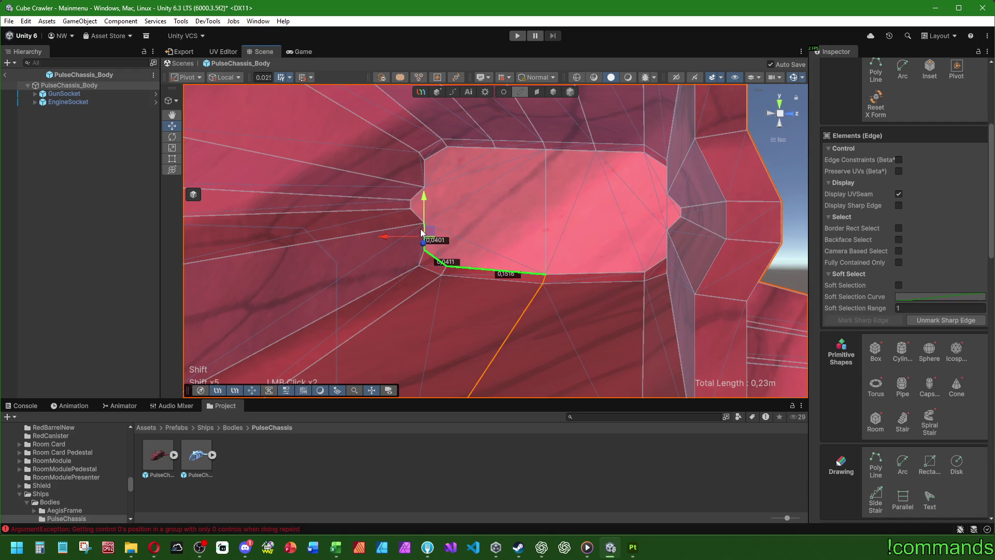
shift+click(416, 218)
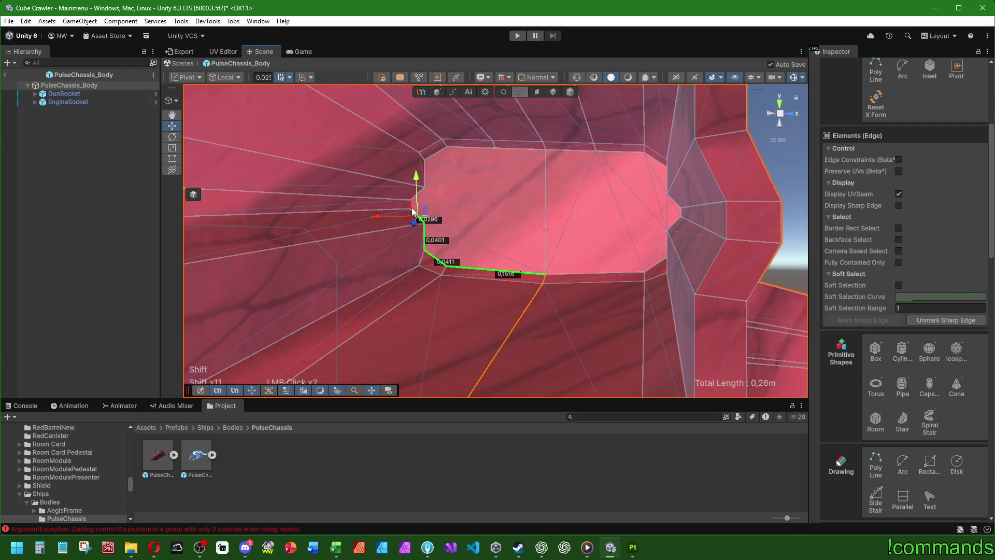
shift+click(590, 274)
shift+click(656, 263)
shift+click(667, 241)
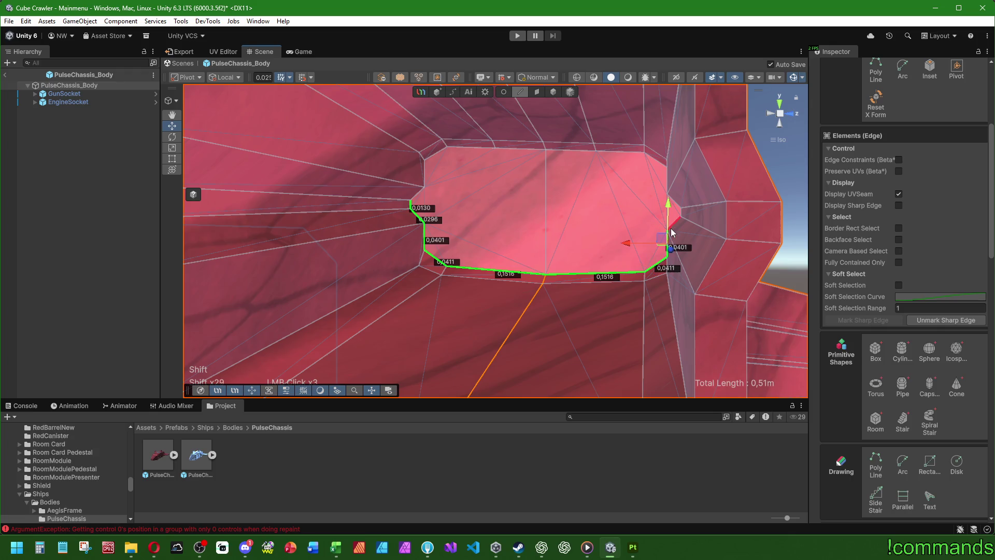
shift+click(674, 223)
shift+click(682, 214)
scroll(890, 341, down, 5)
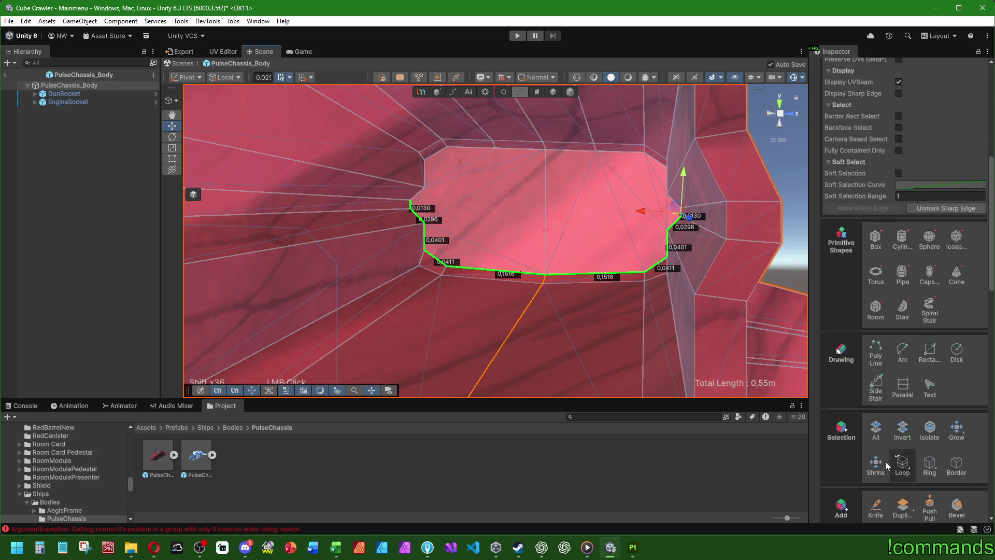
scroll(884, 395, down, 5)
scroll(884, 395, down, 2)
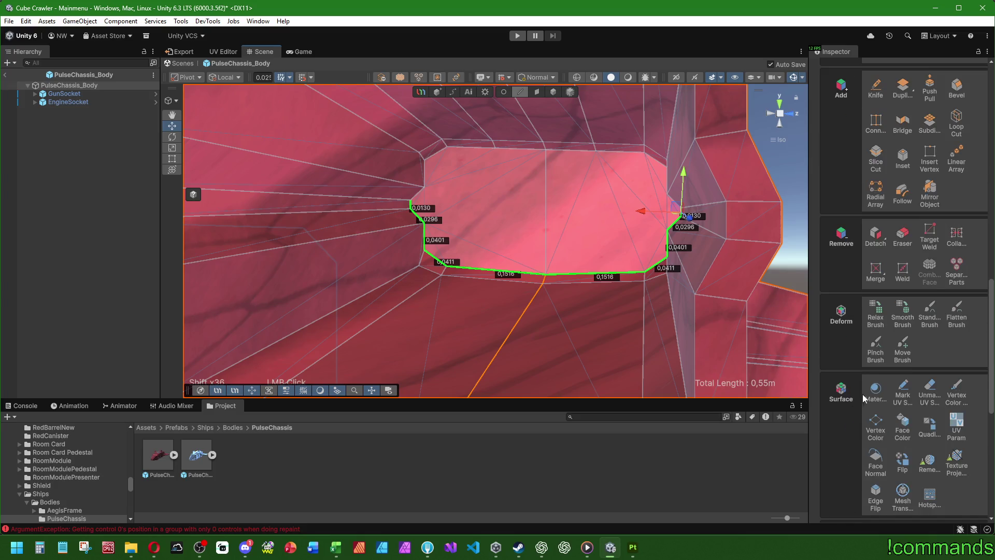
click(903, 388)
Reselect PulseChassis_Body, switch to Face mode and select all its faces
scroll(308, 282, down, 4)
click(107, 236)
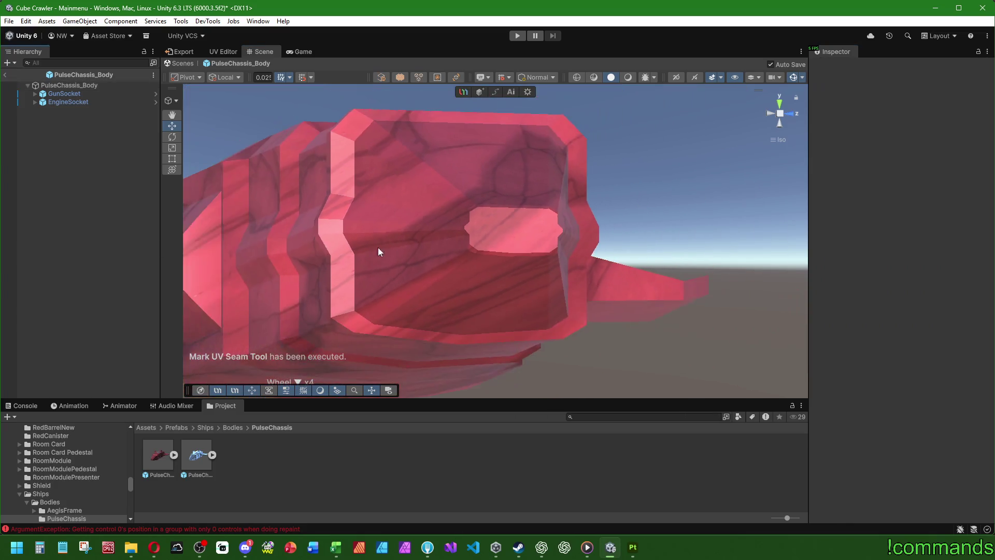
right_drag(378, 247, 290, 243)
click(98, 86)
right_drag(394, 249, 413, 262)
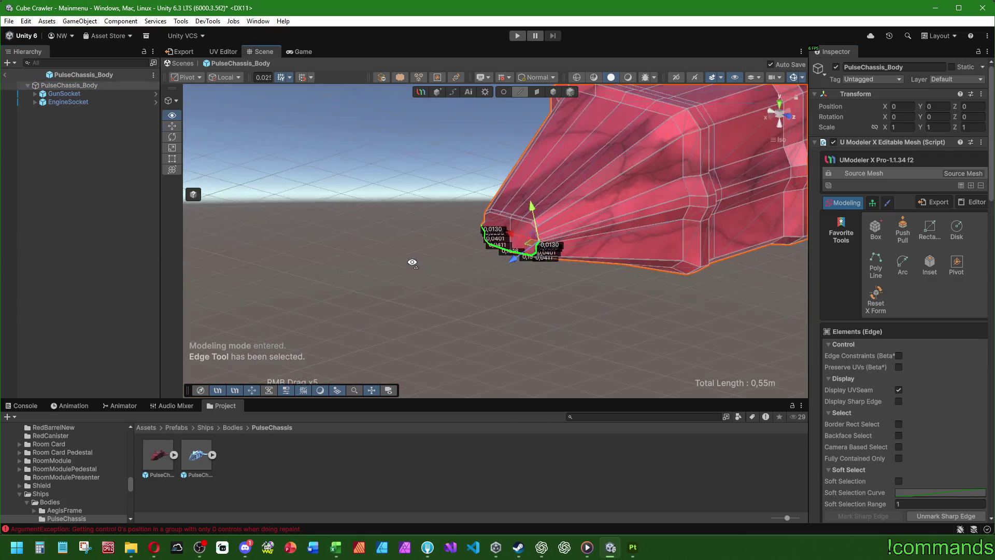
click(537, 91)
scroll(540, 340, down, 3)
scroll(864, 373, down, 1)
scroll(865, 373, down, 10)
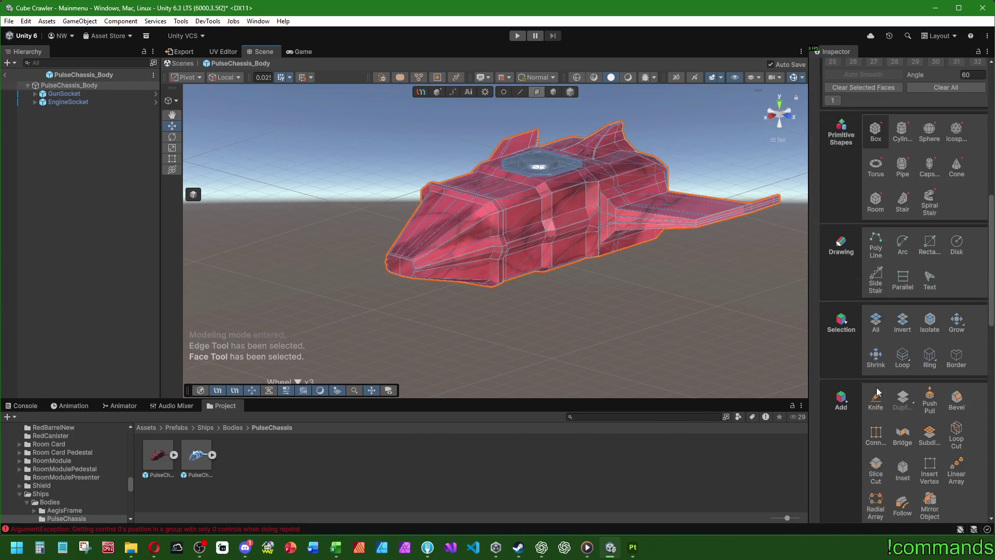
click(875, 126)
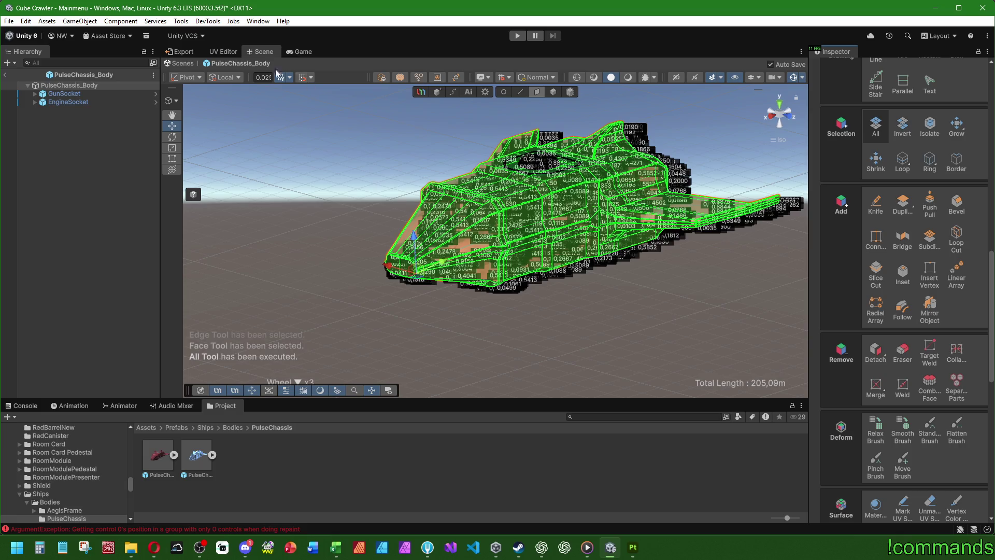
LSCM-unwrap every PulseChassis_Body face in the UV Editor, then go back to the Scene view
click(217, 53)
click(731, 115)
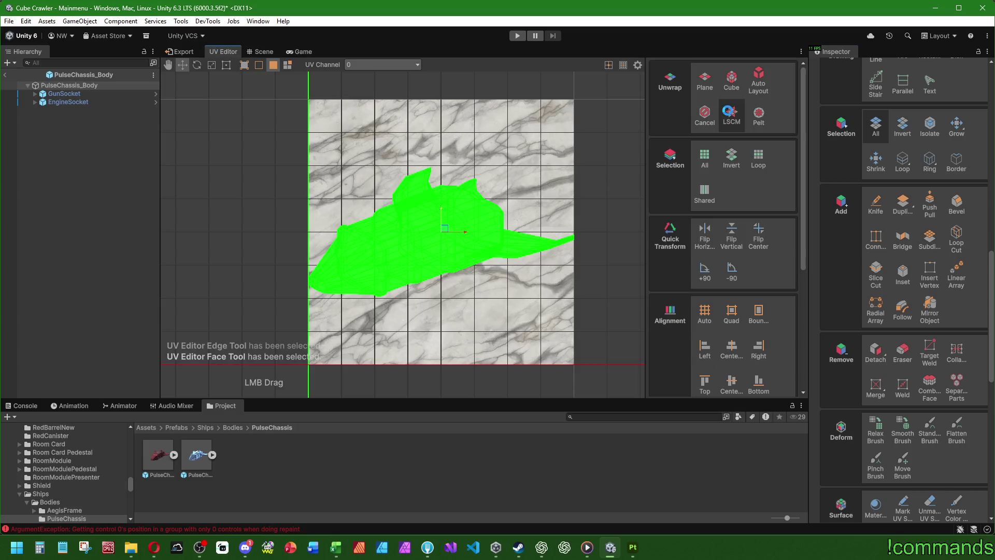
click(558, 152)
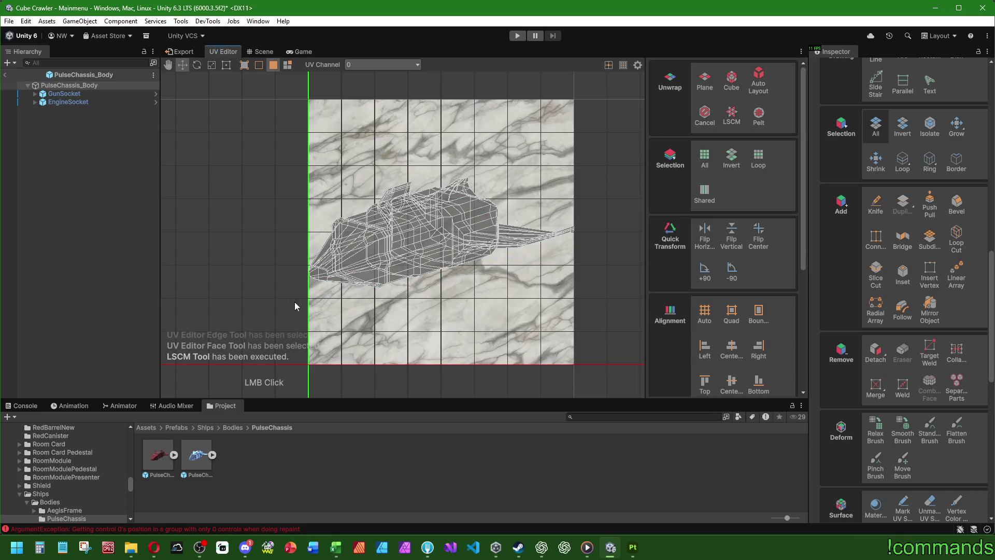
click(261, 52)
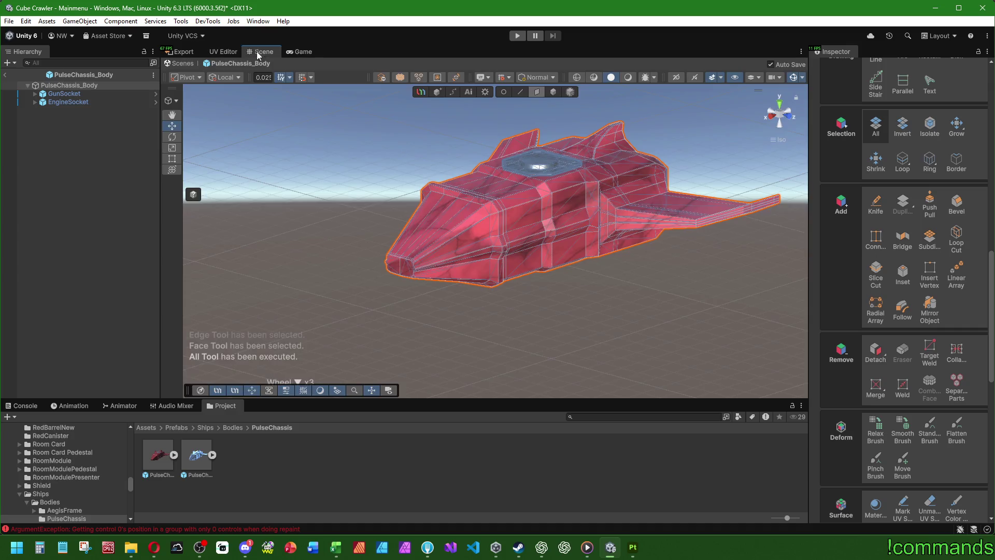
click(519, 92)
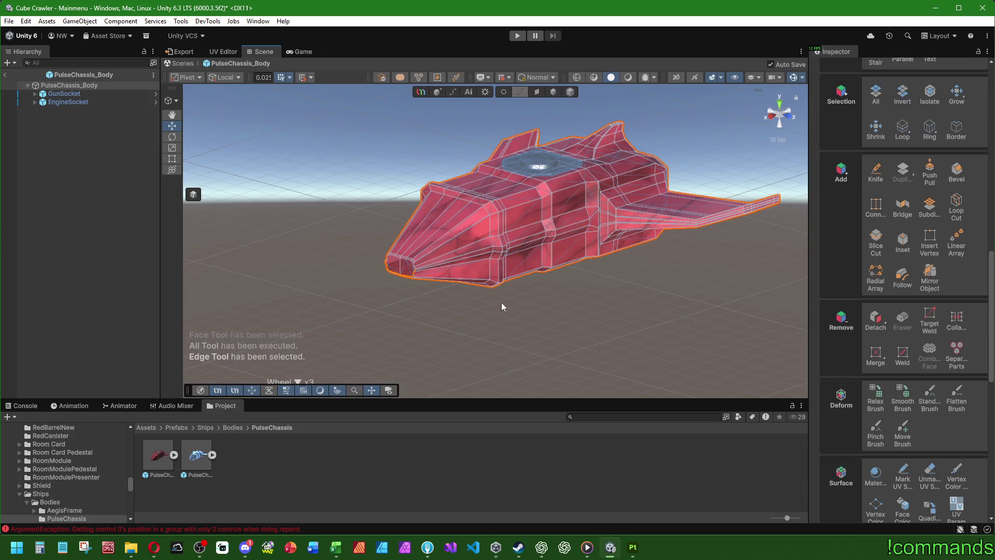
Pick the stacked short corner edges on the hull, framing the view on them
mouse_move(500, 304)
alt+mouse_down()
mouse_move(595, 293)
mouse_move(629, 184)
mouse_move(342, 146)
alt+mouse_up()
mouse_move(342, 146)
right_down()
mouse_move(260, 154)
mouse_move(185, 211)
mouse_move(163, 253)
mouse_move(313, 145)
mouse_move(493, 200)
right_up()
click(496, 198)
key(f)
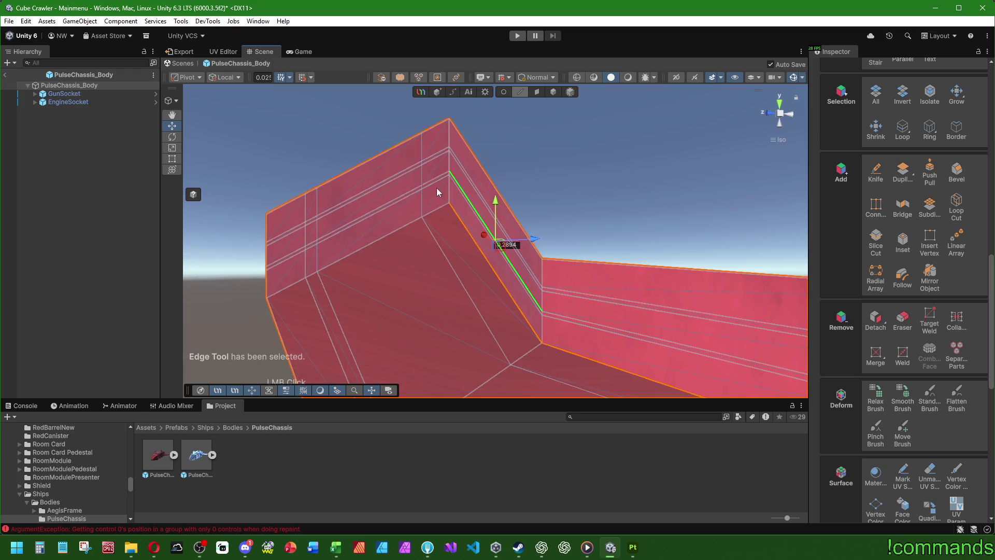
mouse_move(492, 244)
shift+right_down()
mouse_move(560, 335)
mouse_move(466, 243)
mouse_move(447, 203)
shift+right_up()
shift+click(448, 217)
shift+drag(448, 215, 447, 236)
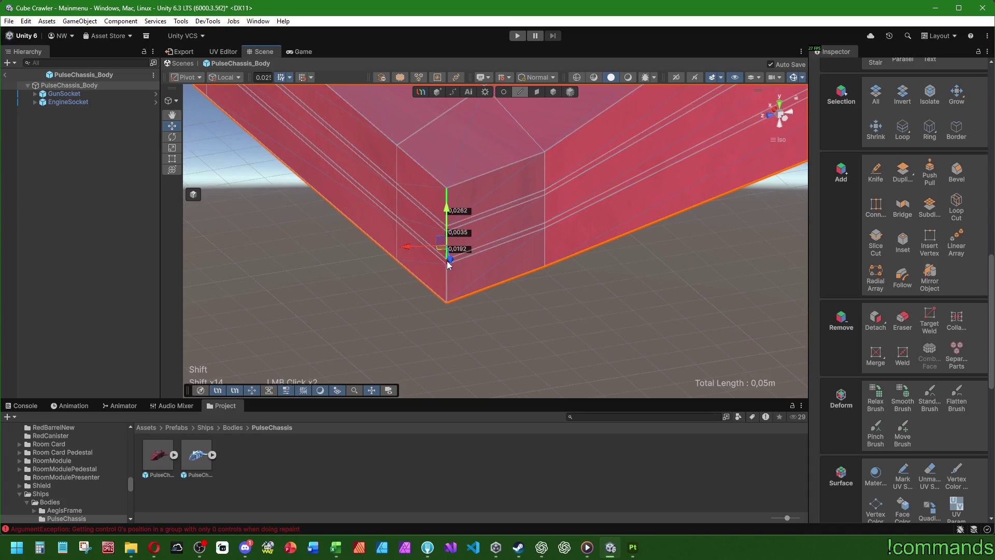
scroll(447, 270, up, 3)
right_drag(469, 275, 523, 233)
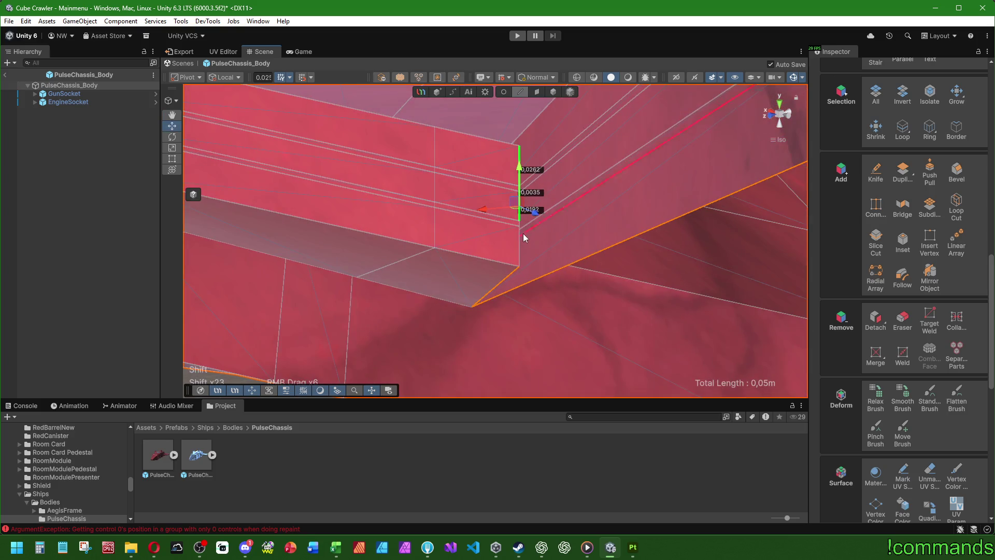
scroll(520, 250, down, 4)
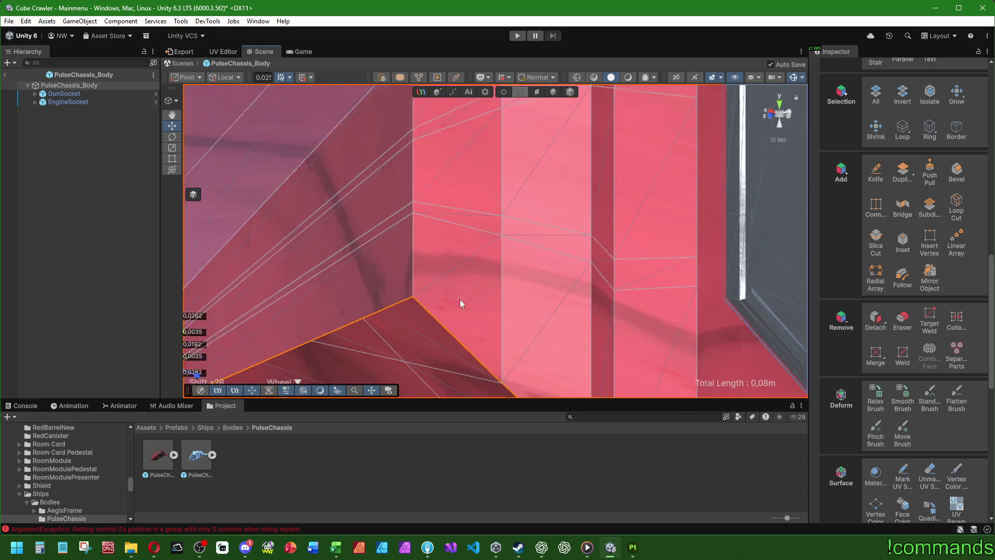
scroll(560, 252, up, 3)
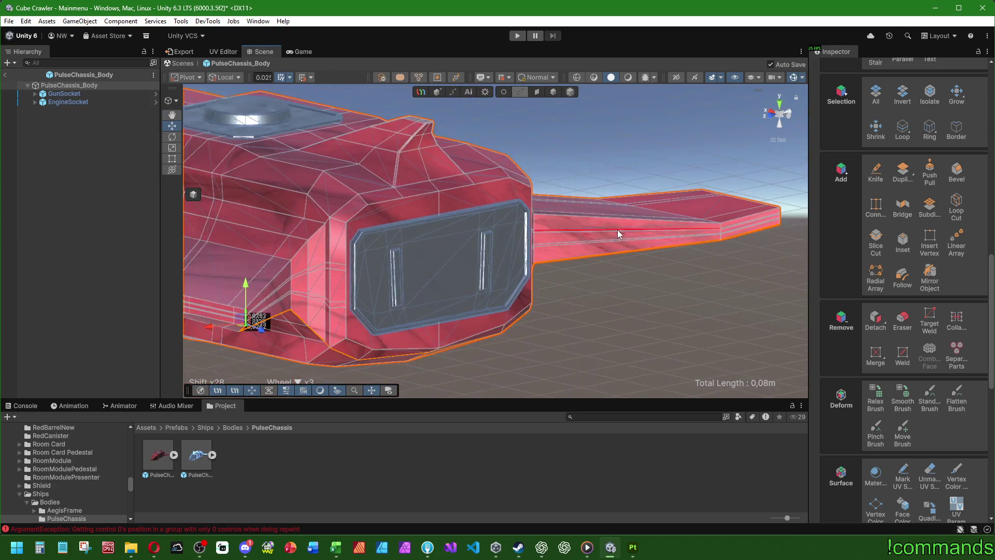
mouse_move(556, 249)
middle_down()
mouse_move(584, 247)
mouse_move(424, 227)
mouse_move(508, 244)
mouse_move(583, 296)
middle_up()
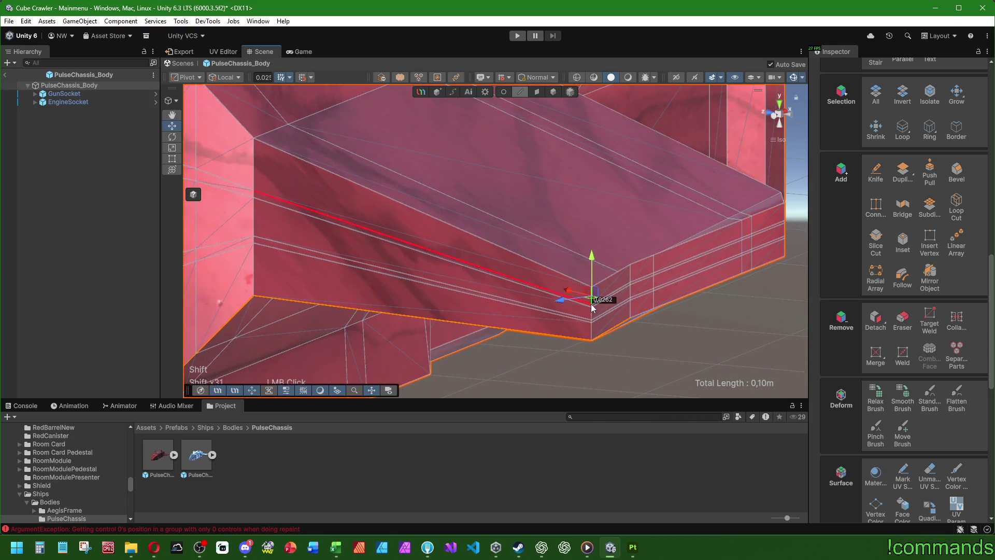
Set the handle position to Center and add the last two corner edges
click(186, 77)
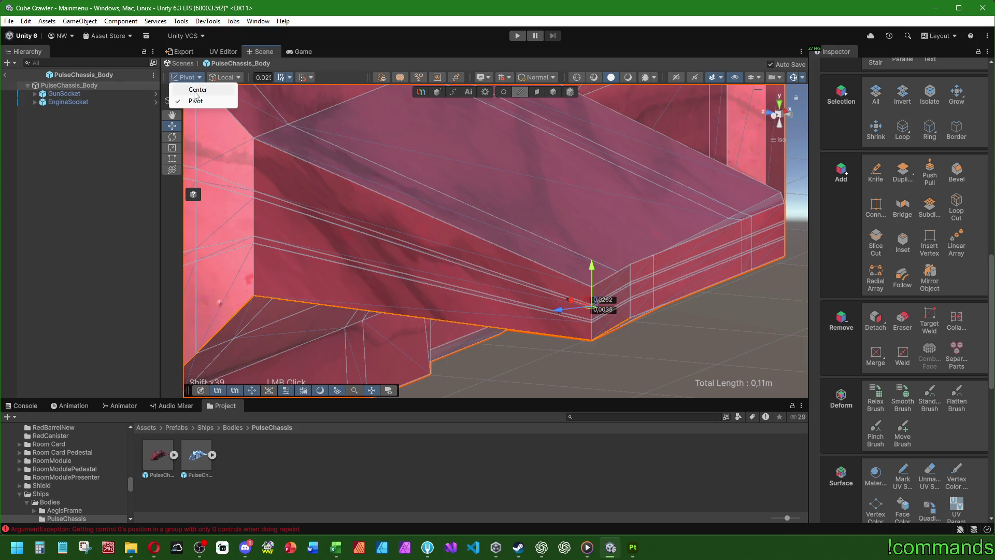
click(198, 89)
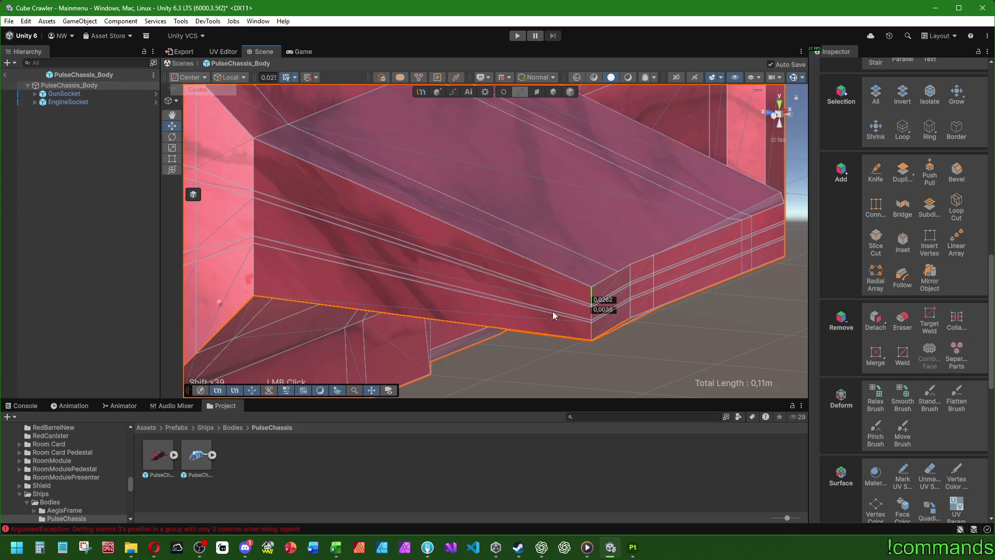
shift+click(592, 326)
shift+click(592, 335)
scroll(904, 394, down, 3)
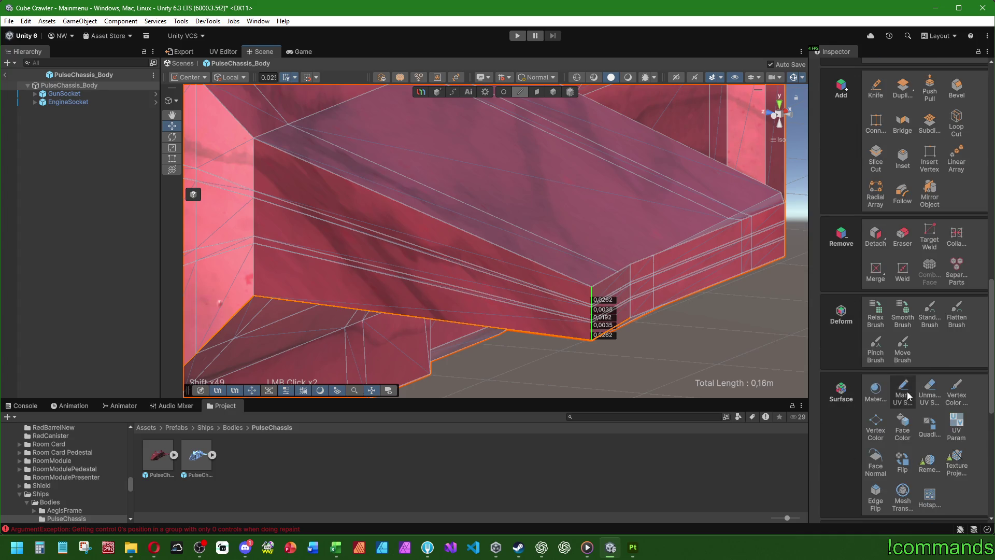
scroll(618, 312, down, 5)
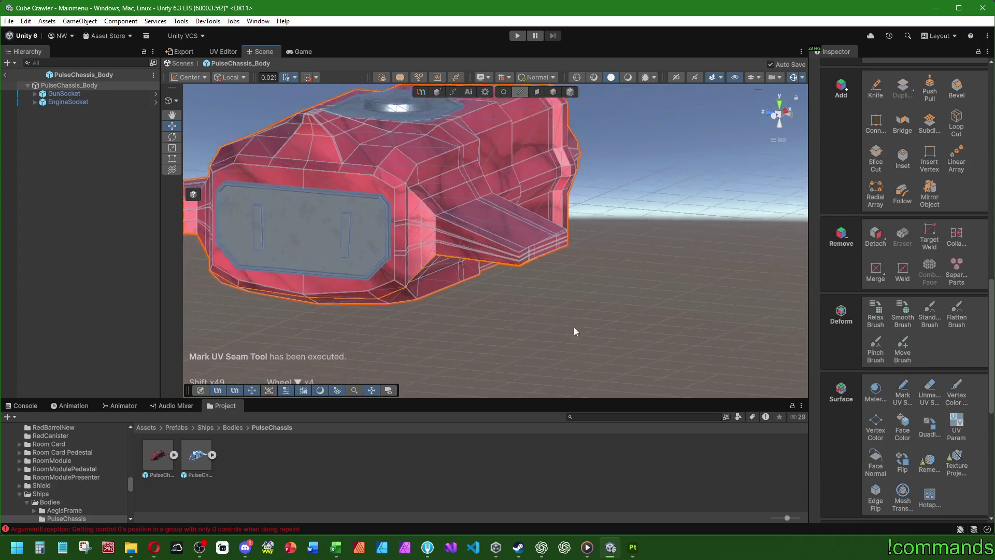
Switch to Face mode and select every face of the ship
click(536, 92)
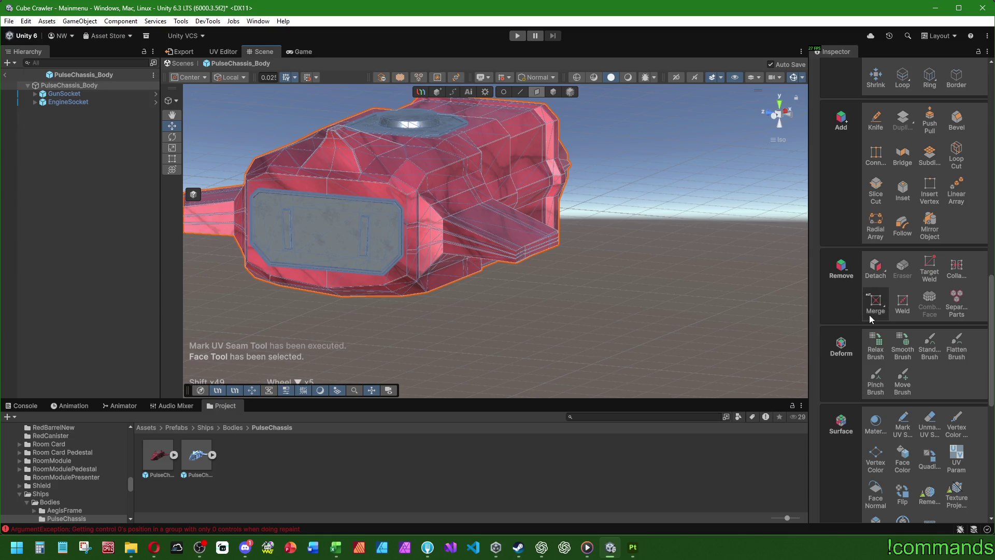
scroll(869, 315, up, 3)
click(875, 154)
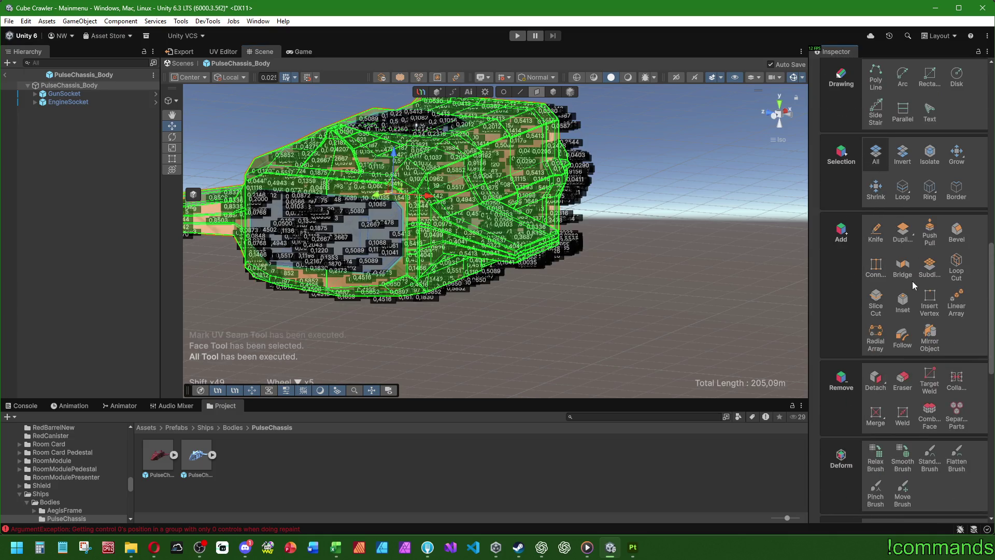
scroll(902, 288, down, 5)
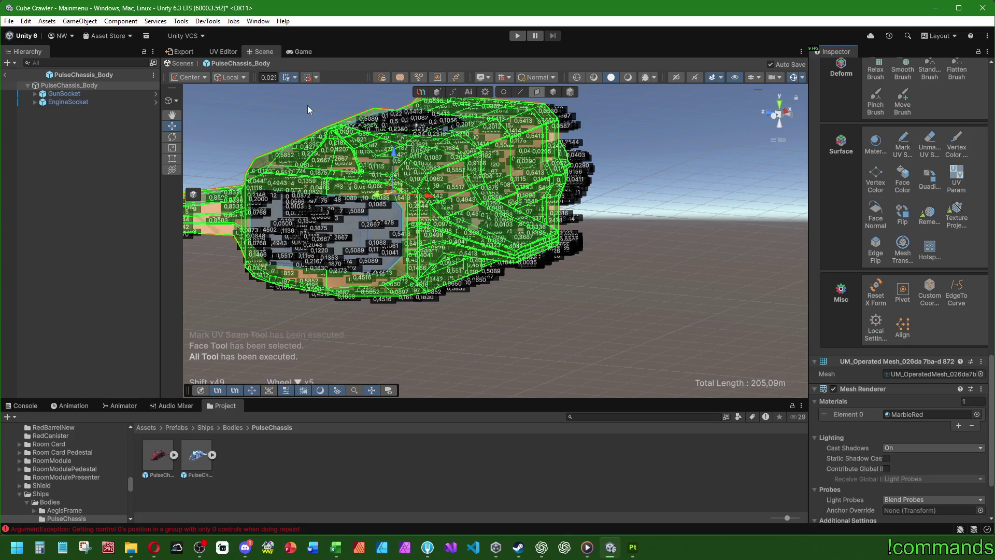
Re-run the LSCM unwrap on all faces and return to the Scene view
click(224, 52)
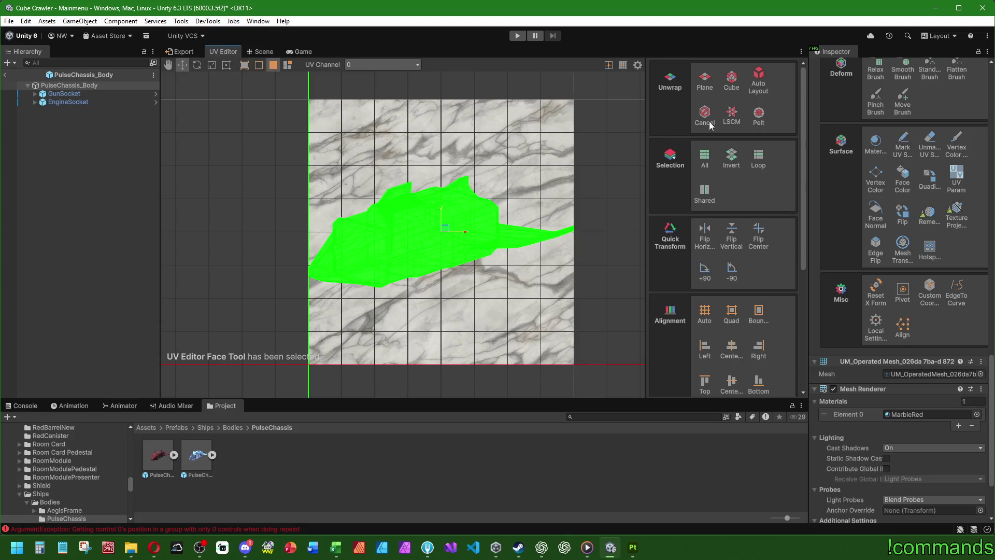
click(731, 115)
click(506, 150)
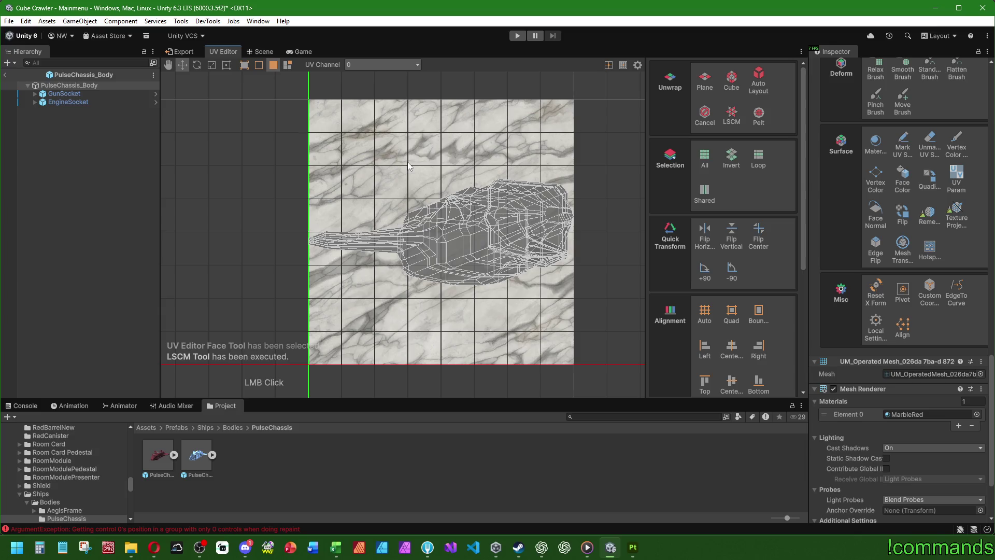
click(262, 52)
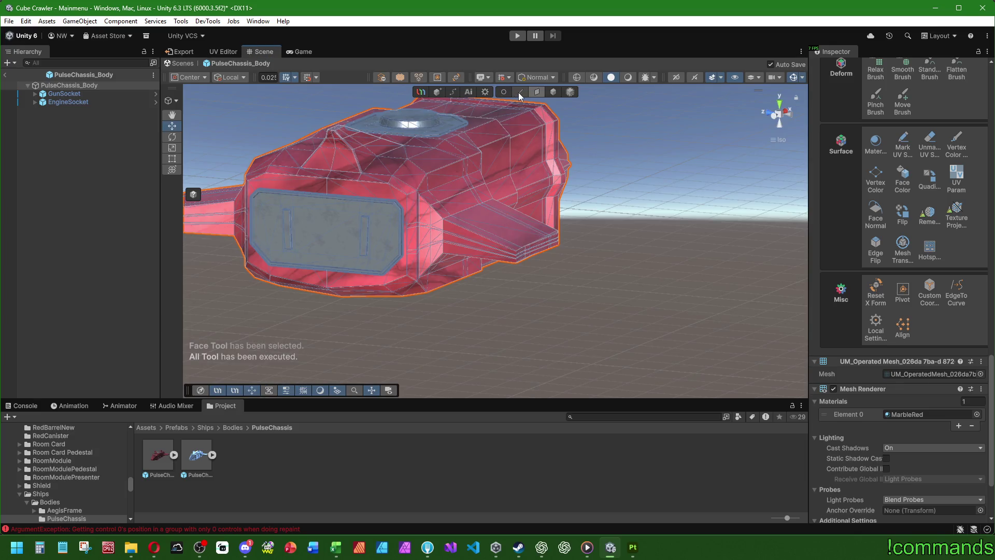
Switch back to whole-object handling and deselect the ship body
click(521, 94)
mouse_move(521, 114)
right_down()
mouse_move(530, 188)
mouse_move(297, 217)
mouse_move(443, 242)
mouse_move(445, 170)
mouse_move(303, 278)
mouse_move(577, 266)
mouse_move(556, 288)
mouse_move(611, 126)
mouse_move(570, 103)
mouse_move(527, 151)
mouse_move(272, 170)
mouse_move(380, 206)
mouse_move(573, 93)
mouse_move(632, 167)
mouse_move(394, 127)
right_up()
click(555, 94)
click(444, 214)
Select the ship body and pick both short side edges of the small end face
click(530, 232)
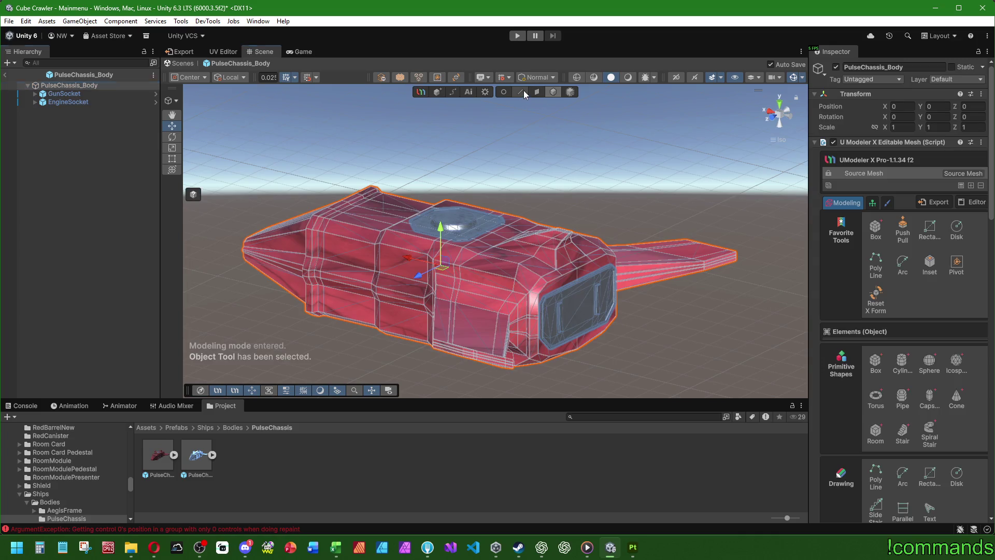
click(522, 92)
mouse_move(518, 109)
right_down()
mouse_move(431, 311)
mouse_move(538, 191)
mouse_move(502, 177)
mouse_move(413, 220)
mouse_move(375, 200)
mouse_move(628, 199)
right_up()
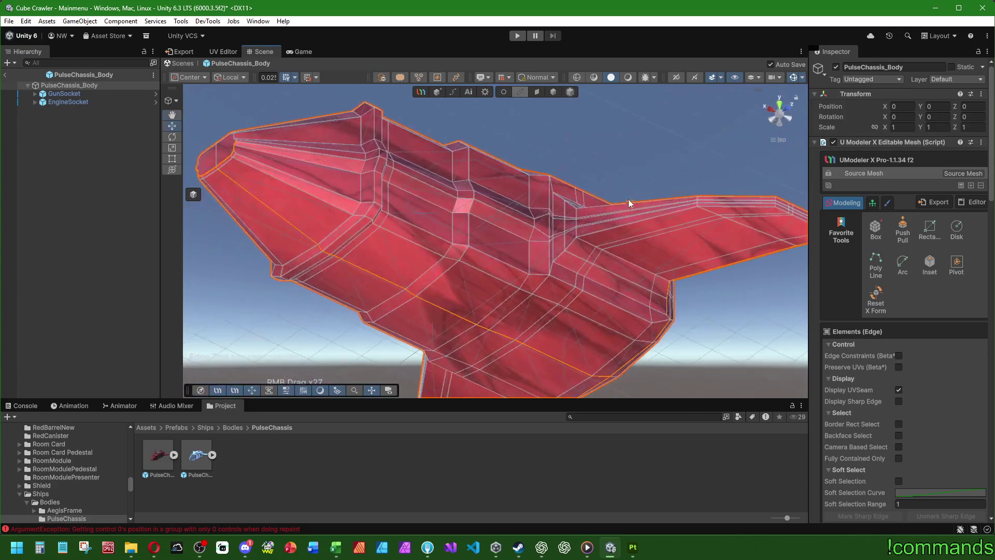
mouse_move(372, 201)
right_down()
mouse_move(550, 272)
mouse_move(517, 254)
mouse_move(447, 271)
mouse_move(431, 300)
mouse_move(467, 275)
mouse_move(524, 288)
mouse_move(578, 327)
right_up()
scroll(535, 250, up, 4)
scroll(417, 268, up, 3)
click(539, 294)
shift+click(536, 284)
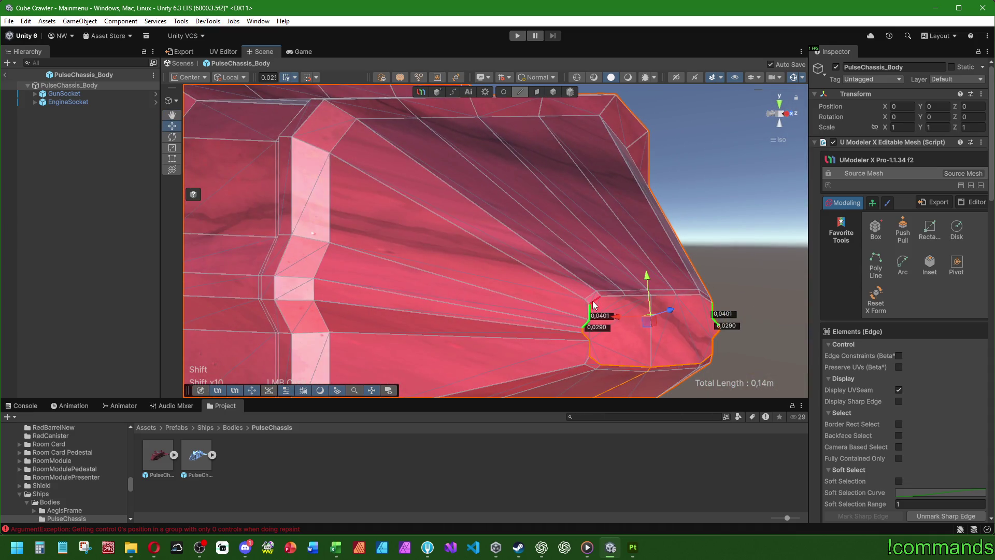
Mark the two picked edges as a UV seam, then select all chassis faces
right_drag(694, 324, 725, 337)
scroll(853, 399, down, 10)
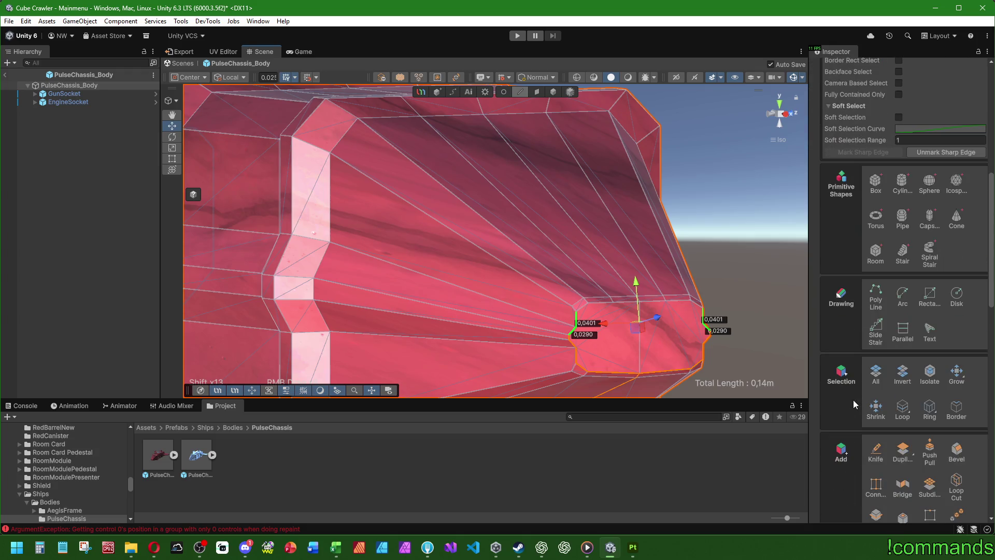
scroll(851, 402, down, 3)
scroll(850, 402, down, 2)
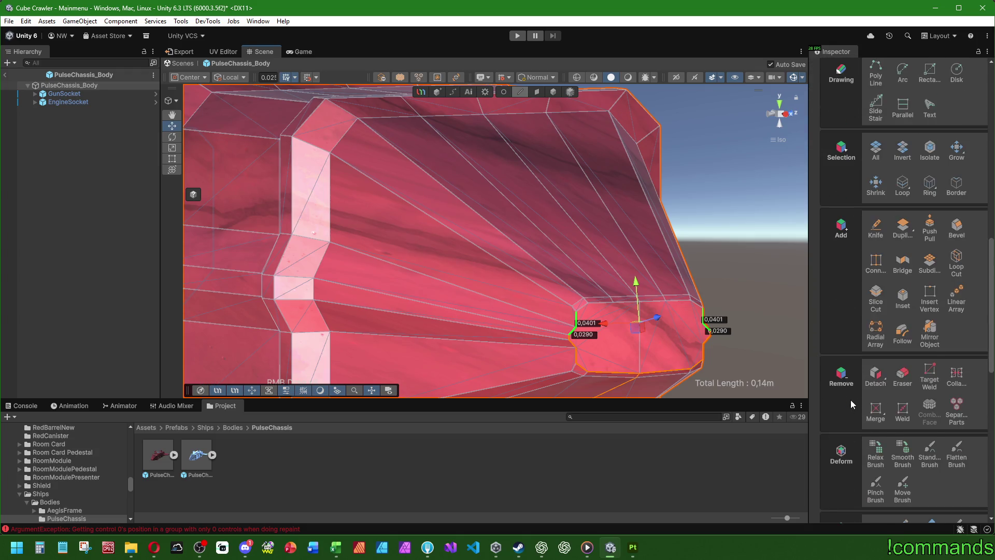
right_drag(662, 322, 643, 316)
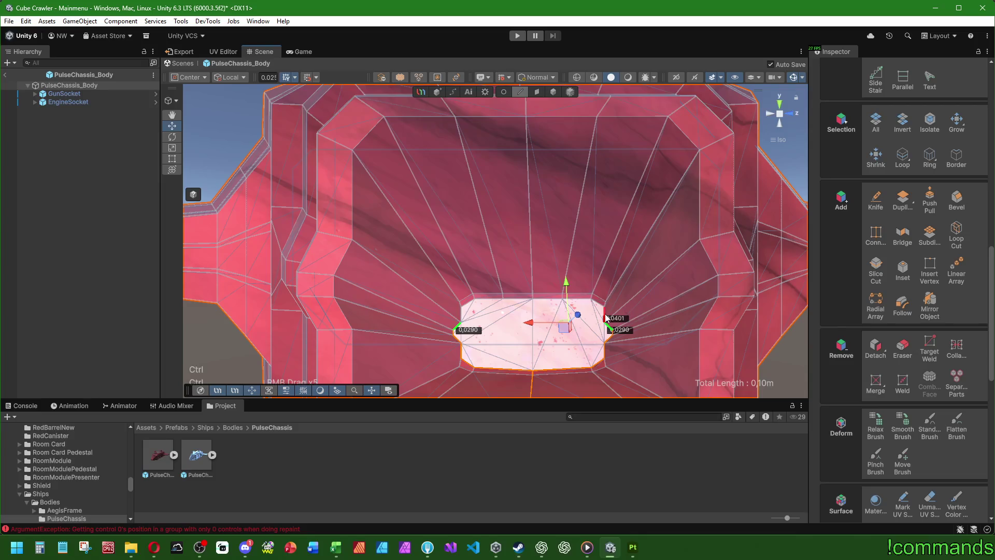
scroll(856, 422, down, 2)
click(903, 444)
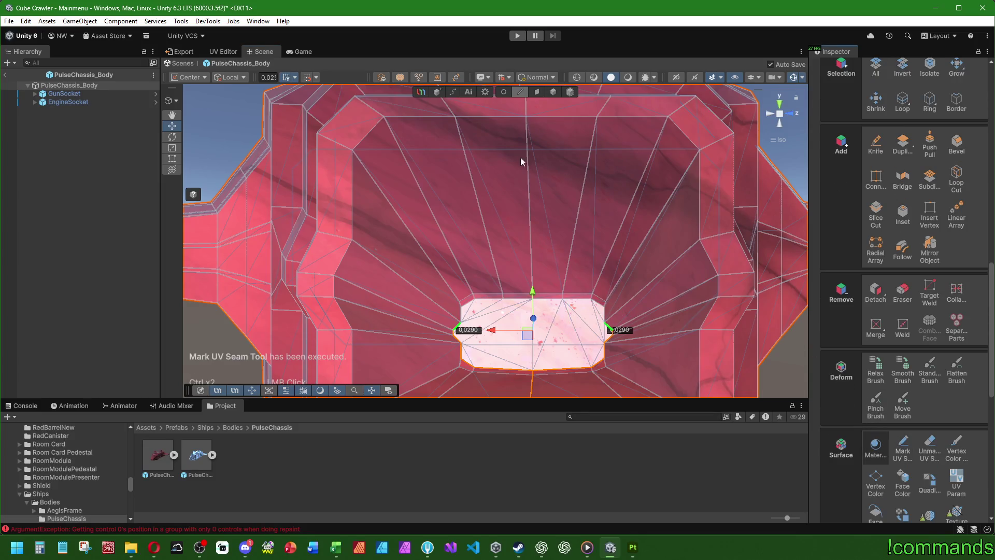
click(536, 93)
click(875, 102)
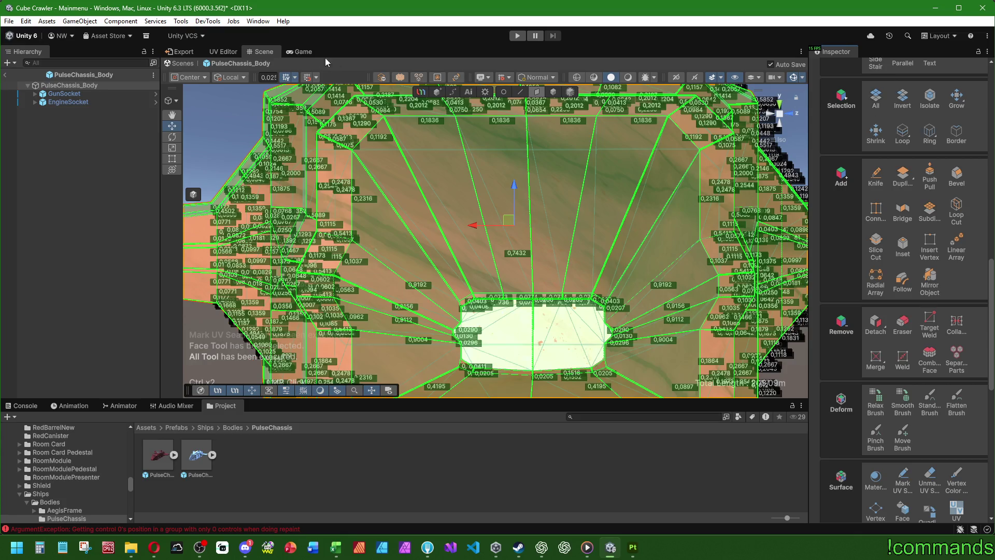
Unwrap the chassis UVs with LSCM and inspect the resulting layout
click(223, 52)
click(731, 112)
click(569, 161)
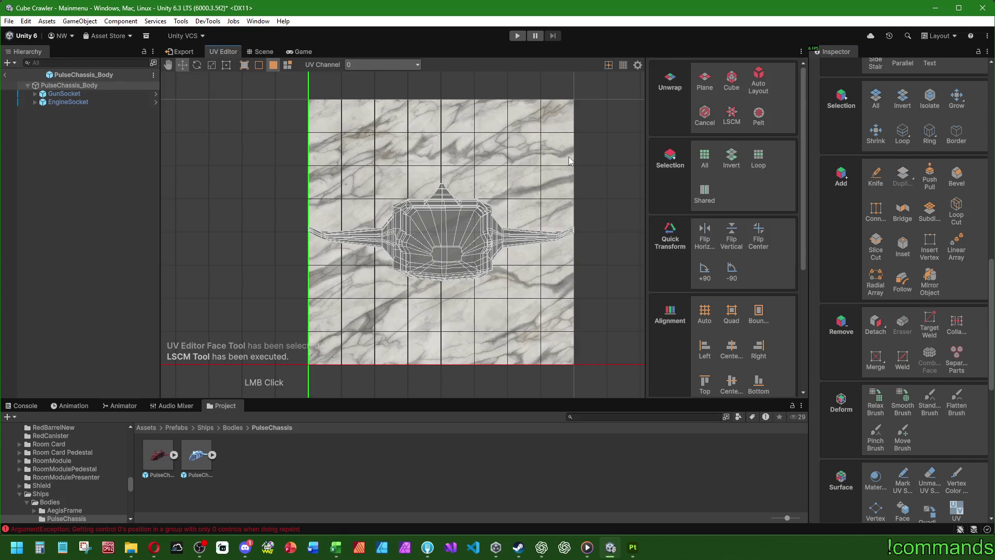
click(259, 53)
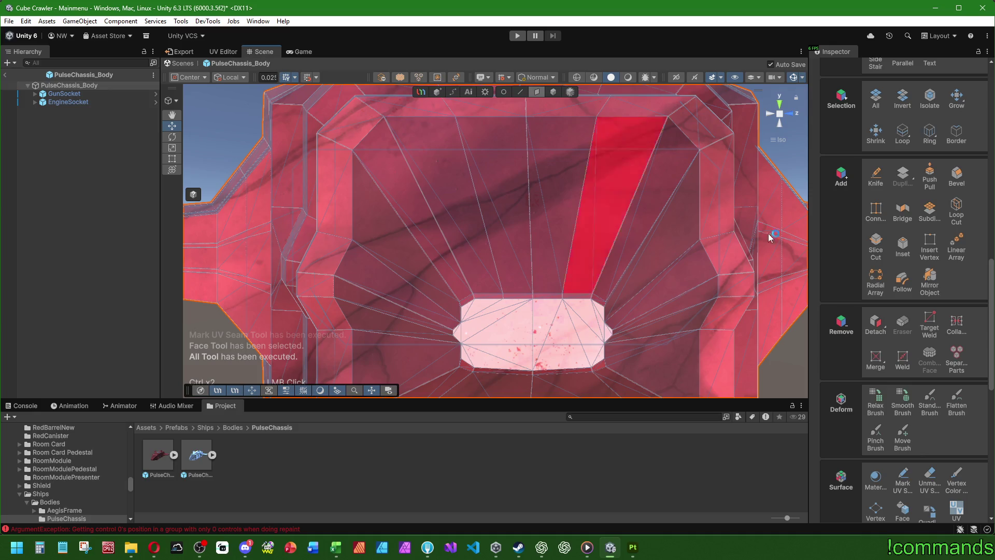
scroll(858, 294, down, 3)
scroll(639, 283, down, 2)
mouse_move(640, 283)
alt+mouse_down()
mouse_move(643, 247)
mouse_move(744, 204)
mouse_move(572, 323)
alt+mouse_up()
scroll(678, 278, down, 3)
scroll(842, 246, up, 5)
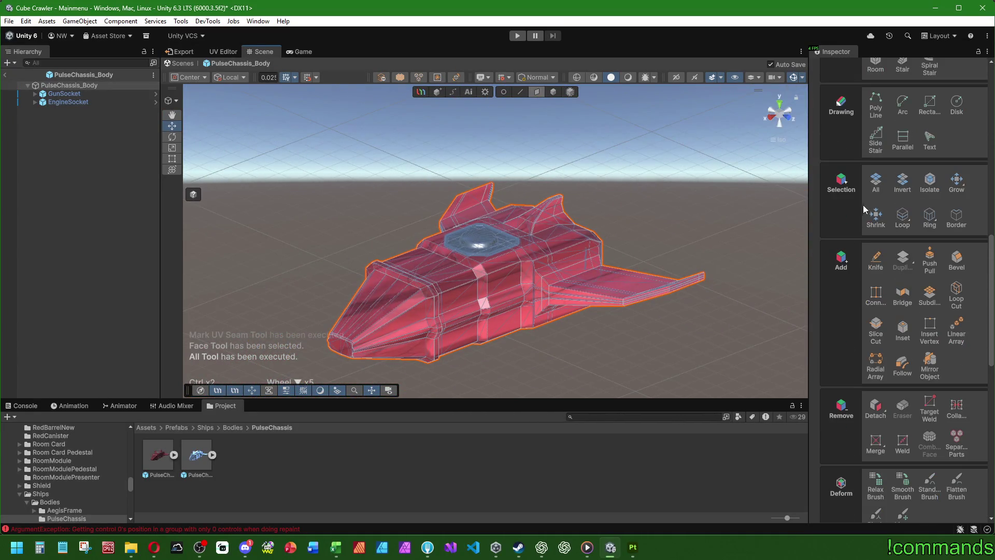
Try Plane and Cube projections with Auto Layout on all faces, then cancel them and re-run LSCM
click(876, 180)
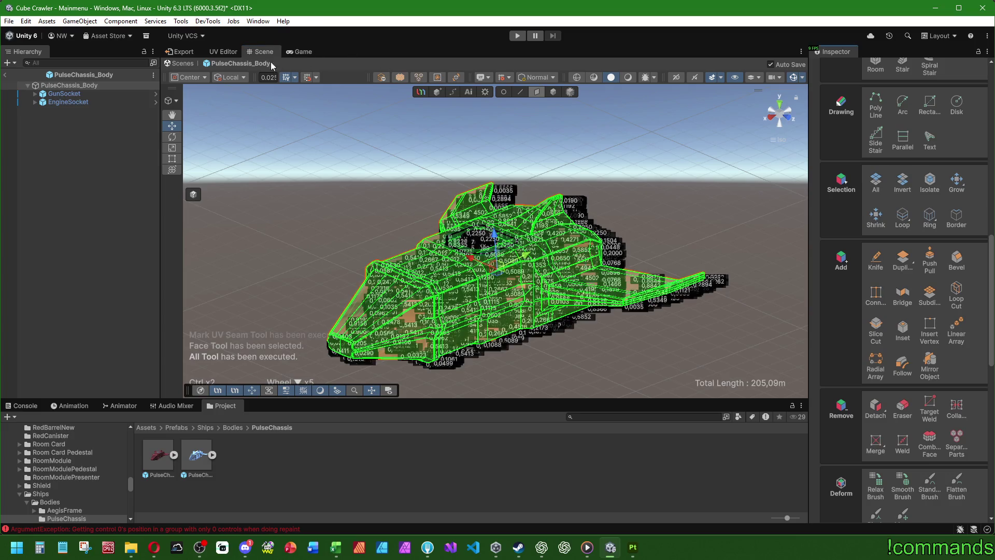
click(223, 51)
click(711, 86)
click(752, 171)
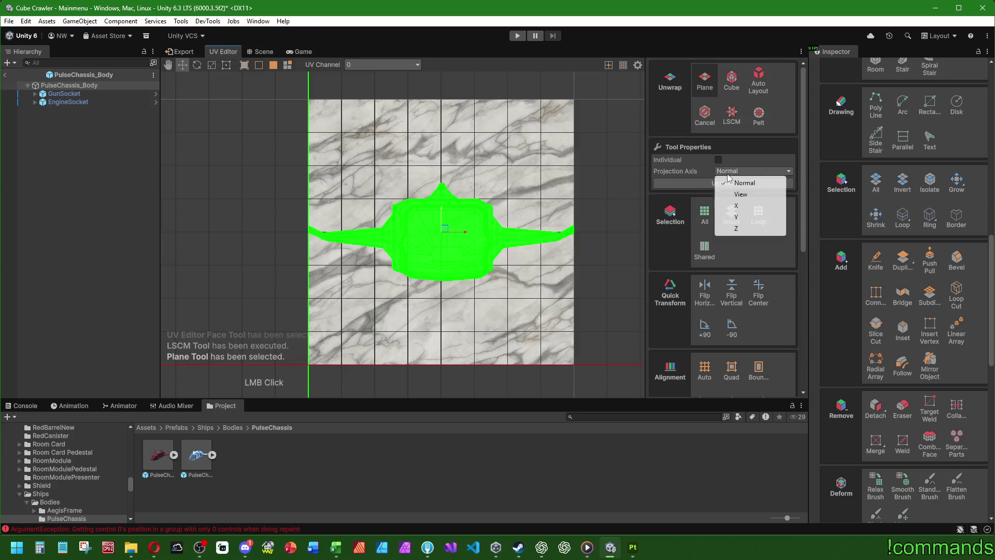
click(683, 183)
click(731, 80)
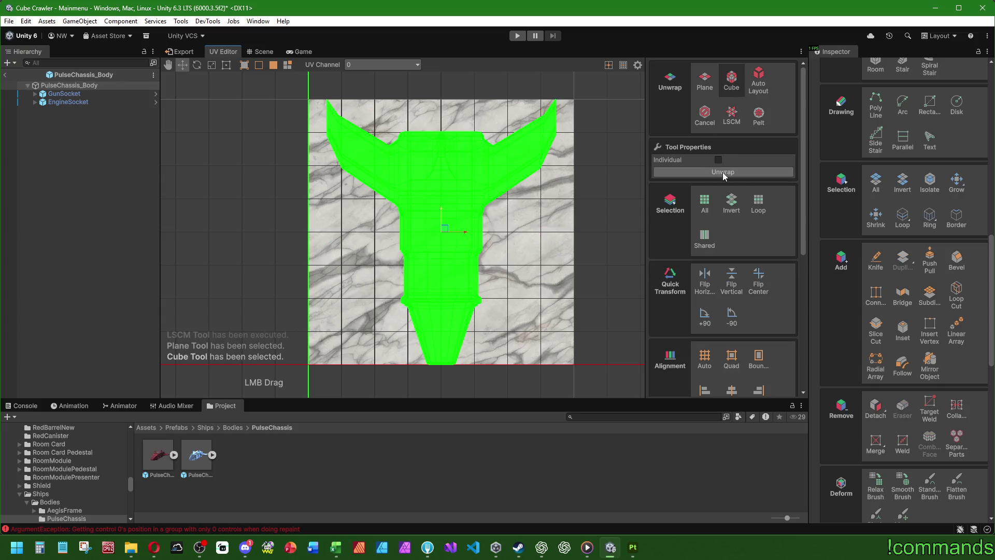
click(724, 173)
click(758, 83)
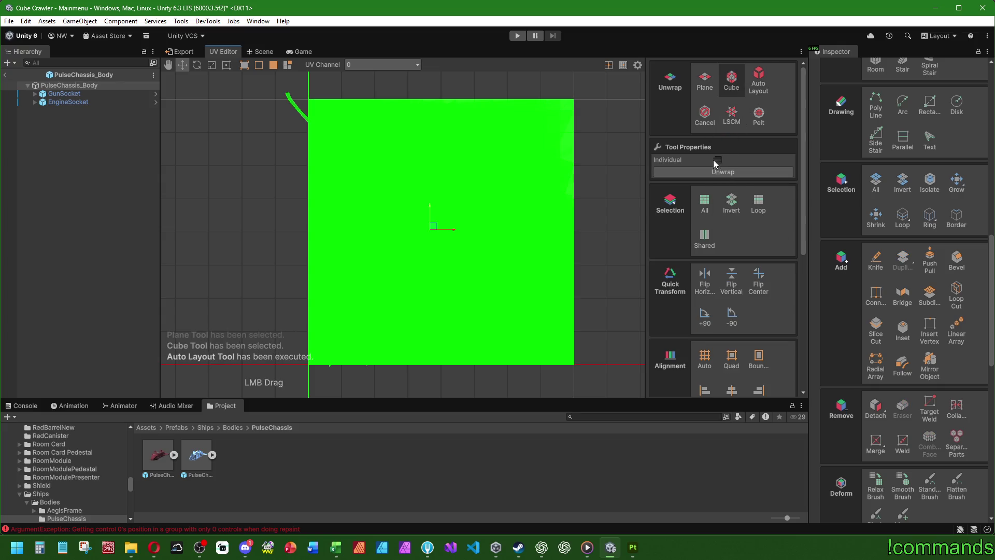
click(705, 115)
click(732, 115)
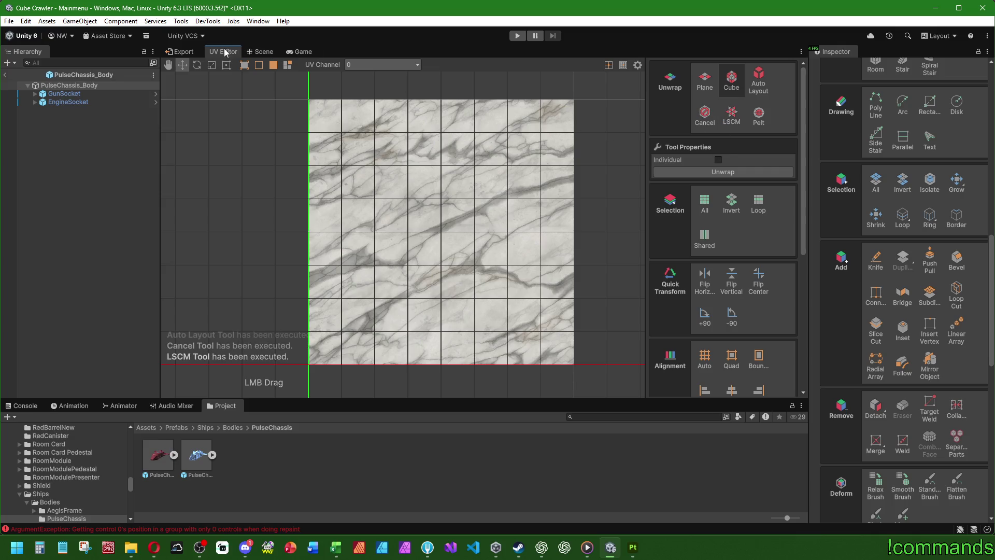
click(264, 52)
Check the whole chassis's LSCM UVs over the texture in the UV Editor
click(876, 182)
scroll(382, 112, down, 5)
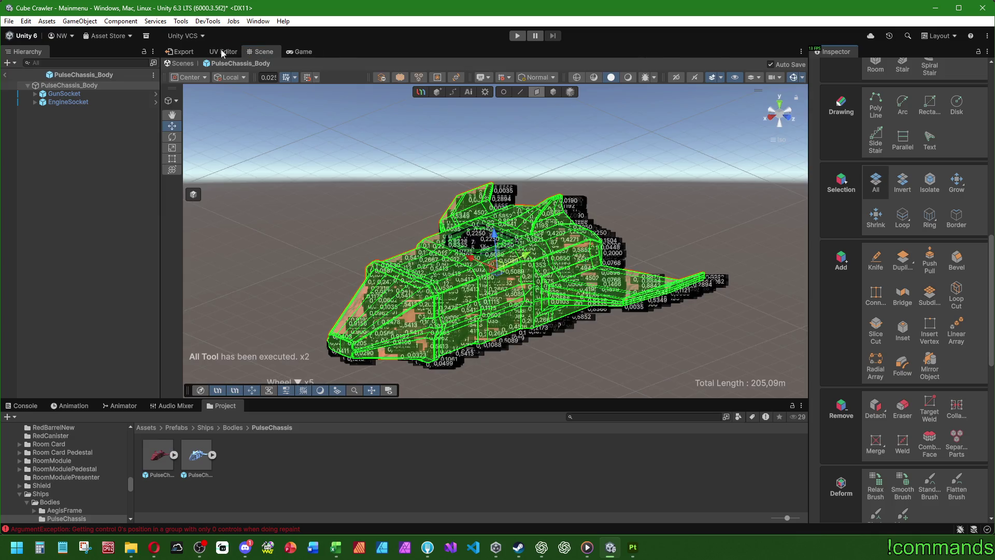
click(223, 52)
click(570, 196)
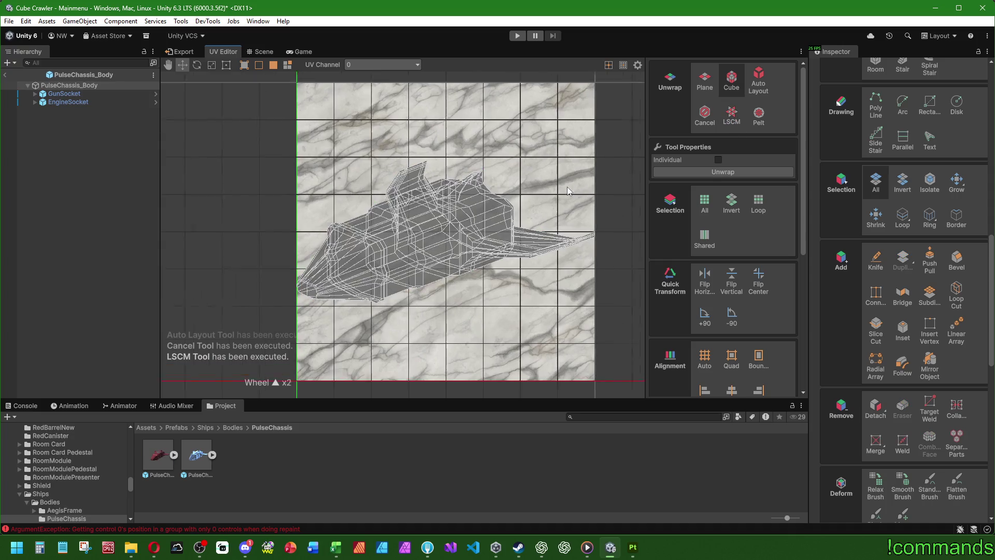
scroll(568, 191, up, 2)
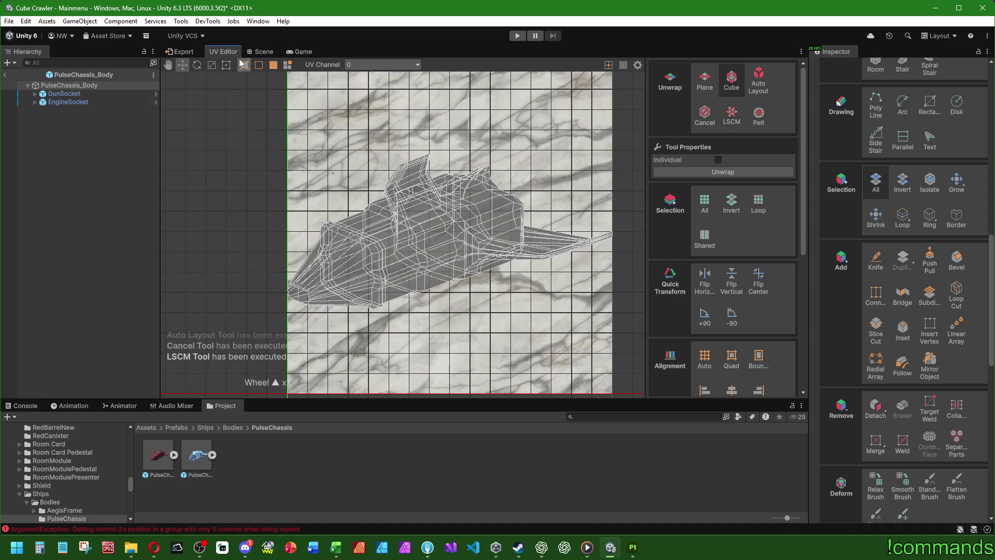
click(262, 52)
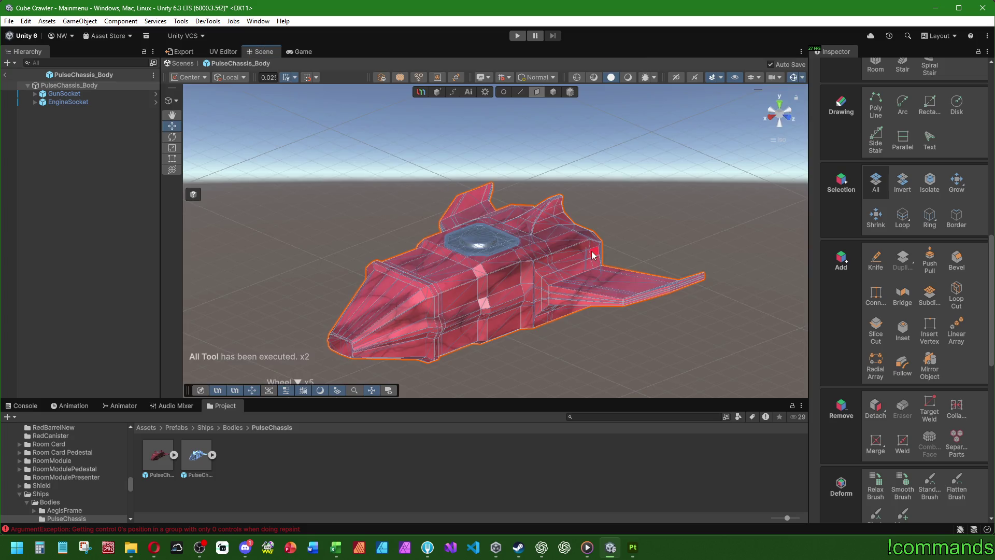
In Edge mode, orbit to the lower intake and select the edge loop around it
key(2)
mouse_move(658, 220)
right_down()
mouse_move(444, 243)
mouse_move(437, 160)
mouse_move(539, 194)
mouse_move(456, 222)
mouse_move(519, 395)
mouse_move(446, 332)
mouse_move(290, 259)
mouse_move(231, 246)
mouse_move(528, 205)
mouse_move(469, 222)
mouse_move(446, 302)
mouse_move(524, 295)
mouse_move(489, 251)
mouse_move(473, 282)
mouse_move(527, 191)
right_up()
scroll(436, 275, down, 2)
key(f)
scroll(523, 190, down, 2)
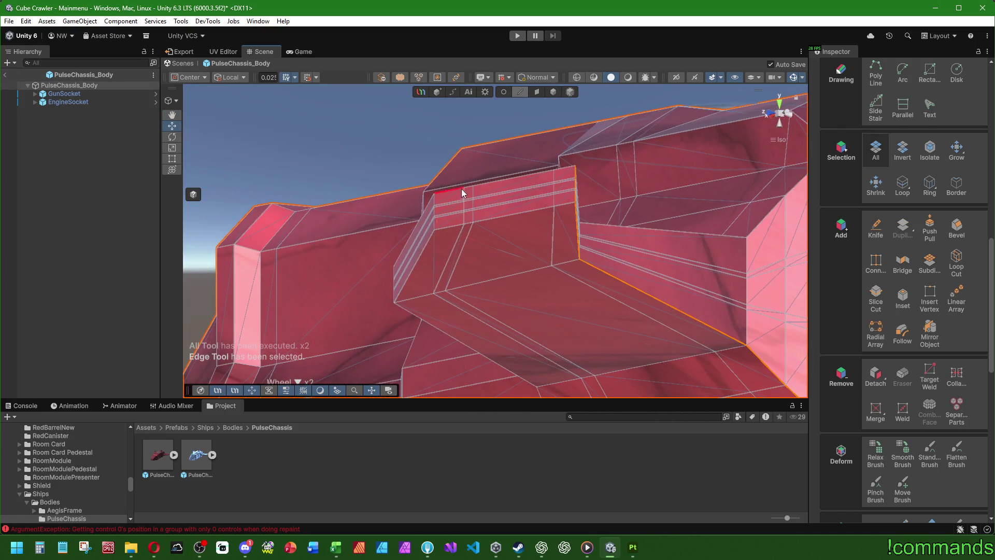
mouse_move(463, 192)
right_down()
mouse_move(388, 228)
mouse_move(442, 244)
mouse_move(456, 232)
mouse_move(381, 254)
mouse_move(392, 246)
right_up()
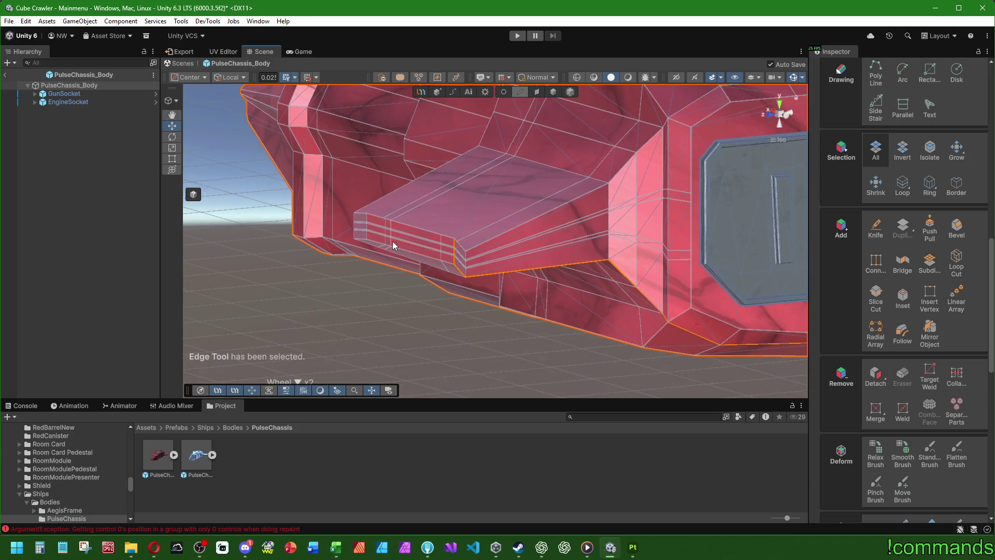
double_click(651, 194)
mouse_move(622, 202)
middle_down()
mouse_move(459, 239)
mouse_move(682, 257)
mouse_move(408, 236)
middle_up()
scroll(551, 227, down, 5)
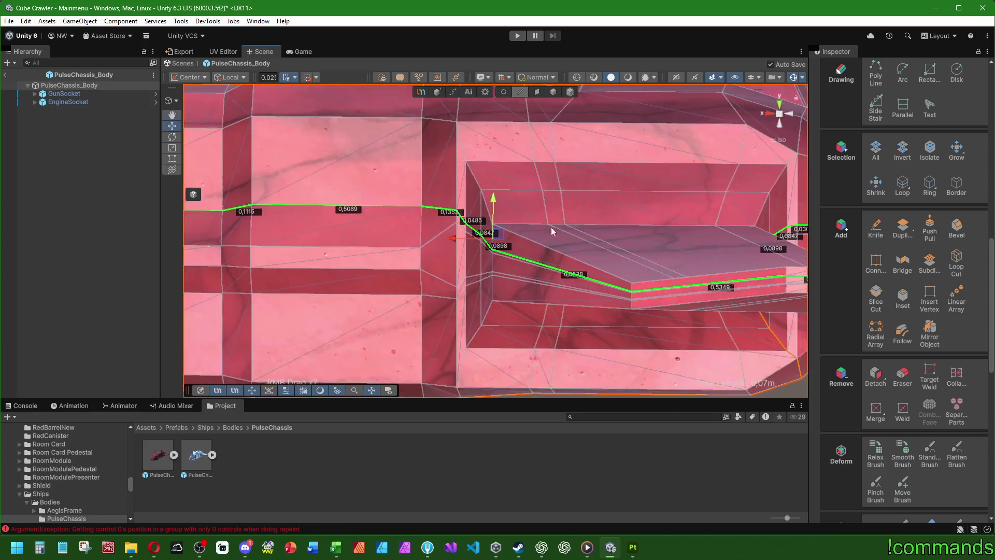
Clear that selection and pick edges on the underside of the chassis nose
click(436, 250)
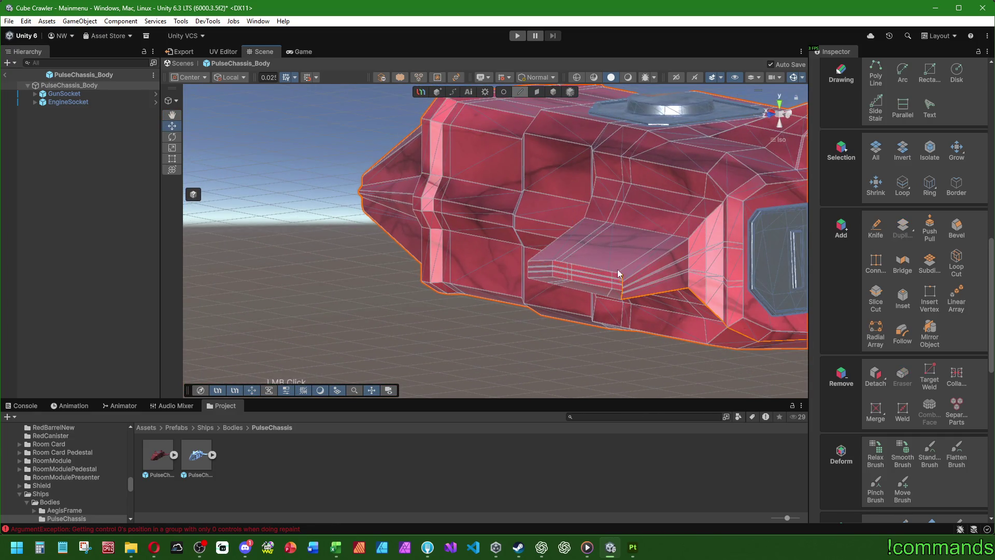
mouse_move(436, 250)
right_down()
mouse_move(585, 262)
mouse_move(301, 267)
right_up()
click(590, 351)
mouse_move(589, 351)
right_down()
mouse_move(362, 274)
mouse_move(547, 290)
mouse_move(518, 258)
right_up()
click(535, 240)
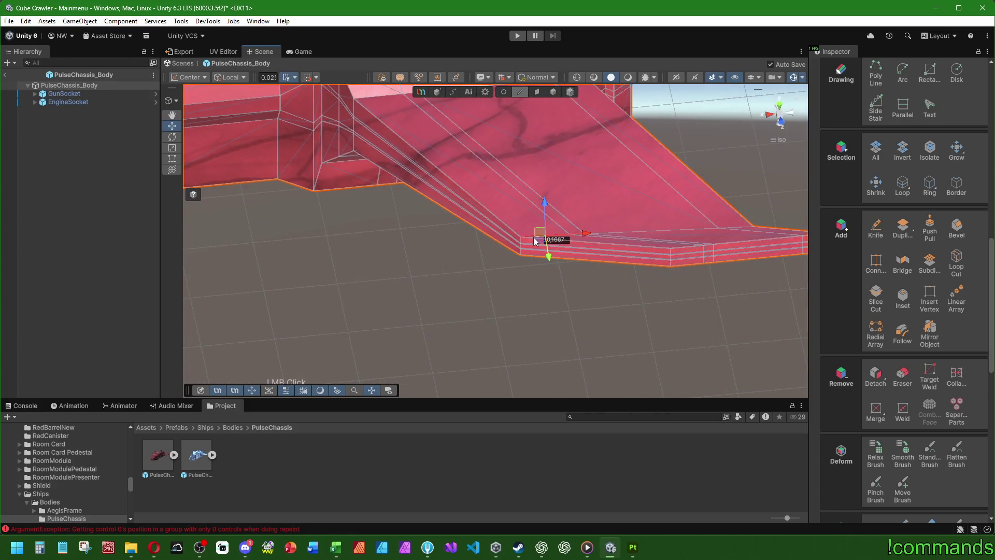
double_click(619, 250)
mouse_move(595, 245)
right_down()
mouse_move(344, 251)
mouse_move(499, 269)
mouse_move(510, 191)
right_up()
mouse_move(604, 207)
right_down()
mouse_move(393, 301)
mouse_move(292, 276)
mouse_move(522, 231)
mouse_move(508, 263)
mouse_move(480, 246)
right_up()
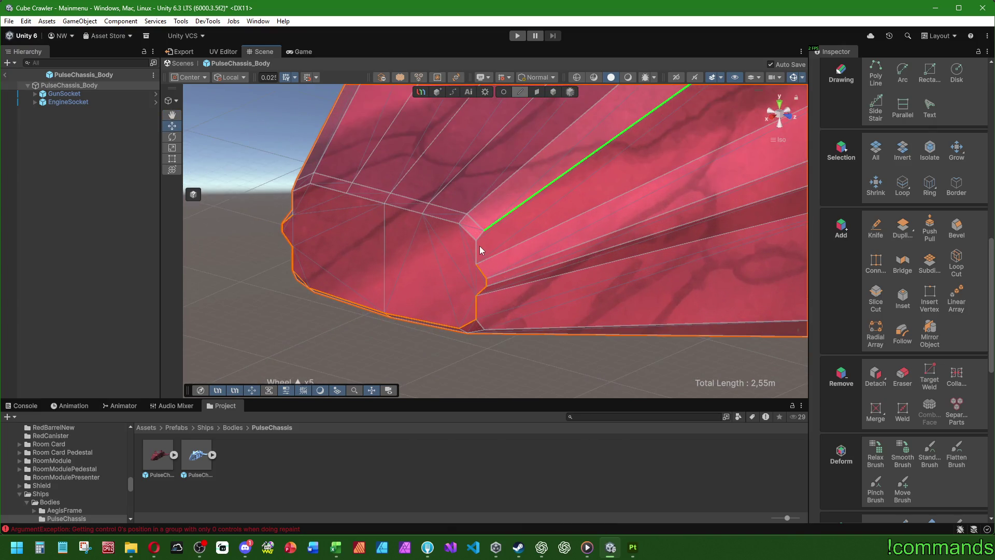
Add the nose's lower corner edge to the selection, then return to face selection
shift+click(479, 237)
middle_drag(479, 238, 513, 242)
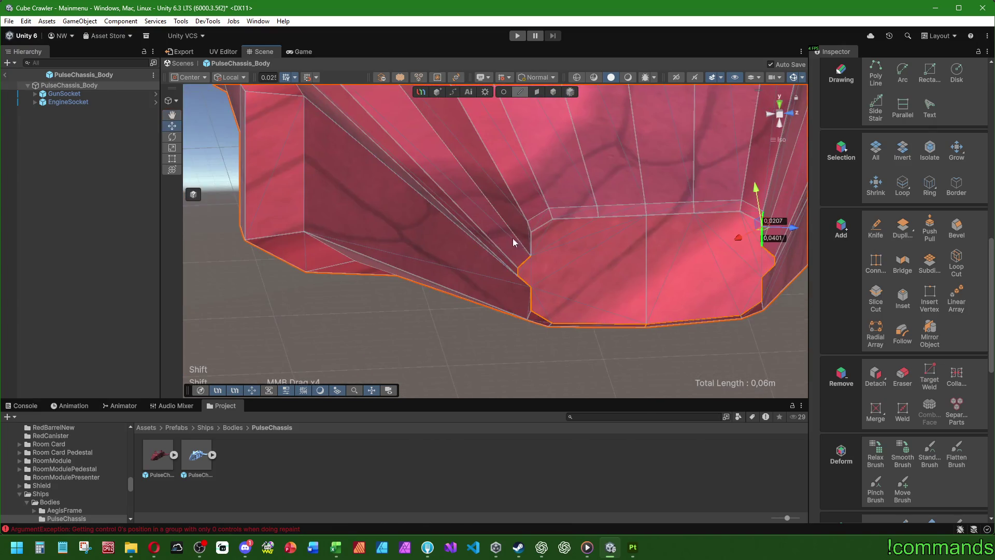
mouse_move(538, 239)
right_down()
mouse_move(459, 234)
mouse_move(564, 269)
mouse_move(573, 250)
mouse_move(466, 260)
right_up()
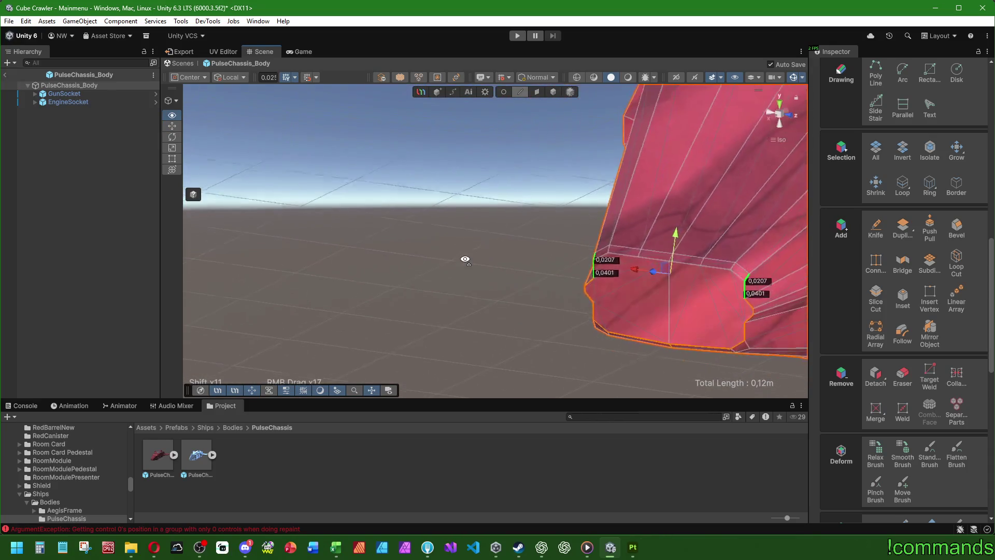
scroll(910, 393, down, 4)
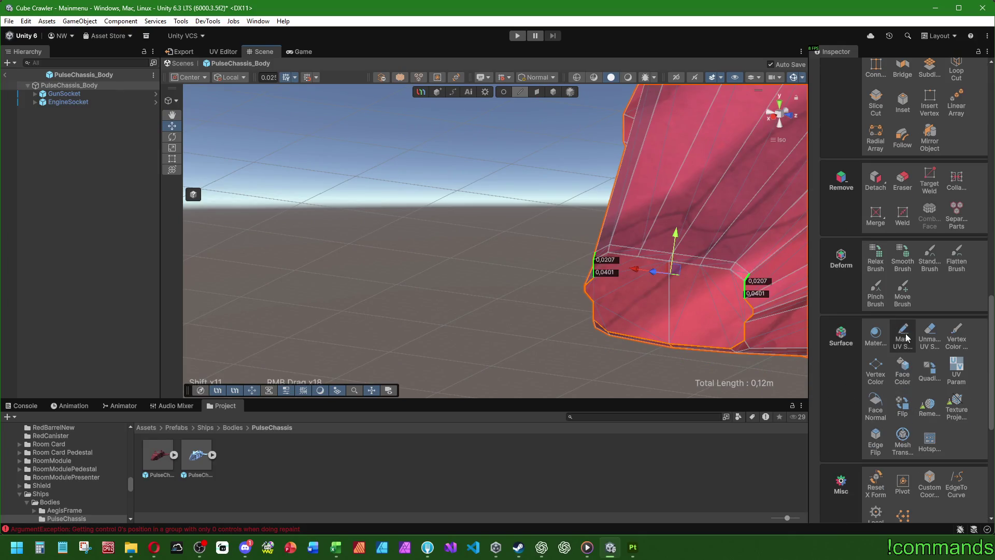
scroll(882, 189, up, 3)
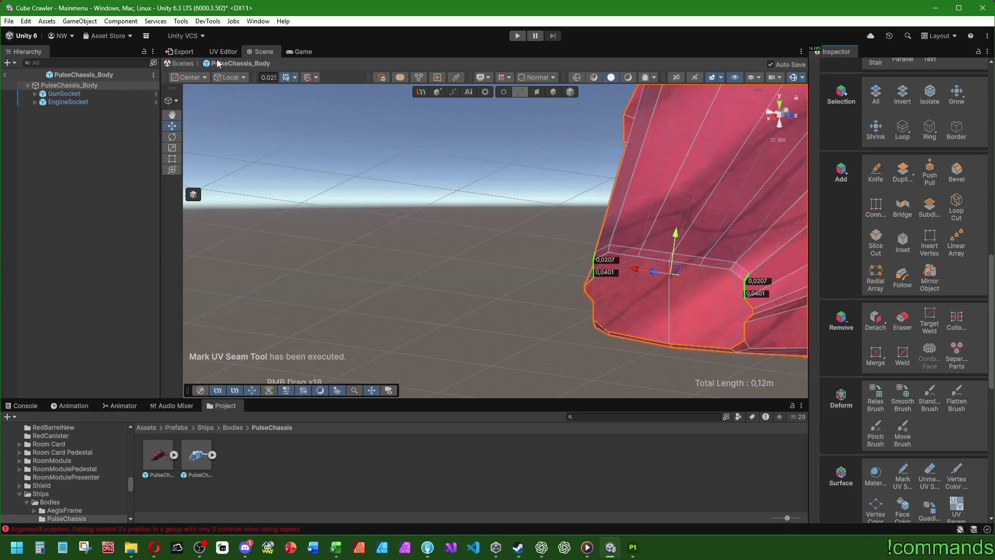
click(536, 94)
scroll(840, 117, up, 1)
Re-unwrap all chassis faces with LSCM and clear the Console's error messages
key(ctrl+a)
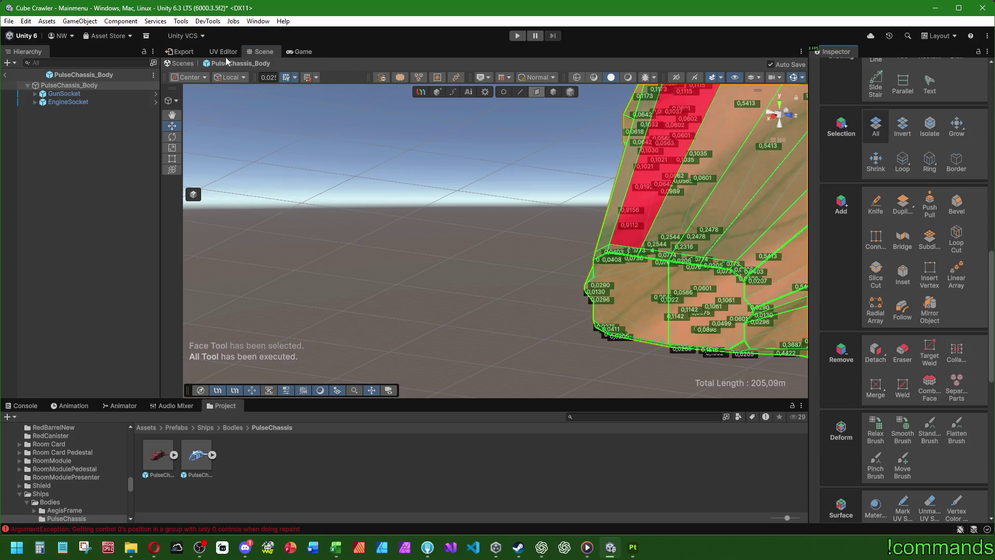
click(731, 117)
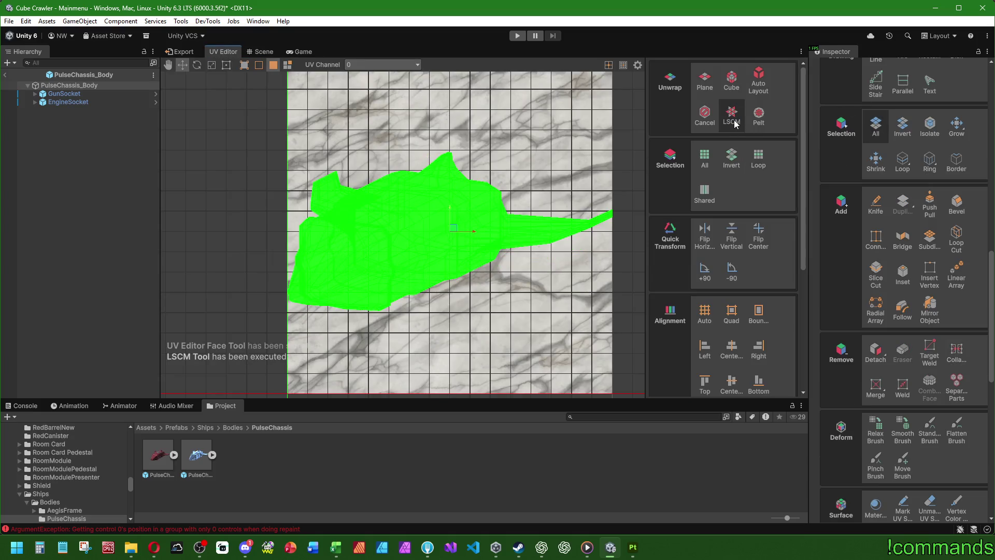
click(590, 152)
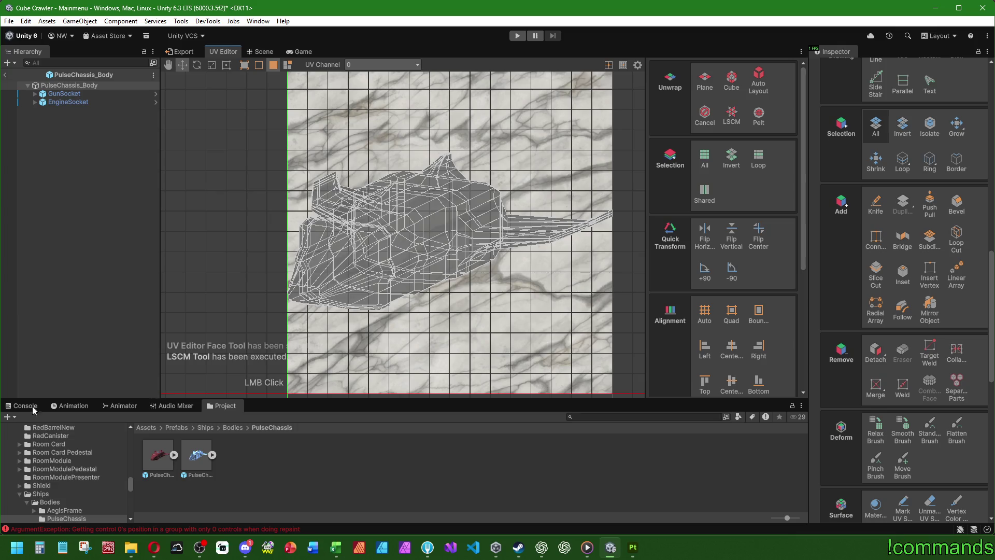
click(19, 407)
click(10, 418)
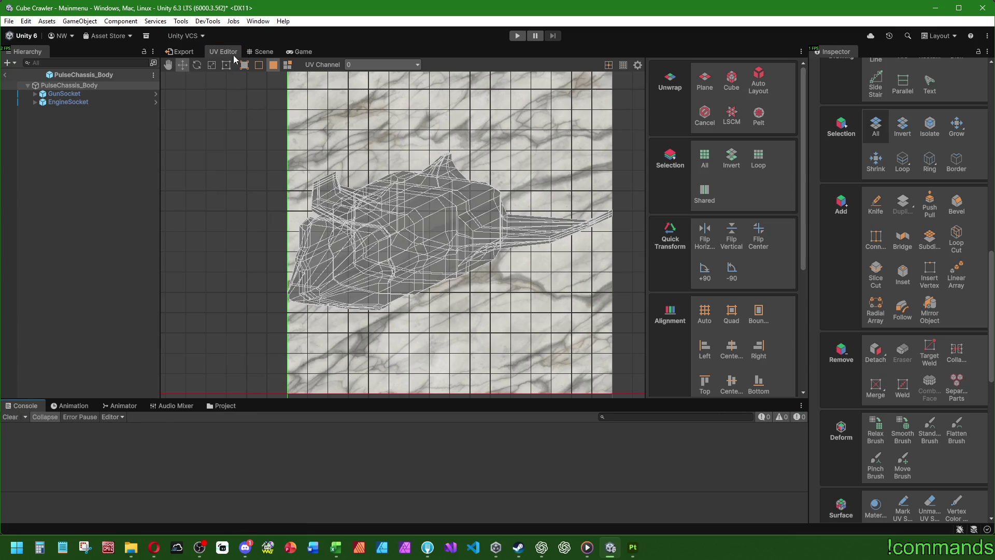
Back in the scene view, switch to Edge mode and select every edge of the mesh
click(263, 51)
scroll(461, 266, down, 3)
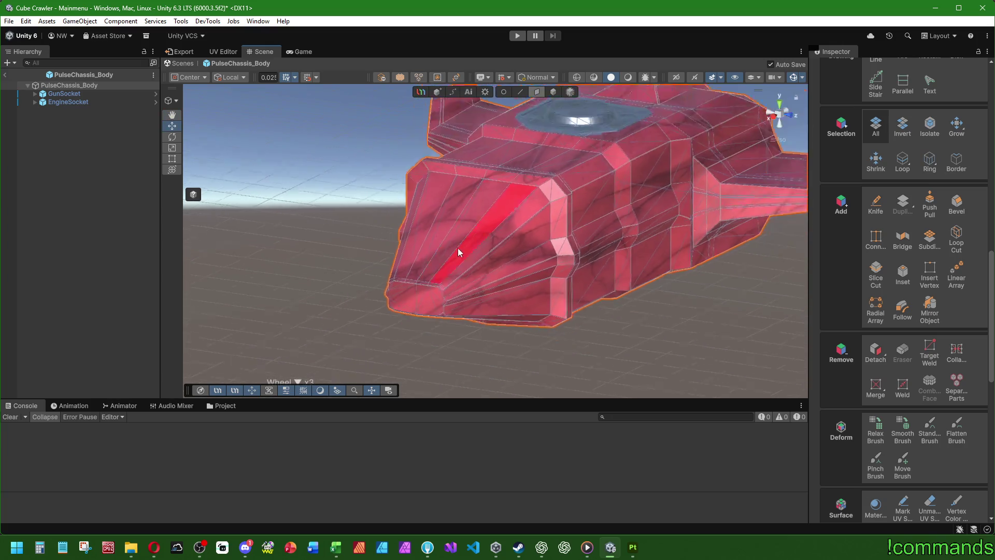
mouse_move(458, 248)
middle_down()
mouse_move(514, 228)
mouse_move(451, 225)
mouse_move(455, 271)
middle_up()
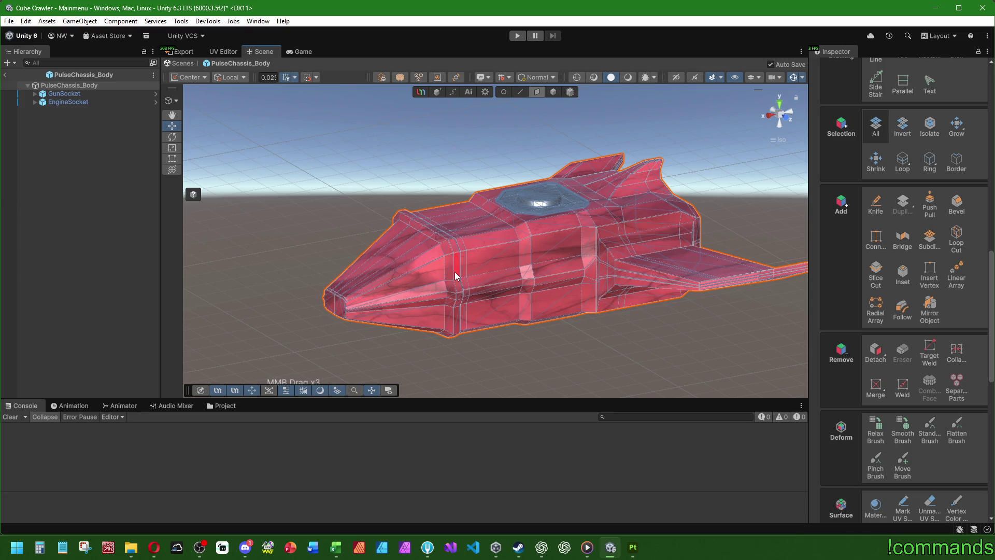
click(520, 93)
scroll(890, 297, up, 3)
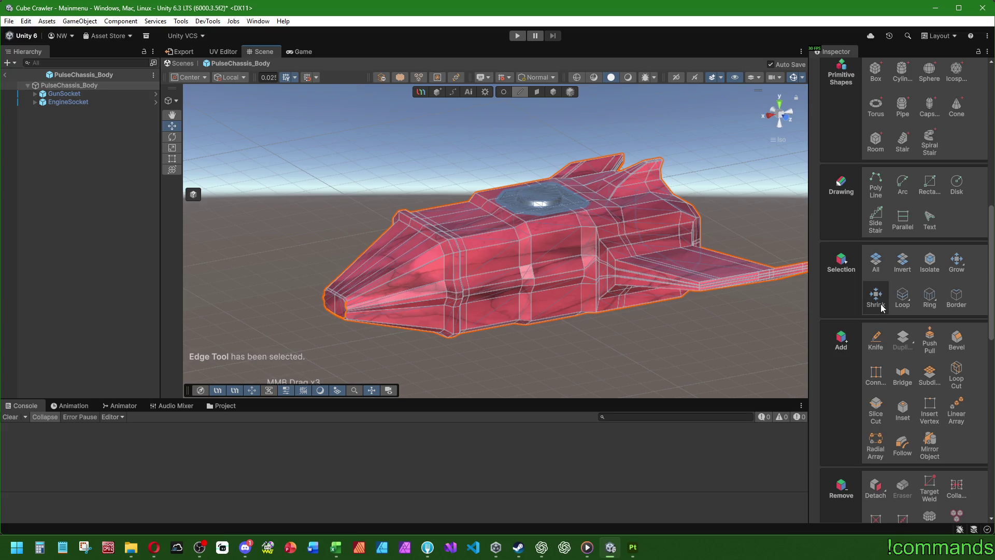
scroll(880, 304, up, 2)
click(876, 327)
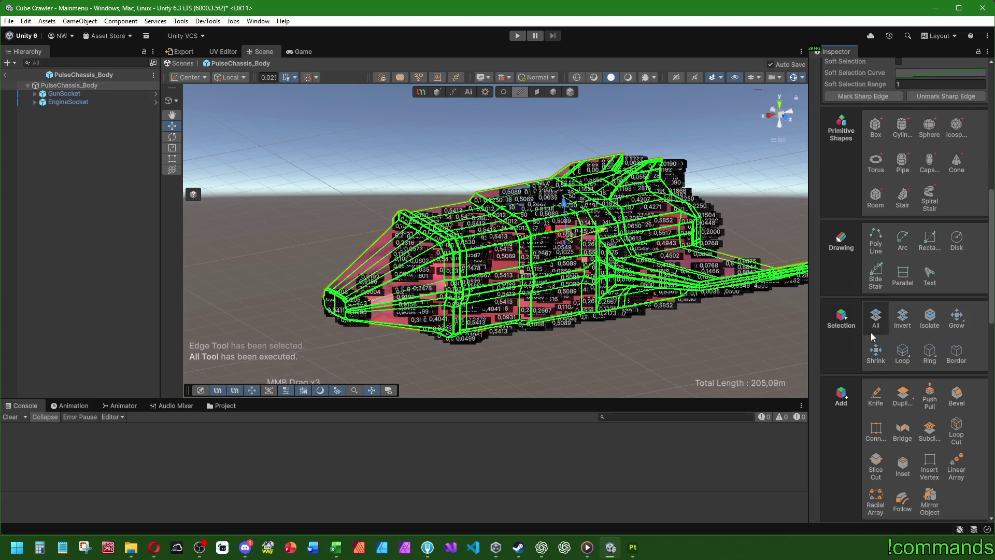
Unmark all existing UV seams, then mark the rear section's edges as a new seam
scroll(872, 337, down, 10)
click(924, 278)
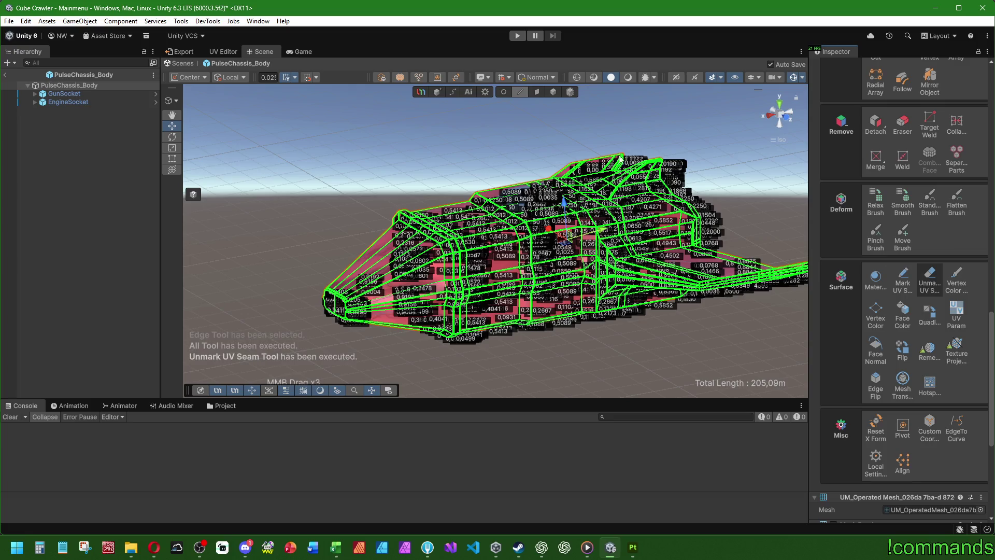
click(526, 130)
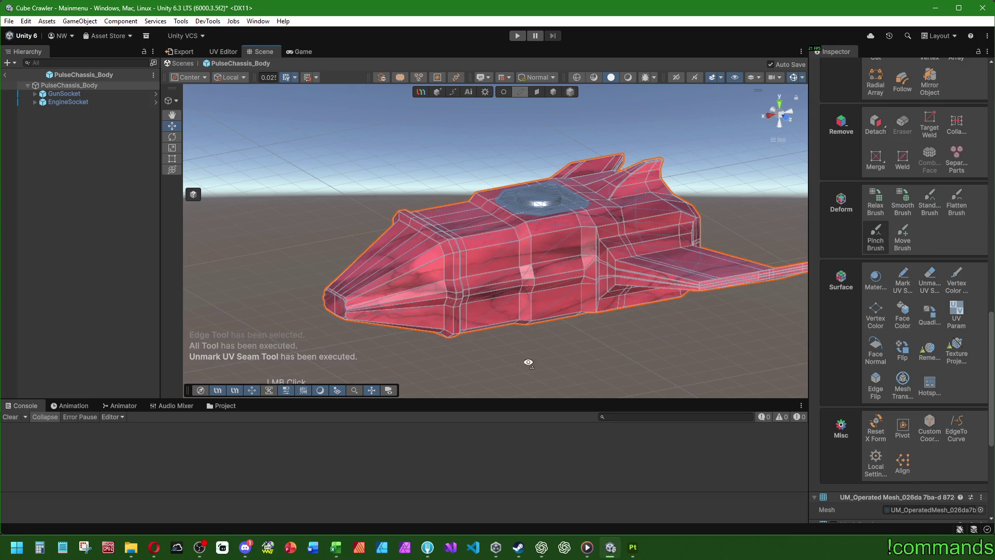
alt+drag(527, 359, 466, 357)
click(655, 271)
right_drag(655, 271, 591, 273)
click(903, 282)
Select the edge loop around the side block, then a face beside the raised wedge
mouse_move(728, 266)
right_down()
mouse_move(493, 219)
mouse_move(271, 258)
right_up()
mouse_move(514, 271)
right_down()
mouse_move(796, 250)
mouse_move(499, 250)
right_up()
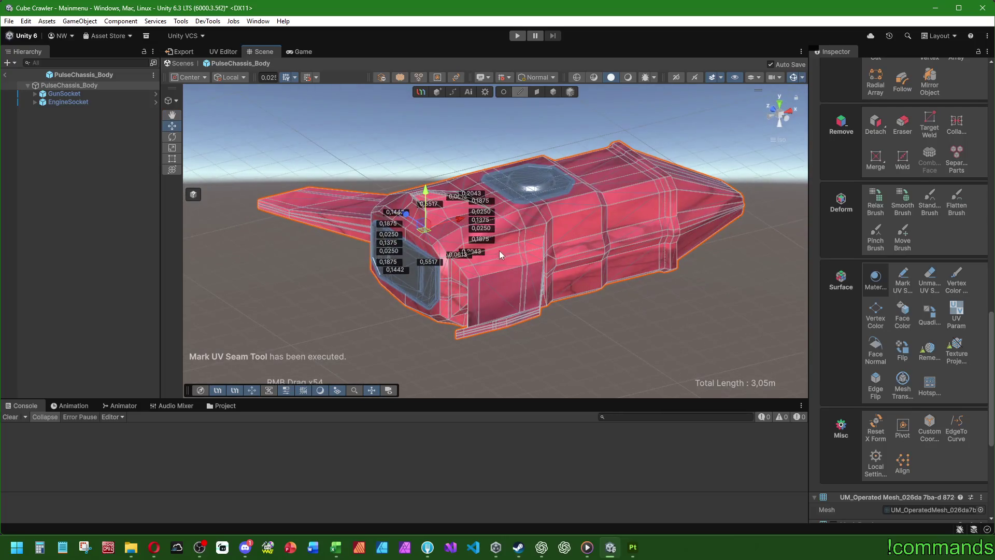
click(499, 250)
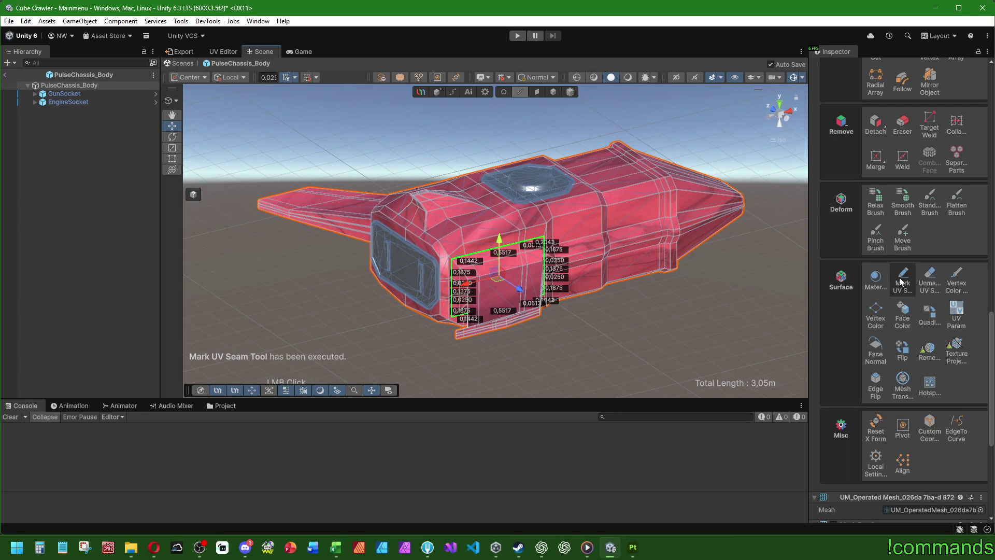
mouse_move(561, 315)
right_down()
mouse_move(684, 280)
mouse_move(556, 288)
right_up()
scroll(556, 288, up, 2)
click(518, 274)
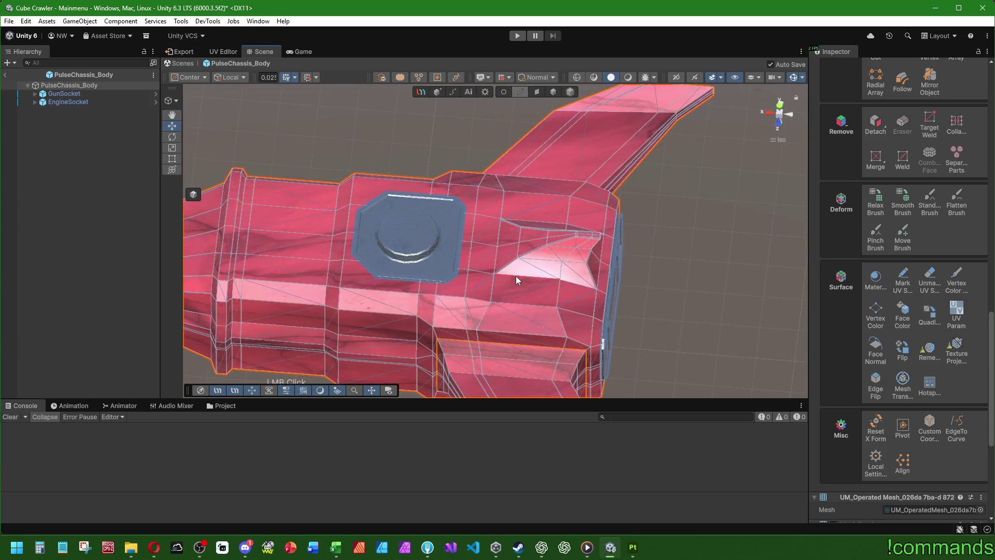
Start an edge path beside the raised wedge, extending it around the wedge's corner
click(515, 276)
scroll(639, 303, up, 2)
scroll(622, 296, up, 2)
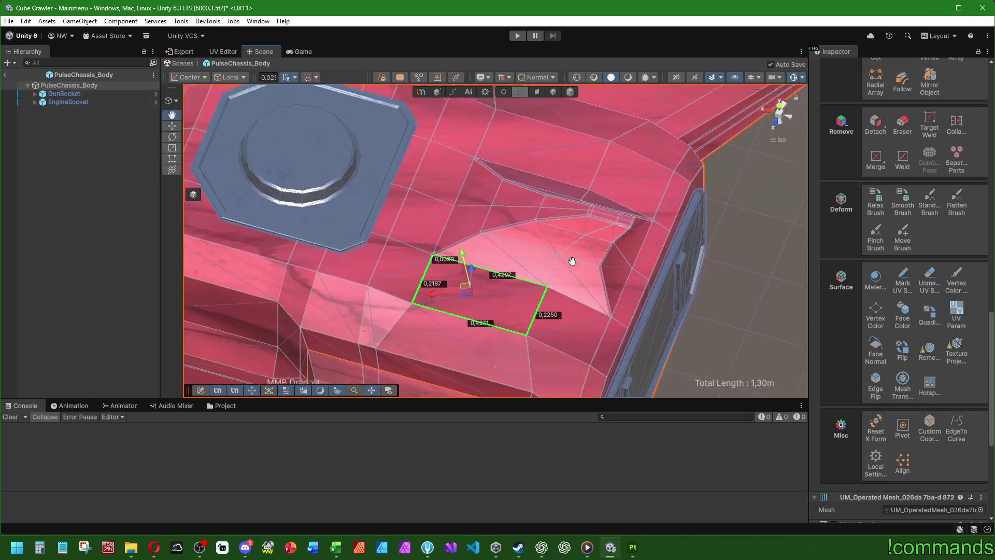
click(570, 296)
key(f)
right_drag(661, 321, 617, 299)
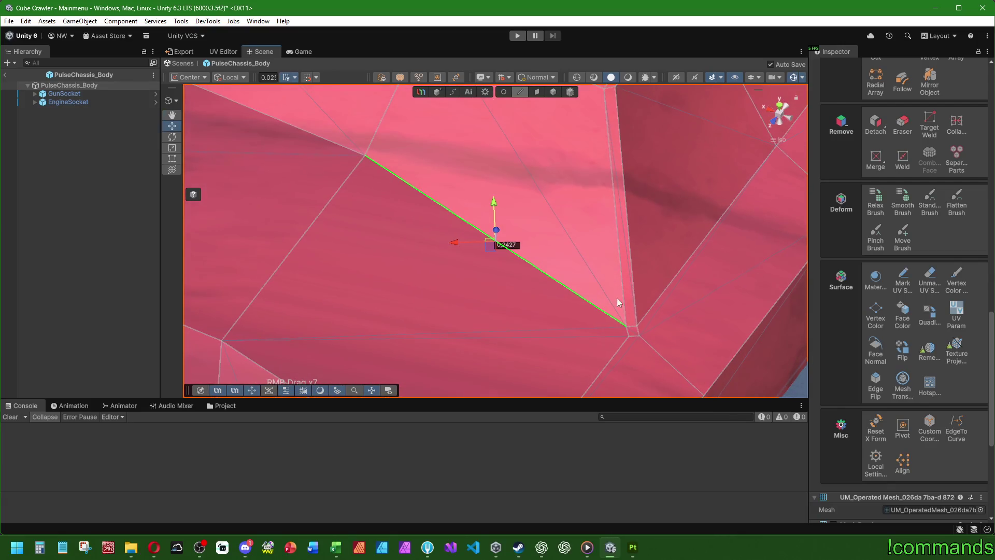
shift+click(633, 336)
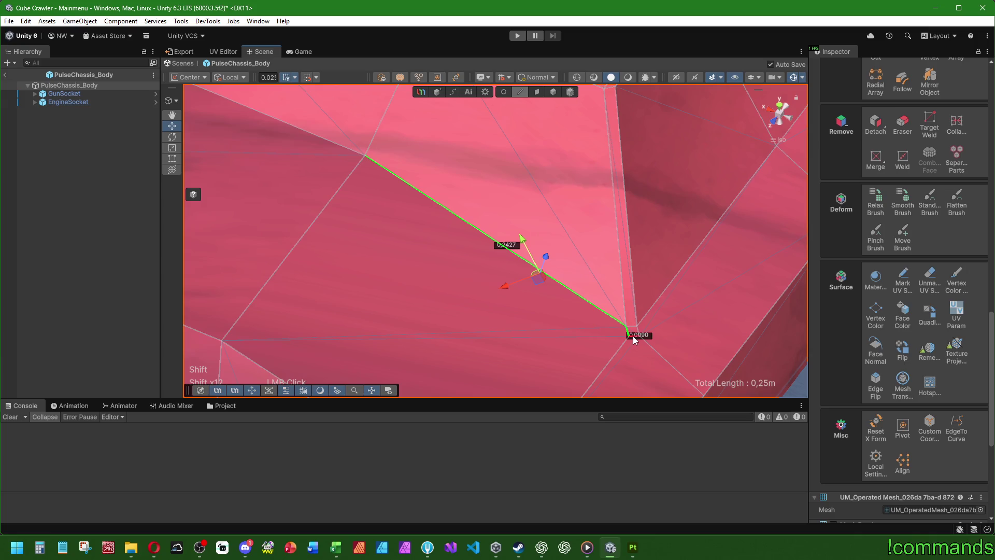
mouse_move(649, 305)
middle_down()
mouse_move(492, 324)
mouse_move(515, 286)
middle_up()
click(619, 330)
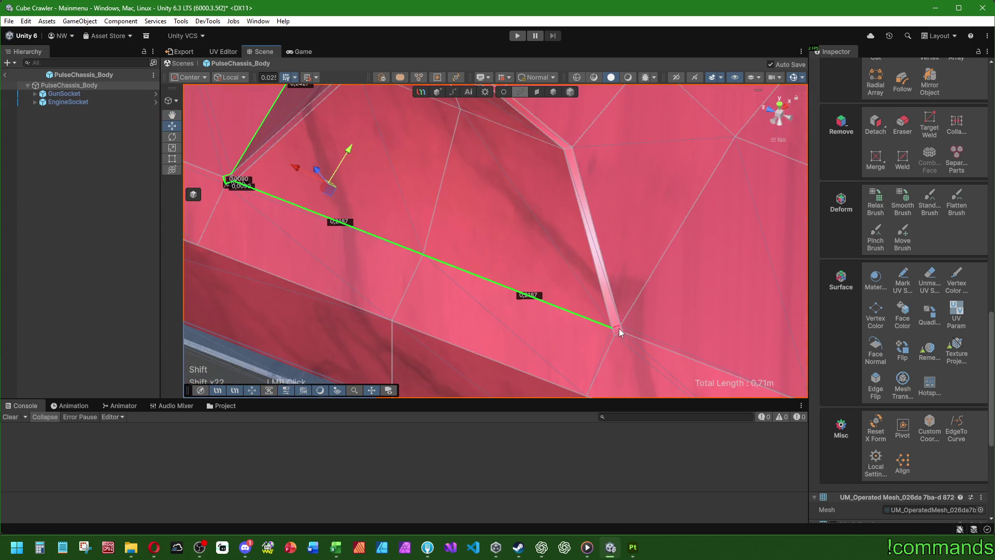
shift+click(619, 334)
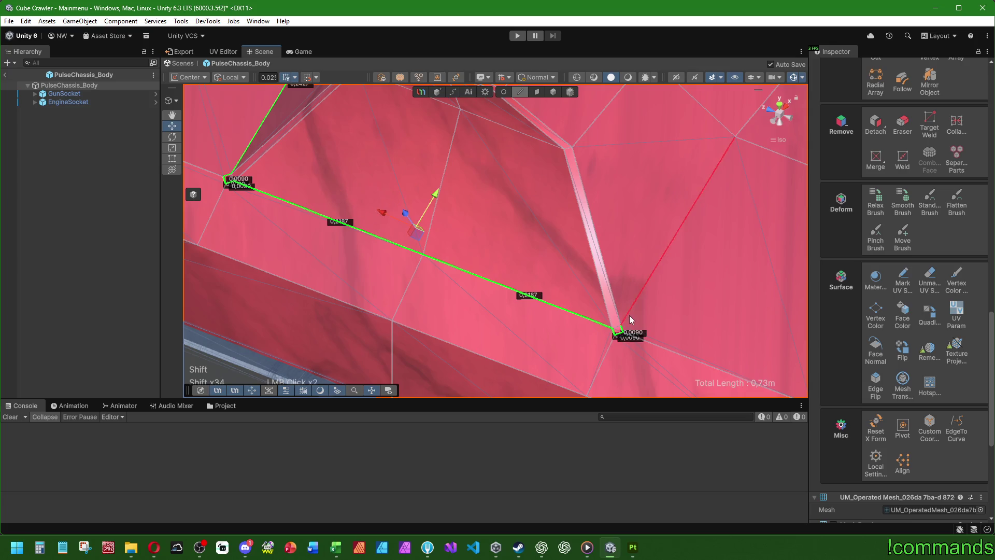
mouse_move(622, 333)
middle_down()
mouse_move(542, 216)
mouse_move(486, 385)
middle_up()
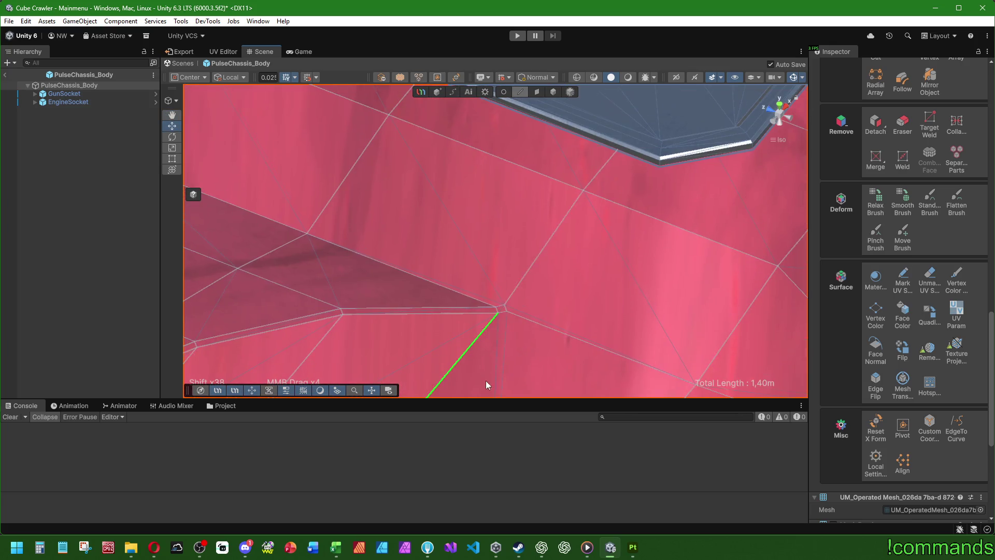
shift+click(504, 308)
Add the 0,2187 and 0,4207 edges, undo stray edges, and mark the 2,31m loop as a seam
shift+click(284, 224)
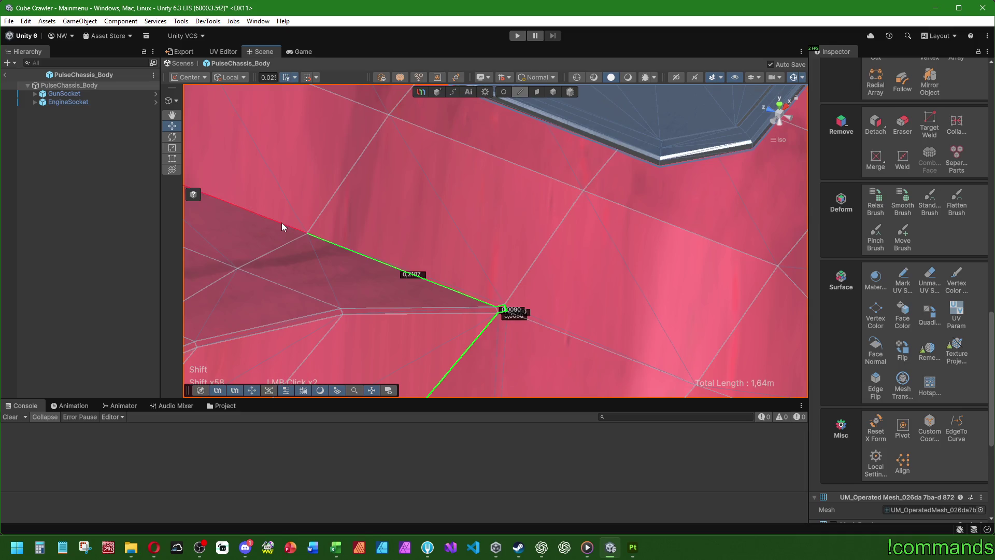
mouse_move(260, 258)
ctrl+middle_down()
mouse_move(599, 156)
mouse_move(456, 253)
mouse_move(533, 185)
ctrl+middle_up()
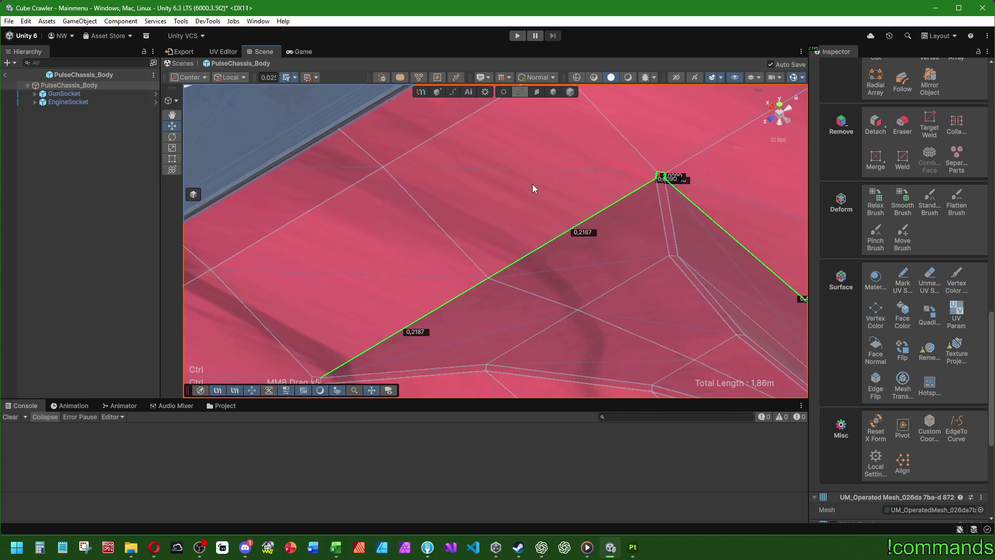
key(ctrl+z)
shift+click(487, 279)
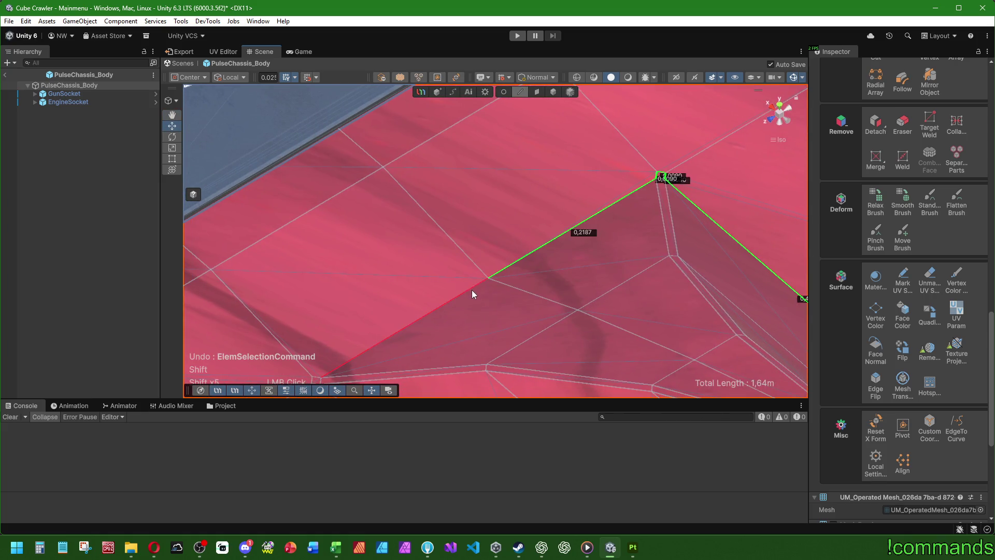
middle_drag(471, 291, 482, 279)
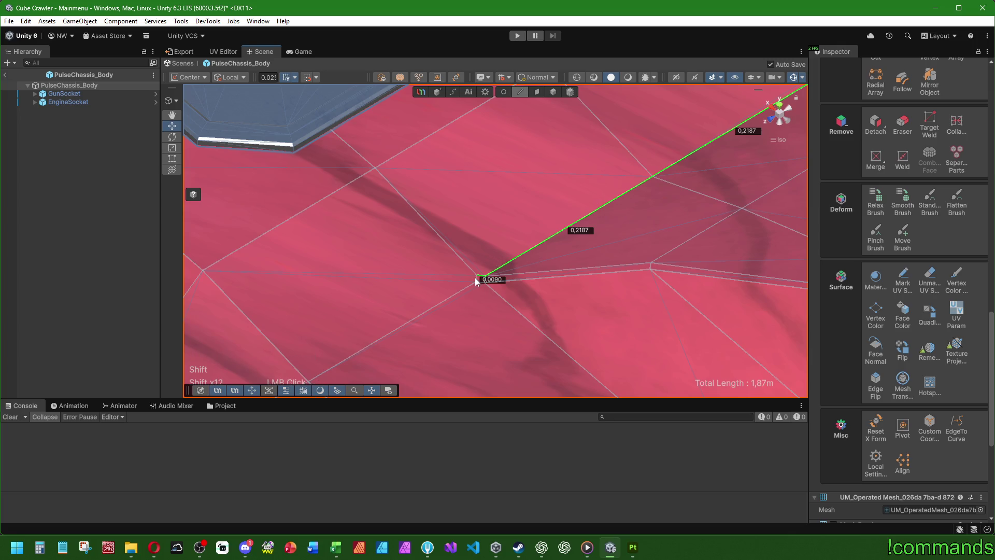
key(ctrl+z)
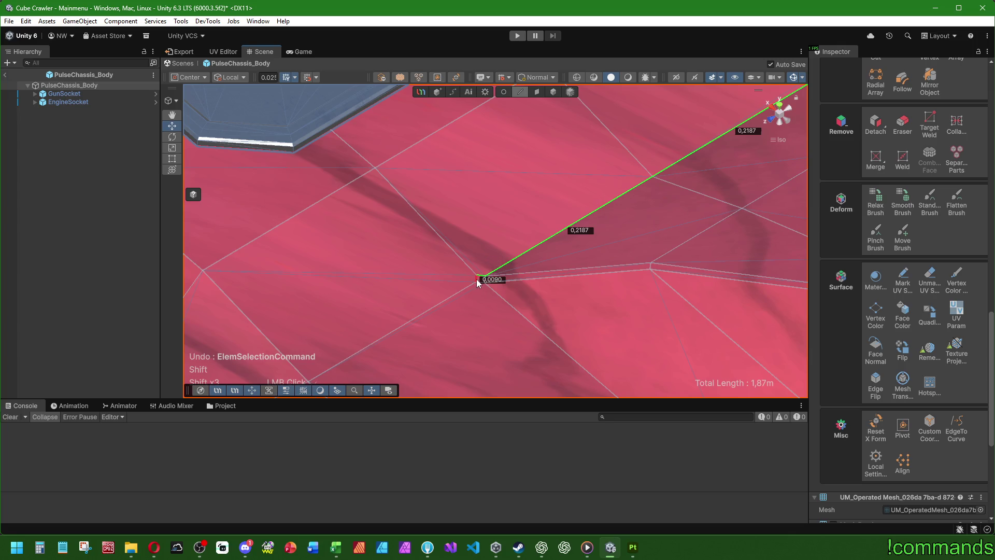
middle_drag(493, 290, 583, 203)
shift+click(583, 203)
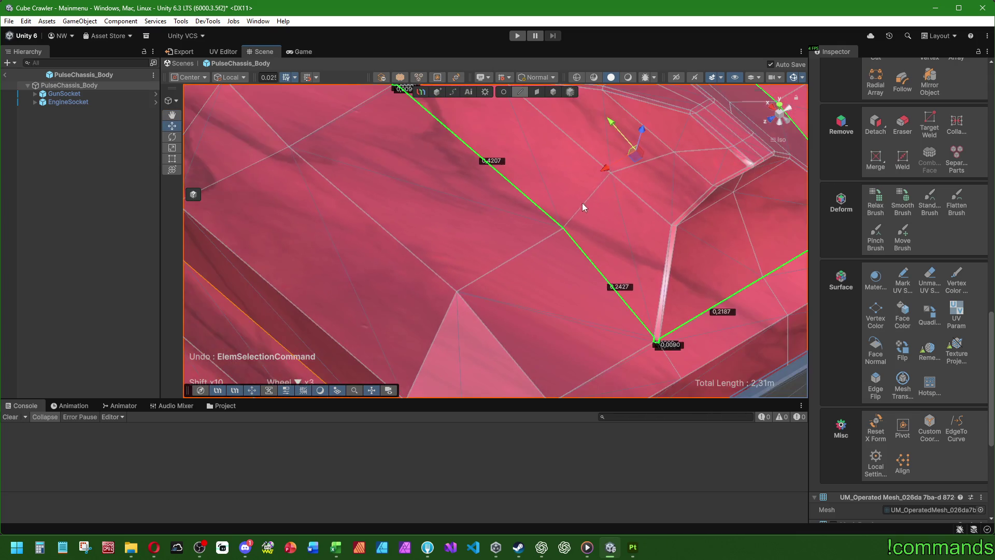
scroll(531, 238, down, 2)
scroll(530, 238, down, 1)
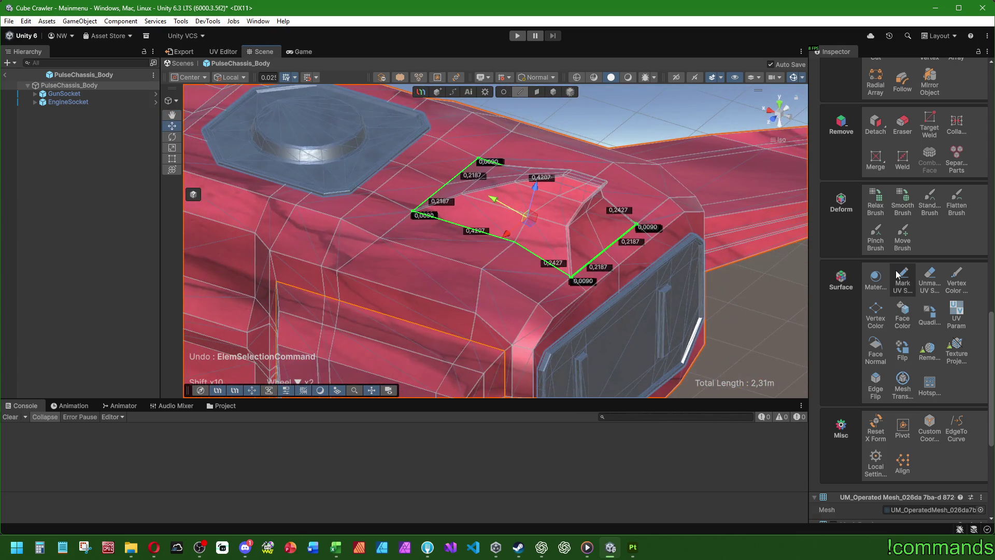
click(902, 280)
mouse_move(489, 212)
middle_down()
mouse_move(390, 282)
mouse_move(399, 237)
middle_up()
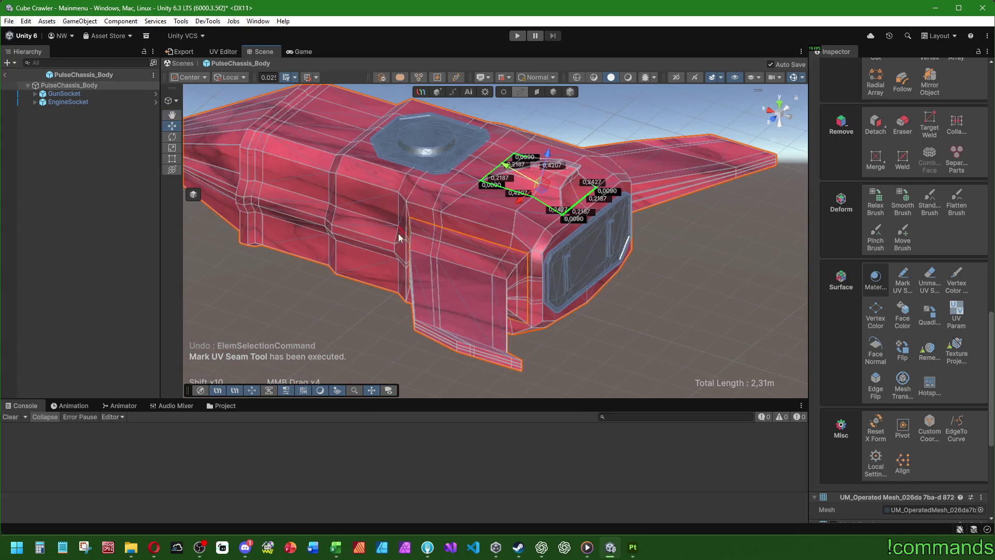
mouse_move(520, 271)
middle_down()
mouse_move(408, 205)
mouse_move(404, 229)
mouse_move(501, 211)
middle_up()
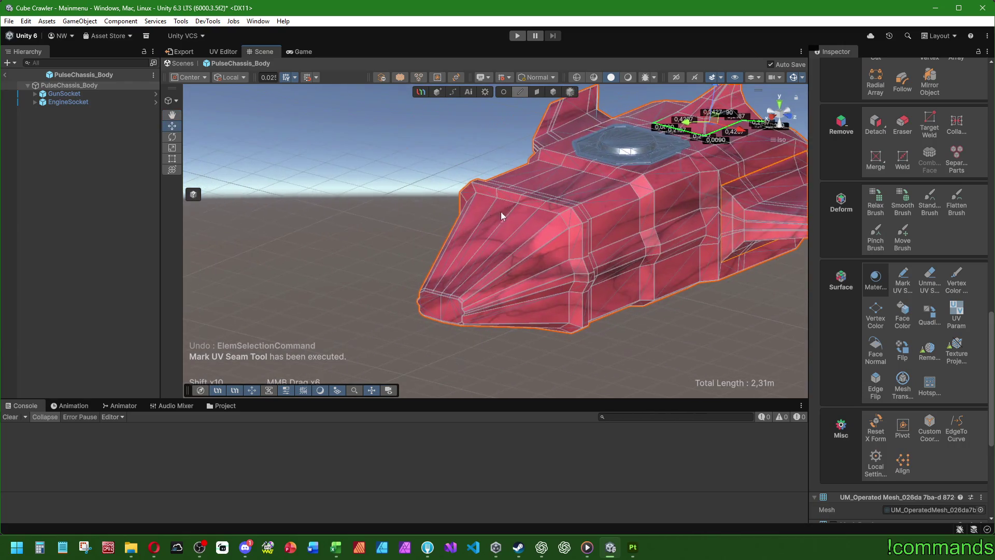
Build an edge path along the chassis side, including the 0,0601 and 0,0572 edges, to the nose tip
mouse_move(586, 218)
middle_down()
mouse_move(518, 178)
mouse_move(468, 295)
mouse_move(437, 265)
middle_up()
scroll(495, 259, up, 2)
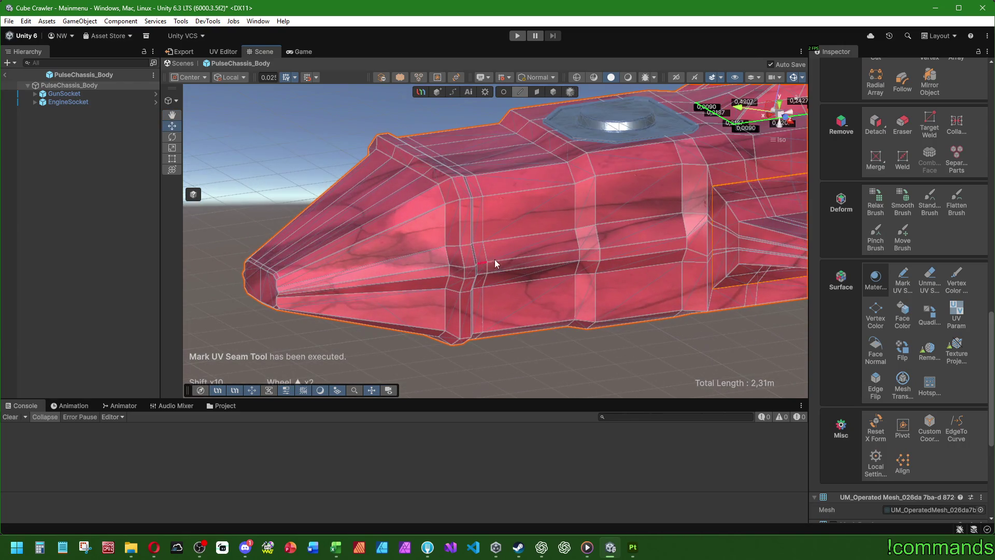
click(700, 219)
shift+click(582, 228)
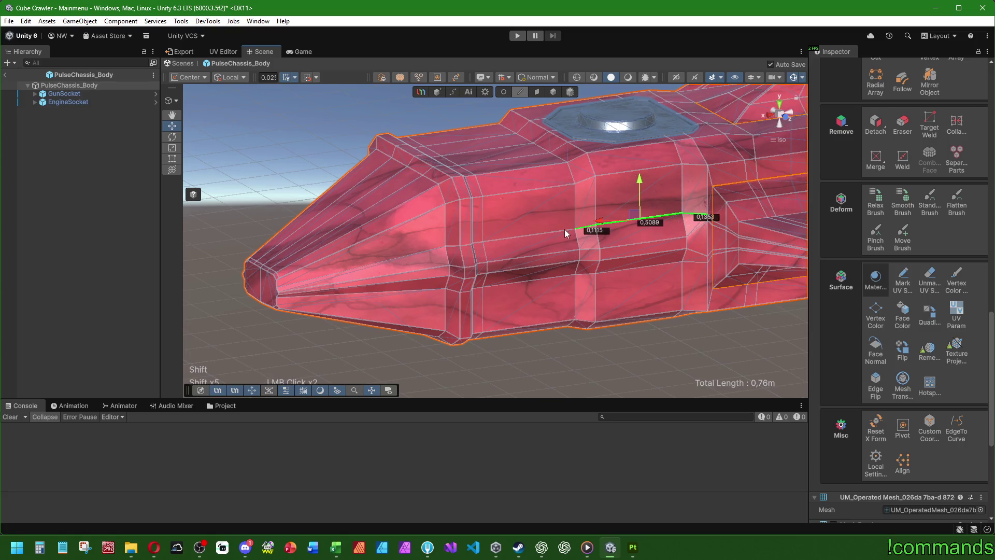
shift+click(480, 243)
mouse_move(481, 242)
right_down()
mouse_move(395, 250)
mouse_move(427, 253)
right_up()
shift+click(476, 239)
shift+click(430, 232)
scroll(405, 271, up, 2)
shift+click(387, 265)
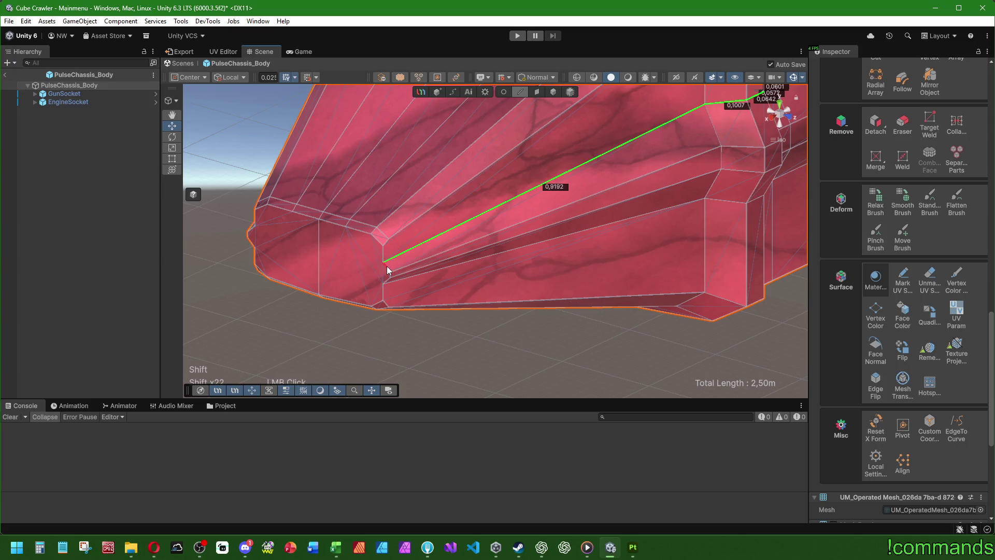
mouse_move(425, 282)
middle_down()
mouse_move(374, 233)
mouse_move(322, 272)
middle_up()
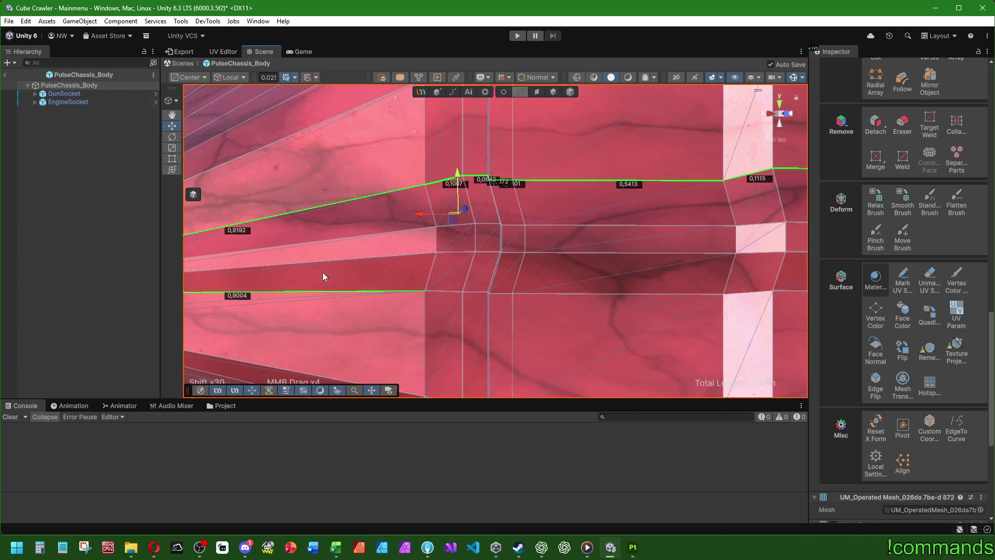
Extend the path along the bottom with the 0,1353 and 0,0356 edges and mark the 5,31m loop as a seam
shift+click(477, 291)
right_drag(476, 291, 482, 296)
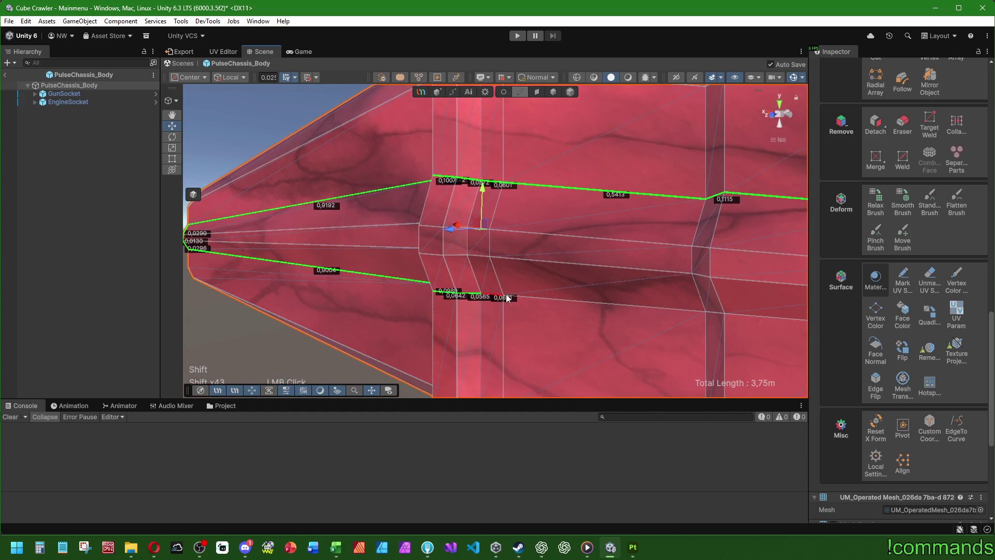
shift+click(530, 301)
scroll(629, 272, down, 2)
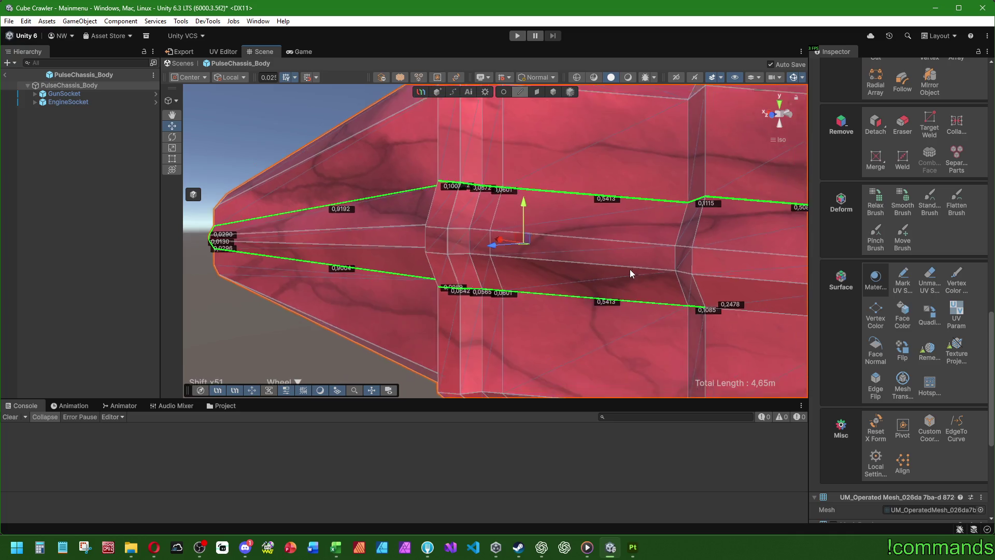
shift+click(746, 287)
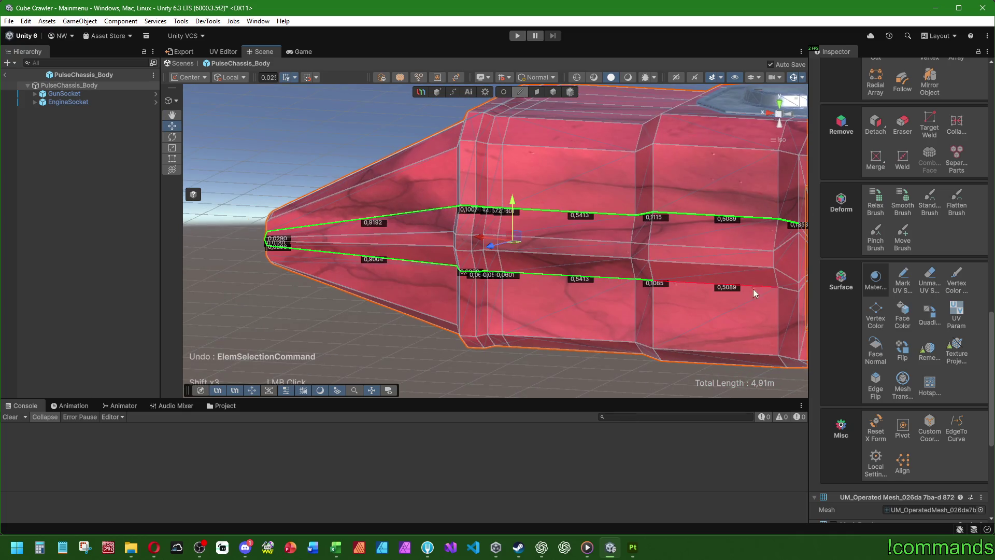
shift+click(791, 289)
scroll(791, 288, up, 2)
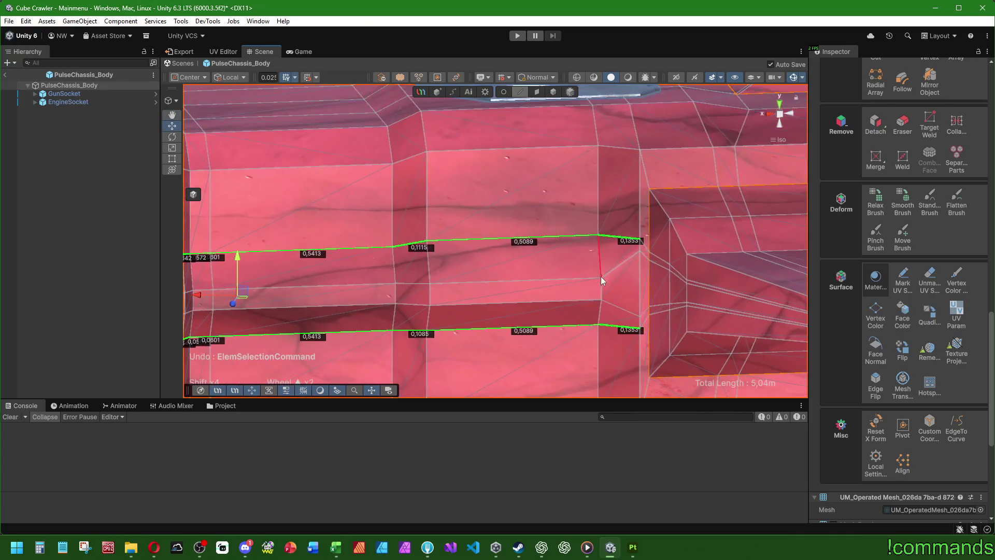
middle_drag(662, 270, 595, 217)
shift+click(614, 210)
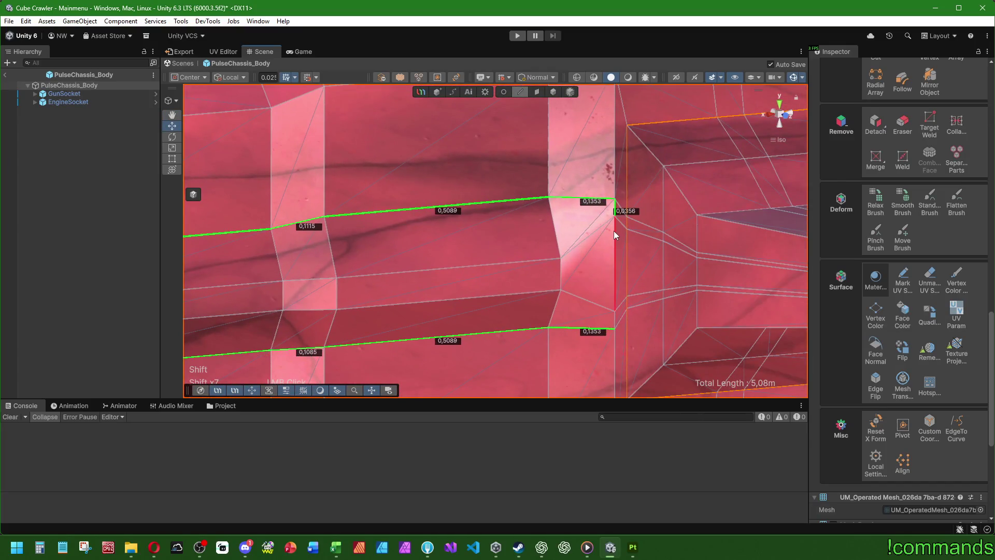
shift+click(615, 315)
scroll(615, 315, down, 2)
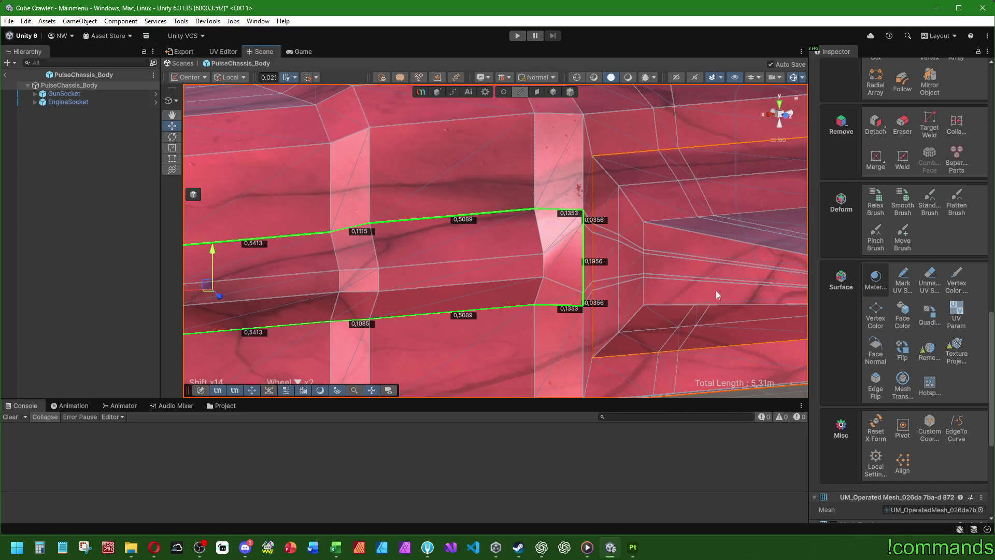
click(902, 280)
mouse_move(700, 257)
right_down()
mouse_move(526, 261)
mouse_move(518, 309)
mouse_move(708, 302)
mouse_move(706, 290)
mouse_move(482, 300)
mouse_move(520, 289)
mouse_move(508, 288)
right_up()
click(275, 218)
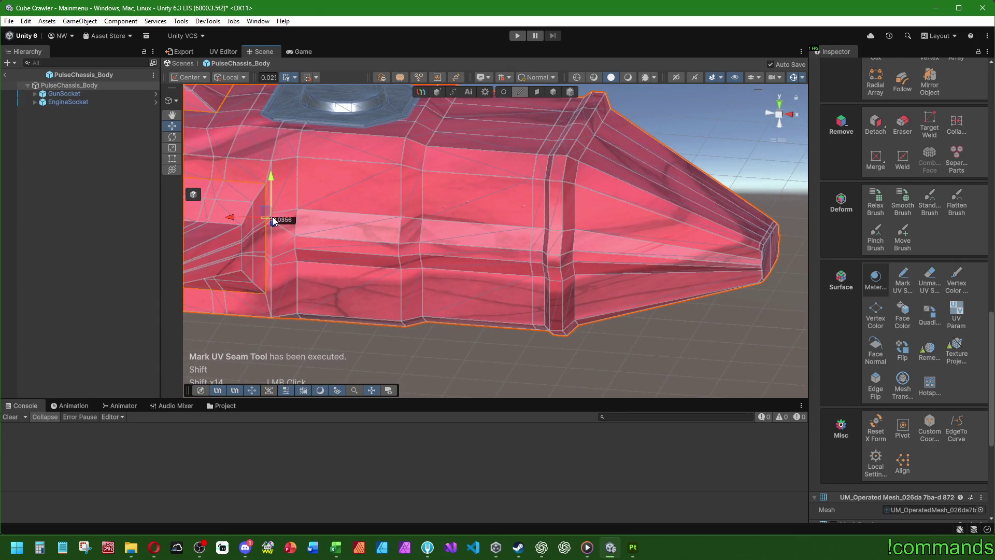
Select the side strip's end edges and its lower edge out toward the nose
shift+click(270, 254)
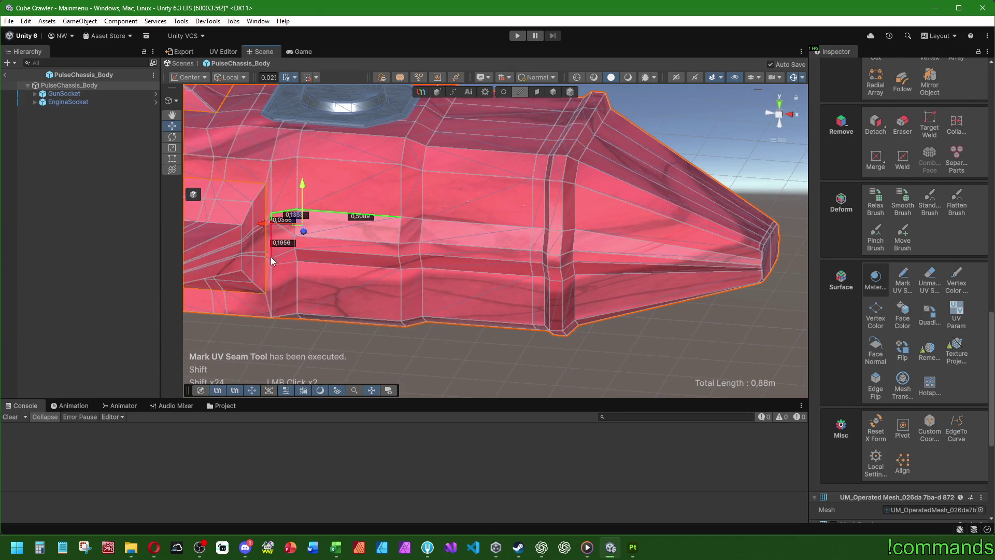
shift+click(290, 265)
shift+click(331, 267)
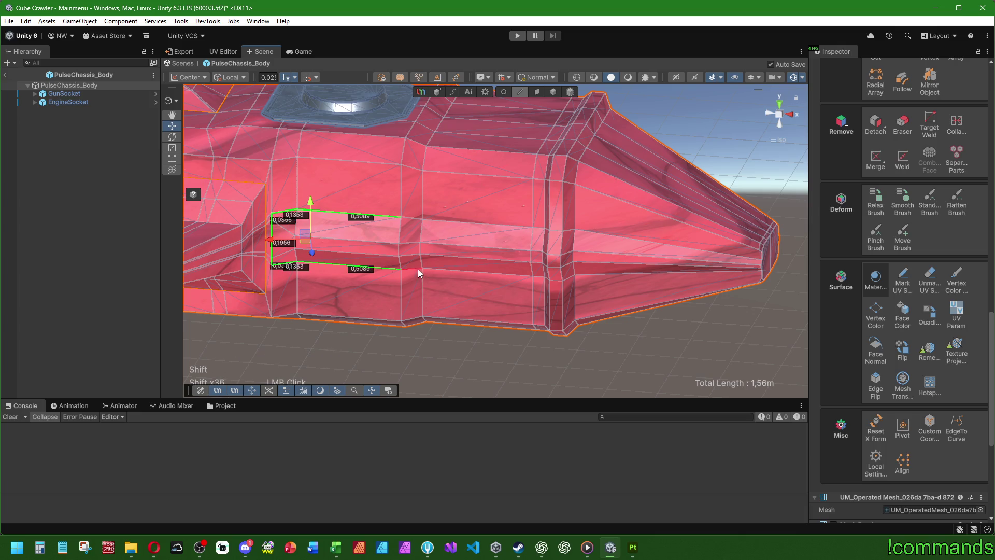
shift+click(422, 271)
shift+click(519, 271)
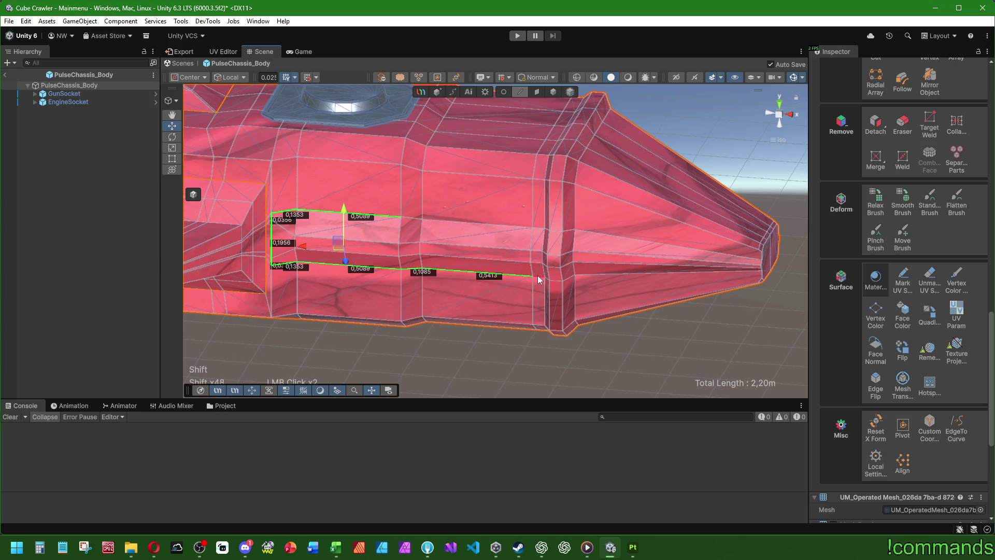
shift+click(562, 283)
shift+click(570, 281)
shift+click(622, 276)
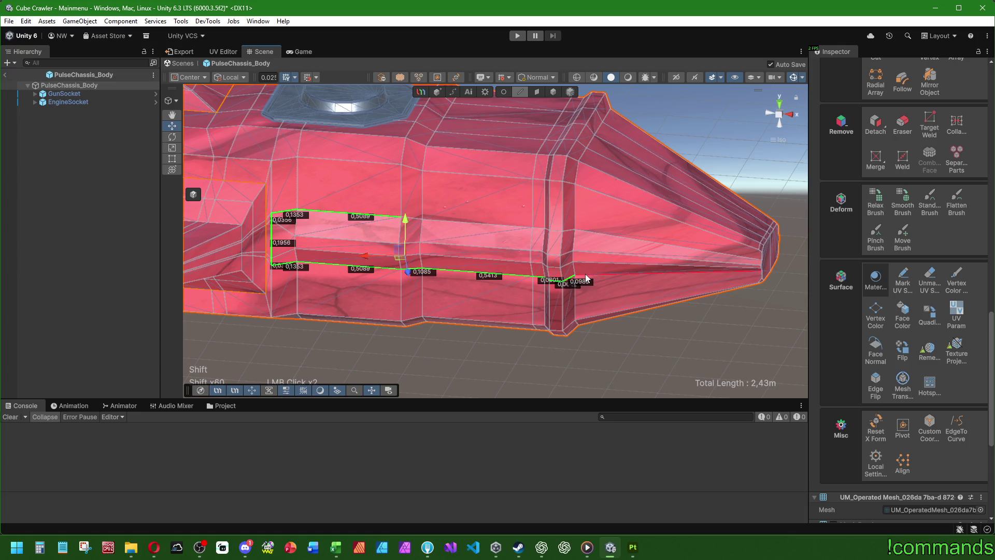
mouse_move(622, 276)
right_down()
mouse_move(582, 266)
mouse_move(486, 284)
right_up()
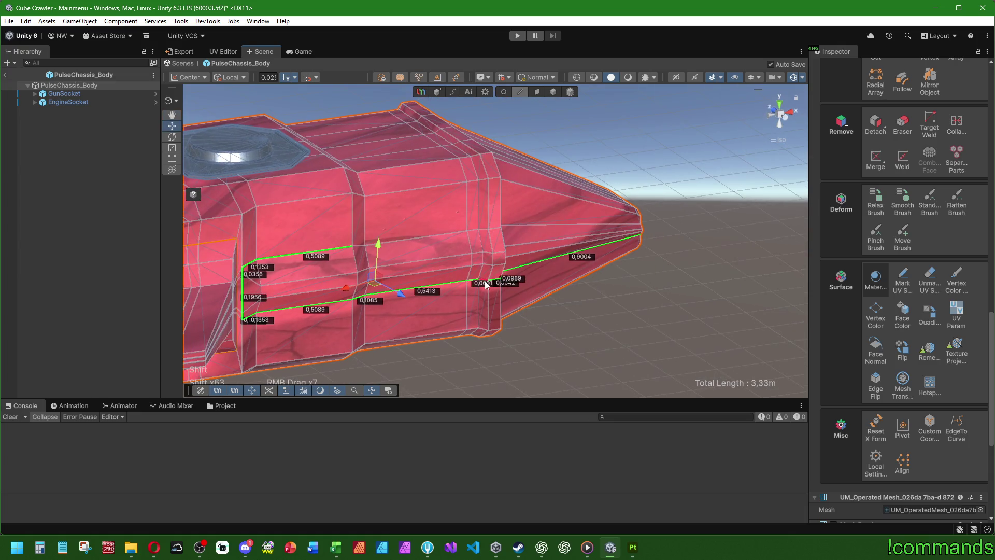
Add the strip's upper edges to the nose tip and mark the 5,31m loop as a UV seam
shift+click(471, 232)
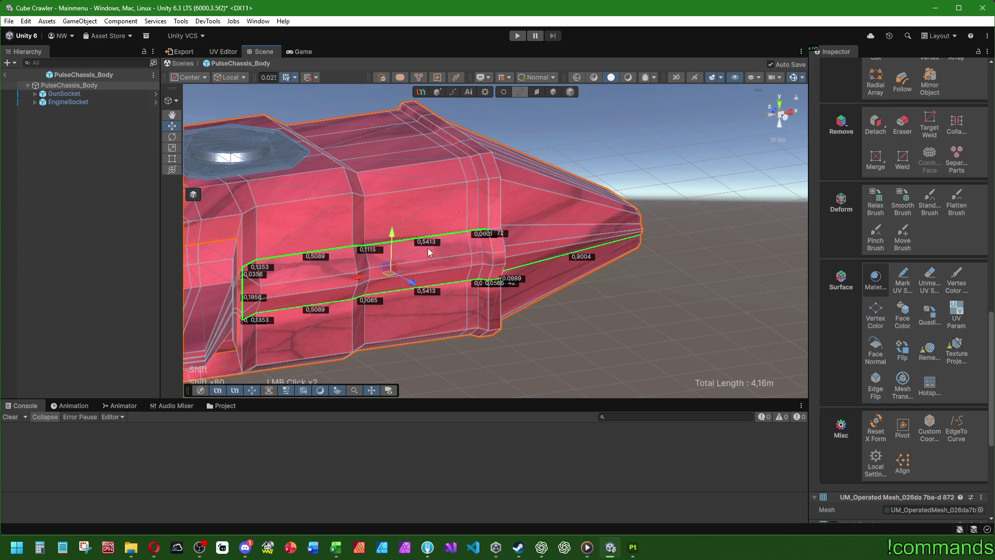
scroll(567, 262, up, 3)
shift+click(494, 227)
middle_drag(493, 226, 674, 270)
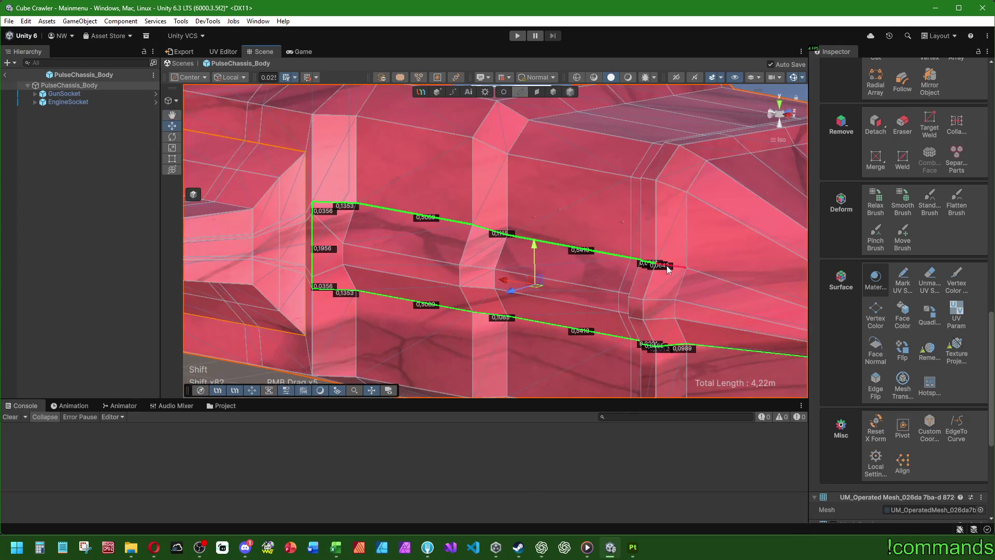
shift+click(679, 269)
mouse_move(534, 264)
middle_down()
mouse_move(546, 248)
mouse_move(680, 268)
middle_up()
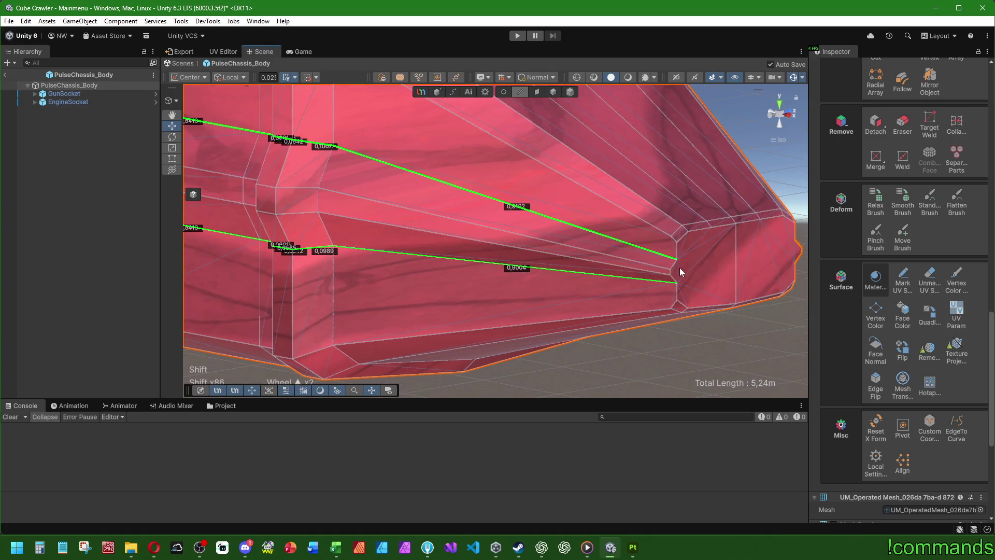
shift+click(674, 270)
shift+click(676, 281)
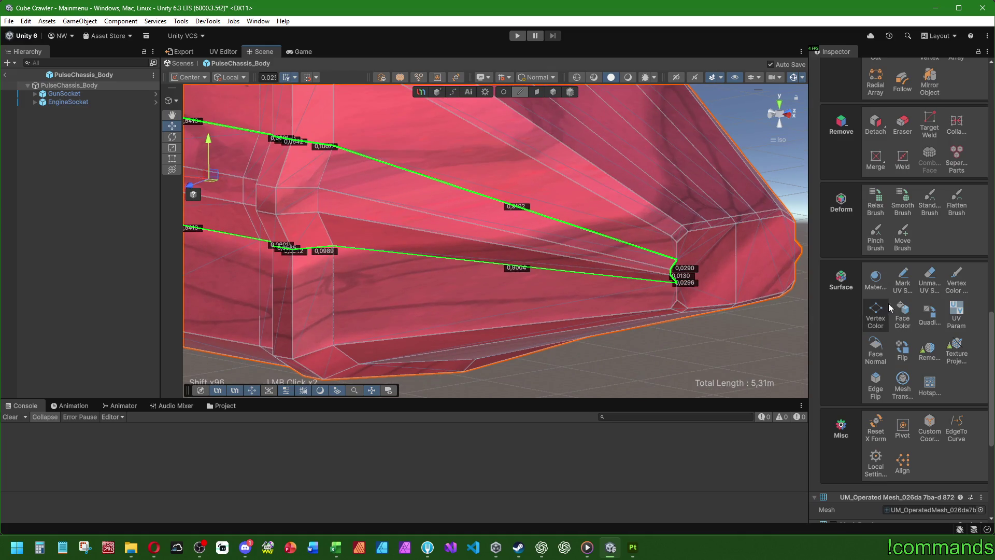
key(u)
Bring the nose tip into view and pick a short edge on it
mouse_move(678, 280)
right_down()
mouse_move(569, 267)
mouse_move(632, 287)
right_up()
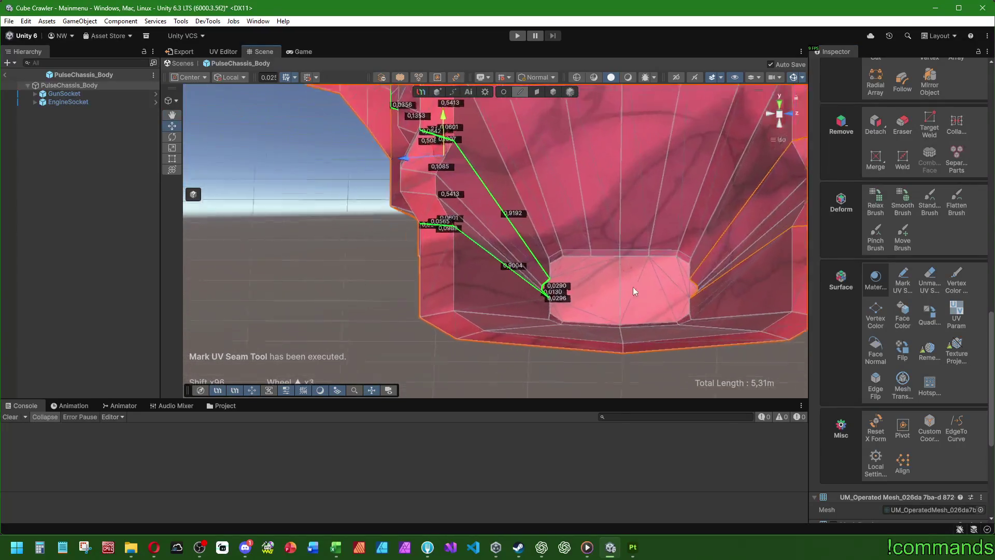
scroll(633, 288, up, 3)
middle_drag(652, 268, 501, 269)
click(510, 270)
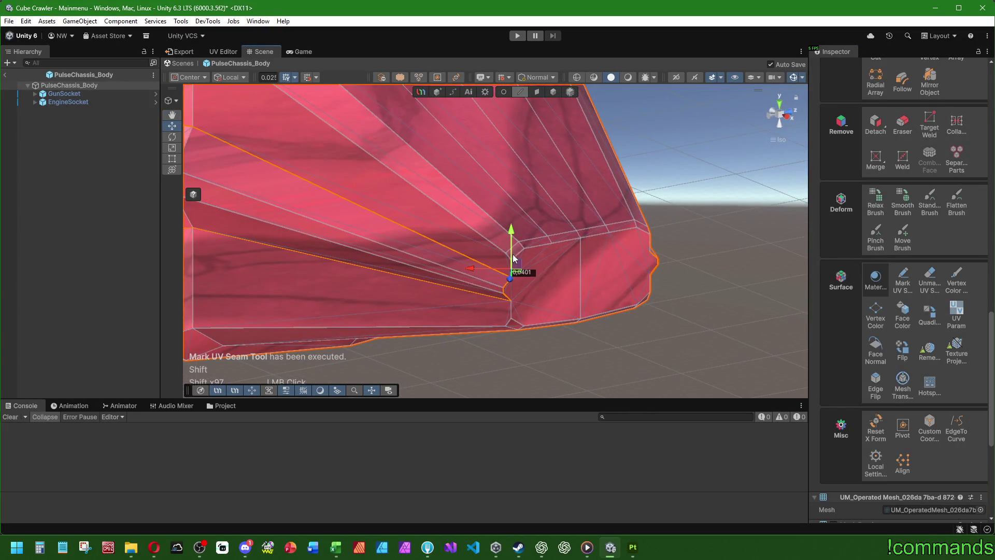
Mark the 1,07m edge loop around the nose tip as a UV seam
shift+double_click(534, 246)
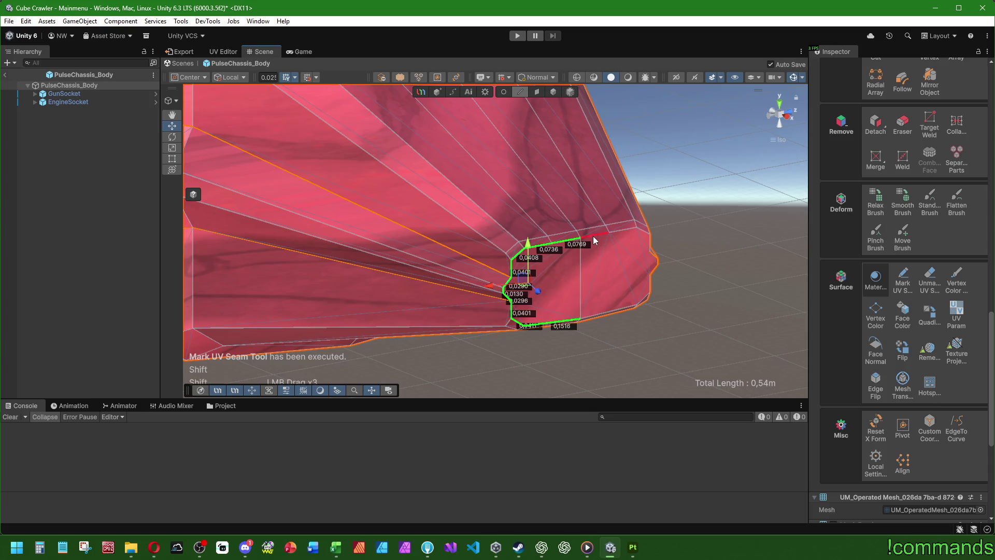
mouse_move(593, 235)
right_down()
mouse_move(604, 244)
mouse_move(604, 275)
mouse_move(661, 238)
right_up()
click(904, 288)
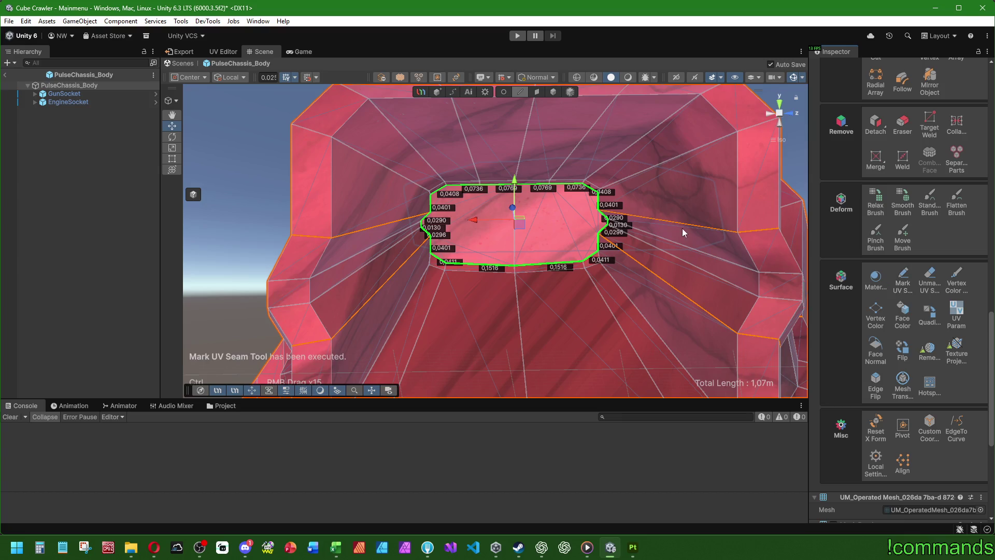
scroll(654, 236, down, 6)
mouse_move(468, 214)
right_down()
mouse_move(548, 308)
mouse_move(566, 291)
mouse_move(506, 306)
mouse_move(637, 244)
mouse_move(338, 256)
right_up()
scroll(465, 237, up, 2)
Clear the edge selection, switch to Face mode and select all chassis faces
click(455, 235)
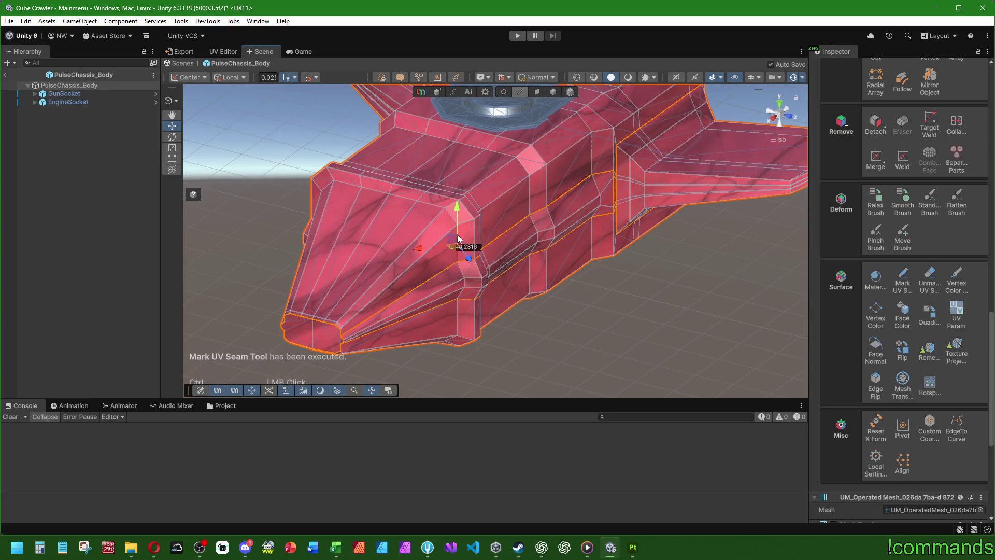
click(587, 323)
scroll(656, 317, down, 2)
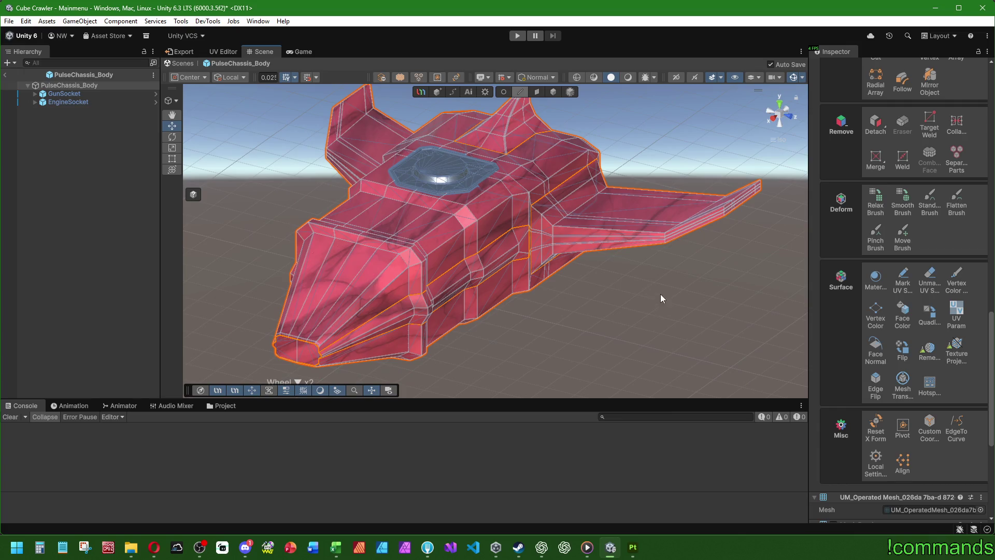
click(534, 92)
scroll(888, 309, up, 4)
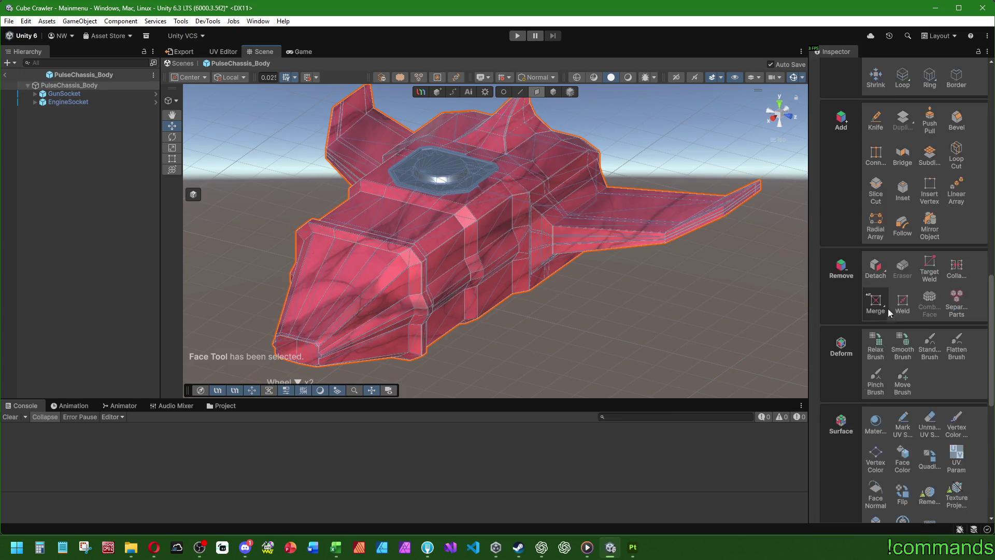
scroll(897, 309, up, 1)
click(876, 153)
right_drag(700, 207, 511, 247)
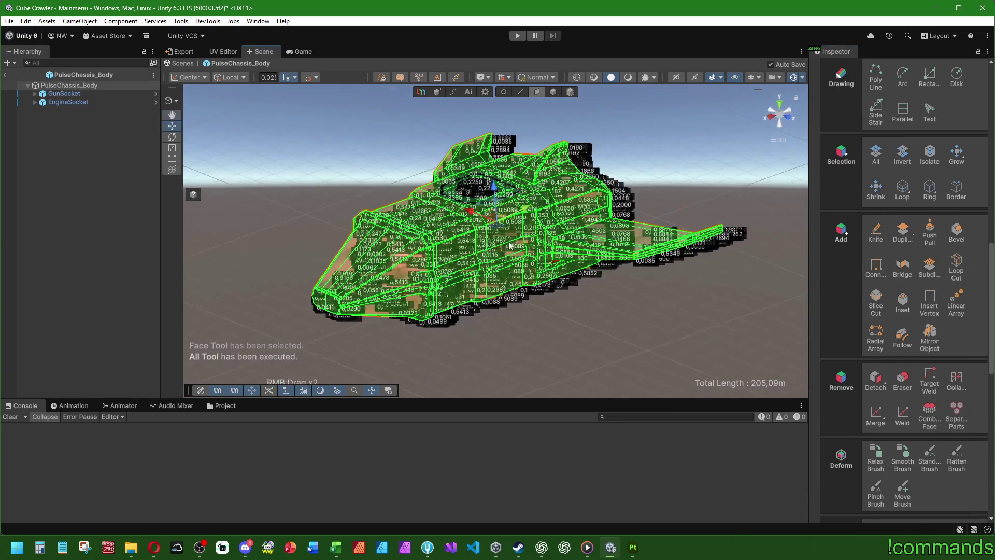
Unwrap PulseChassis_Body with LSCM in the UV Editor, review the islands, and return to Scene
click(225, 51)
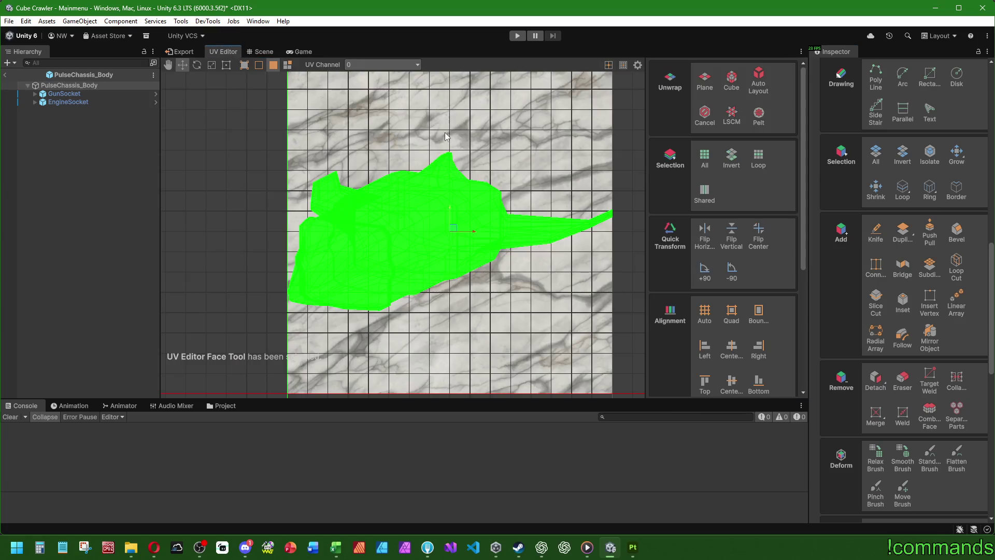
click(728, 122)
click(502, 175)
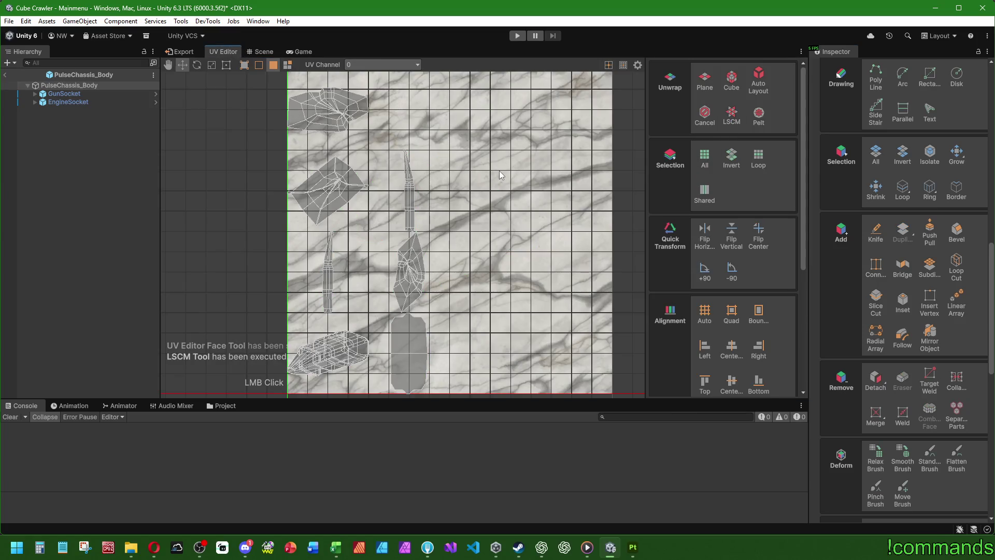
middle_drag(481, 210, 564, 213)
scroll(503, 218, up, 4)
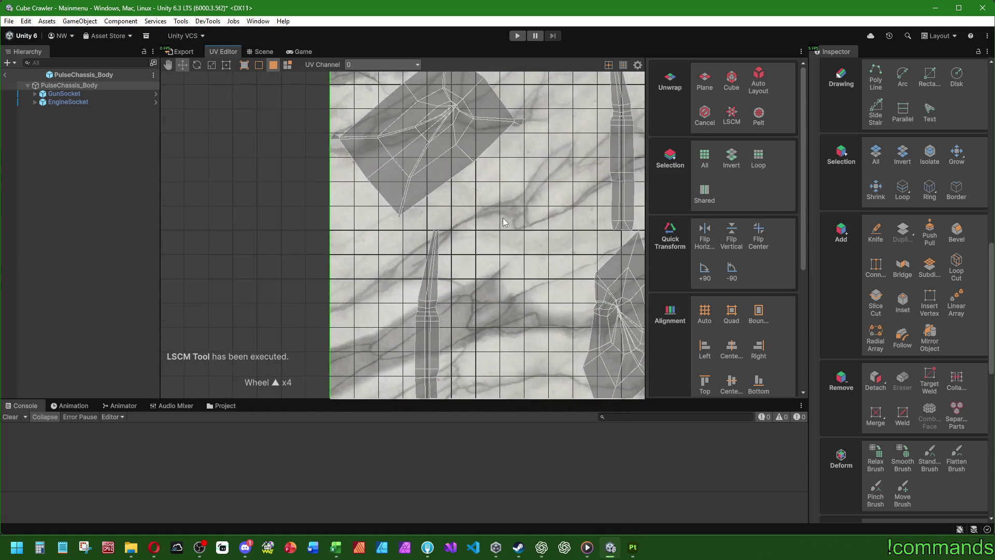
middle_drag(490, 176, 460, 319)
scroll(458, 269, down, 3)
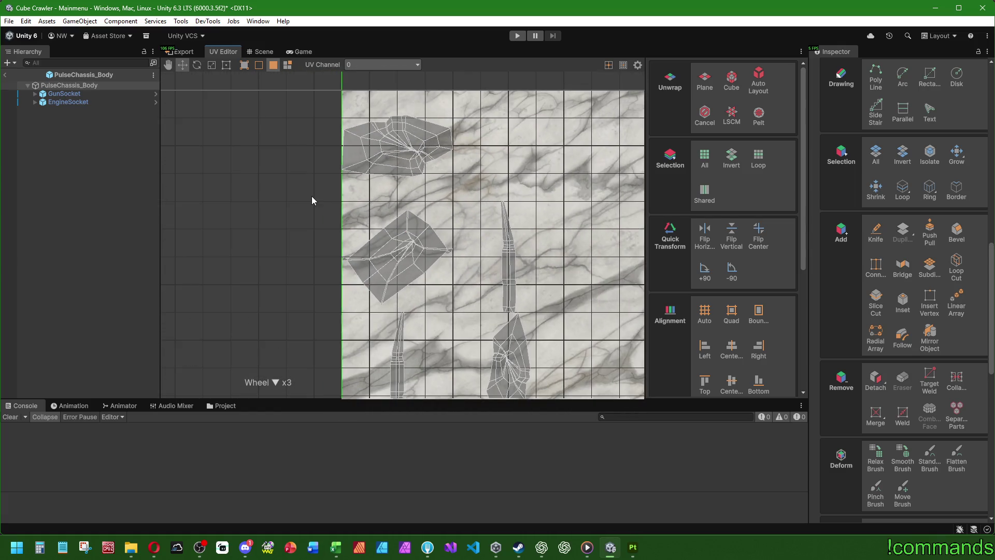
click(262, 53)
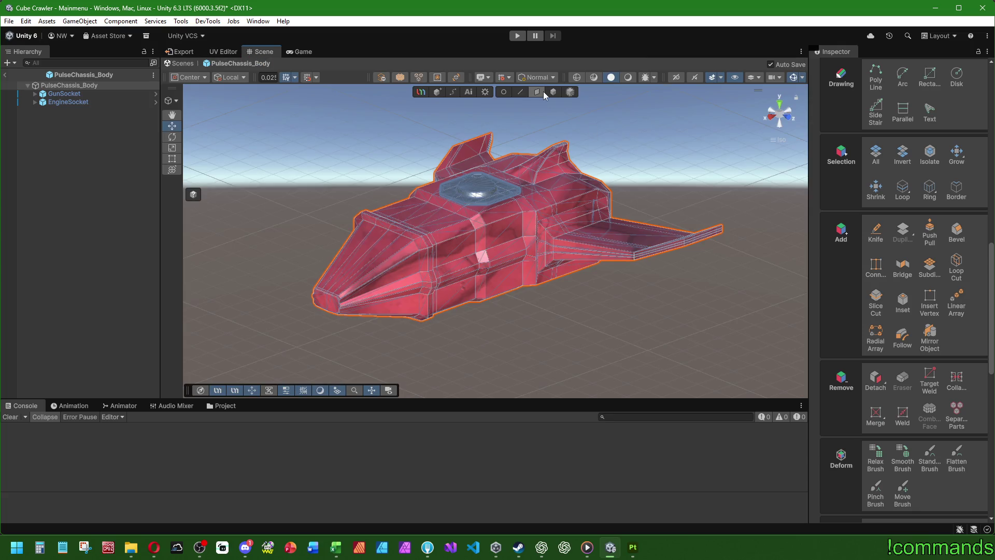
Mark the fin's edge loop, minus the short 0,0373 edge, as a UV seam
key(2)
mouse_move(542, 110)
alt+mouse_down()
mouse_move(444, 160)
mouse_move(520, 217)
alt+mouse_up()
scroll(554, 229, up, 3)
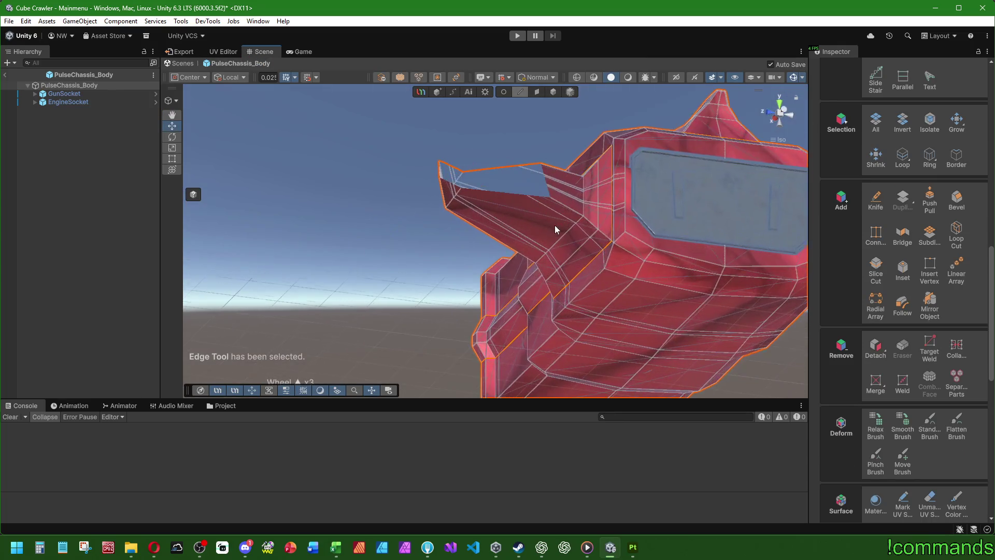
key(f)
mouse_move(495, 215)
middle_down()
mouse_move(523, 271)
mouse_move(493, 244)
mouse_move(507, 305)
mouse_move(509, 279)
middle_up()
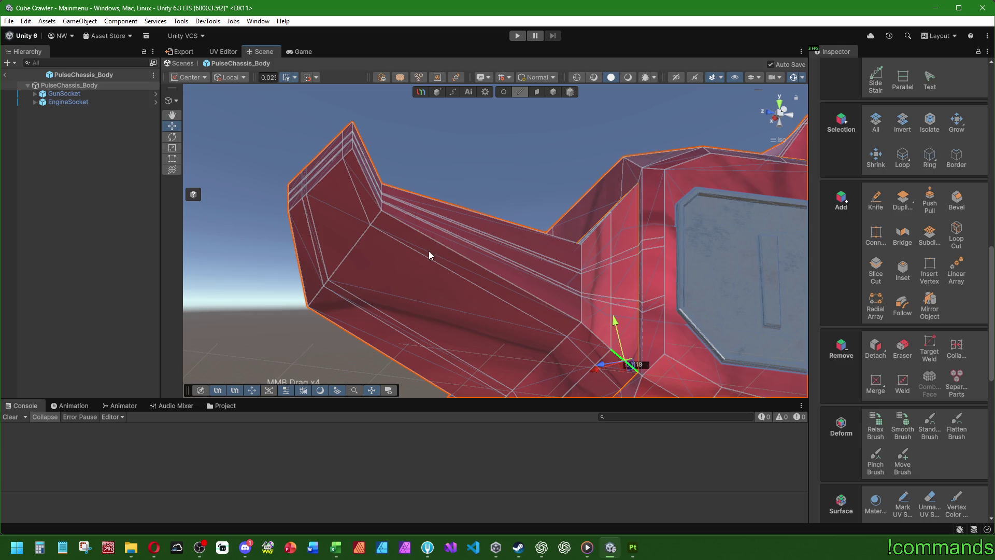
right_drag(428, 251, 413, 238)
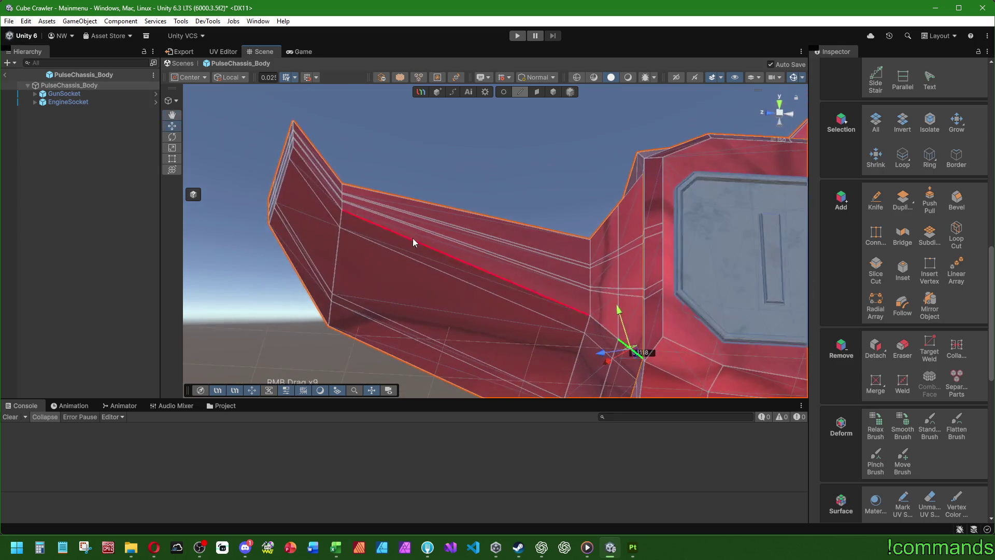
double_click(336, 204)
middle_drag(345, 245, 493, 225)
scroll(559, 260, down, 2)
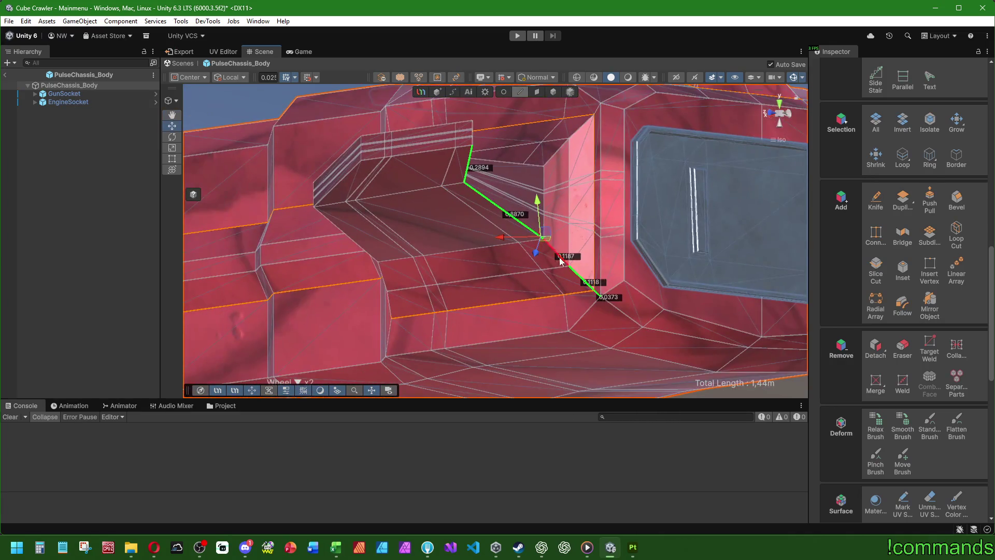
ctrl+click(597, 295)
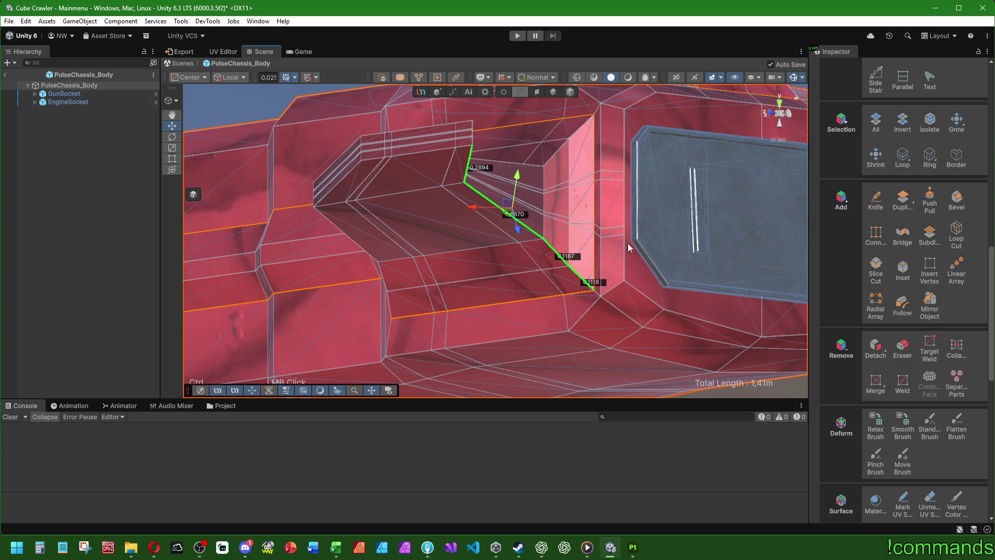
scroll(903, 383, down, 2)
click(900, 452)
Select the fin edge path on the other side, dropping the short 0,0373 edge
mouse_move(683, 293)
middle_down()
mouse_move(518, 304)
mouse_move(497, 274)
middle_up()
click(499, 269)
ctrl+click(498, 271)
right_drag(516, 292, 544, 266)
ctrl+click(538, 267)
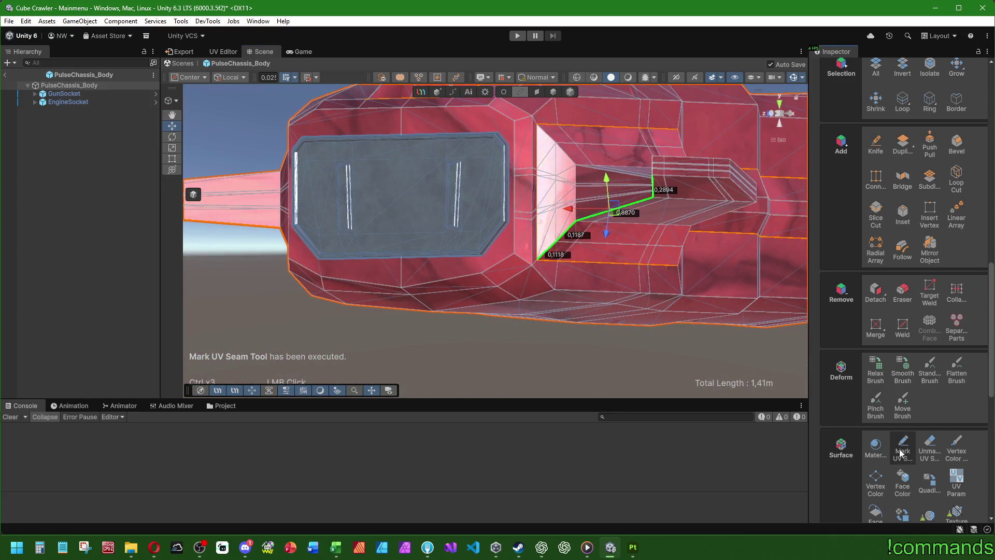
scroll(589, 314, down, 3)
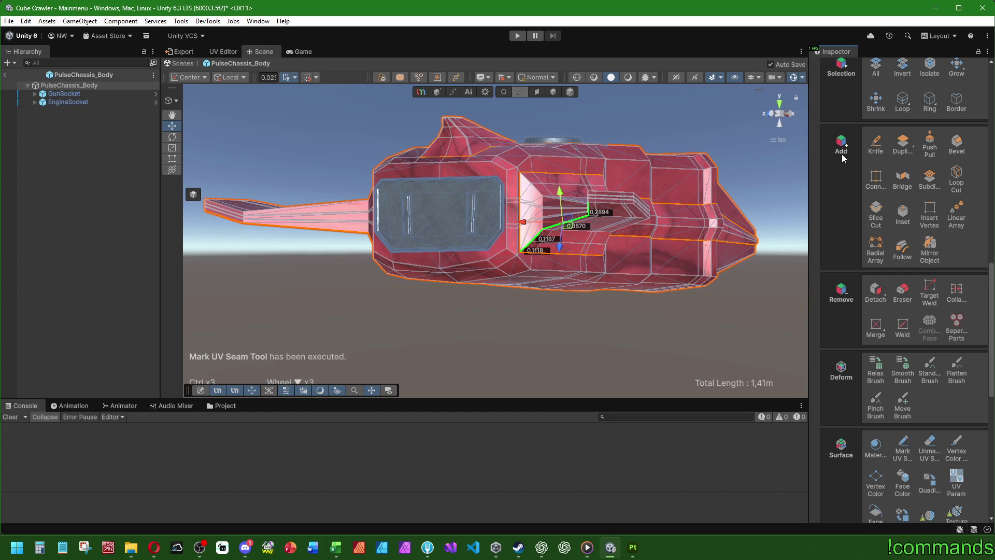
Select every chassis face in Face mode and bring up the UV Editor
click(534, 91)
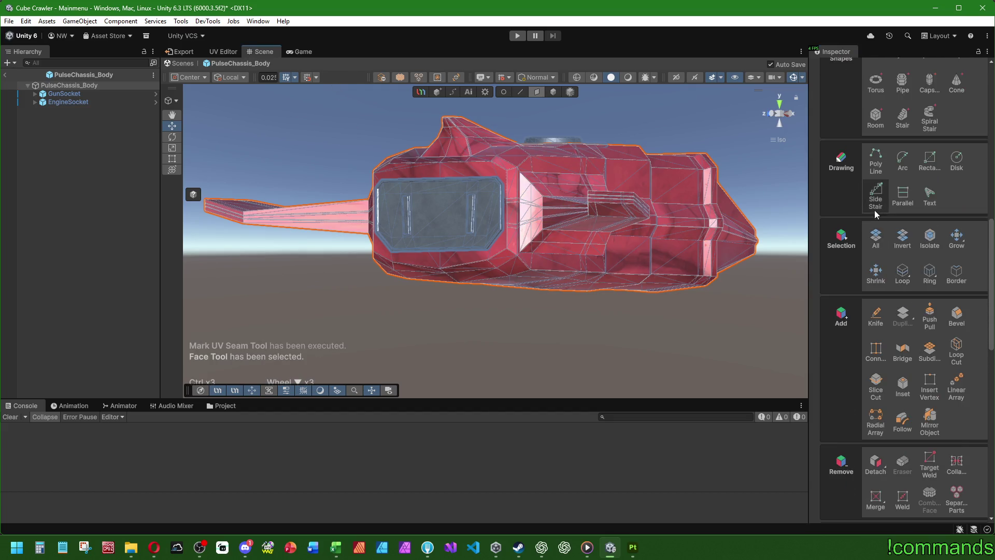
click(876, 238)
click(224, 53)
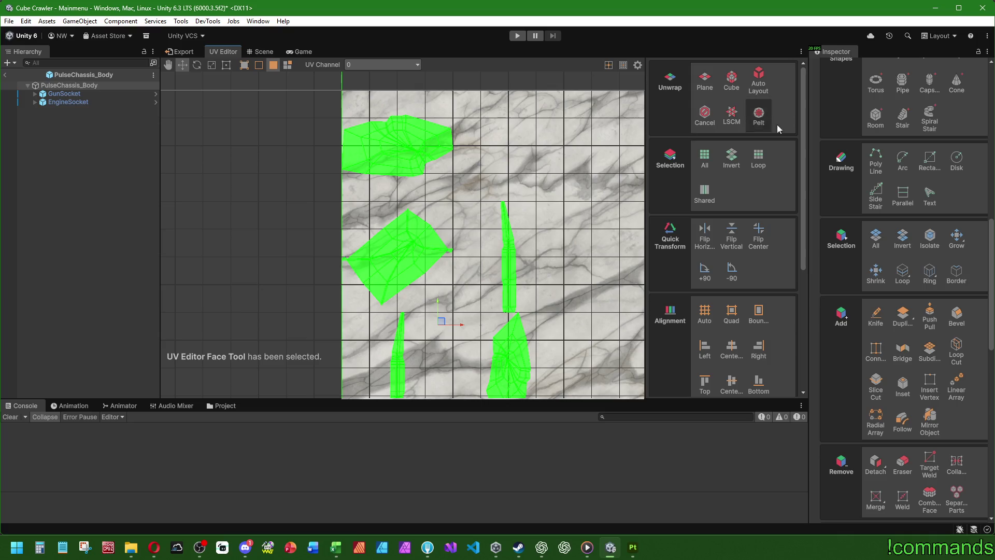
Re-unwrap all faces with LSCM, check an island, then return to Scene in Edge mode
click(731, 115)
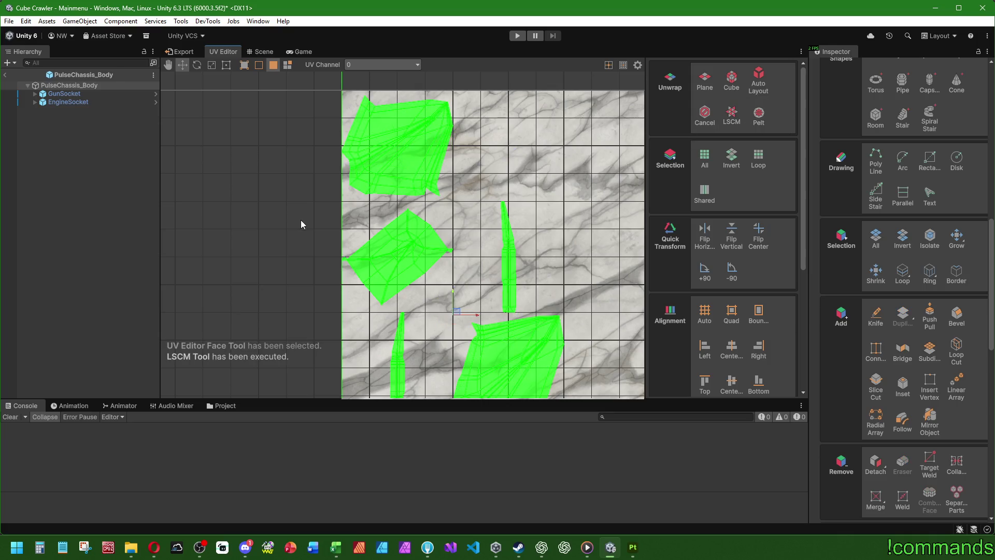
click(312, 198)
scroll(356, 150, up, 1)
scroll(356, 151, up, 5)
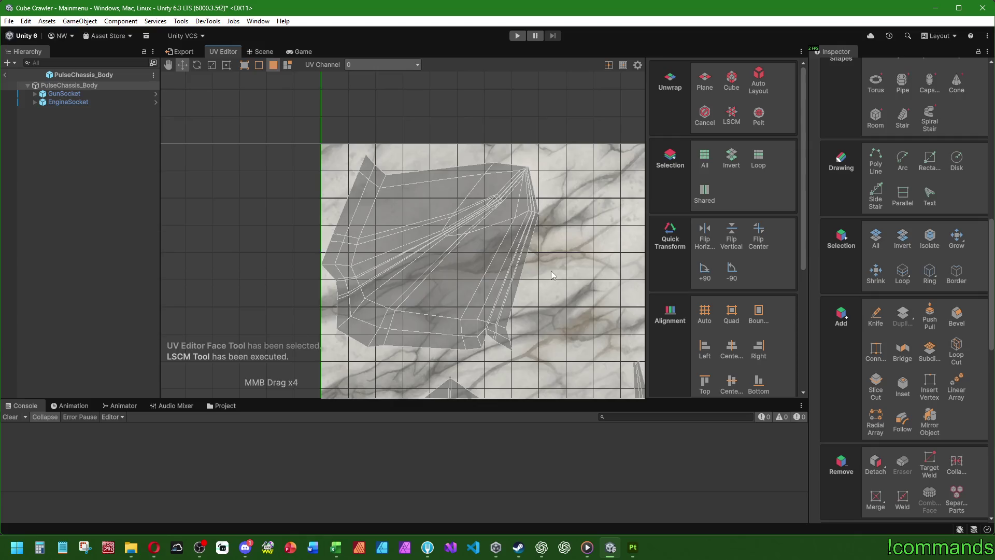
middle_drag(471, 269, 364, 277)
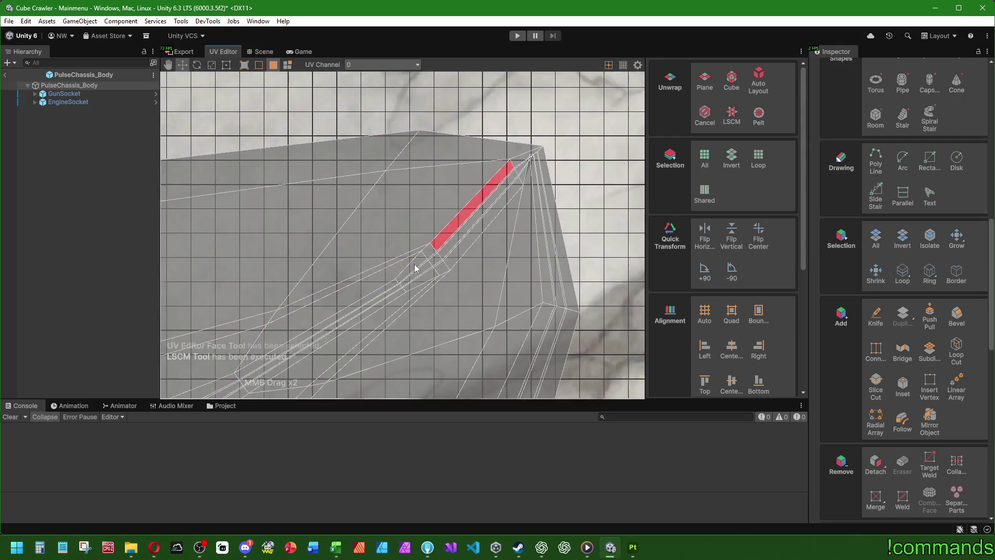
scroll(231, 112, down, 2)
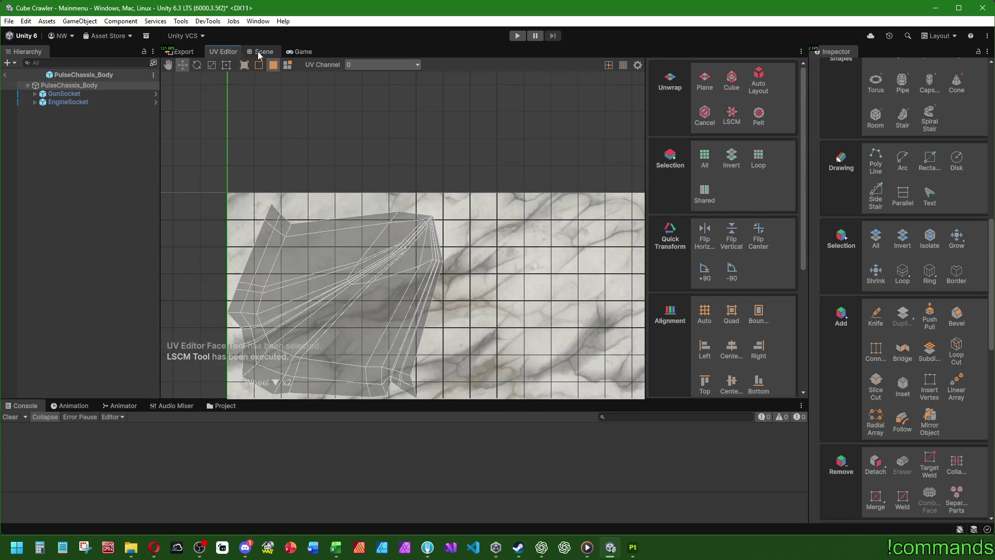
click(259, 54)
click(520, 92)
scroll(584, 212, up, 2)
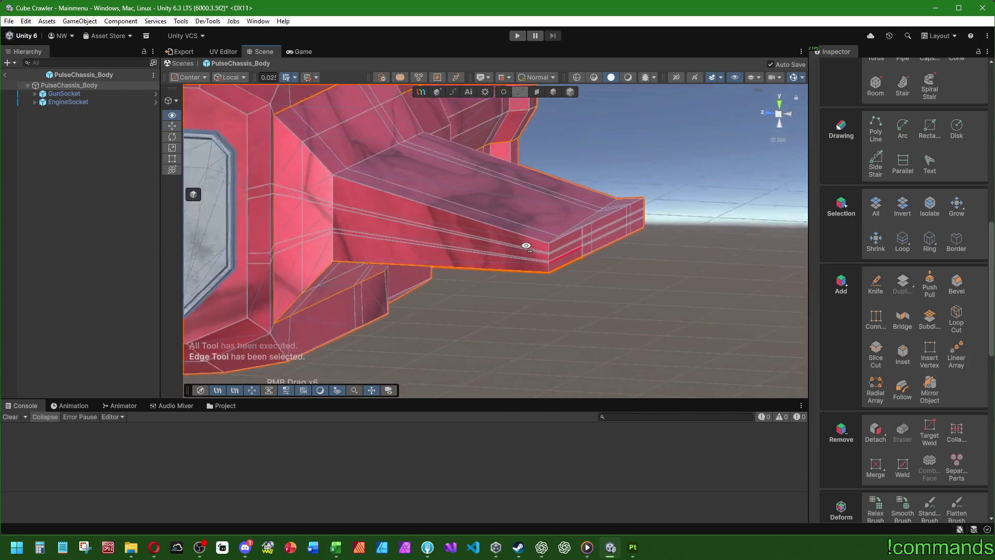
Mark the side fin's full edge ring as a UV seam
click(583, 253)
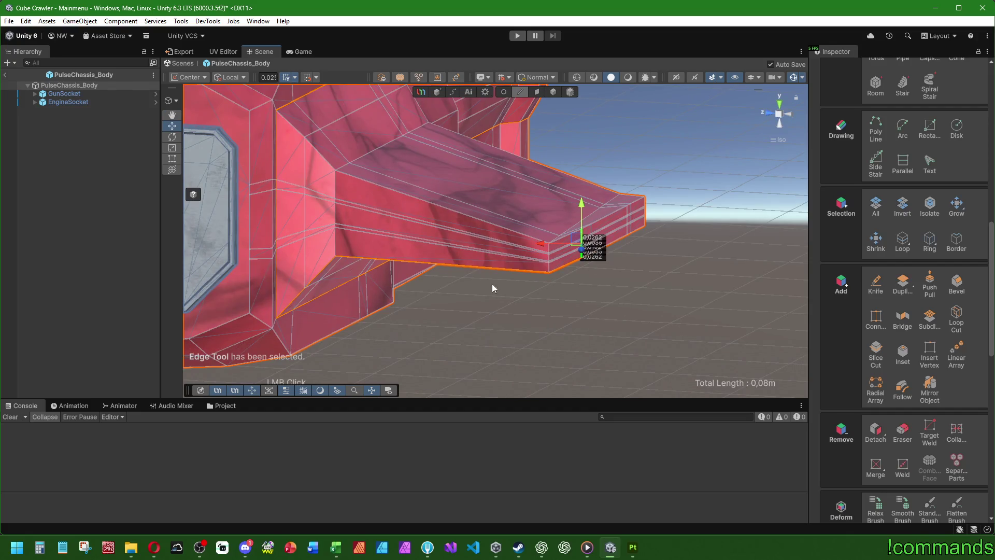
mouse_move(493, 288)
middle_down()
mouse_move(437, 240)
mouse_move(588, 282)
mouse_move(548, 263)
mouse_move(470, 303)
middle_up()
shift+double_click(470, 303)
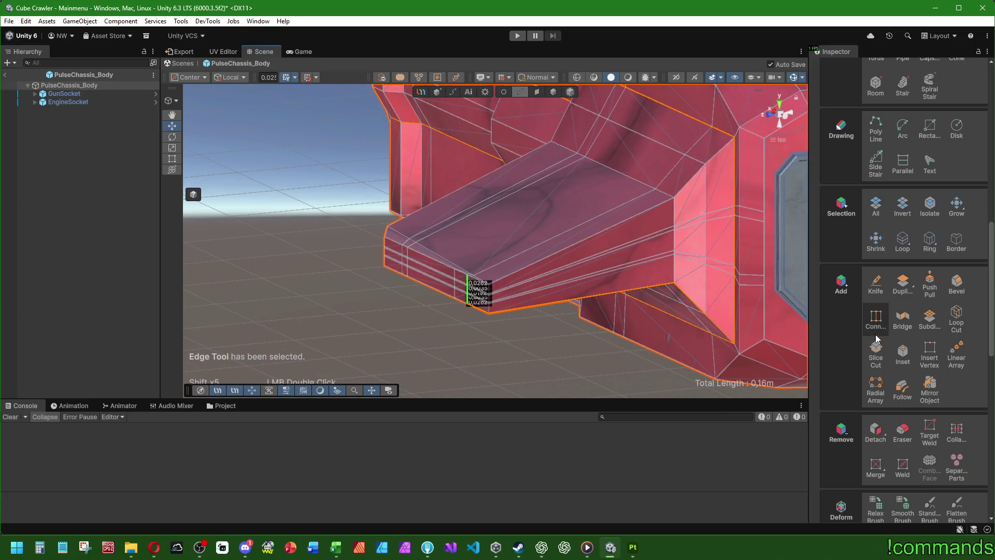
scroll(900, 426, down, 5)
click(902, 336)
scroll(611, 331, down, 3)
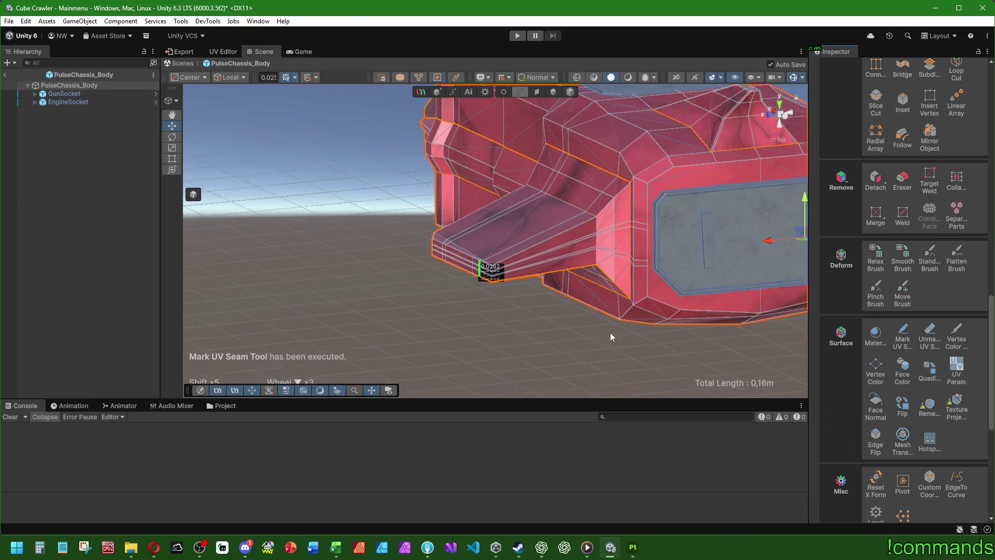
Select all faces and re-unwrap the chassis with LSCM in the UV Editor
key(3)
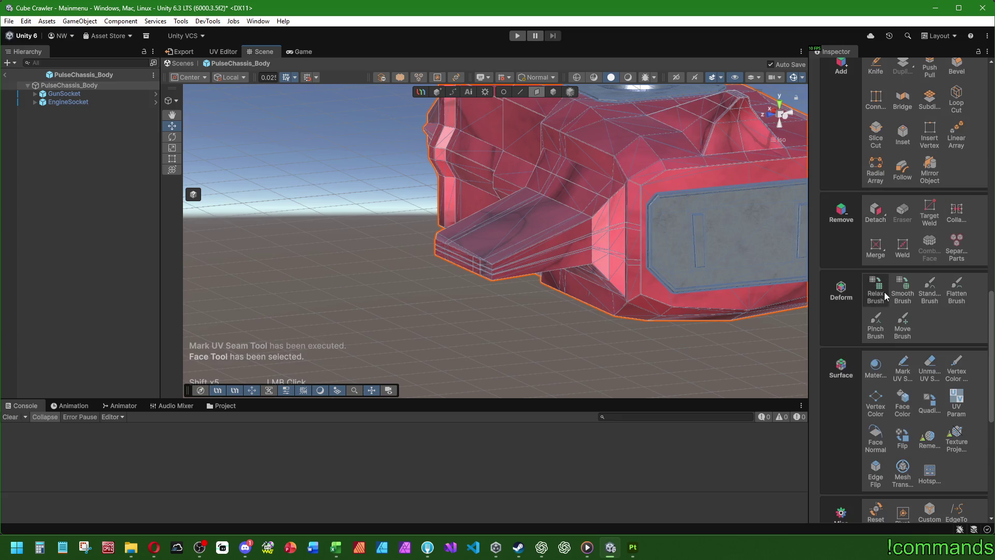
scroll(884, 292, up, 5)
click(876, 153)
click(223, 51)
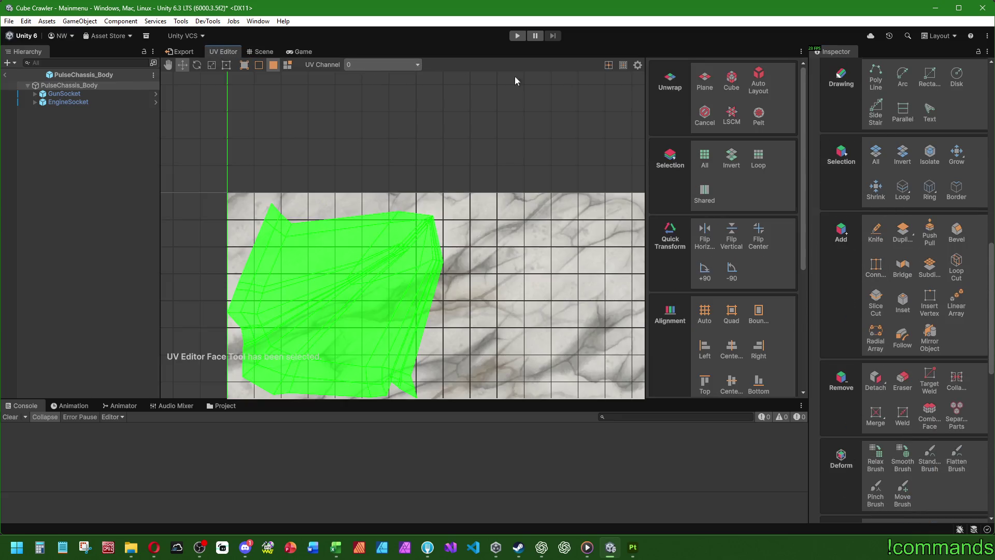
click(731, 115)
Inspect the new UV islands by picking faces and panning the layout
click(465, 276)
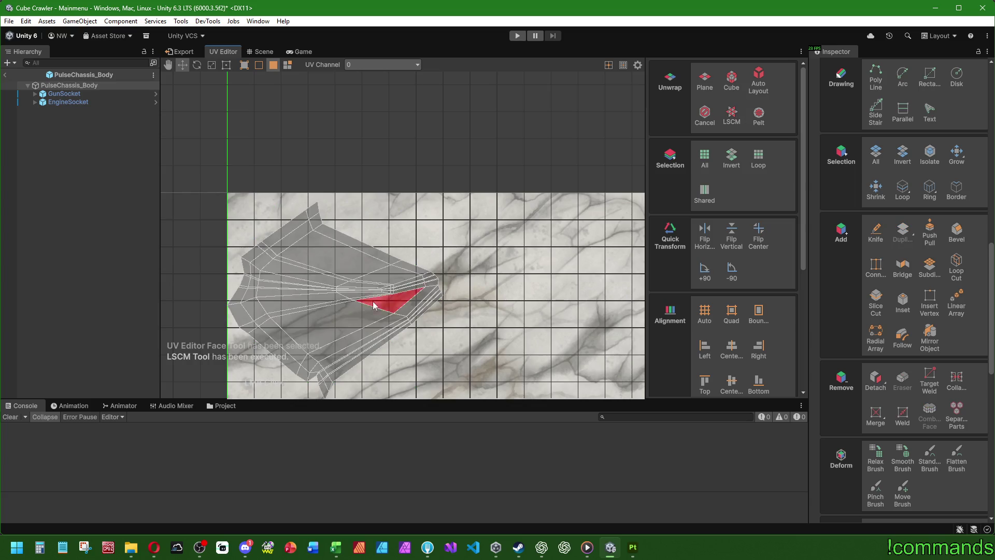
scroll(374, 306, up, 3)
scroll(374, 306, down, 5)
click(347, 334)
scroll(383, 259, up, 1)
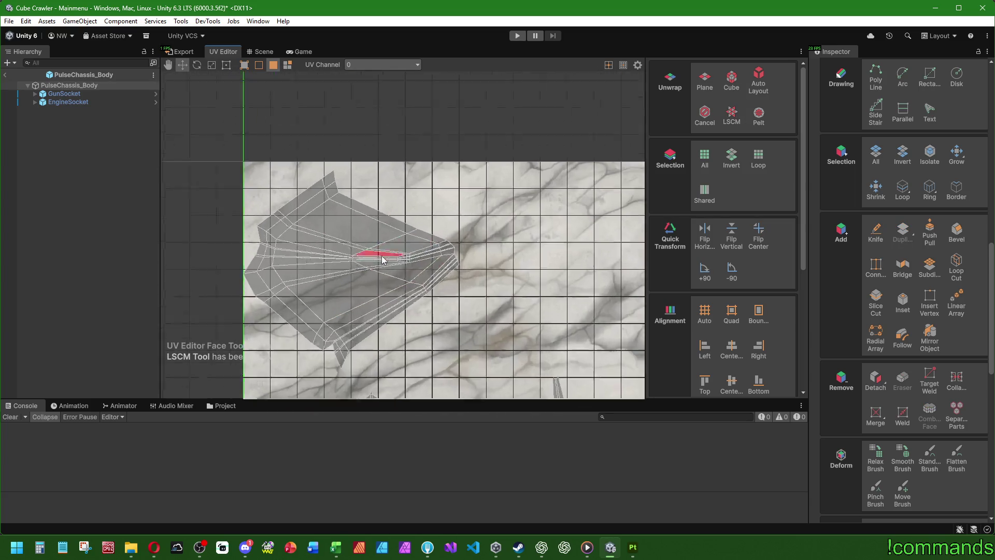
scroll(418, 301, up, 5)
middle_drag(419, 301, 416, 226)
scroll(418, 280, down, 5)
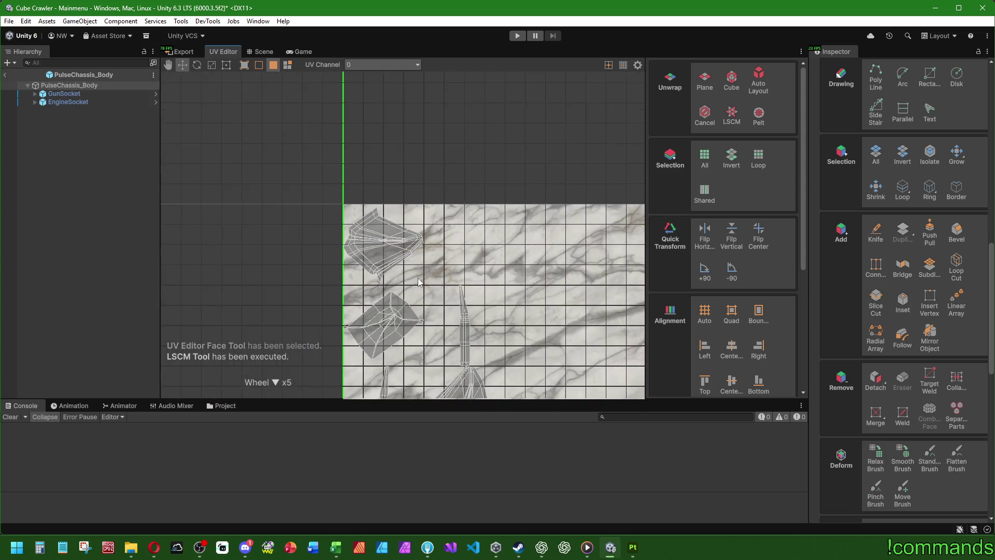
mouse_move(419, 281)
middle_down()
mouse_move(402, 208)
mouse_move(403, 193)
mouse_move(412, 204)
mouse_move(413, 171)
middle_up()
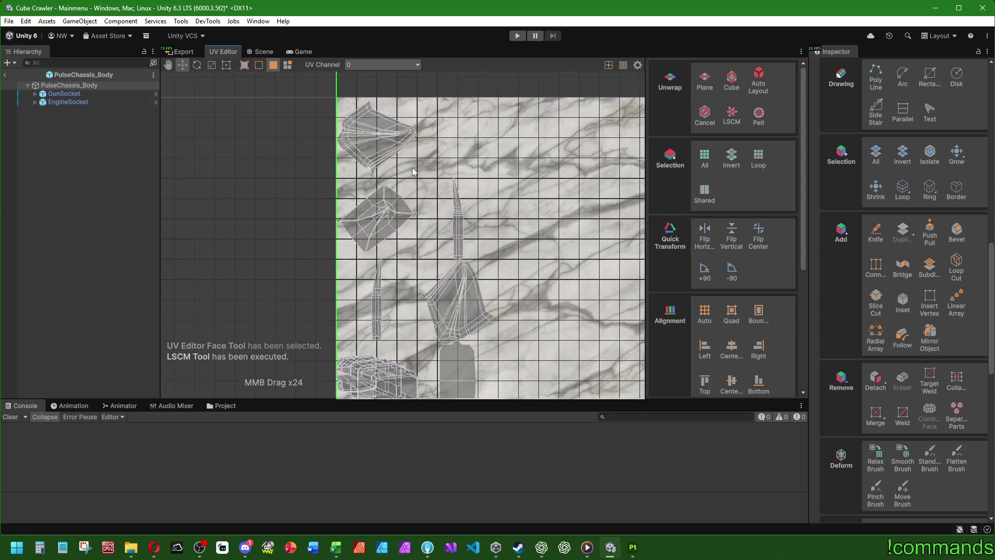
scroll(419, 176, up, 2)
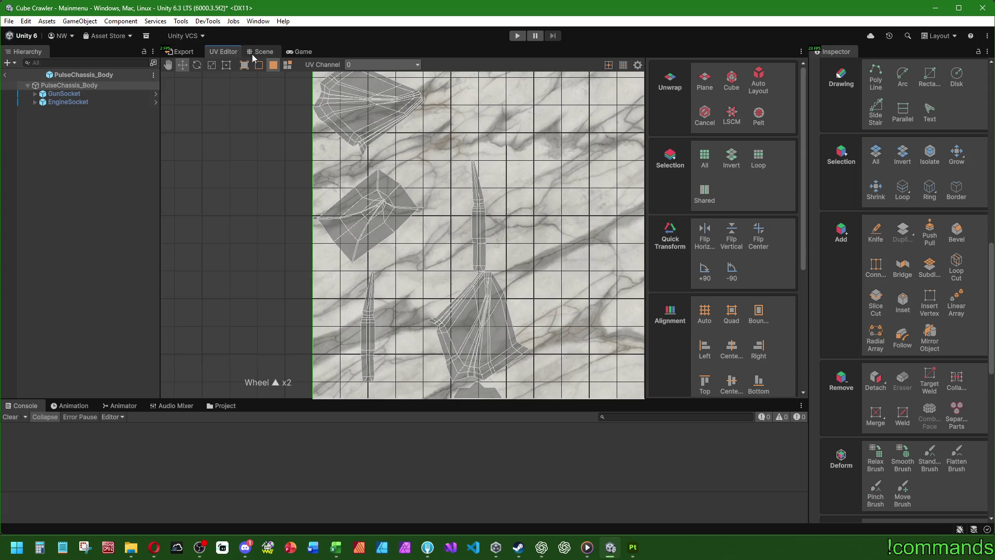
scroll(301, 171, down, 3)
mouse_move(296, 195)
middle_down()
mouse_move(311, 135)
mouse_move(317, 159)
middle_up()
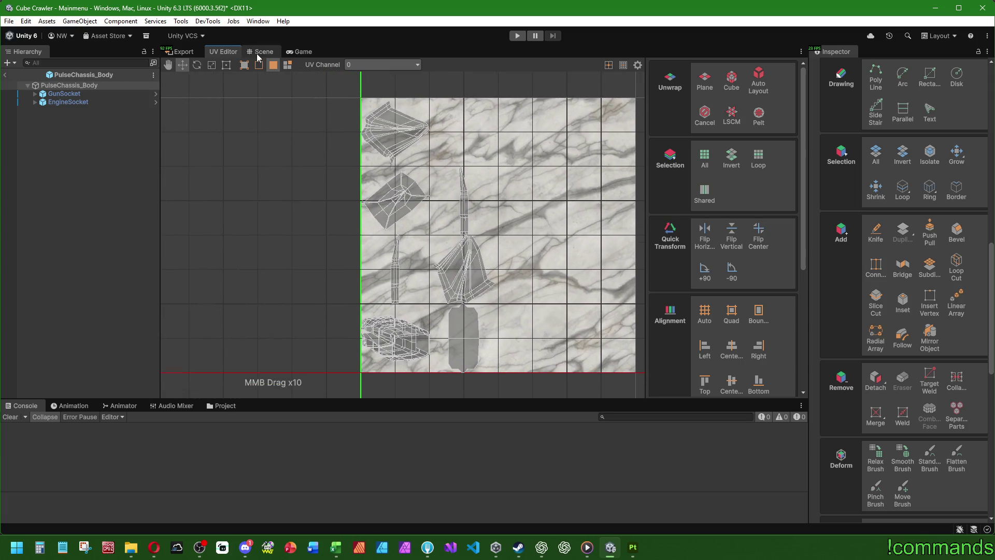
Return to the 3D scene with a view of the chassis side
key(ctrl+1)
mouse_move(310, 119)
right_down()
mouse_move(406, 337)
mouse_move(402, 271)
mouse_move(315, 182)
right_up()
scroll(411, 239, up, 2)
In Edge mode, bring the recessed scoop on the chassis top into view
click(519, 92)
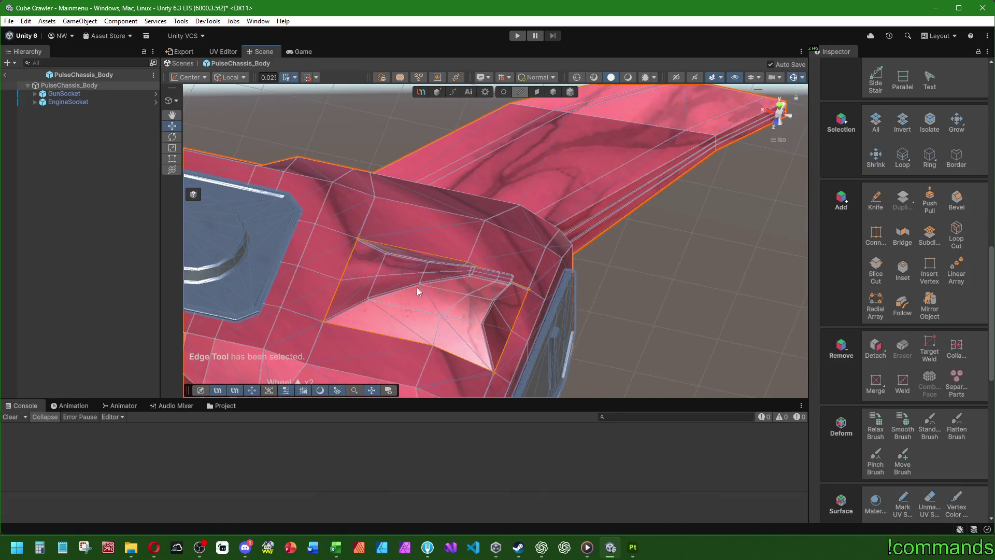
mouse_move(356, 282)
right_down()
mouse_move(355, 306)
mouse_move(472, 274)
mouse_move(396, 238)
right_up()
mouse_move(560, 327)
middle_down()
mouse_move(551, 260)
mouse_move(600, 333)
mouse_move(464, 191)
middle_up()
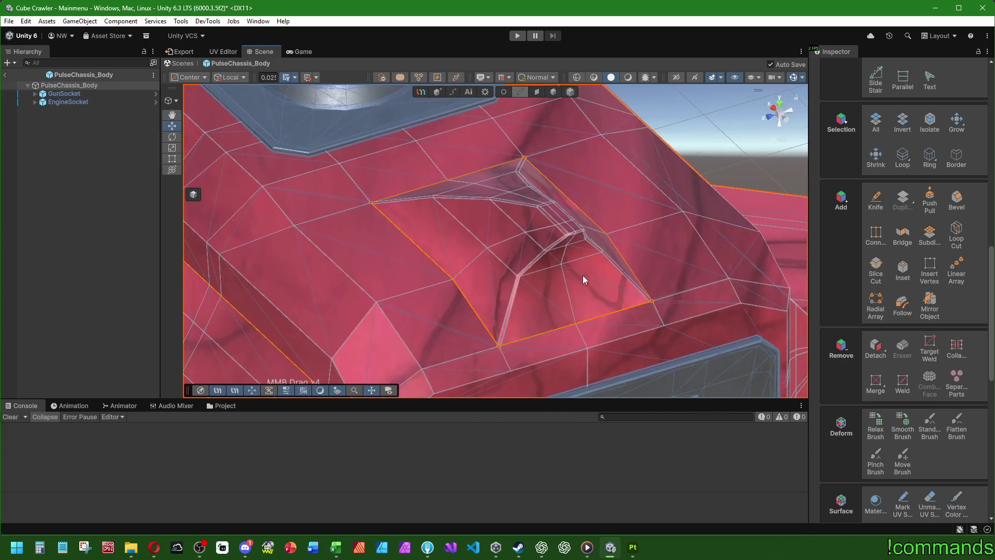
mouse_move(583, 276)
right_down()
mouse_move(587, 256)
mouse_move(496, 168)
mouse_move(478, 284)
mouse_move(343, 186)
right_up()
middle_drag(343, 188, 350, 204)
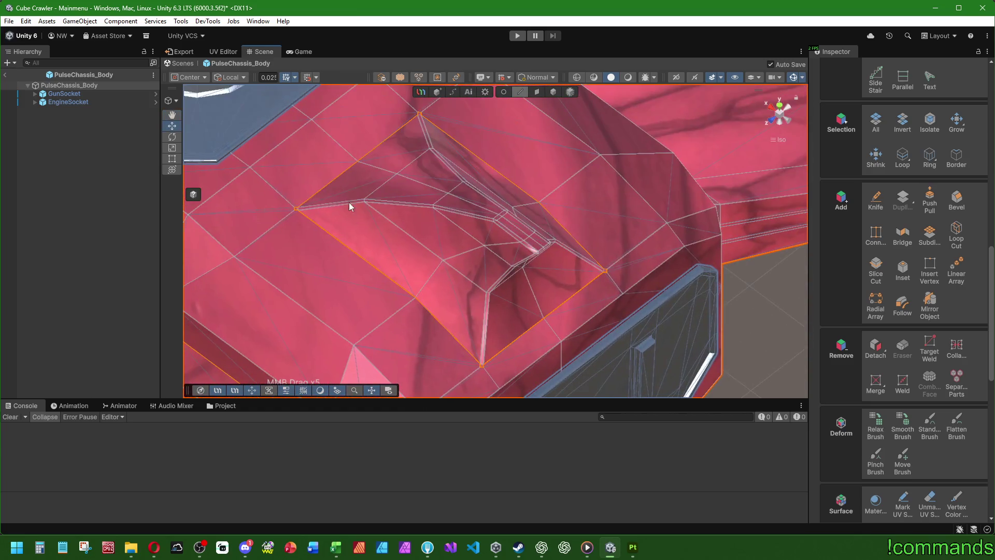
click(384, 171)
drag(379, 170, 424, 185)
shift+click(465, 201)
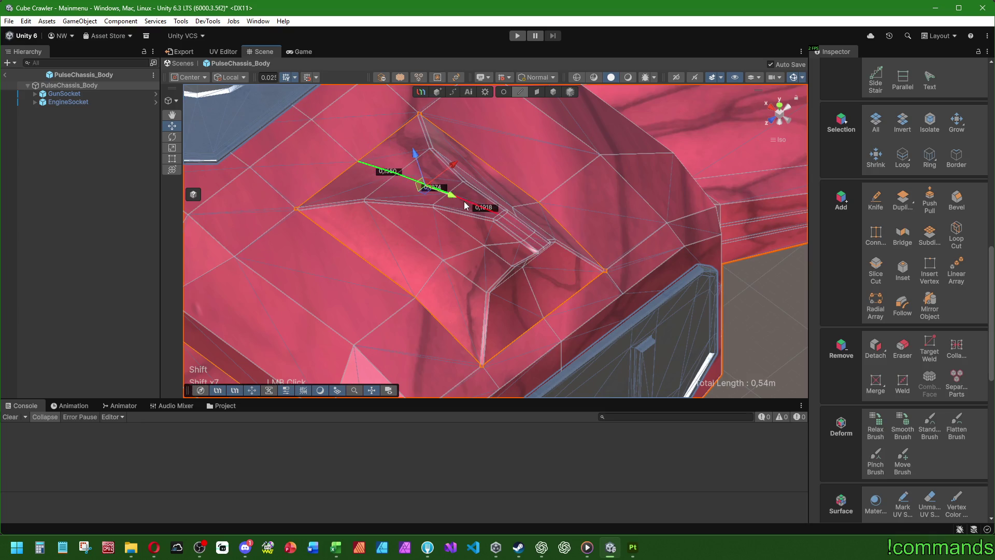
click(750, 290)
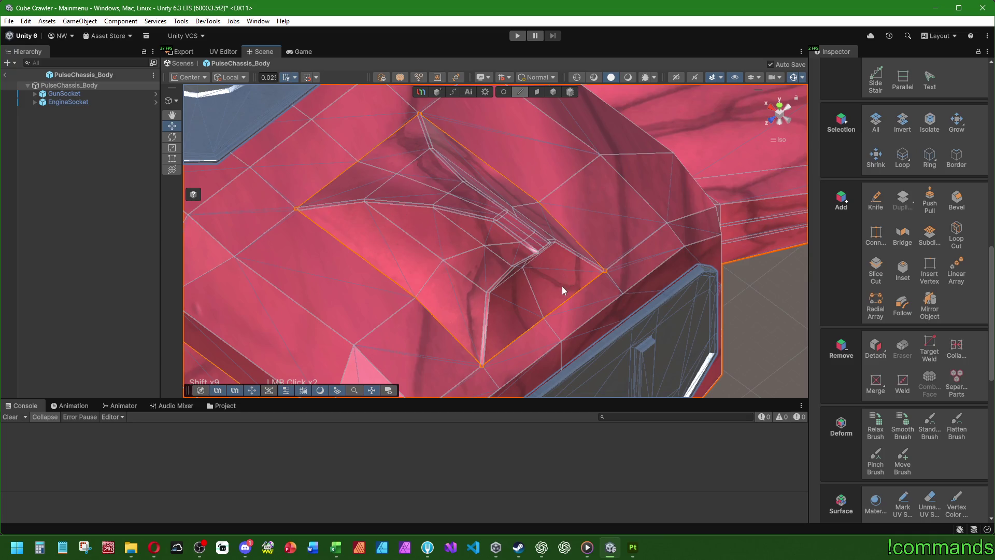
Select the edges running down each side of the recess to its bottom
mouse_move(574, 319)
middle_down()
mouse_move(518, 236)
mouse_move(544, 231)
mouse_move(548, 251)
middle_up()
scroll(548, 251, up, 2)
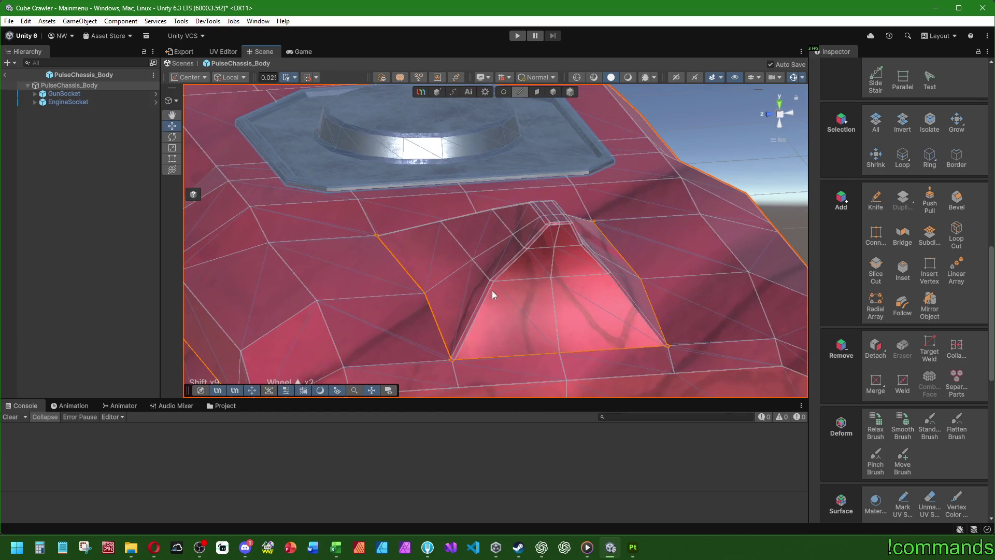
shift+click(489, 292)
shift+click(507, 270)
shift+click(537, 239)
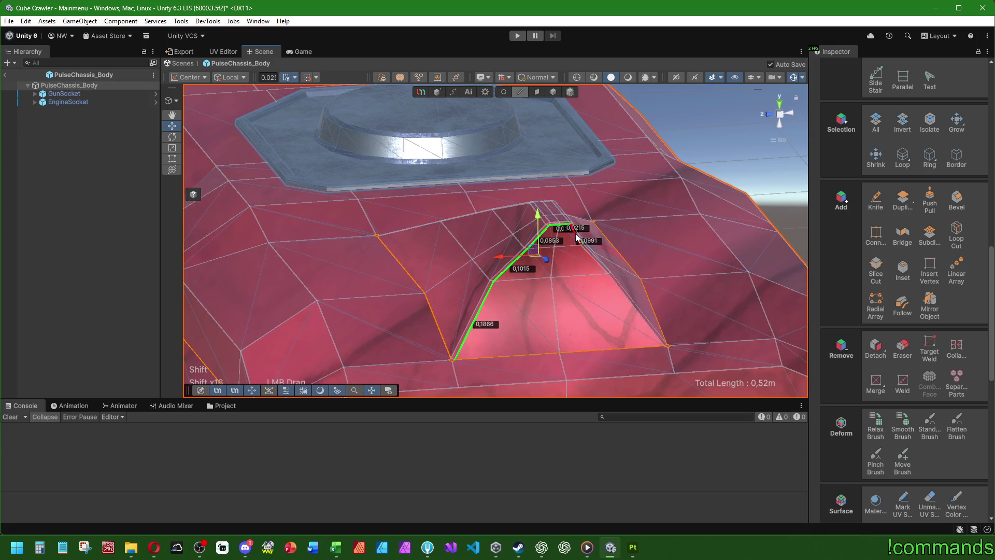
mouse_move(577, 237)
middle_down()
mouse_move(467, 276)
mouse_move(705, 303)
middle_up()
click(696, 309)
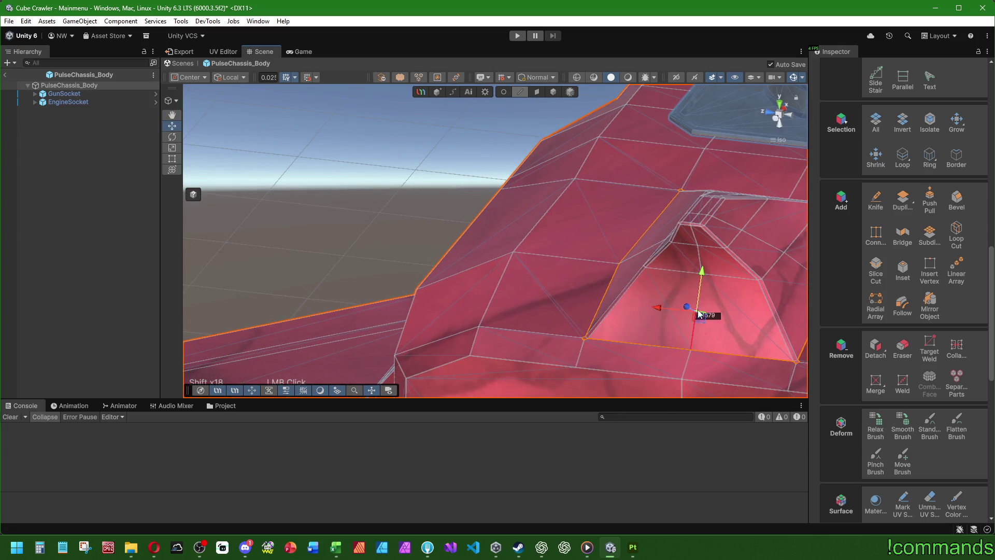
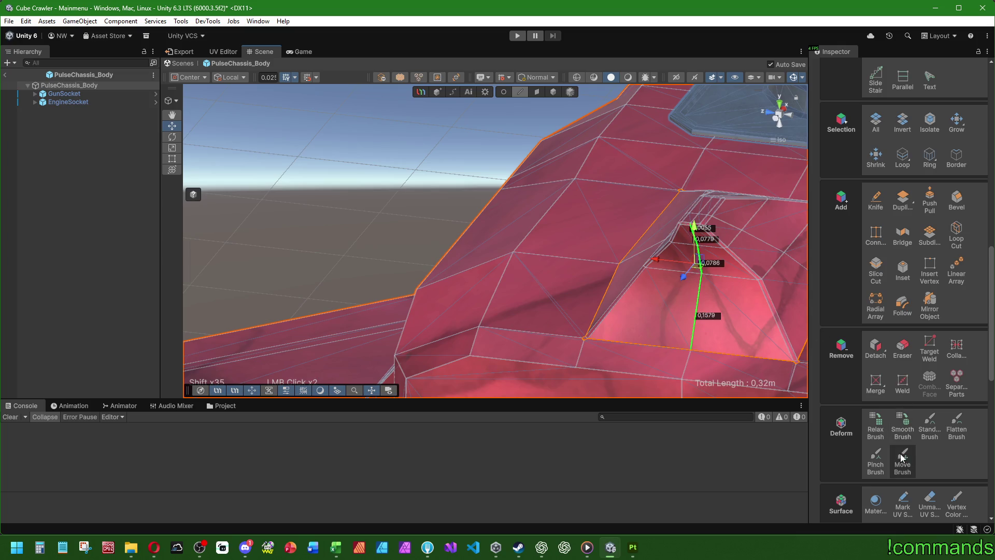
Select all hull faces and re-unwrap them with LSCM in the UV Editor
scroll(903, 458, down, 1)
click(232, 54)
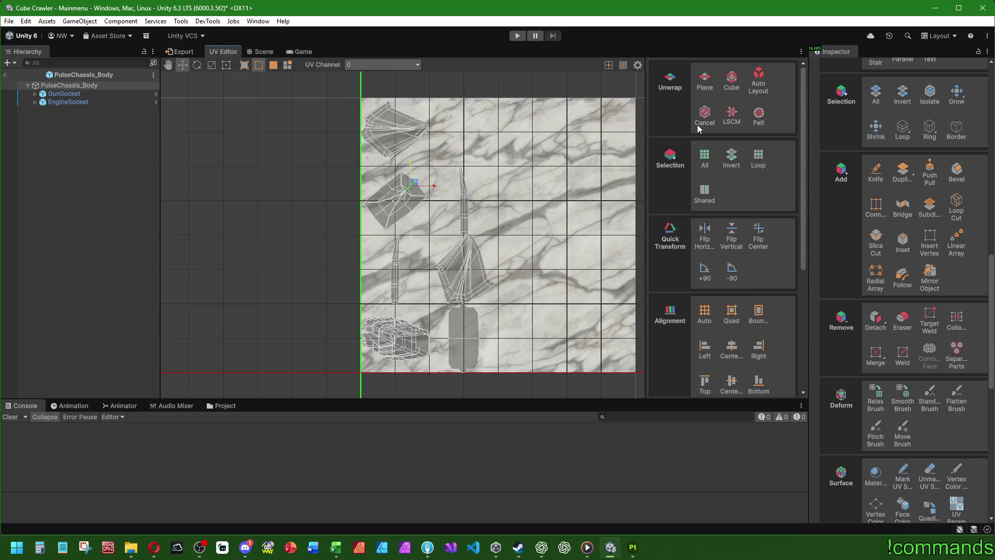
click(261, 52)
click(537, 92)
scroll(881, 130, up, 1)
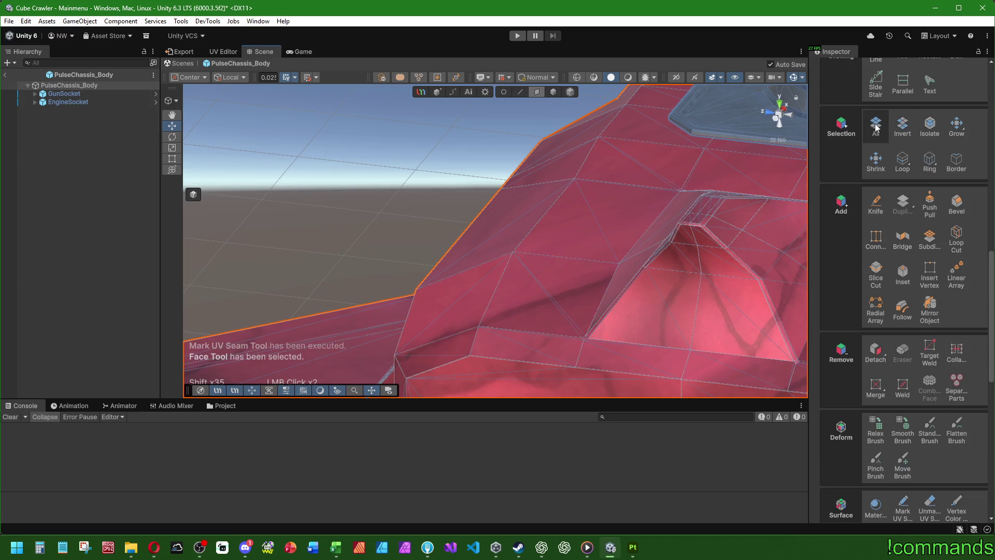
click(875, 125)
click(224, 52)
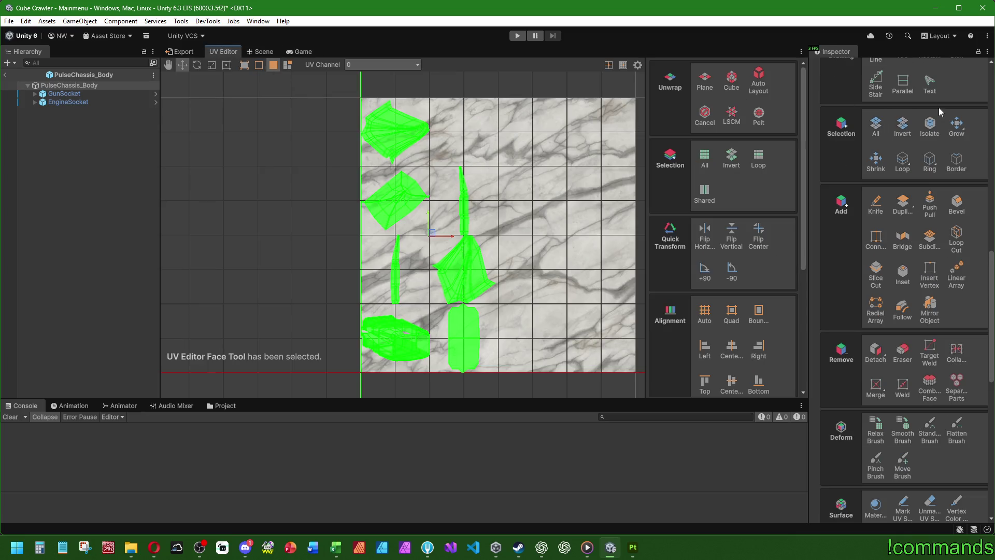
click(731, 115)
click(386, 176)
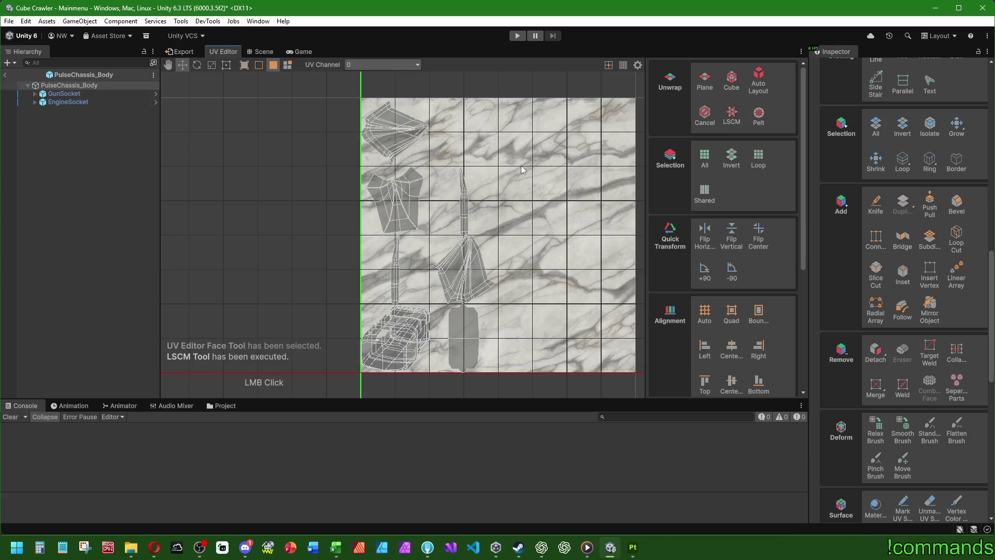
scroll(381, 171, up, 5)
scroll(425, 267, down, 5)
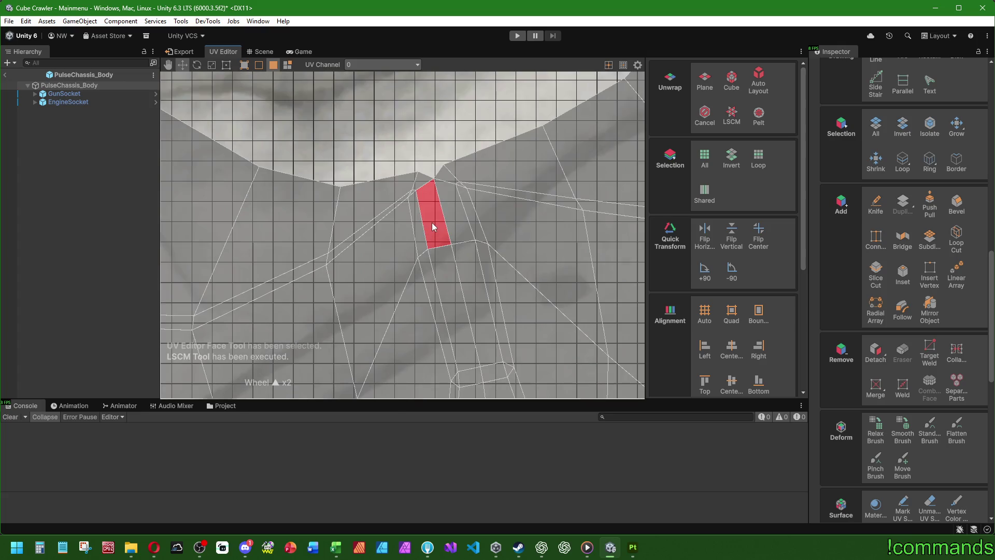
scroll(430, 223, down, 3)
Mark a UV seam along the edges inside the hull's recessed opening
click(263, 51)
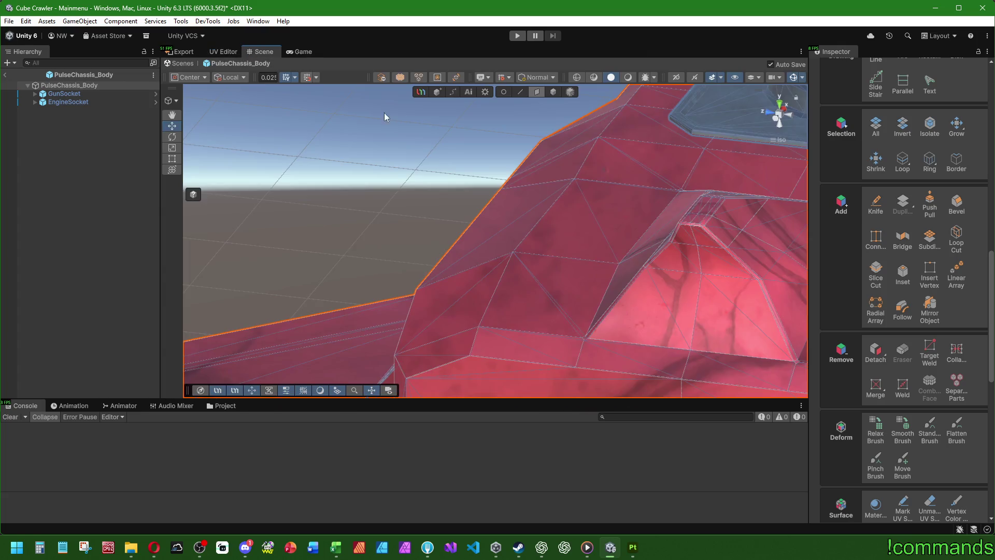
middle_drag(603, 178, 580, 166)
click(520, 92)
mouse_move(667, 209)
middle_down()
mouse_move(667, 195)
mouse_move(502, 261)
middle_up()
scroll(587, 257, up, 2)
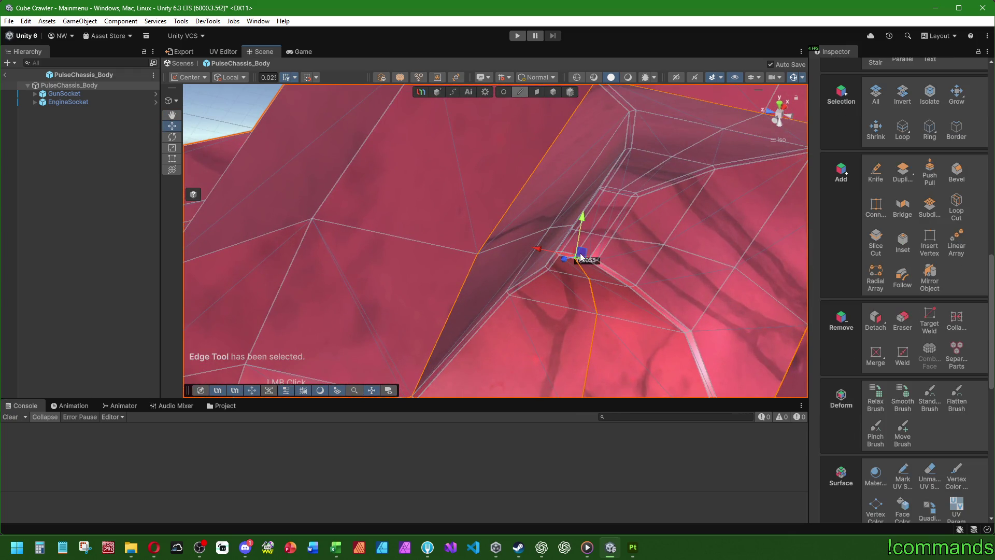
shift+click(621, 194)
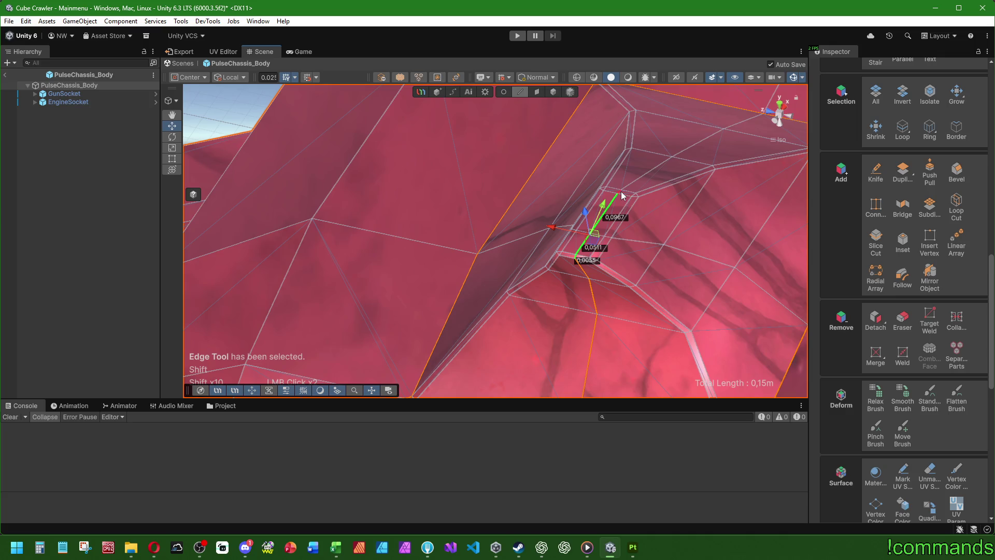
click(903, 474)
scroll(475, 231, down, 6)
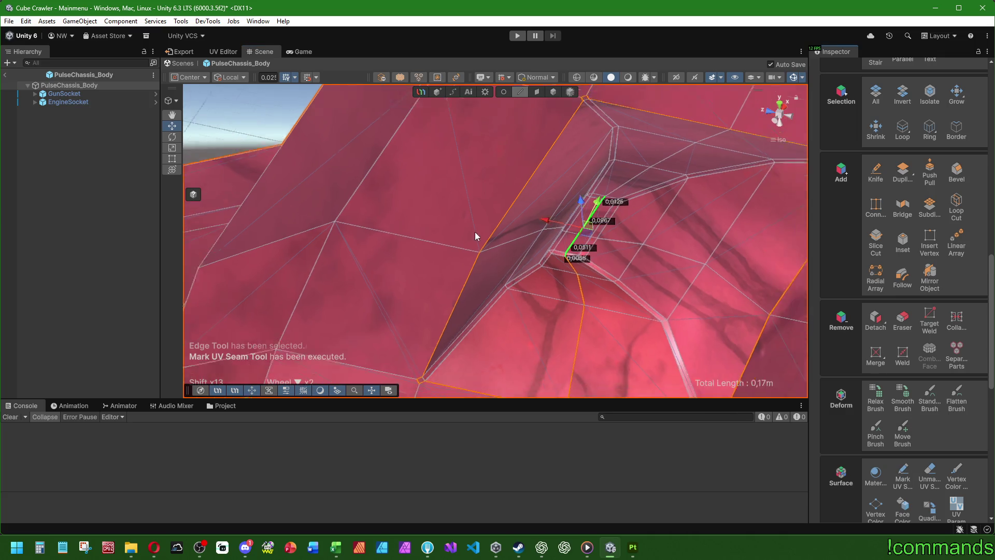
click(534, 93)
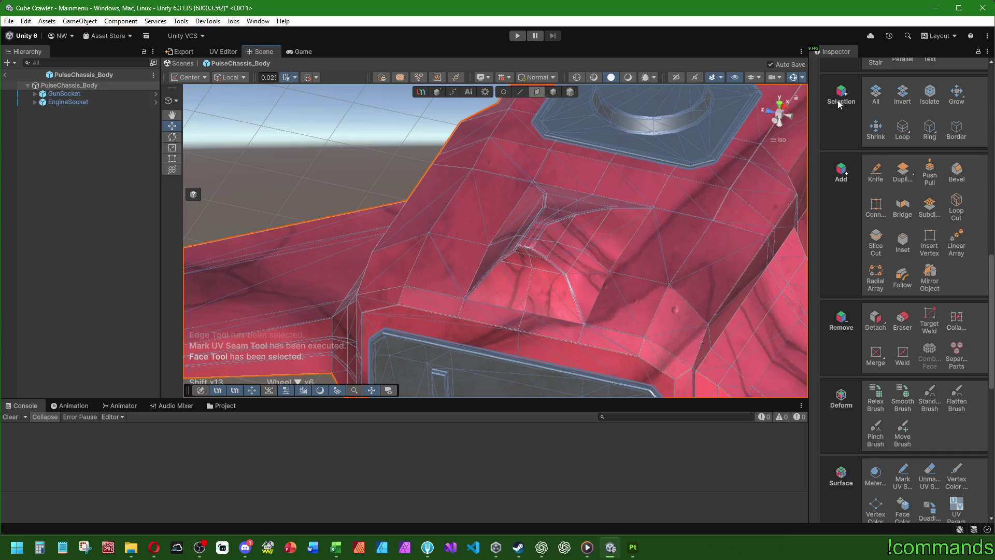
scroll(551, 191, down, 3)
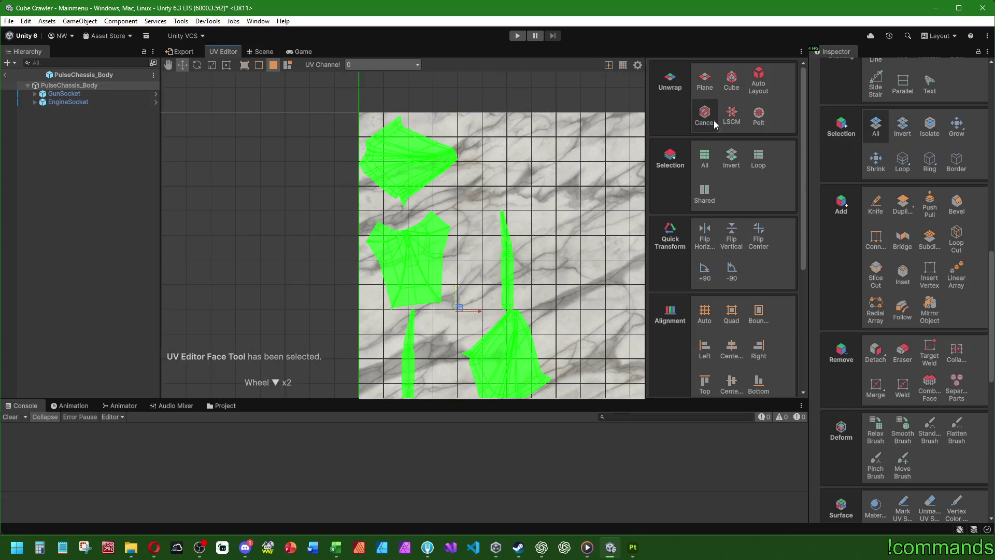
Re-unwrap with LSCM and move the boxy bottom-left island to the texture's upper right
click(732, 115)
click(526, 169)
scroll(363, 171, down, 3)
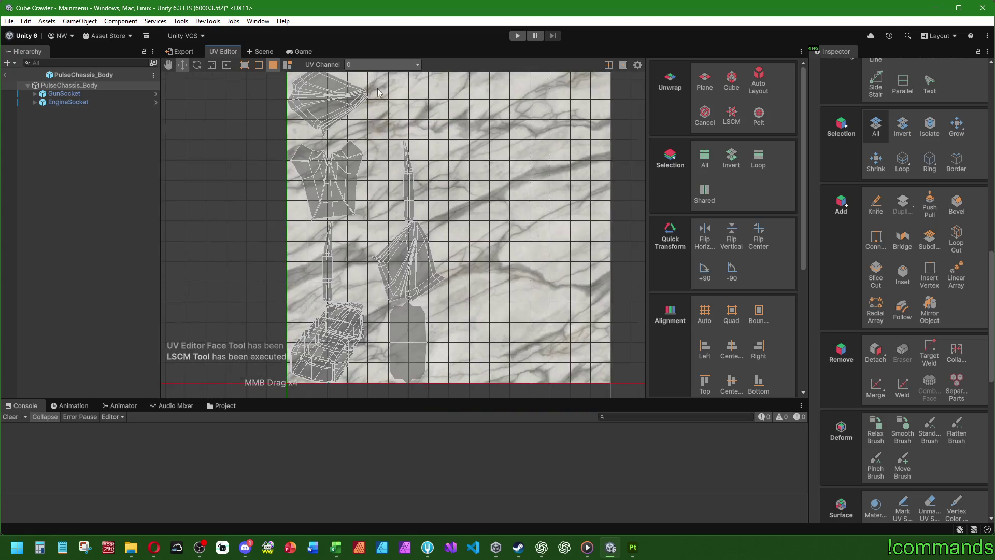
click(287, 64)
drag(254, 123, 350, 185)
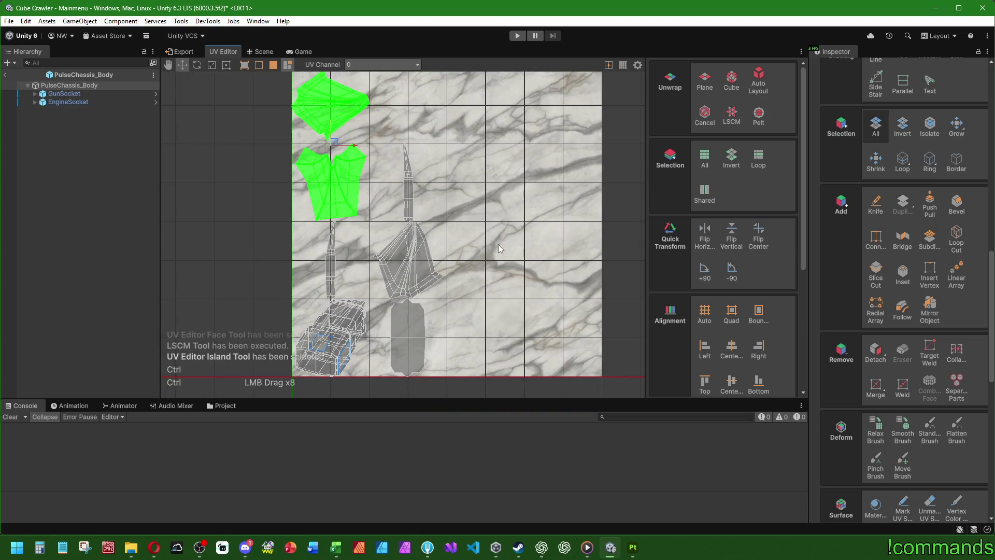
click(333, 338)
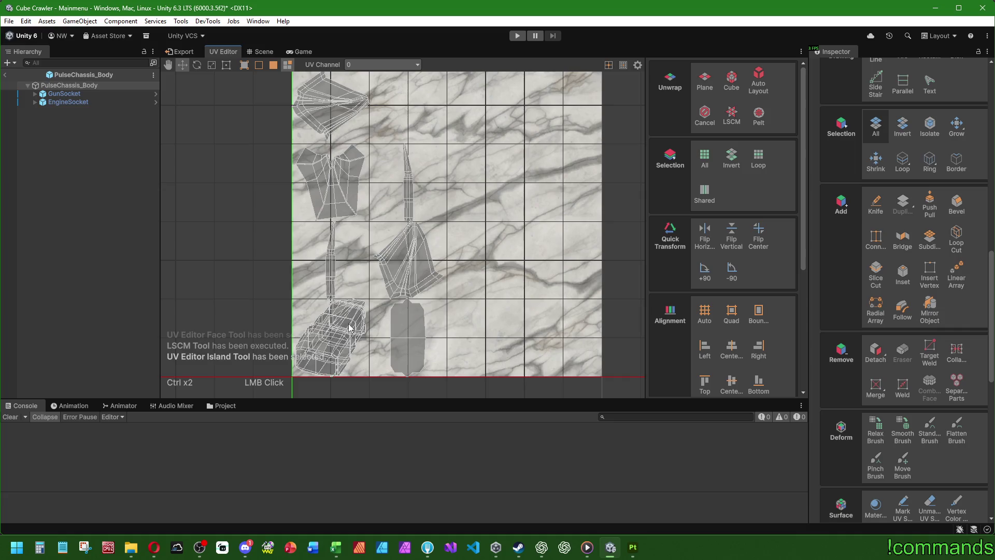
mouse_move(333, 338)
mouse_down()
mouse_move(477, 234)
mouse_move(555, 134)
mouse_up()
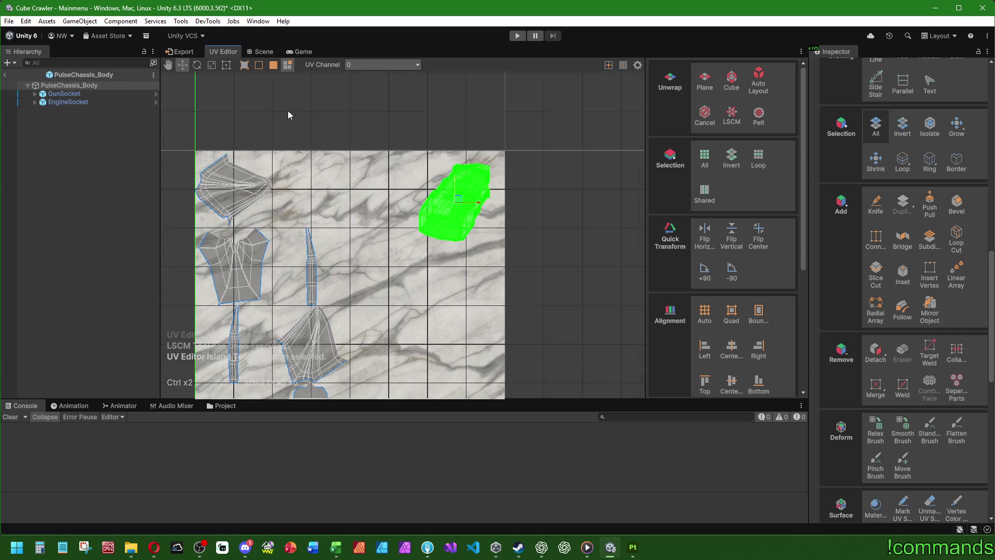
Inspect the chassis in the scene, then reselect the moved boxy UV island
click(263, 52)
mouse_move(394, 217)
right_down()
mouse_move(430, 255)
mouse_move(477, 263)
mouse_move(394, 219)
mouse_move(281, 119)
mouse_move(361, 174)
mouse_move(207, 150)
mouse_move(188, 169)
right_up()
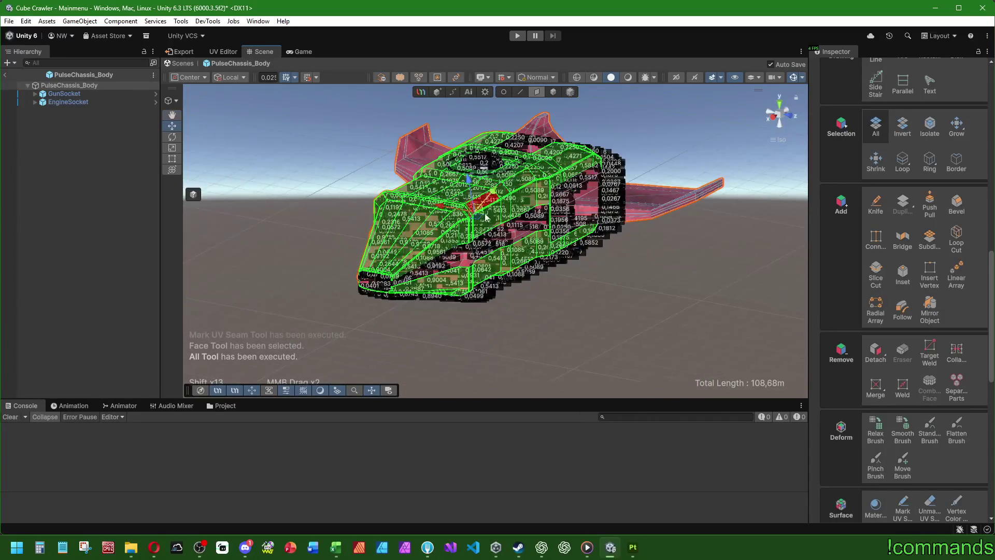
scroll(489, 265, up, 2)
scroll(459, 256, up, 4)
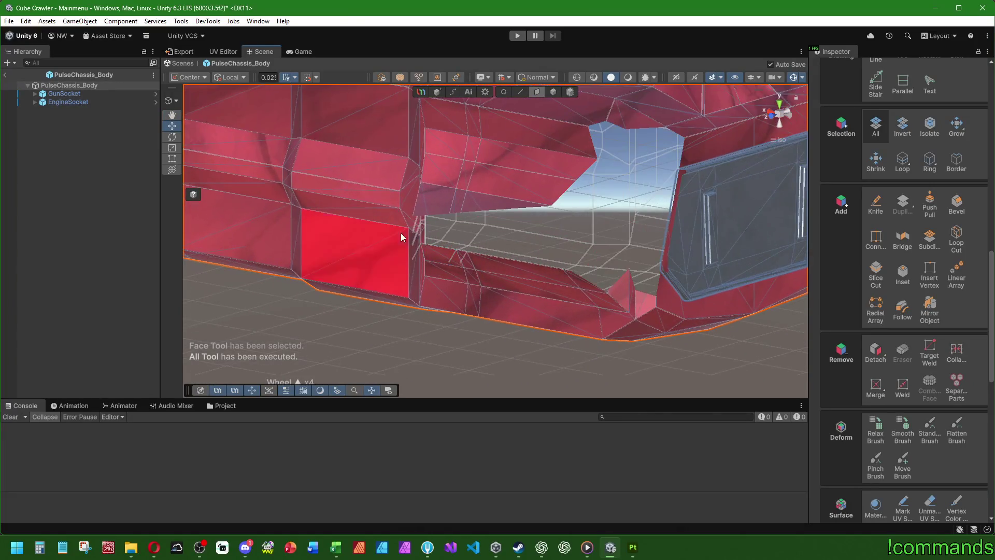
mouse_move(406, 136)
right_down()
mouse_move(316, 192)
mouse_move(502, 200)
mouse_move(579, 223)
mouse_move(588, 245)
mouse_move(471, 225)
mouse_move(351, 229)
mouse_move(251, 247)
right_up()
scroll(386, 225, up, 3)
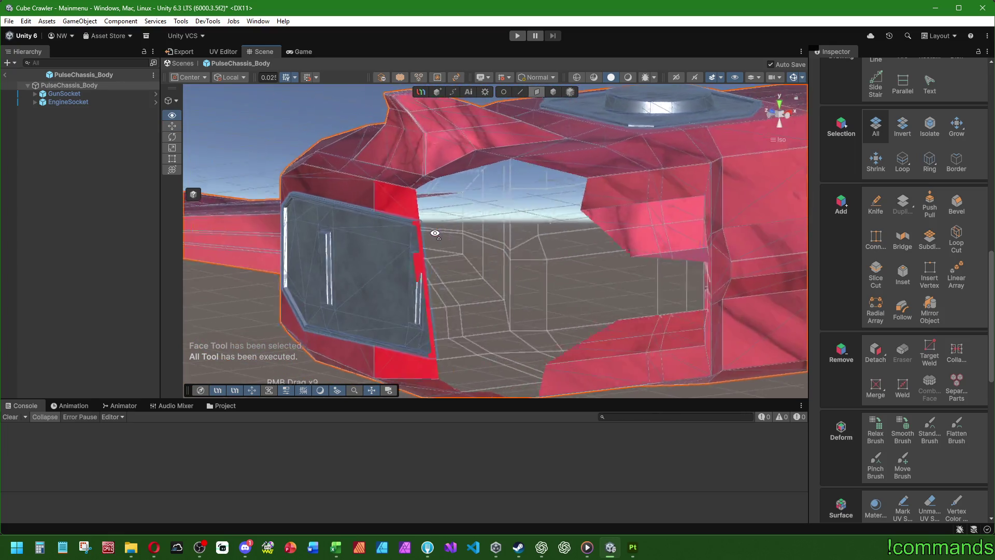
scroll(386, 225, down, 2)
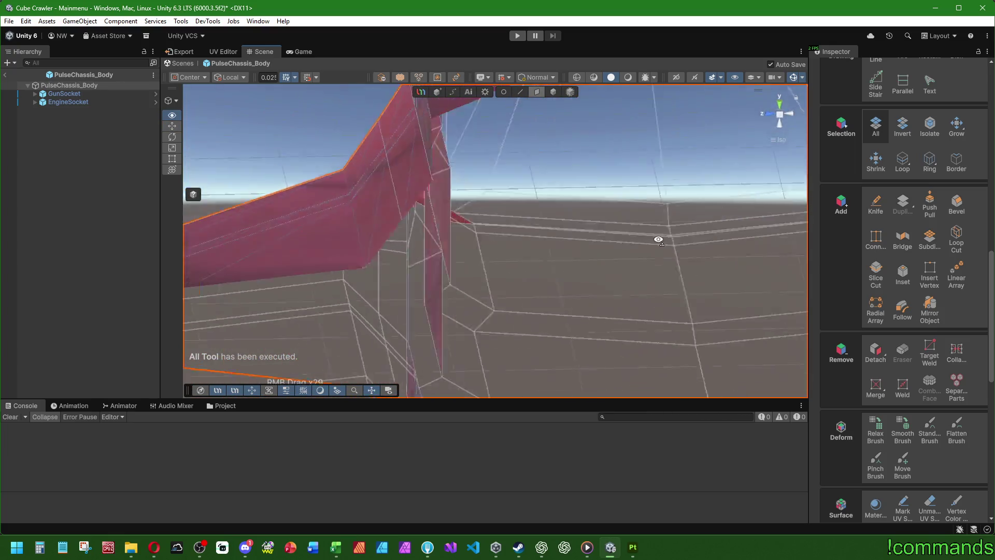
scroll(505, 237, down, 3)
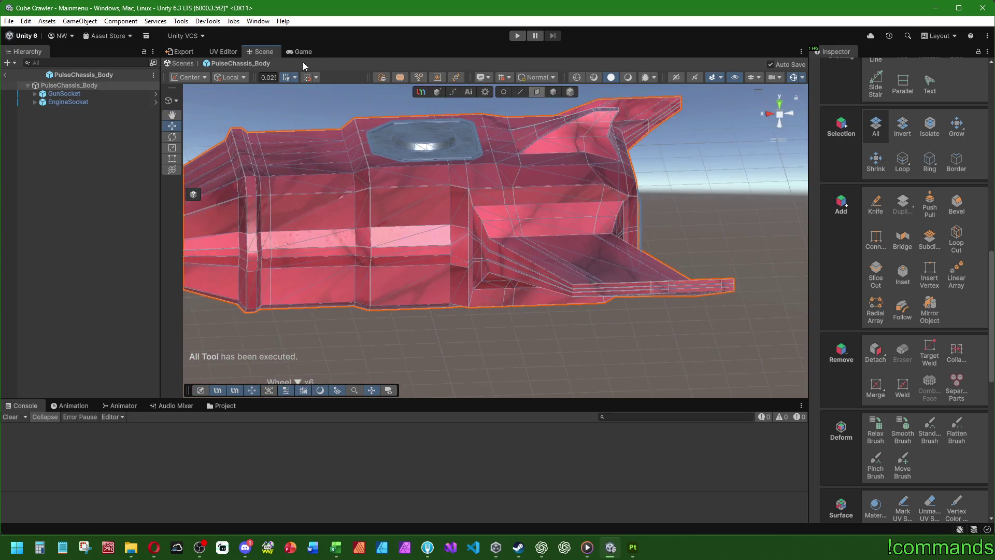
click(232, 52)
click(477, 218)
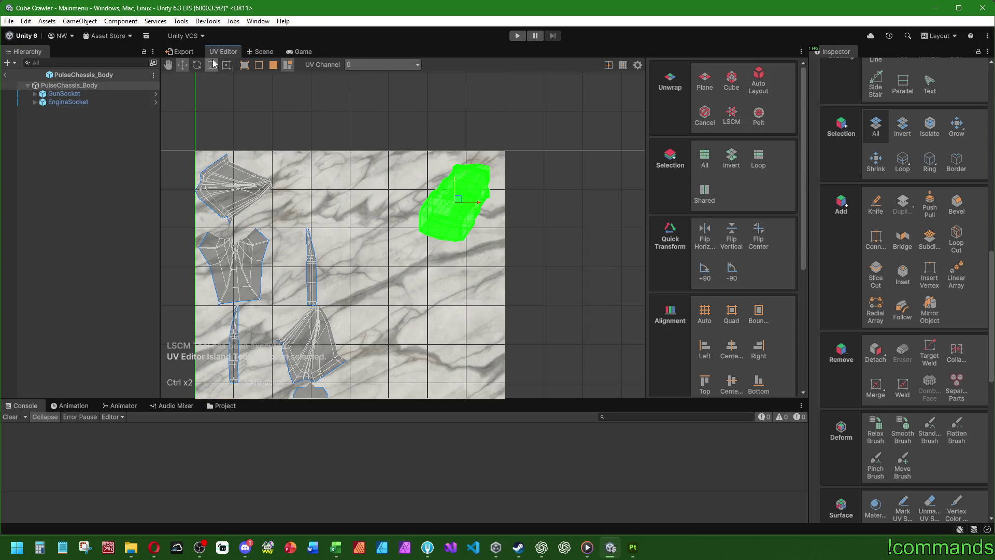
Orbit around the hull and select the vertical edge on the rear panel
click(262, 52)
mouse_move(498, 171)
right_down()
mouse_move(508, 169)
mouse_move(529, 243)
right_up()
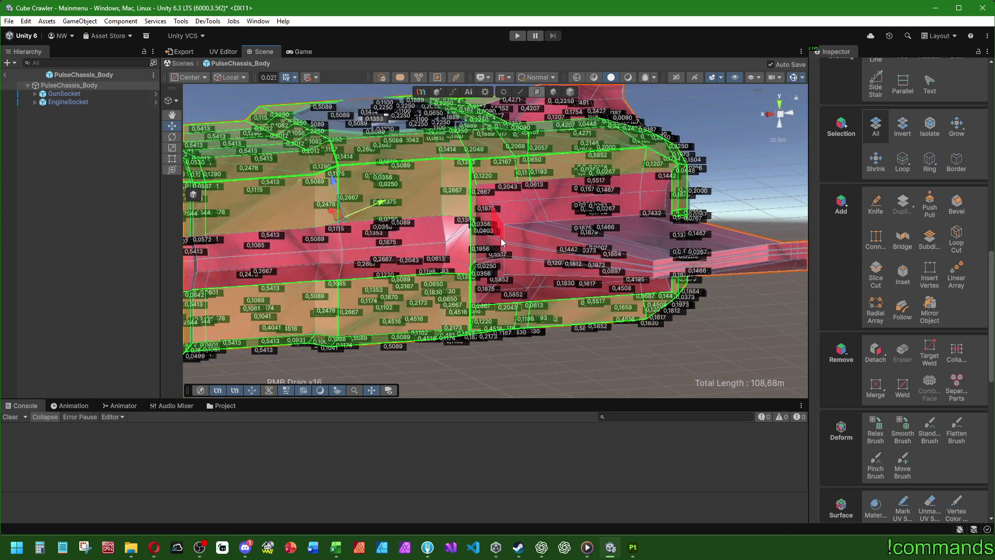
scroll(497, 237, up, 3)
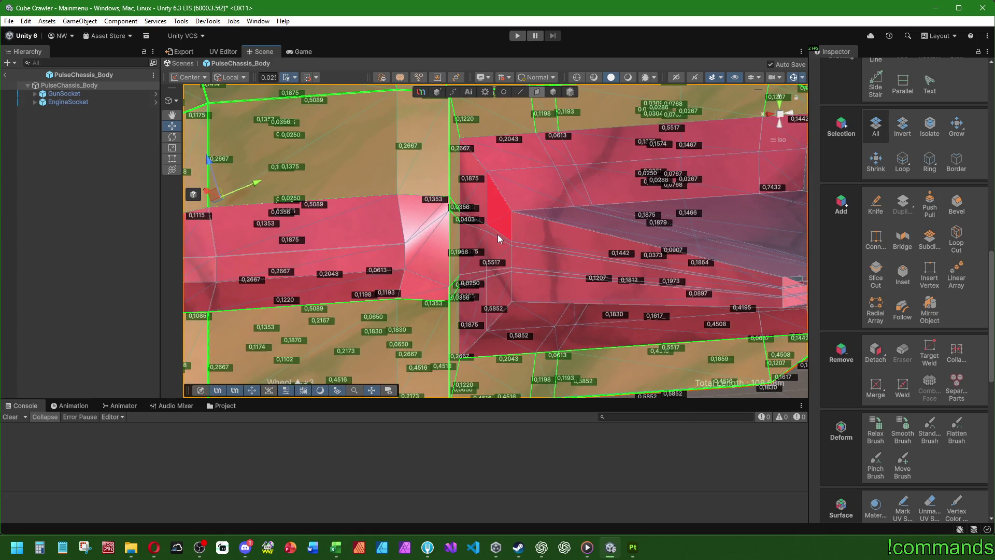
scroll(499, 238, down, 3)
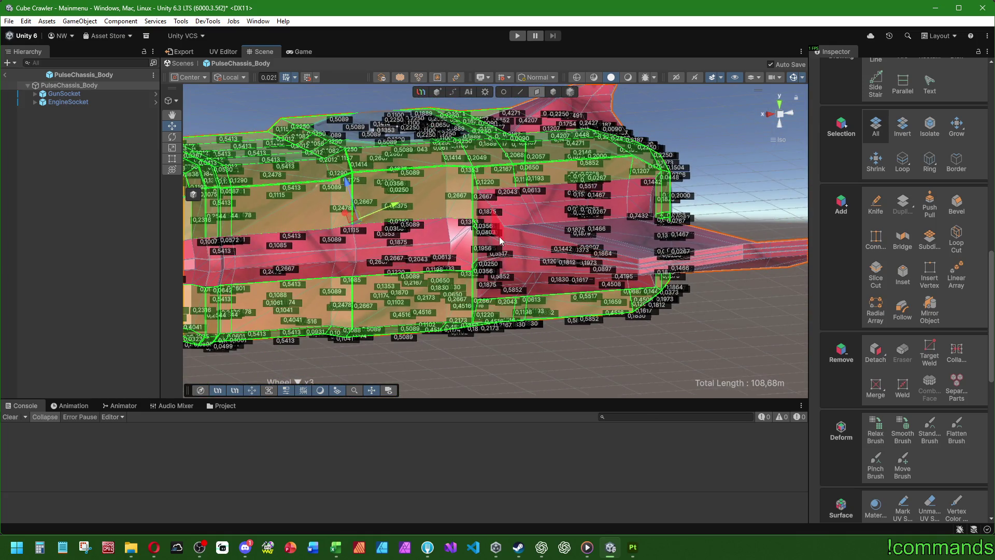
mouse_move(577, 238)
right_down()
mouse_move(313, 273)
mouse_move(333, 233)
mouse_move(362, 216)
mouse_move(467, 273)
mouse_move(357, 266)
right_up()
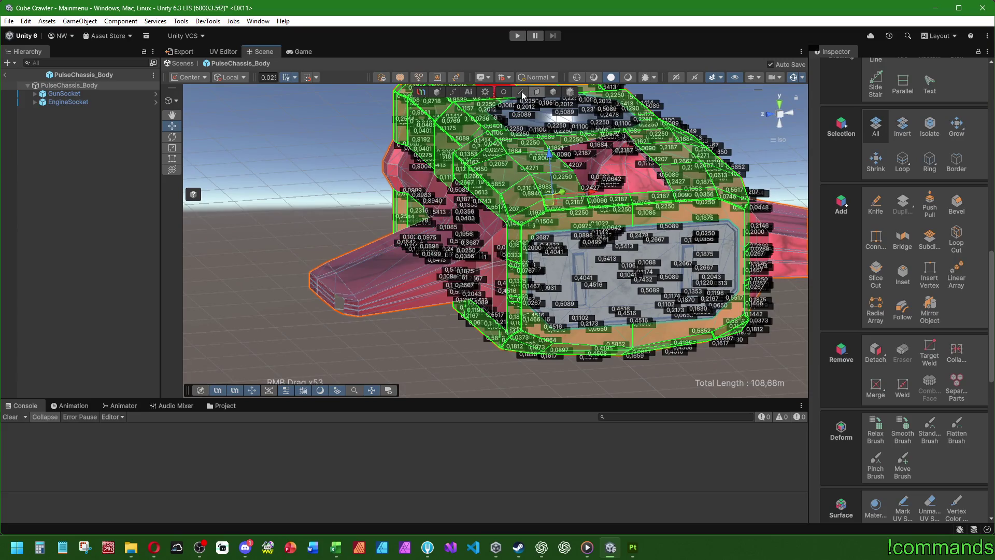
click(522, 91)
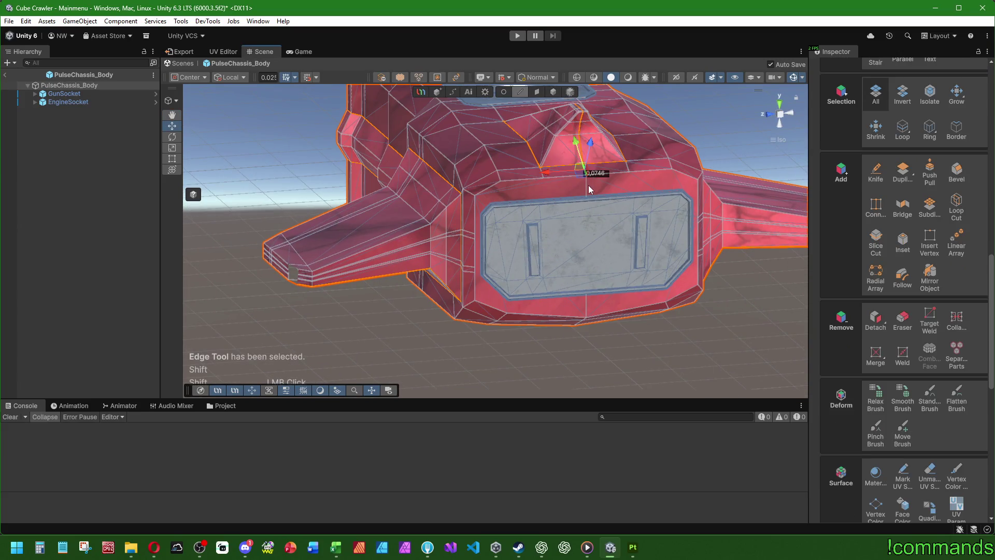
click(586, 189)
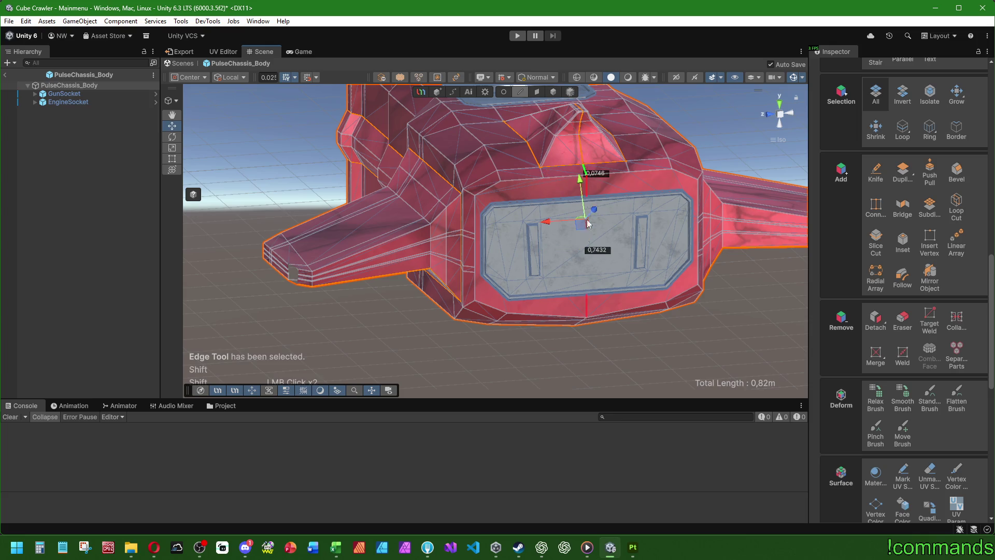
shift+right_drag(587, 224, 580, 150)
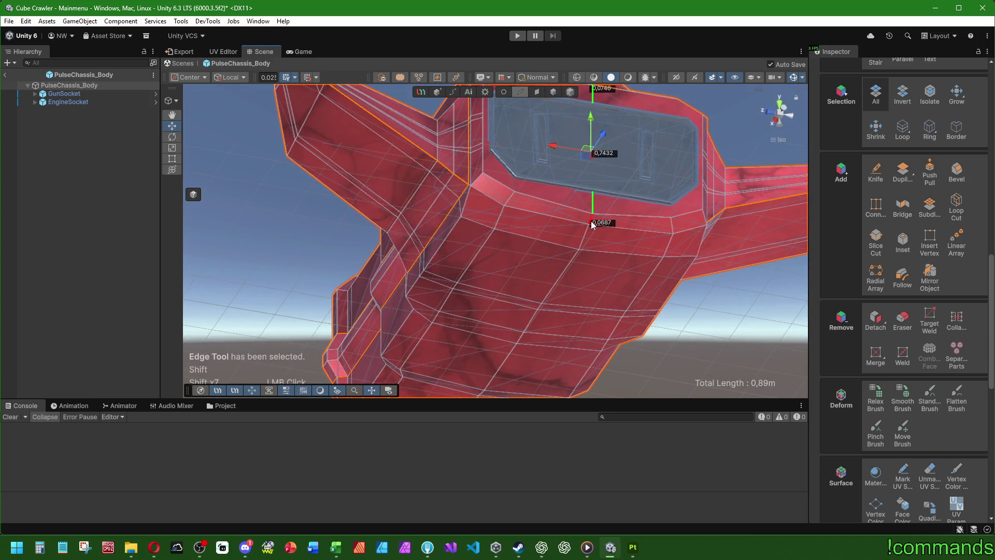
shift+middle_drag(585, 233, 701, 213)
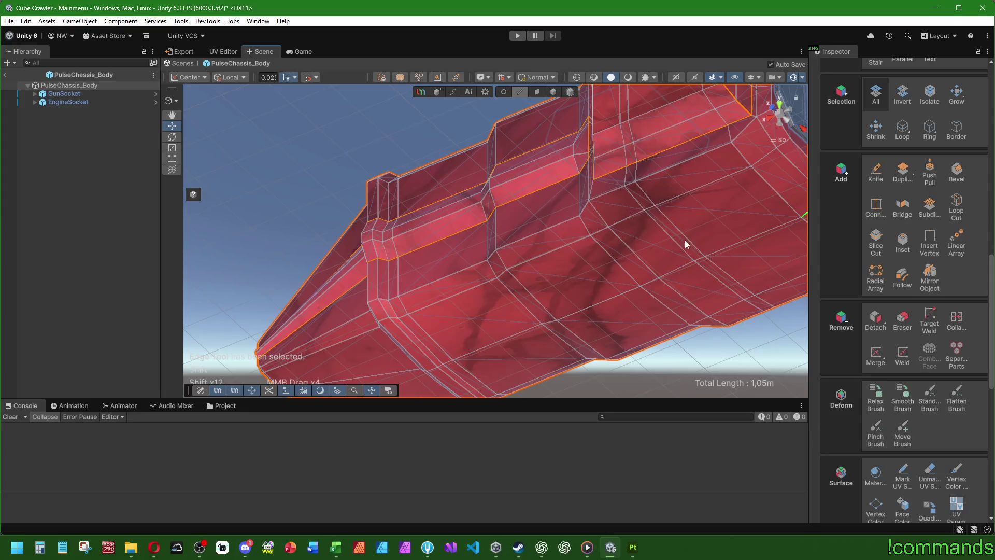
shift+scroll(685, 239, down, 2)
Check the upper-right UV island, then orbit the hull in face selection mode
click(223, 51)
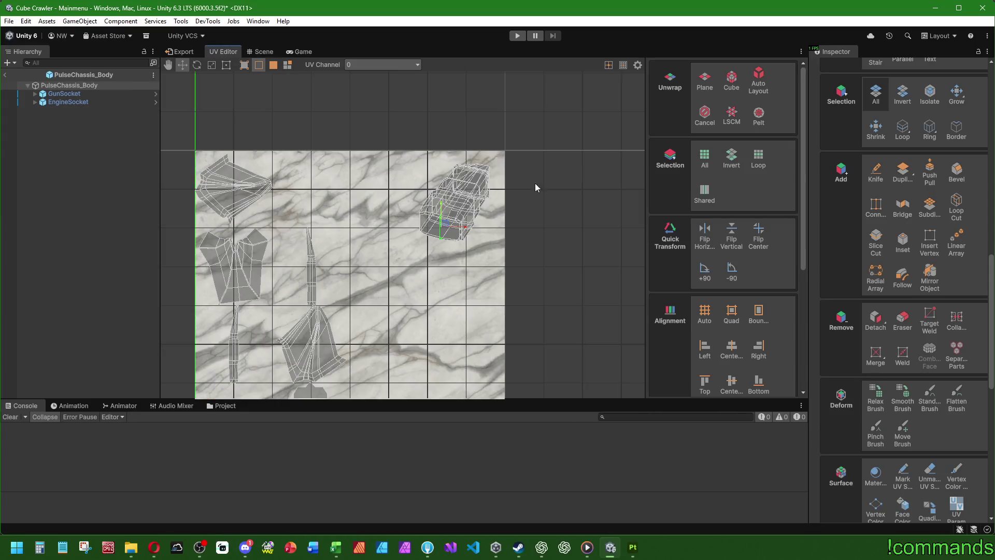
click(429, 193)
click(263, 52)
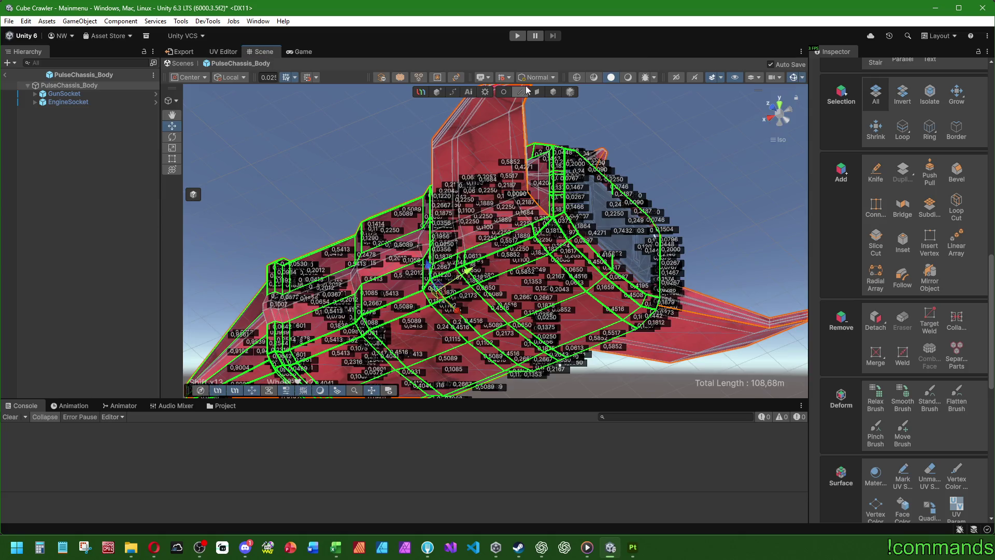
click(536, 92)
mouse_move(533, 233)
right_down()
mouse_move(592, 379)
mouse_move(640, 350)
mouse_move(650, 332)
mouse_move(655, 341)
mouse_move(498, 285)
mouse_move(465, 263)
mouse_move(447, 217)
mouse_move(413, 244)
mouse_move(290, 280)
mouse_move(476, 223)
mouse_move(680, 249)
right_up()
scroll(472, 277, up, 2)
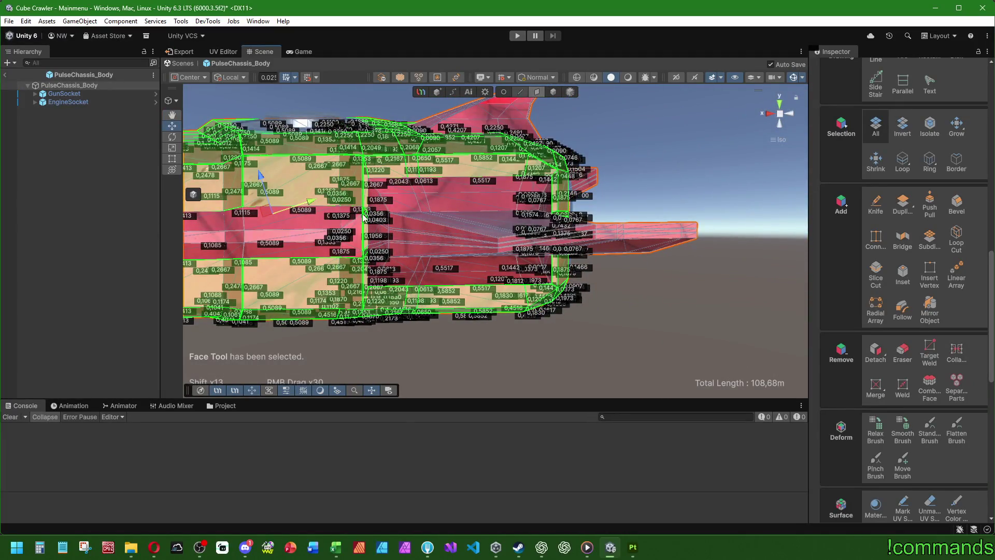
Select the chain of edges beside and below the dark side panel
click(519, 92)
scroll(445, 244, up, 5)
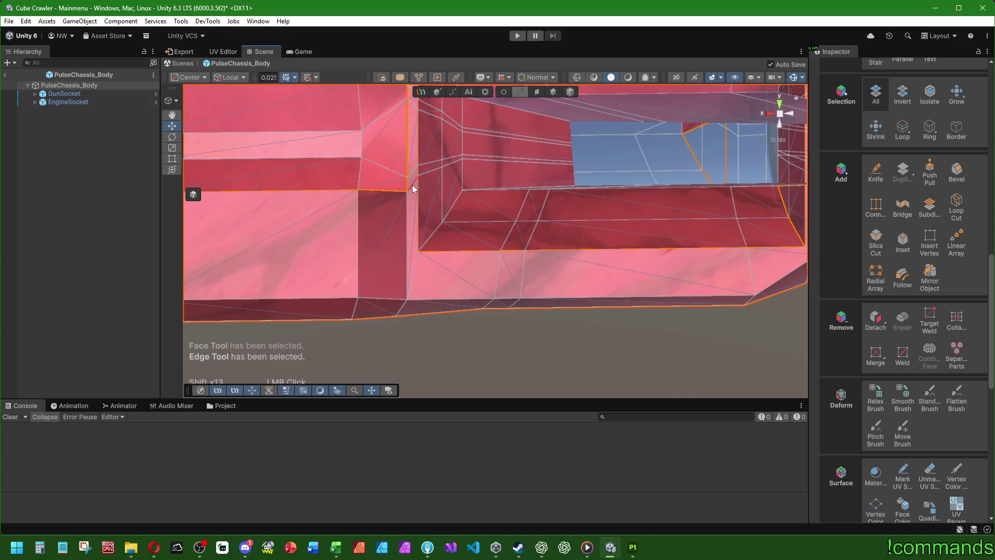
click(413, 188)
mouse_move(413, 188)
right_down()
mouse_move(484, 249)
mouse_move(493, 244)
mouse_move(444, 248)
mouse_move(450, 241)
right_up()
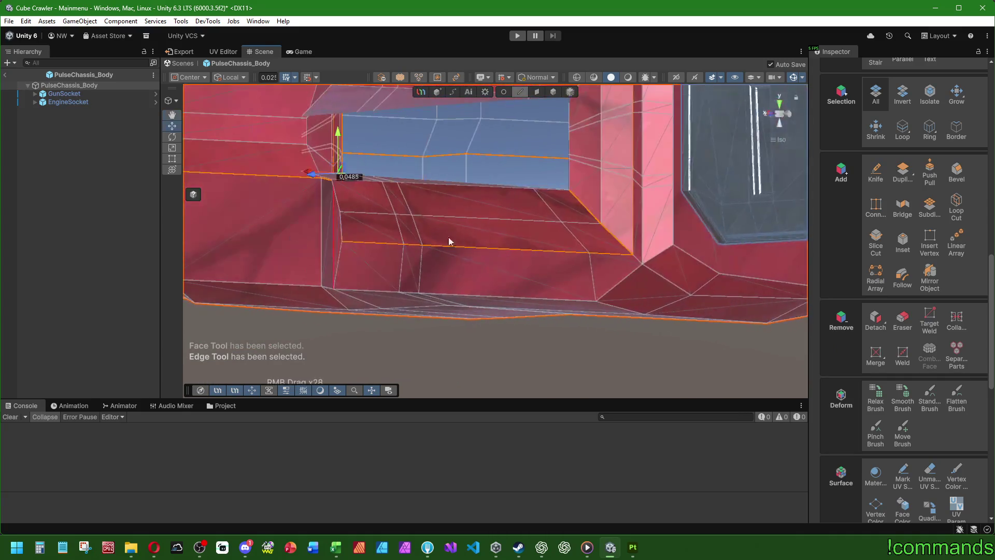
middle_drag(449, 242, 382, 277)
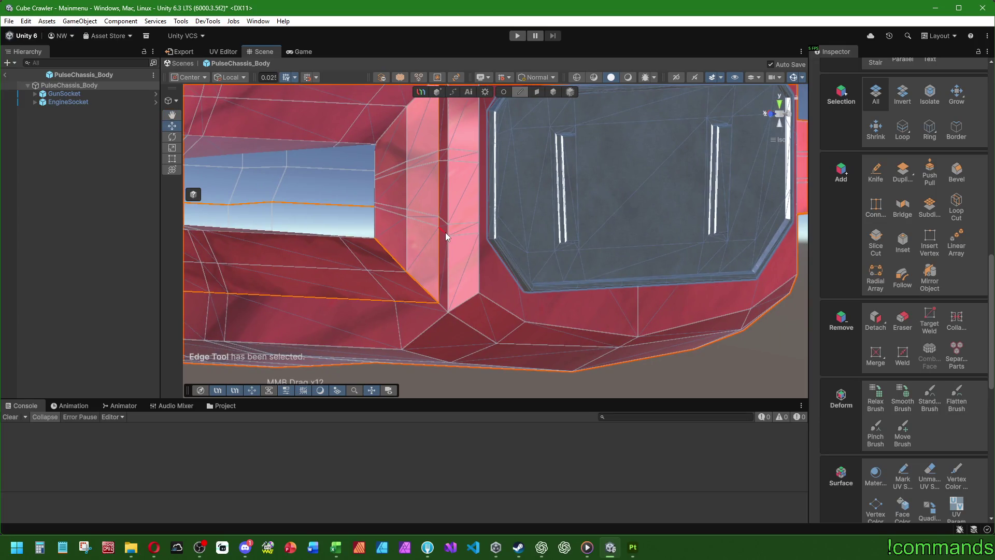
mouse_move(446, 234)
right_down()
mouse_move(536, 259)
mouse_move(483, 263)
mouse_move(458, 220)
mouse_move(461, 243)
right_up()
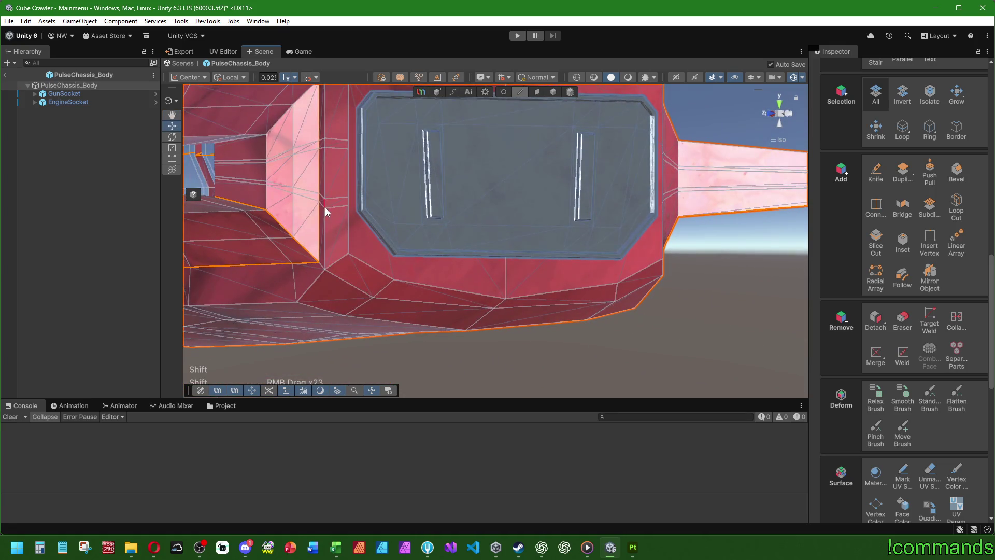
shift+click(329, 207)
shift+click(350, 223)
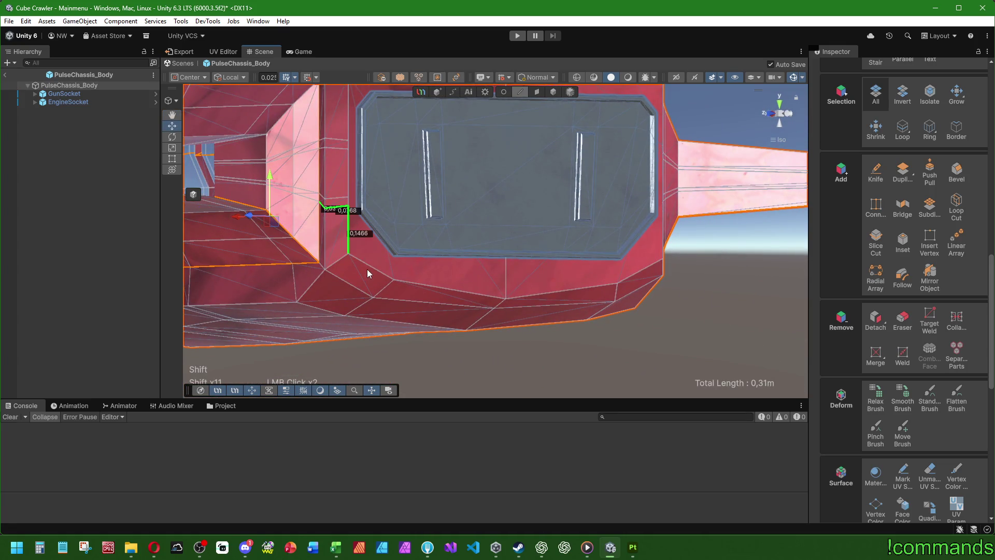
shift+click(369, 266)
shift+click(421, 283)
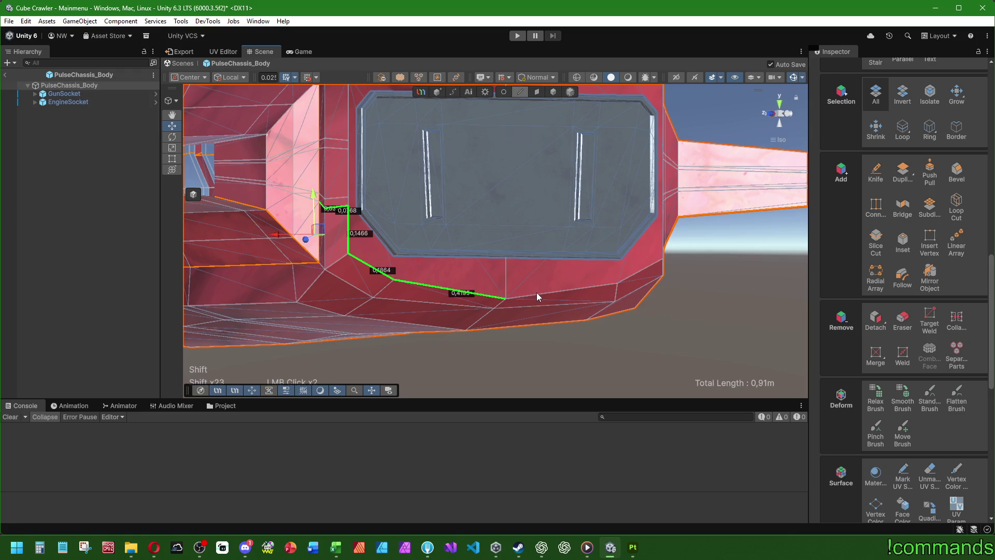
shift+click(591, 288)
Finish the edge loop around the panel, mark it as a UV seam, and select all faces
mouse_move(590, 288)
right_down()
mouse_move(514, 277)
mouse_move(573, 264)
mouse_move(603, 240)
mouse_move(541, 237)
right_up()
shift+click(621, 243)
shift+click(637, 224)
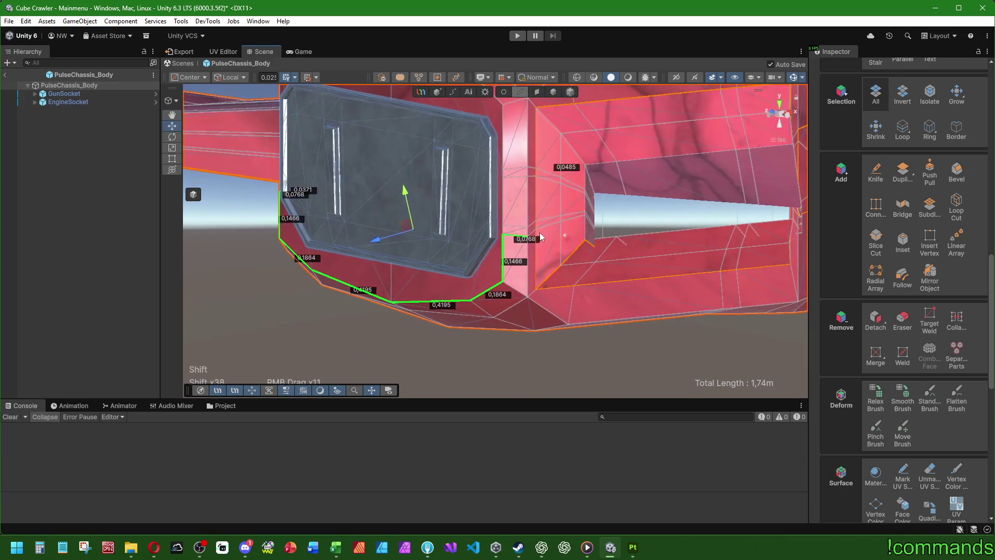
mouse_move(428, 233)
right_down()
mouse_move(561, 234)
mouse_move(497, 243)
right_up()
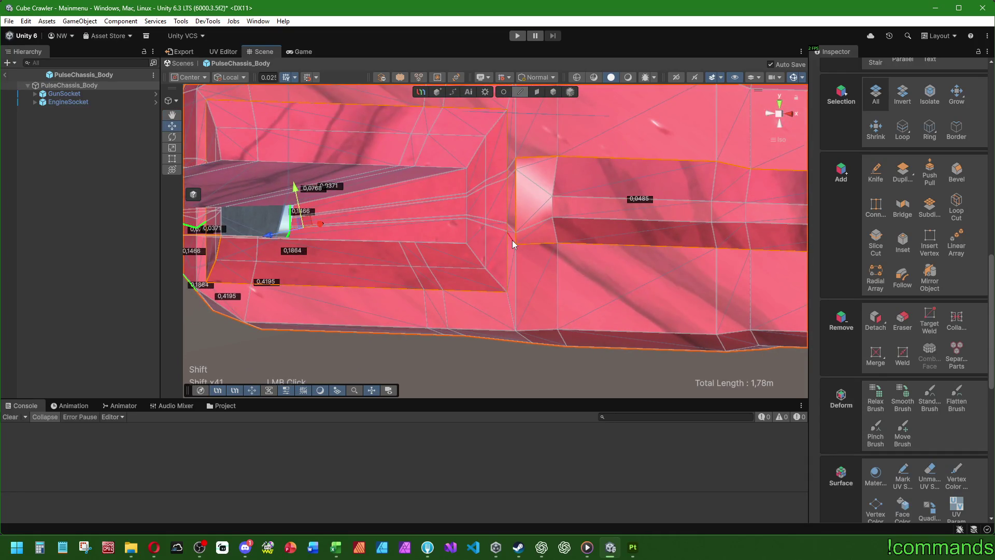
shift+click(512, 241)
scroll(574, 256, down, 2)
mouse_move(573, 256)
right_down()
mouse_move(446, 253)
mouse_move(467, 253)
right_up()
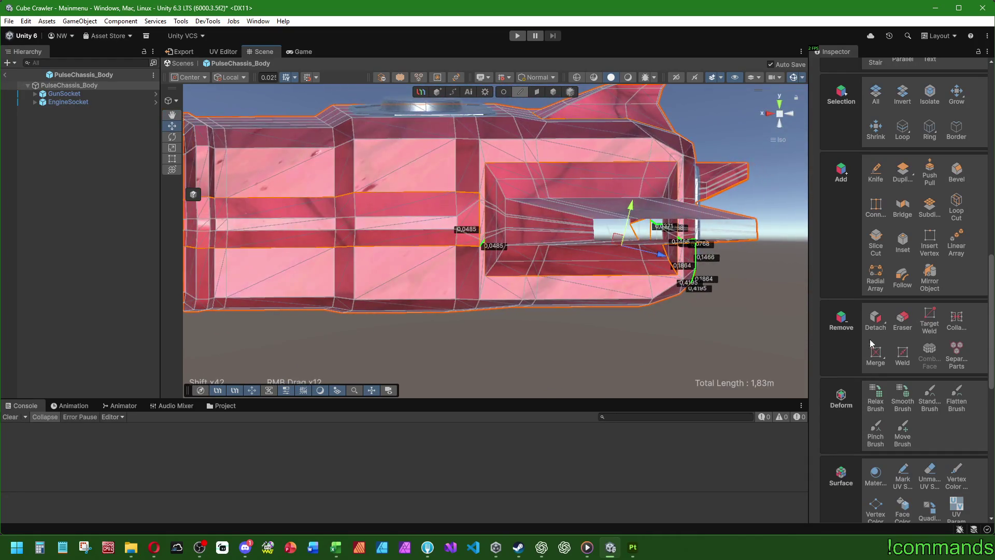
click(904, 481)
scroll(522, 124, down, 3)
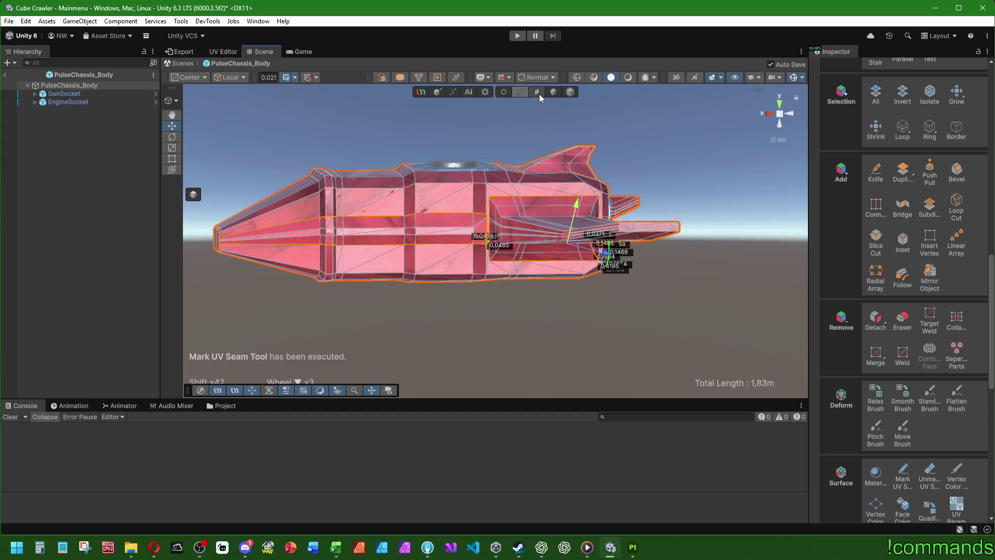
click(538, 93)
click(876, 130)
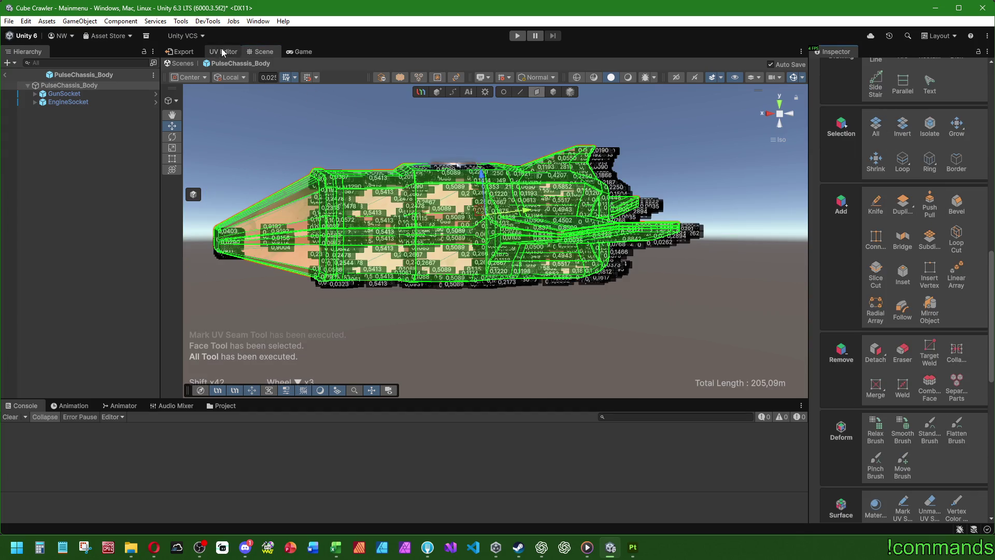
Re-unwrap all faces with LSCM and inspect the gun UV island
click(223, 52)
click(730, 118)
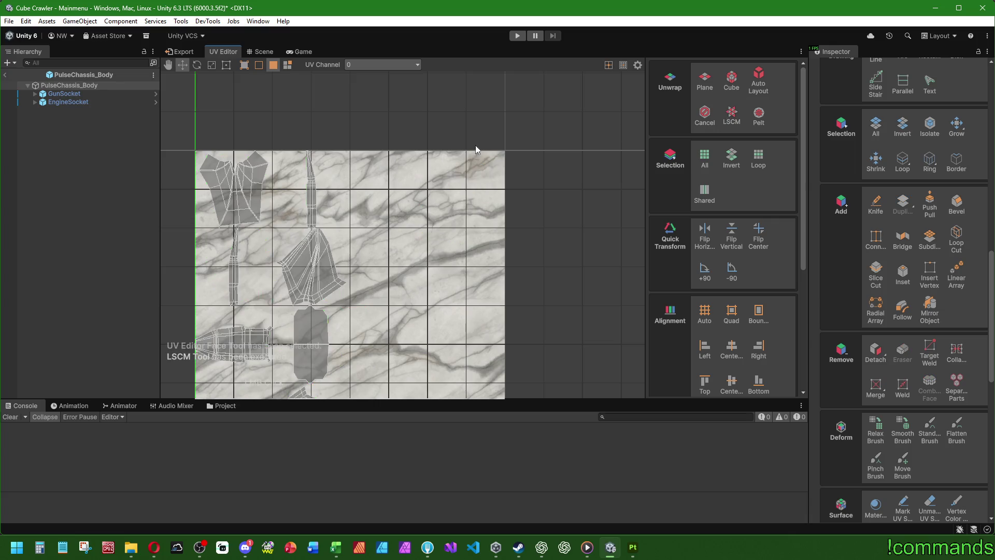
middle_drag(474, 145, 482, 83)
scroll(481, 83, up, 5)
mouse_move(483, 166)
middle_down()
mouse_move(441, 91)
mouse_move(351, 140)
mouse_move(488, 229)
mouse_move(418, 232)
middle_up()
scroll(352, 140, up, 3)
click(420, 232)
scroll(420, 232, down, 2)
scroll(384, 156, up, 5)
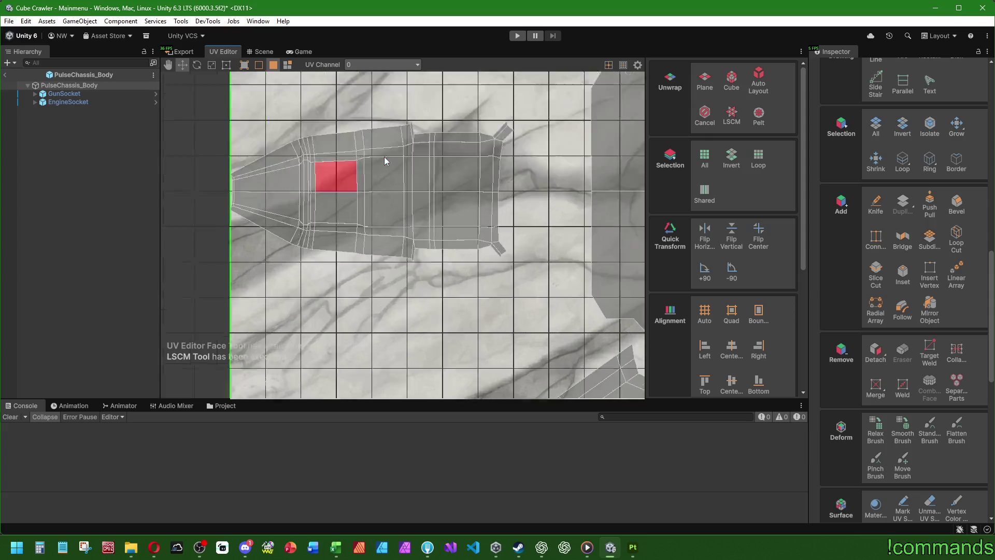
scroll(385, 236, down, 5)
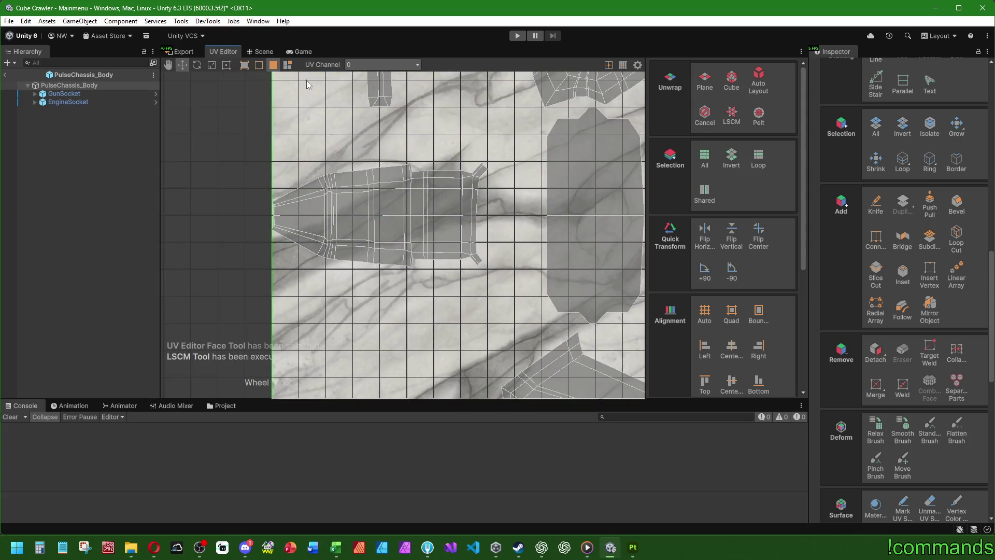
Select the long gun island as a whole, then view the hull from above
click(288, 65)
scroll(414, 208, down, 2)
mouse_move(394, 155)
middle_down()
mouse_move(363, 124)
mouse_move(363, 139)
mouse_move(370, 112)
middle_up()
click(372, 265)
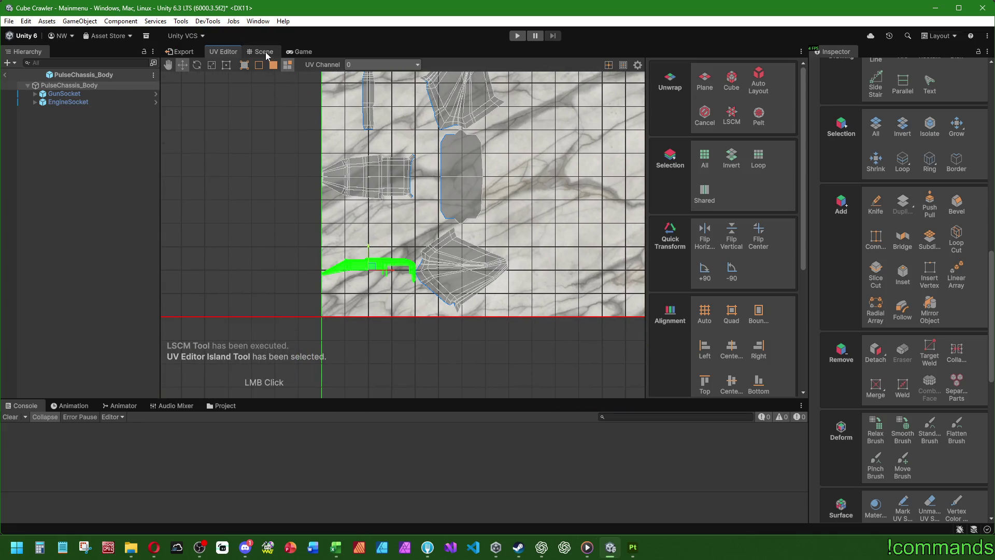
click(267, 56)
mouse_move(417, 168)
right_down()
mouse_move(348, 237)
mouse_move(319, 248)
mouse_move(949, 237)
mouse_move(277, 224)
mouse_move(266, 194)
mouse_move(358, 199)
right_up()
Mark a UV seam along the edge loop around the dark front panel
click(519, 92)
scroll(499, 243, up, 3)
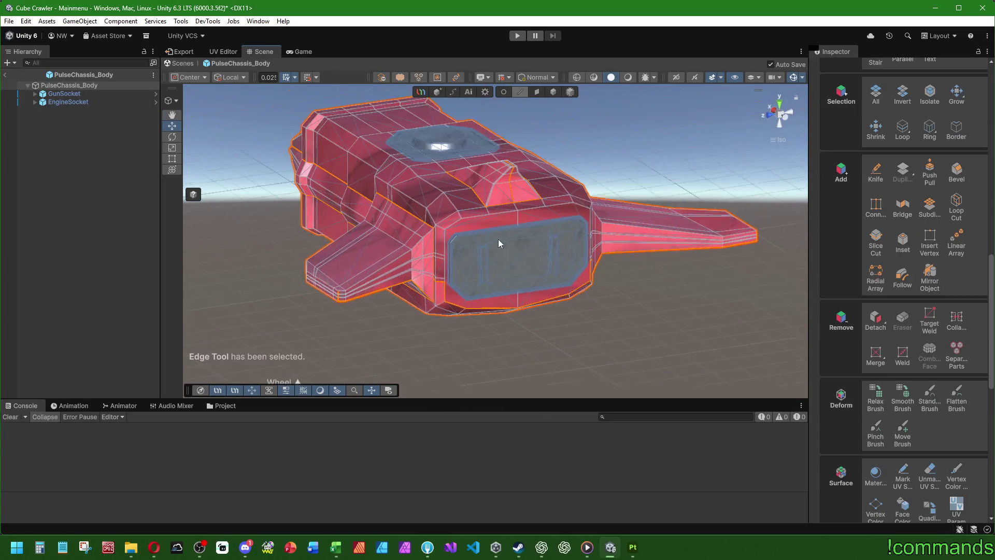
scroll(499, 244, up, 4)
click(416, 286)
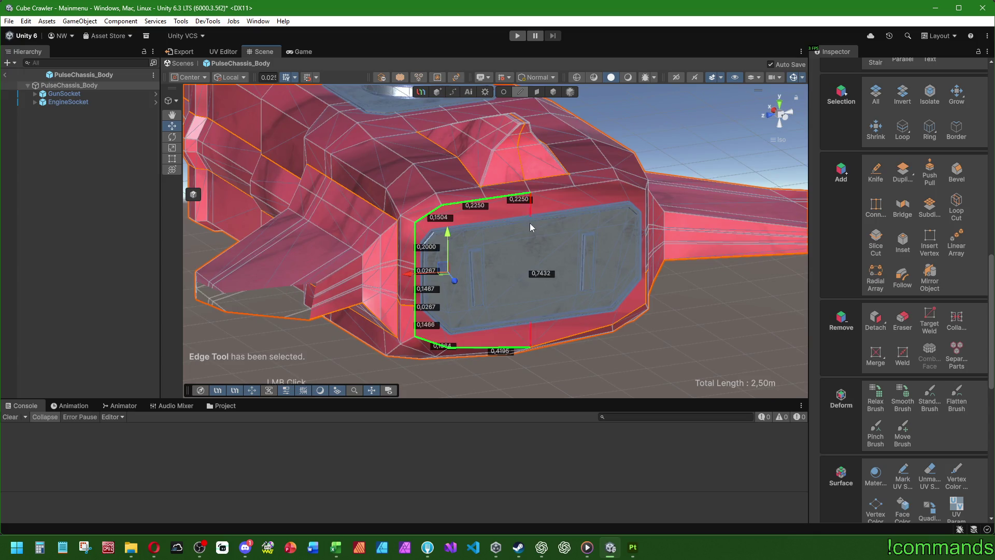
shift+click(548, 194)
mouse_move(548, 194)
ctrl+right_down()
mouse_move(509, 227)
mouse_move(490, 288)
ctrl+right_up()
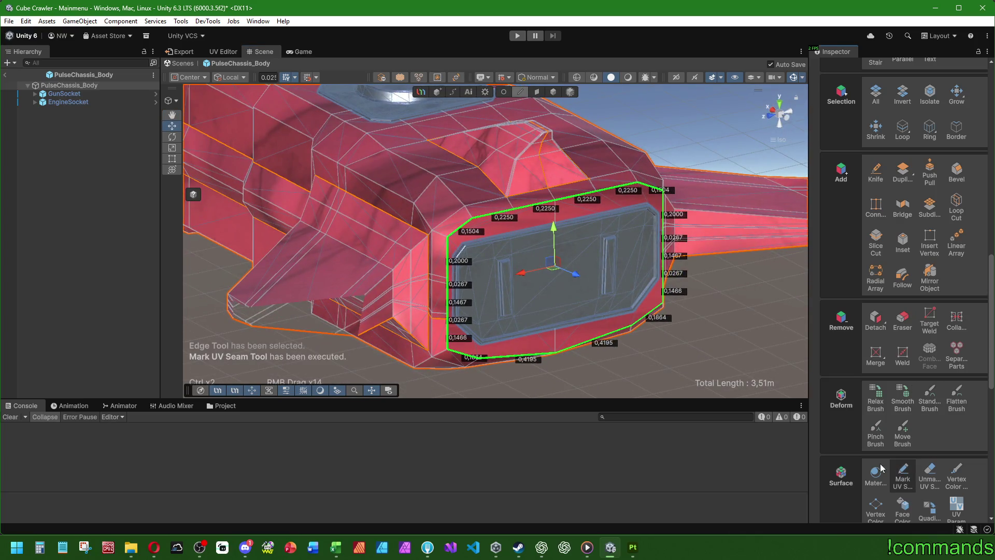
click(711, 352)
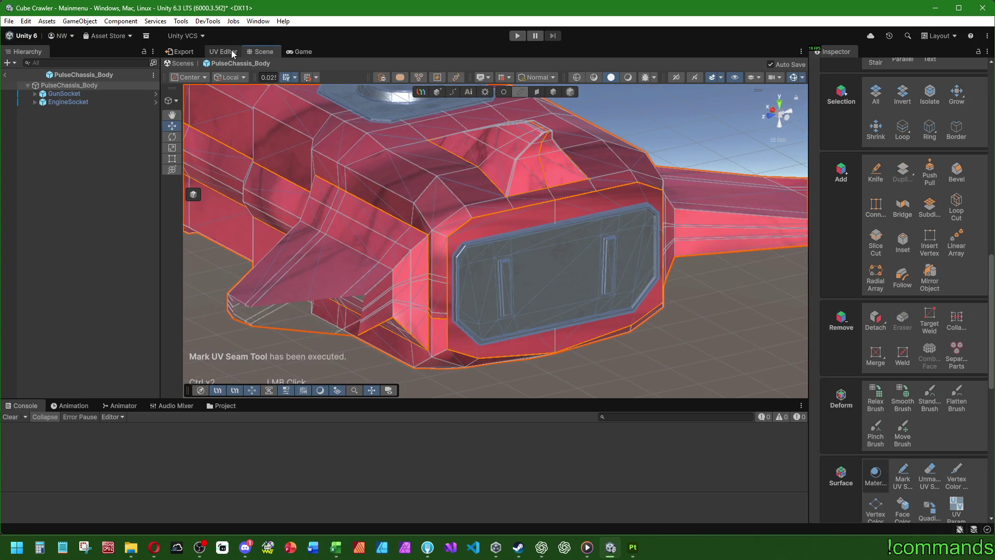
Select every hull face and bring up the UV Editor
key(ctrl+a)
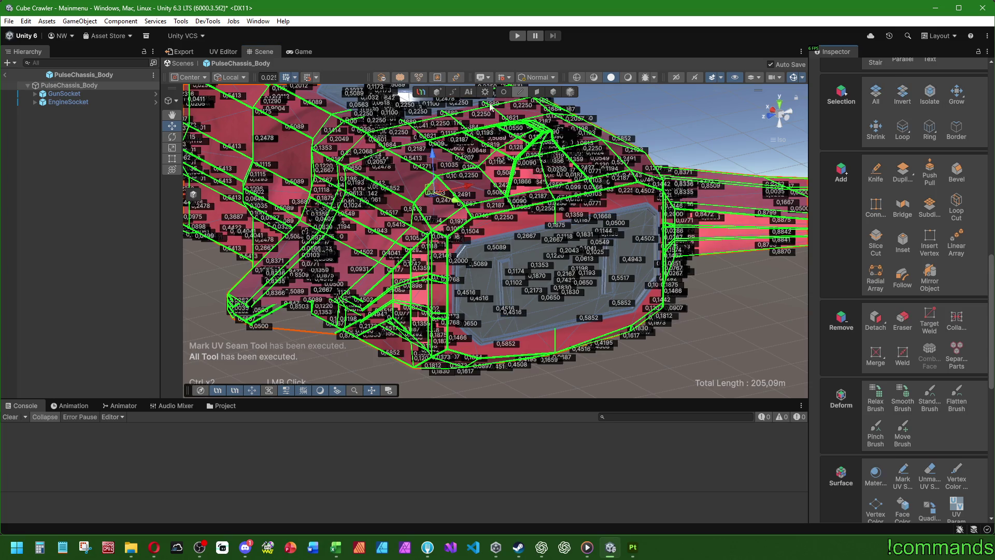
click(537, 92)
click(884, 129)
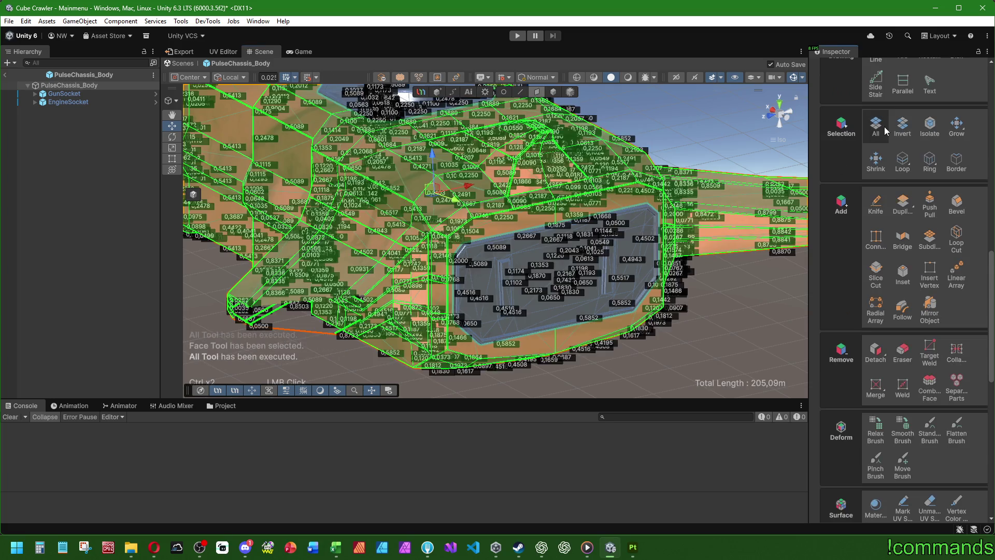
click(227, 53)
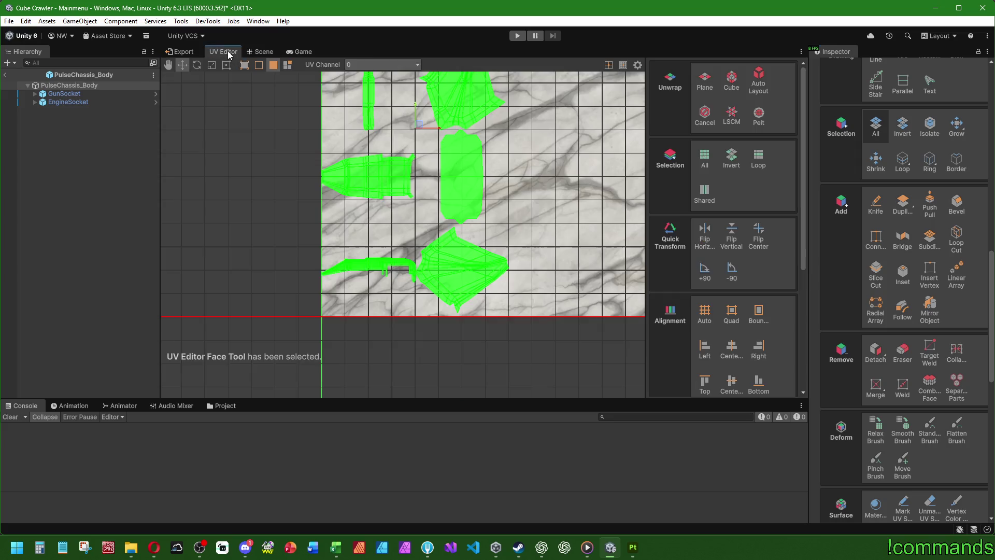
Re-unwrap all faces with LSCM and zoom to view the resulting UV islands
click(731, 113)
click(309, 200)
middle_drag(309, 200, 351, 300)
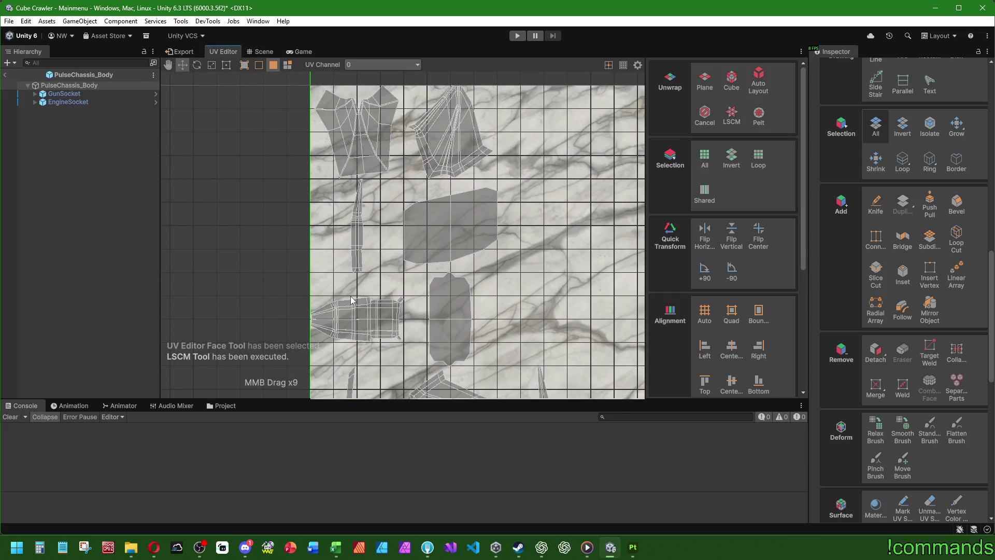
scroll(351, 300, up, 8)
scroll(390, 247, down, 2)
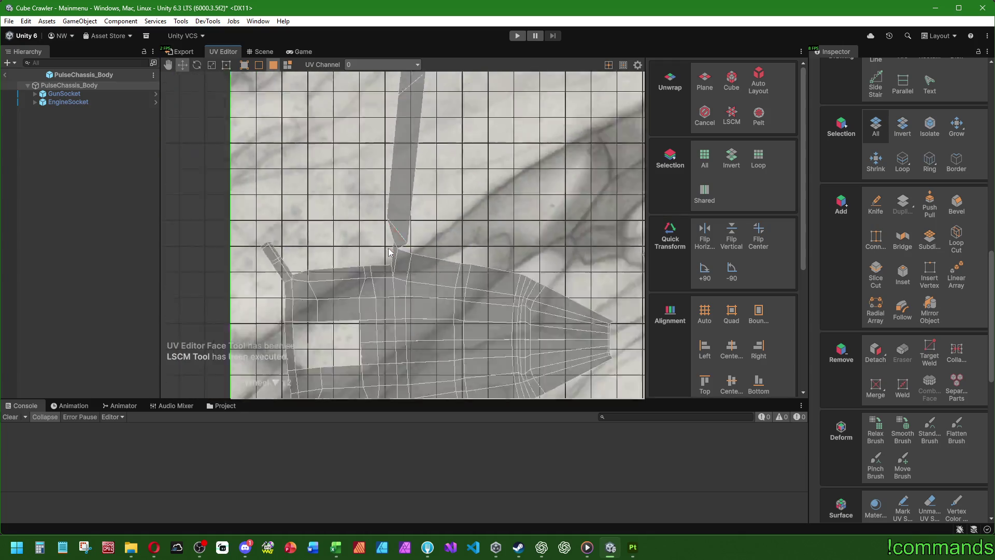
scroll(390, 253, down, 2)
scroll(390, 249, up, 4)
scroll(428, 113, down, 2)
scroll(454, 213, down, 2)
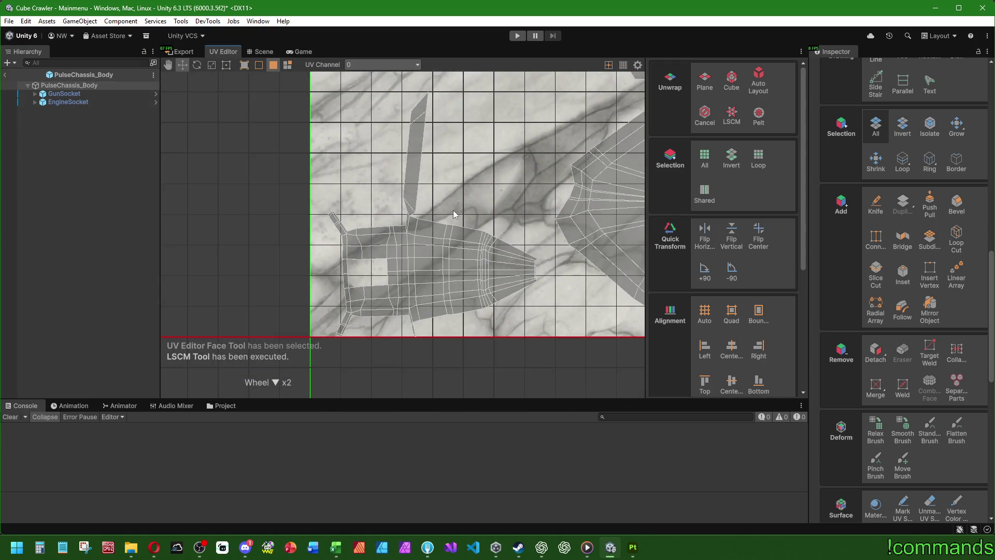
scroll(456, 212, down, 1)
scroll(409, 285, down, 6)
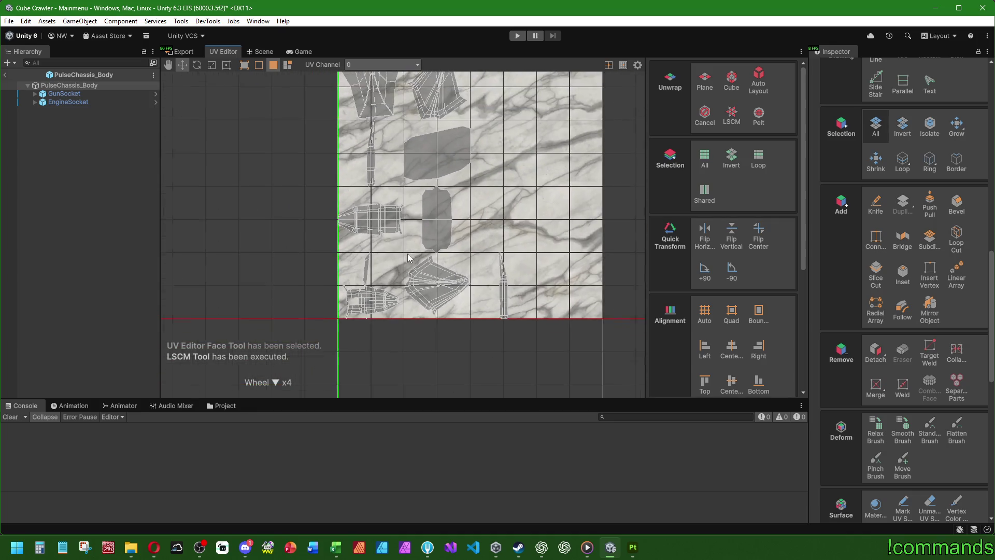
Select all UV islands, pack them, and fit them to the texture square
drag(318, 117, 609, 375)
scroll(720, 331, down, 4)
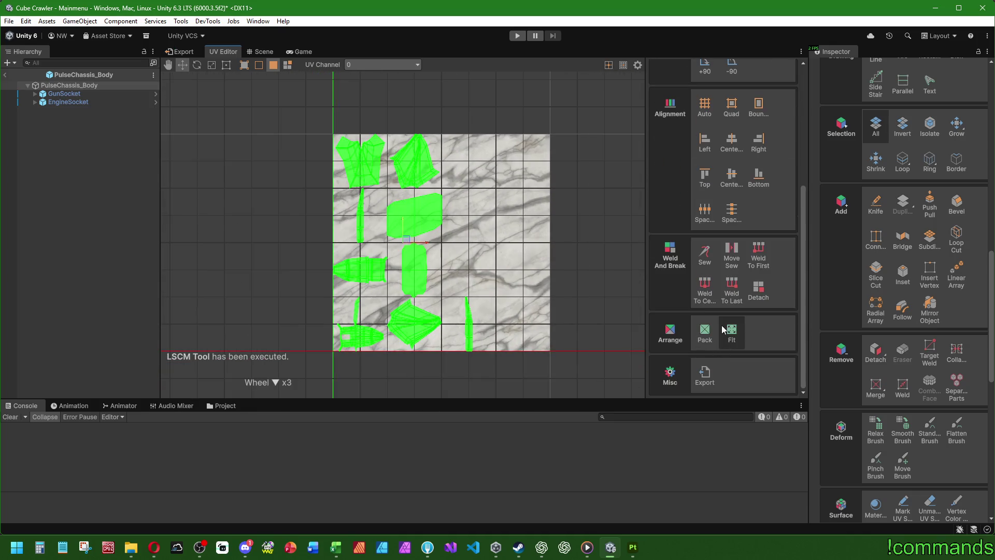
click(704, 337)
click(692, 343)
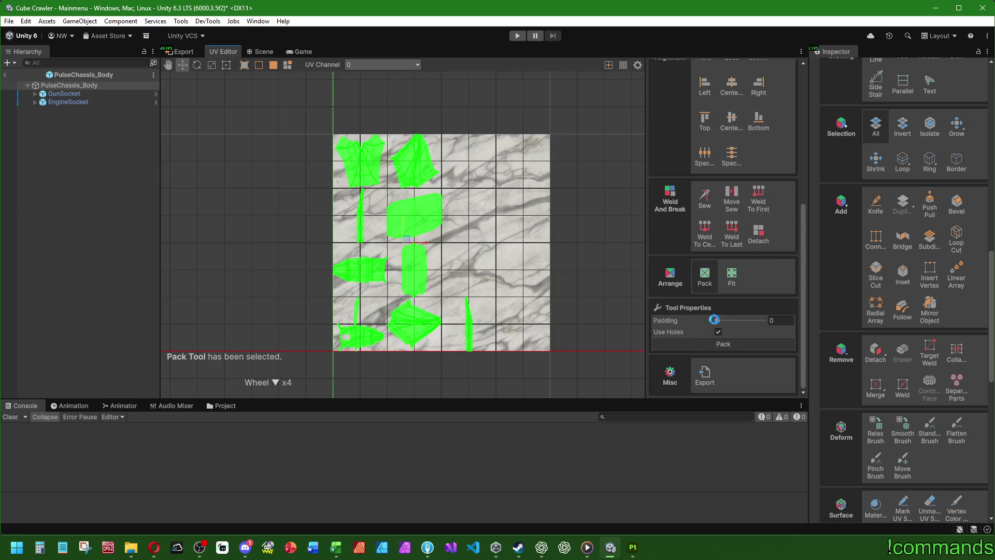
click(731, 277)
click(723, 344)
click(282, 225)
Frame the whole UV layout, clear the selection, and return to the Scene view
scroll(282, 224, up, 2)
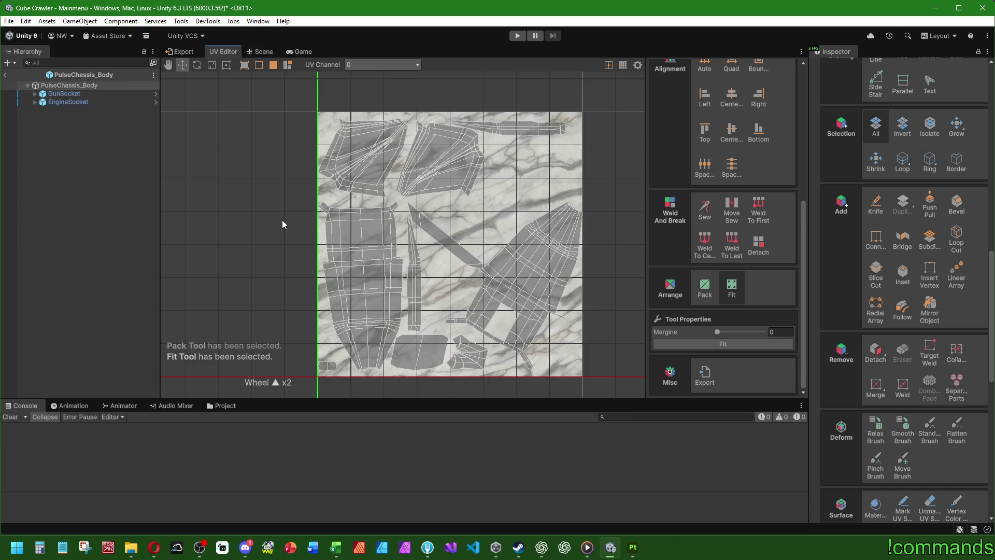
scroll(404, 236, up, 3)
scroll(495, 218, down, 1)
middle_drag(495, 217, 351, 138)
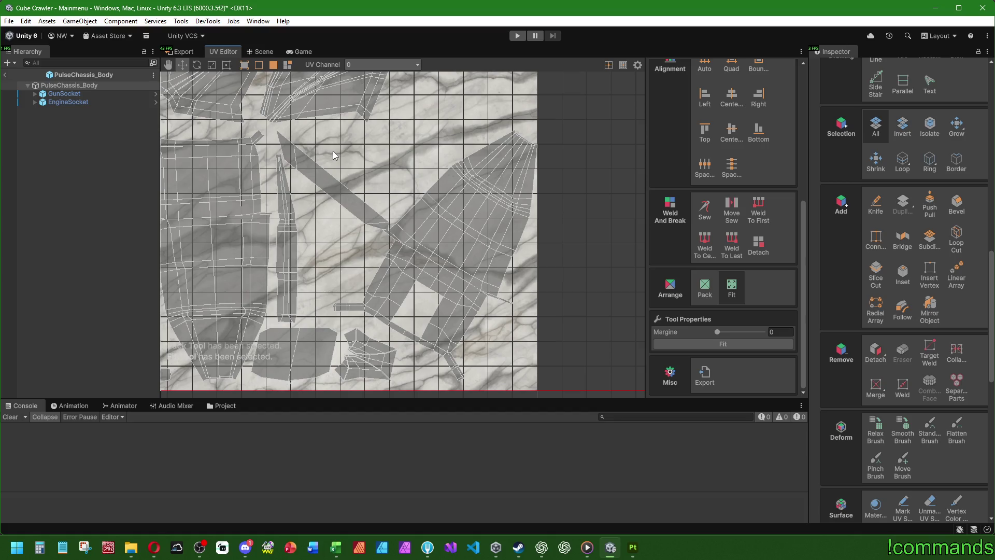
scroll(333, 151, down, 3)
mouse_move(425, 147)
middle_down()
mouse_move(493, 197)
mouse_move(413, 169)
middle_up()
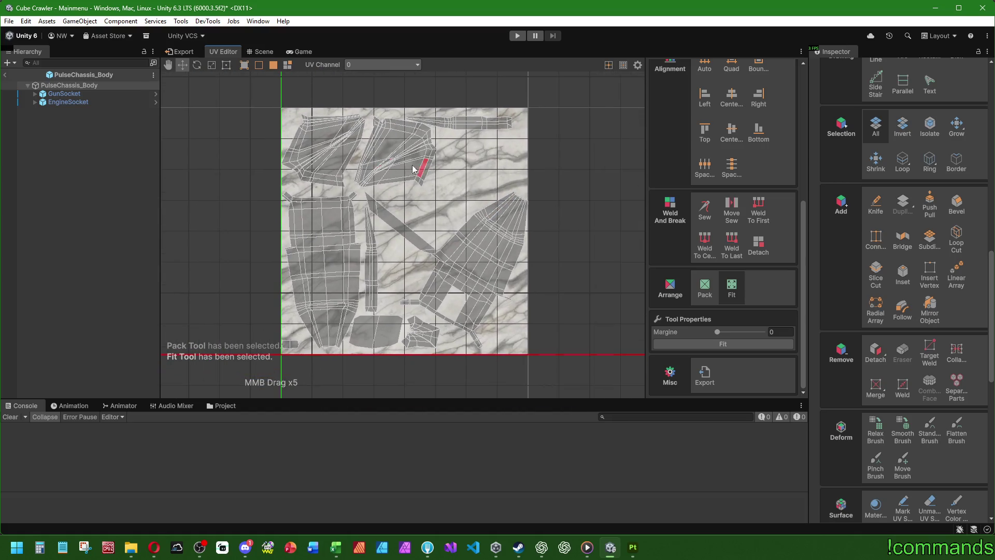
click(107, 129)
click(263, 52)
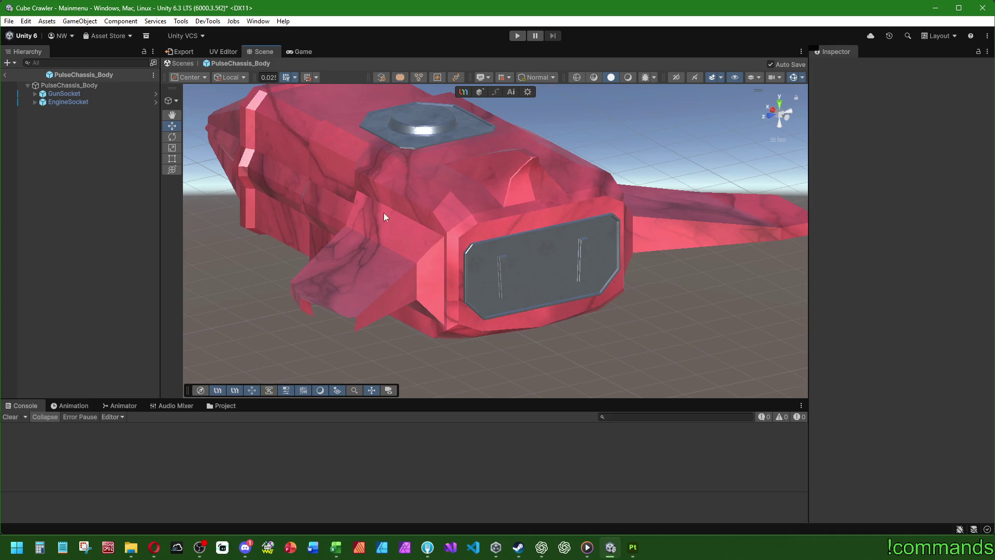
Select PulseChassis_Body and start an OBJ export from the UModeler Export tab
mouse_move(384, 216)
alt+mouse_down()
mouse_move(450, 235)
mouse_move(447, 226)
alt+mouse_up()
scroll(468, 235, down, 3)
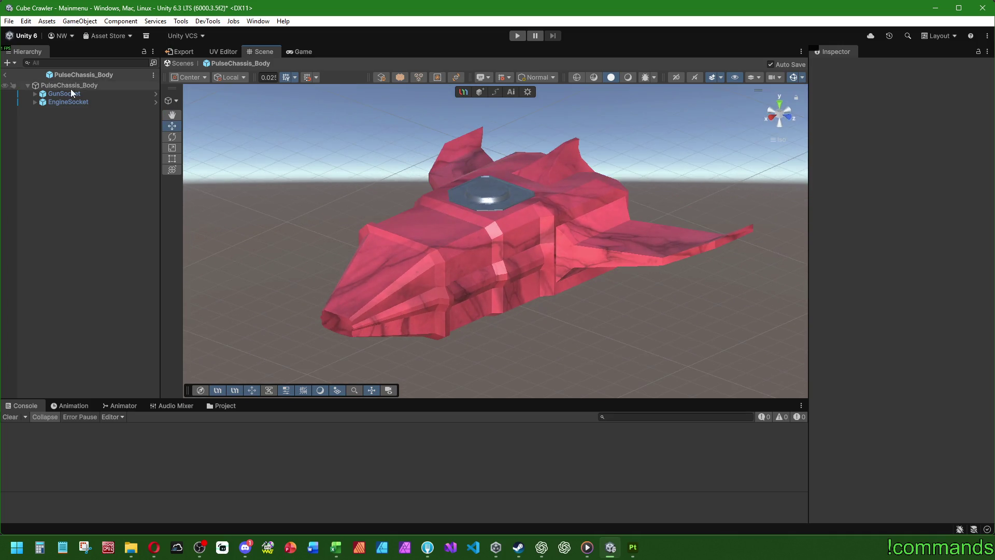
click(66, 82)
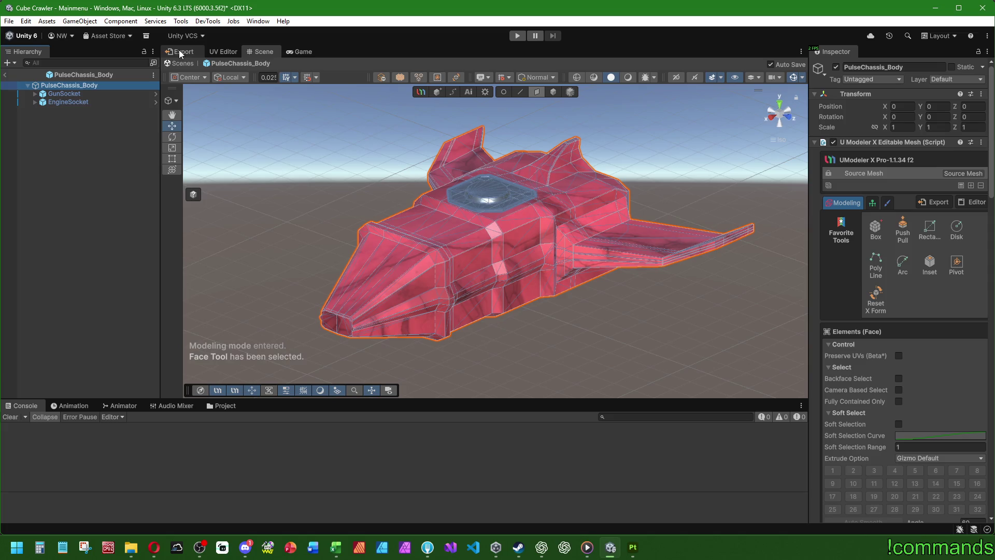
click(180, 52)
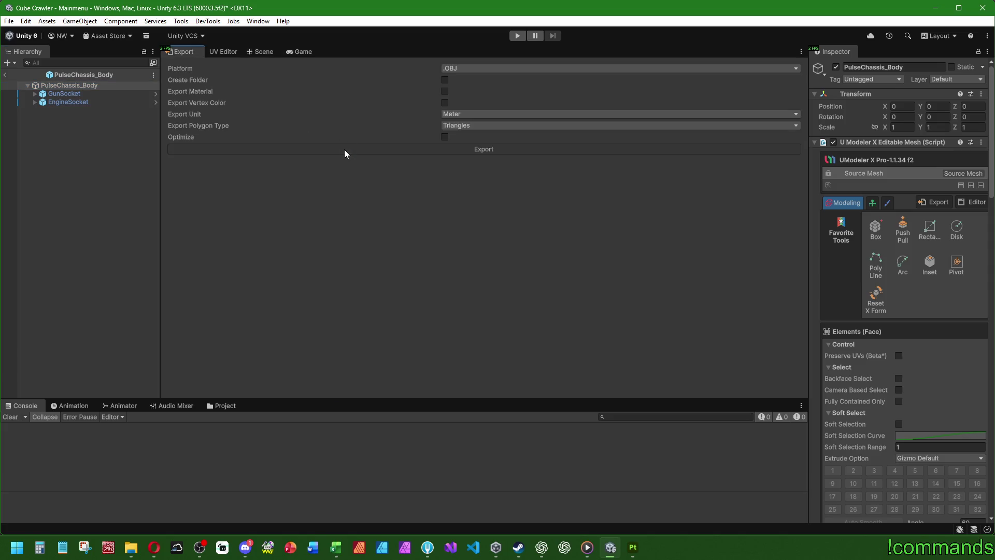
click(345, 150)
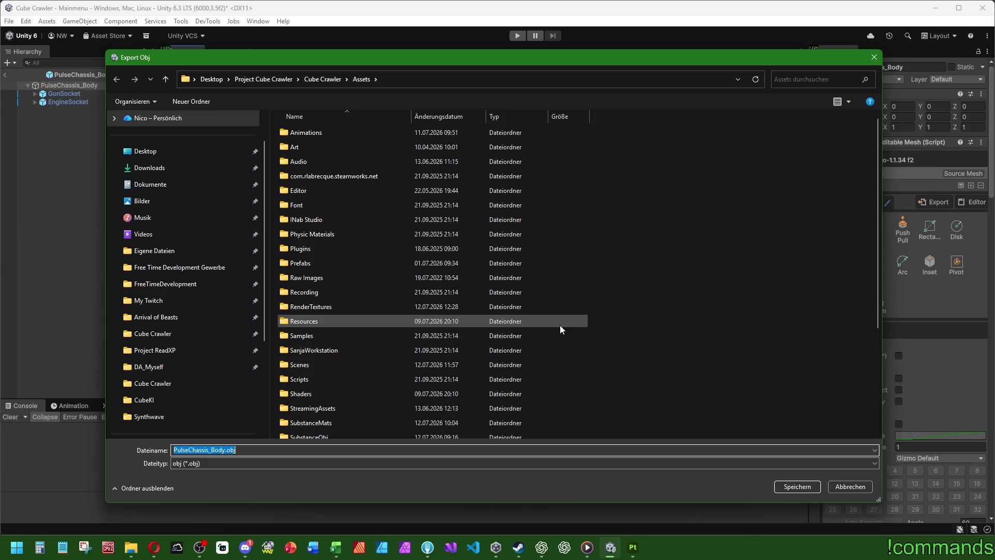
Briefly check the -chat channel in the chat app, then return to Unity
click(245, 551)
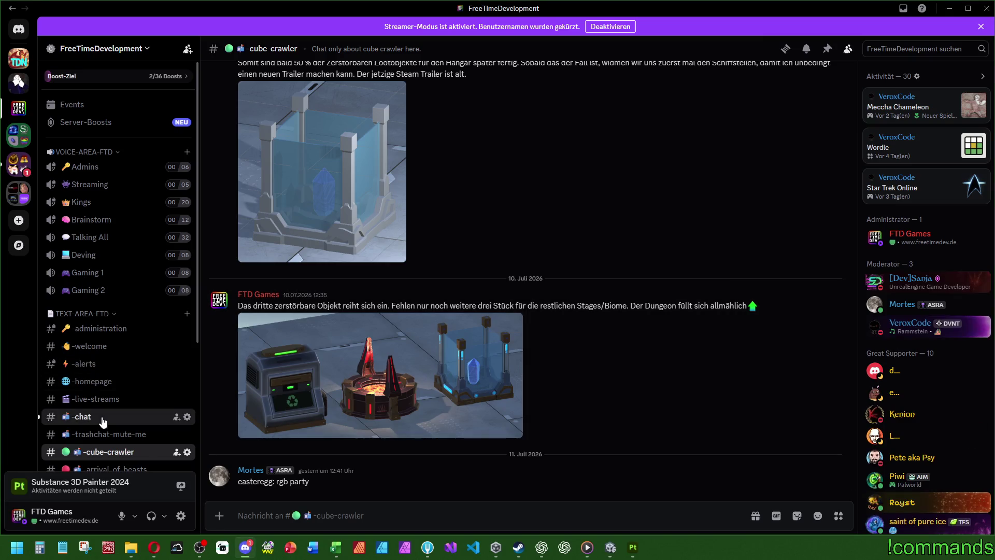
click(103, 419)
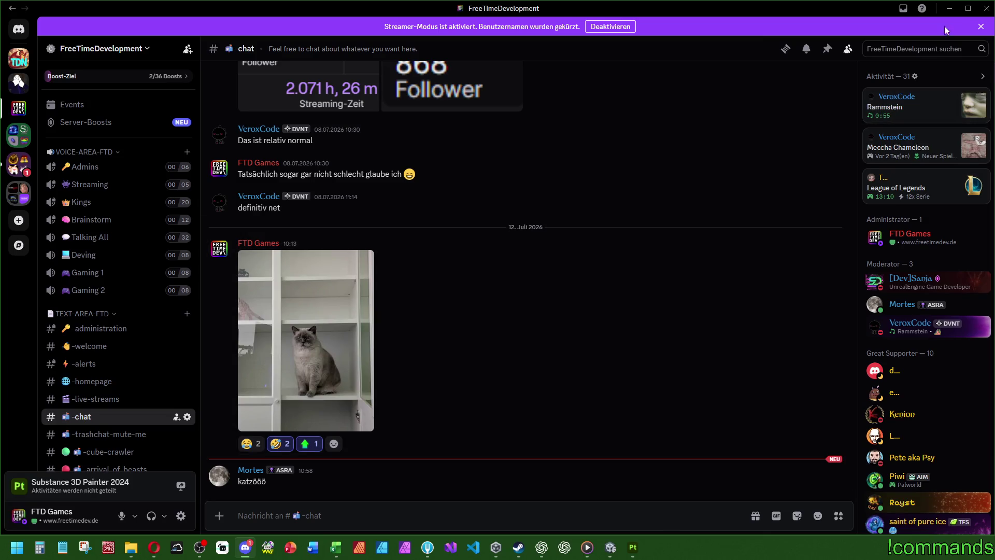
click(949, 8)
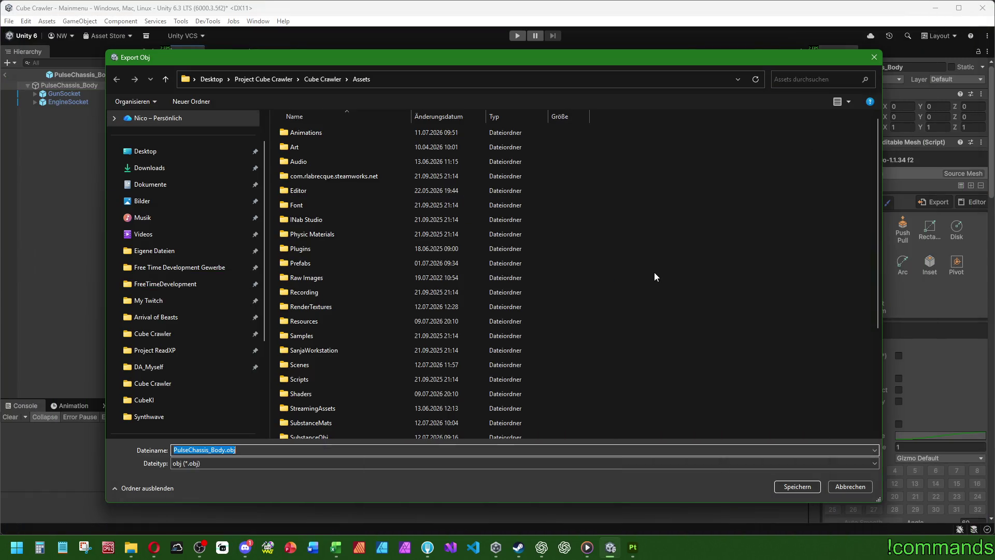
Browse to Assets > SubstanceObj > Ships > Bodies and save the export as PulseChassis_Body.obj
scroll(334, 399, down, 2)
click(318, 356)
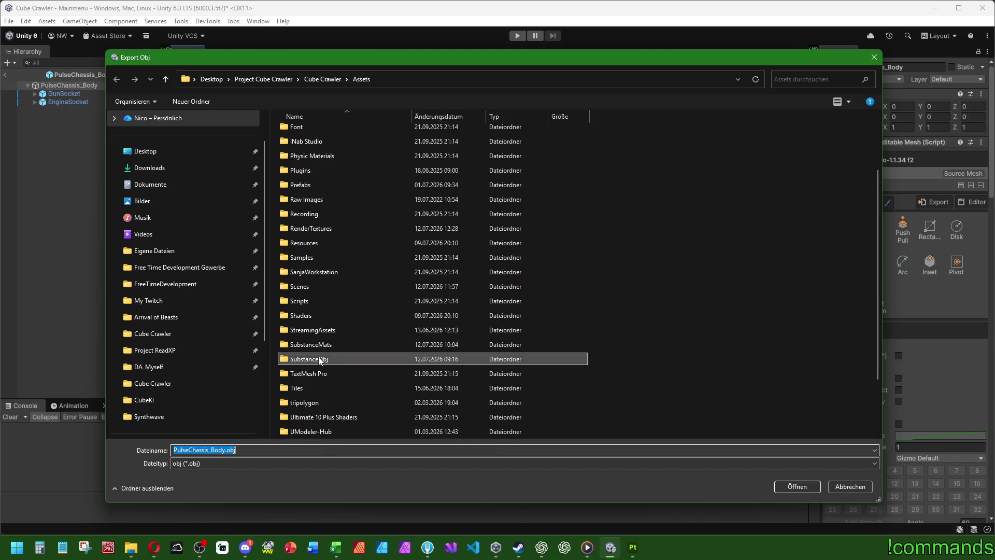
double_click(318, 357)
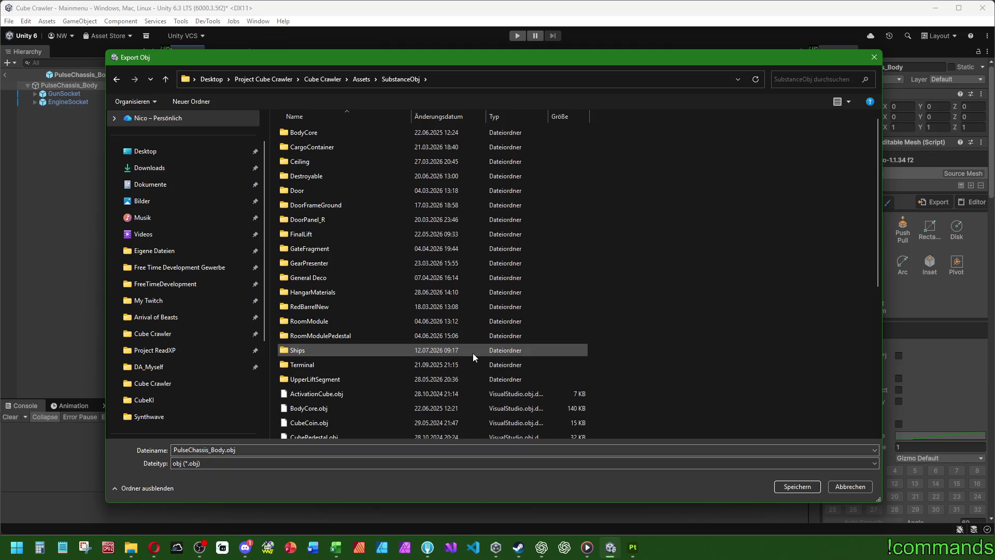
double_click(300, 347)
double_click(313, 131)
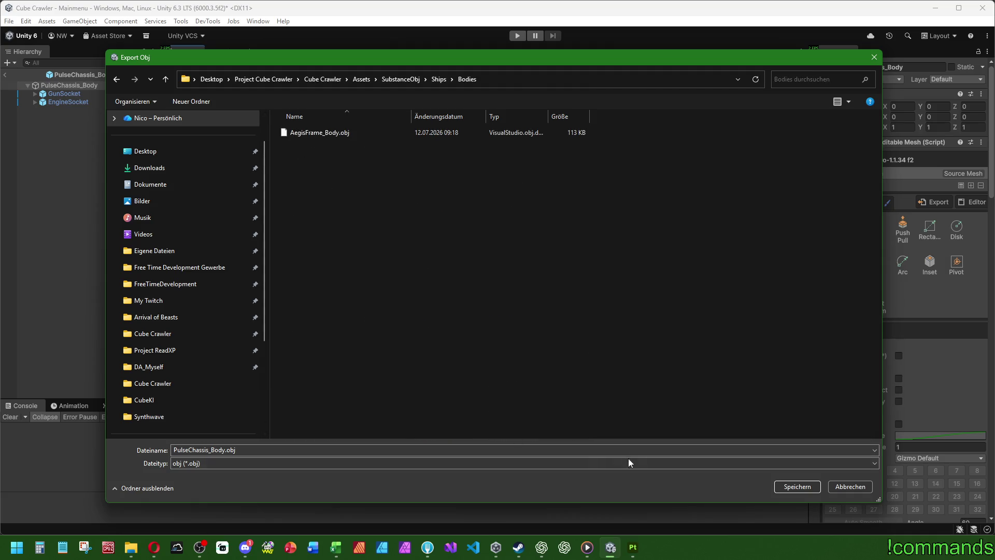
double_click(226, 450)
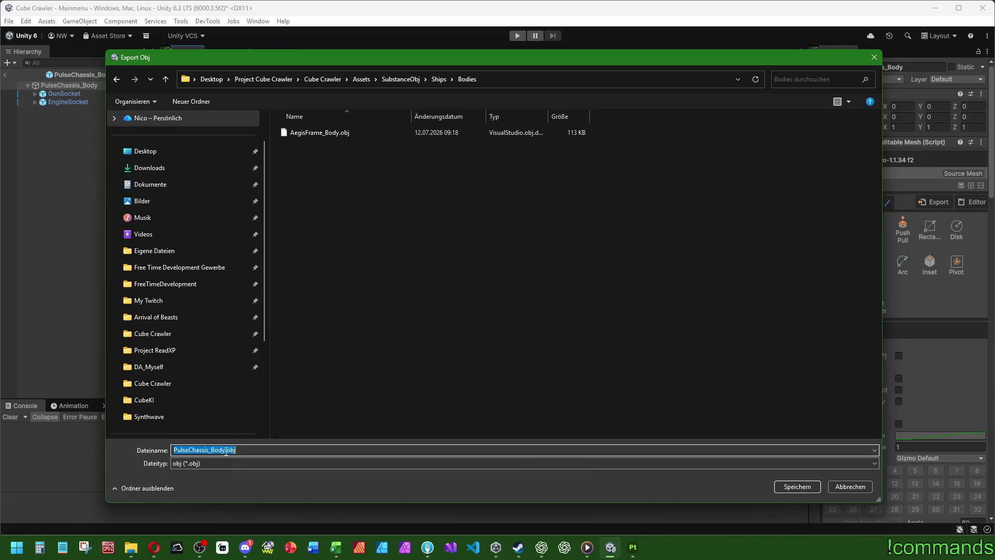
double_click(226, 450)
click(785, 490)
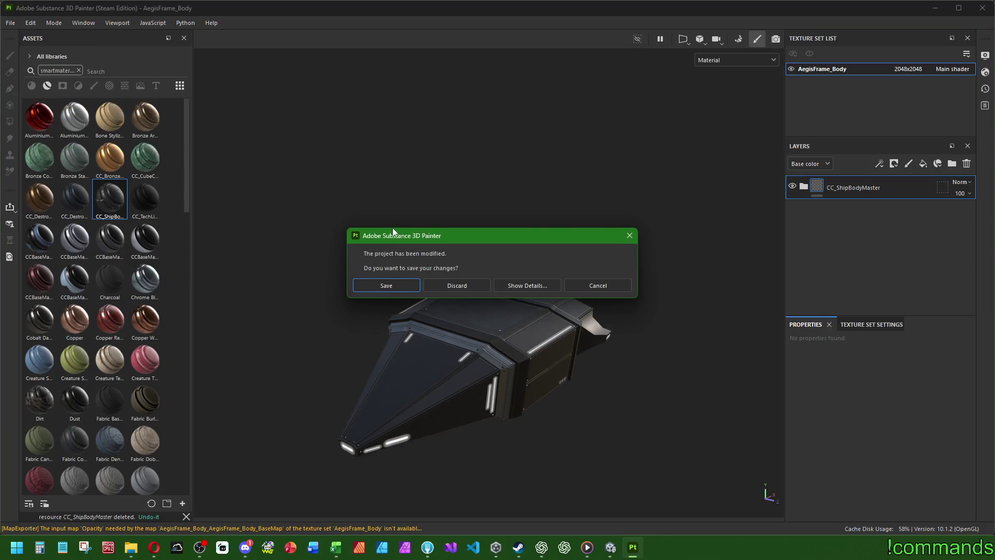
Save the old Painter project and start a new project from PulseChassis_Body.obj
click(388, 287)
mouse_move(130, 547)
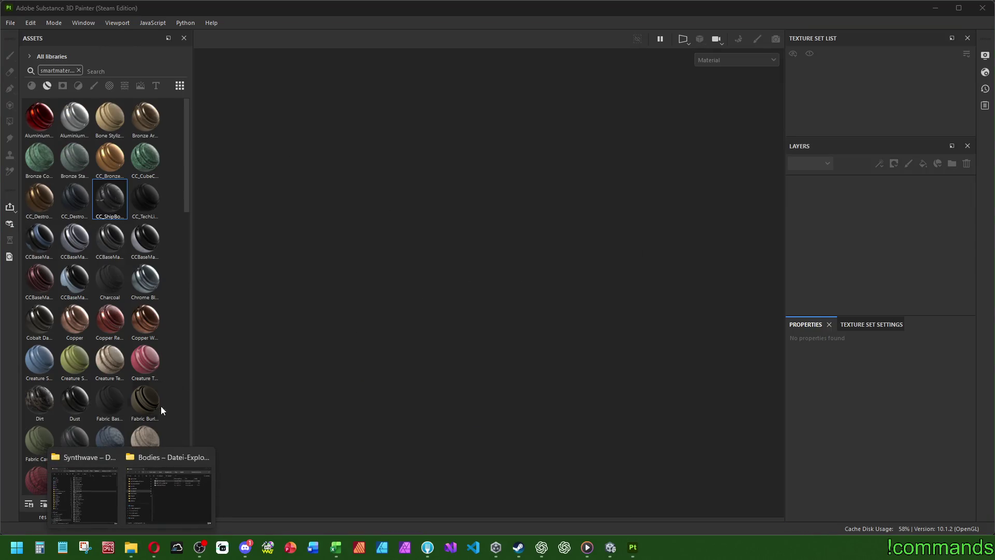
click(174, 493)
mouse_move(502, 238)
mouse_down()
mouse_move(609, 311)
mouse_move(535, 96)
mouse_up()
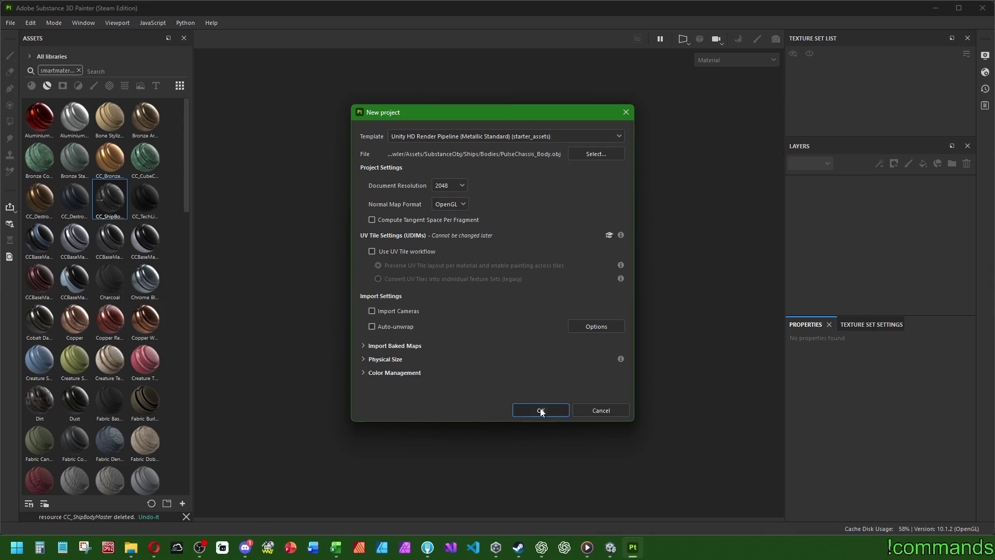
click(541, 411)
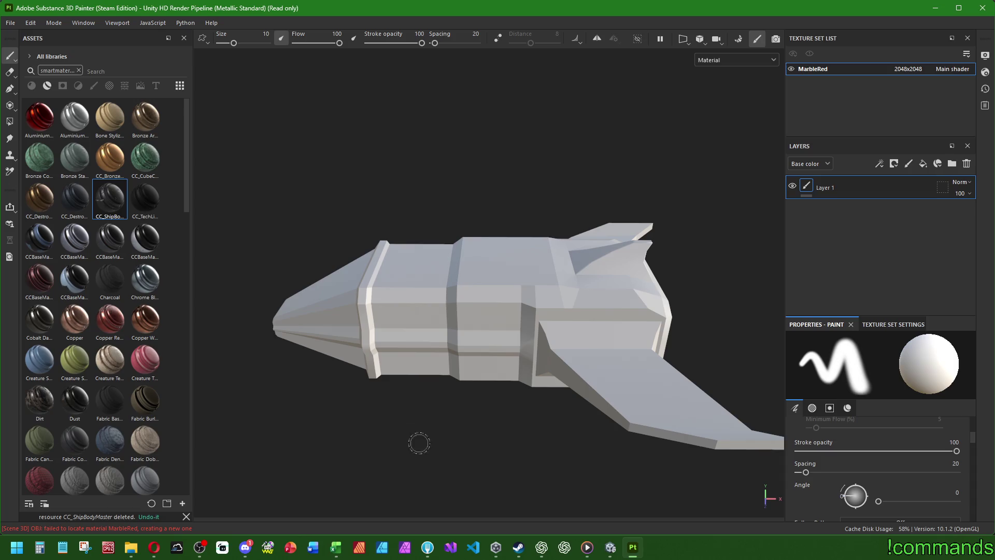
Delete the default Layer 1 and add an Emissive channel to the texture set
mouse_move(419, 443)
alt+mouse_down()
mouse_move(473, 402)
mouse_move(529, 412)
alt+mouse_up()
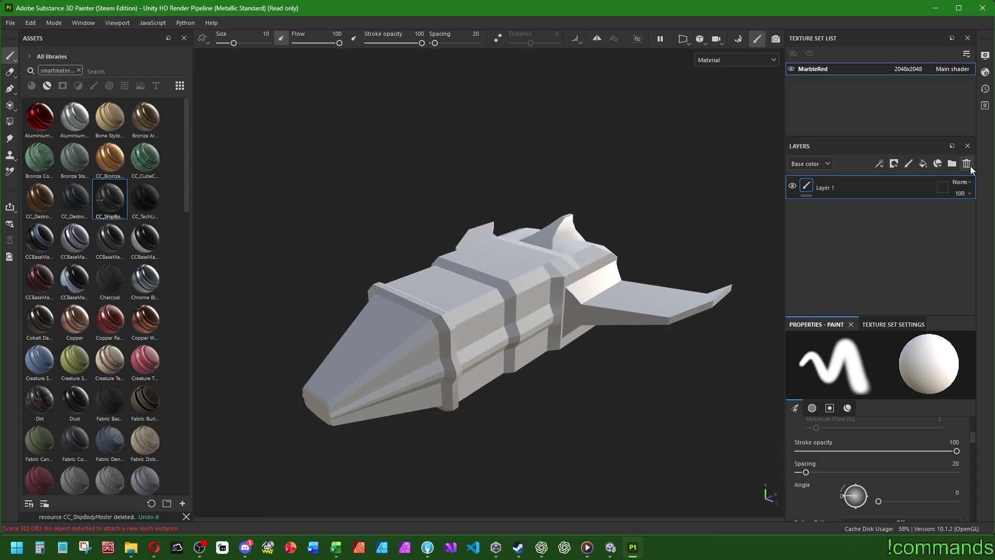
click(968, 165)
click(868, 325)
scroll(810, 408, down, 2)
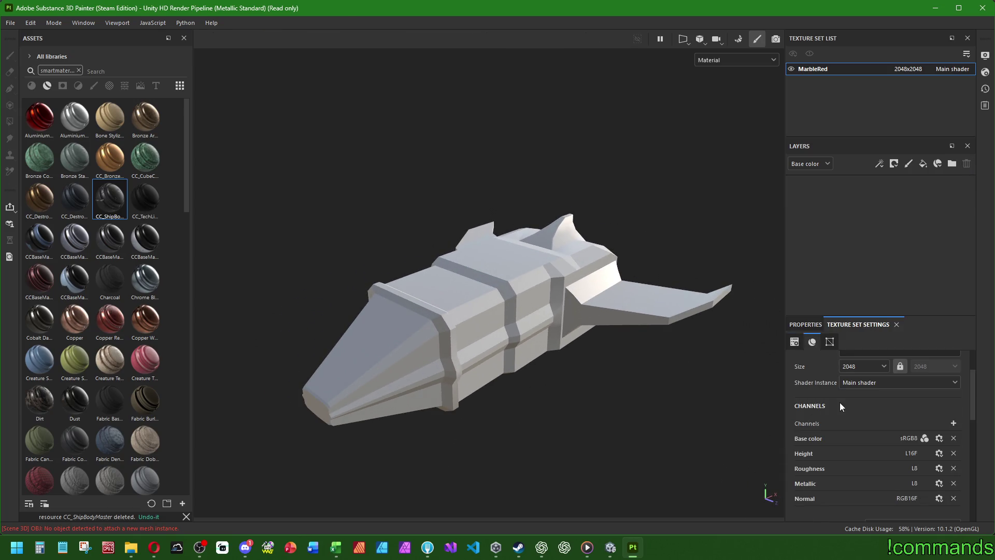
click(953, 423)
click(968, 334)
scroll(856, 424, down, 3)
click(913, 498)
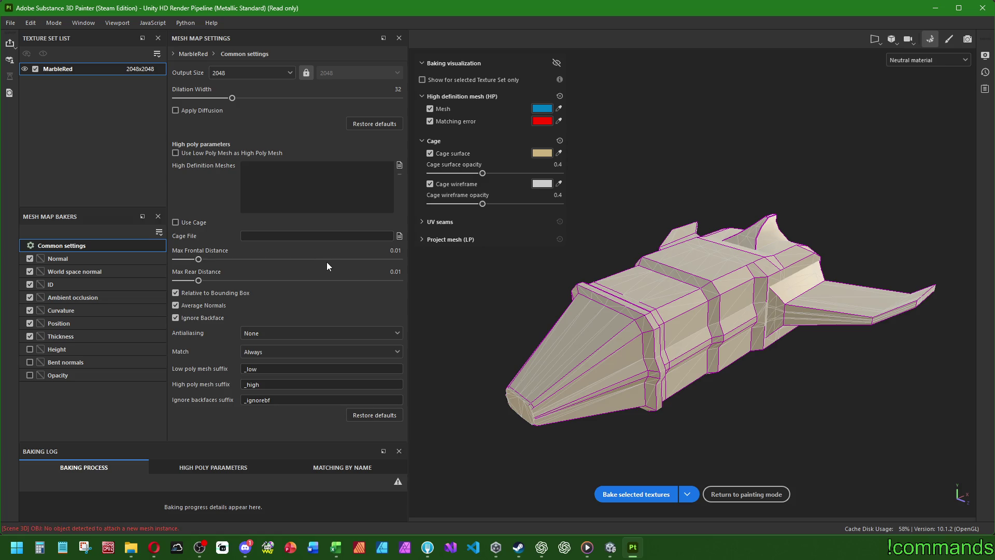
Bake mesh maps with Supersampling 4x, using the low poly mesh as high poly, then resume painting
click(252, 343)
click(272, 357)
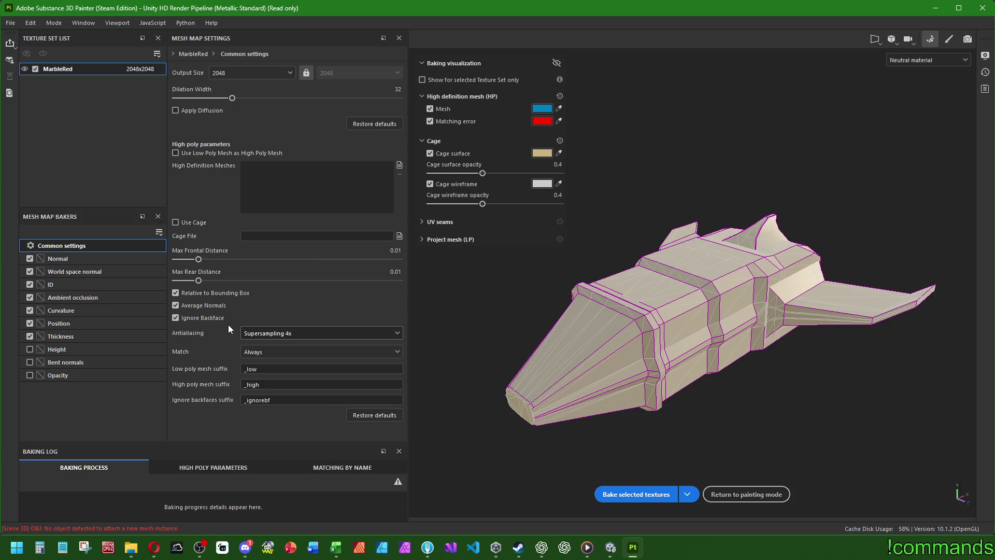
click(201, 151)
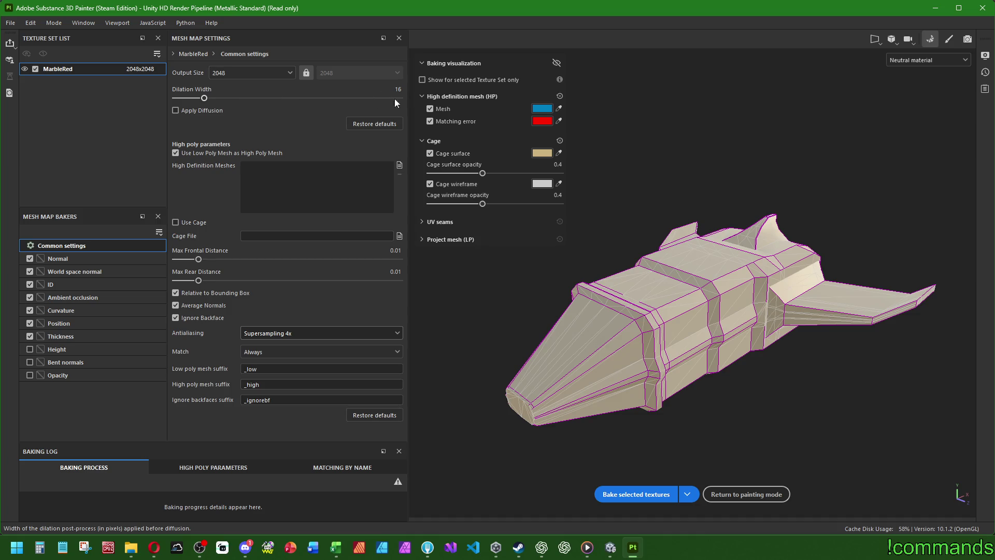
click(622, 493)
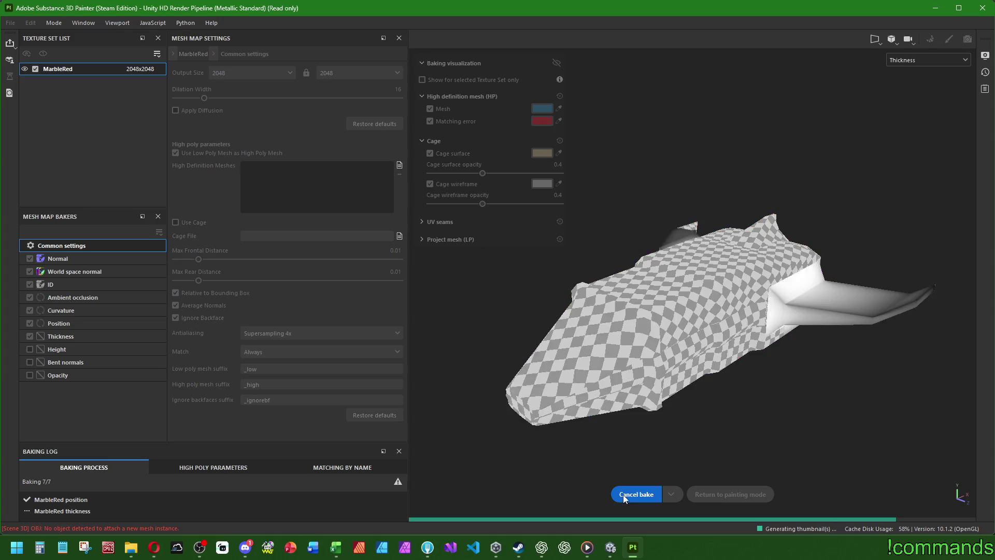
click(710, 494)
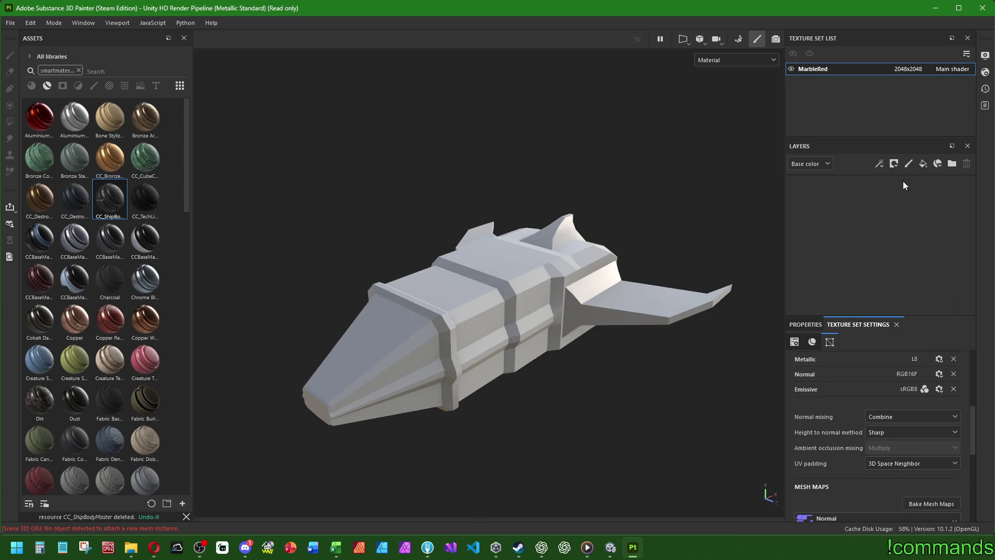
Rename the texture set to PulseChassis_Body and drop the CC_ShipBodyMaster smart material onto the layers
text(PulseChassis_Body)
key(Return)
mouse_move(108, 198)
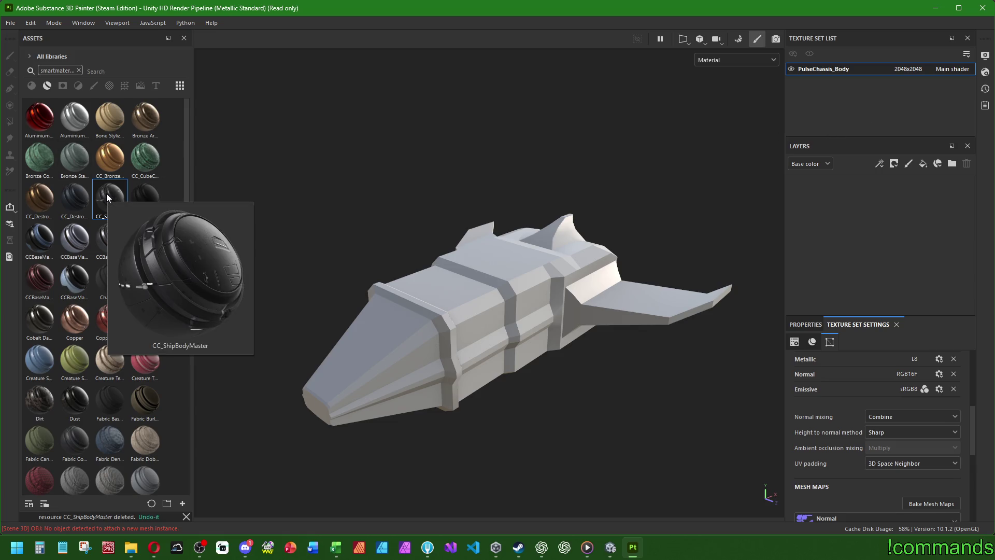
drag(109, 198, 826, 240)
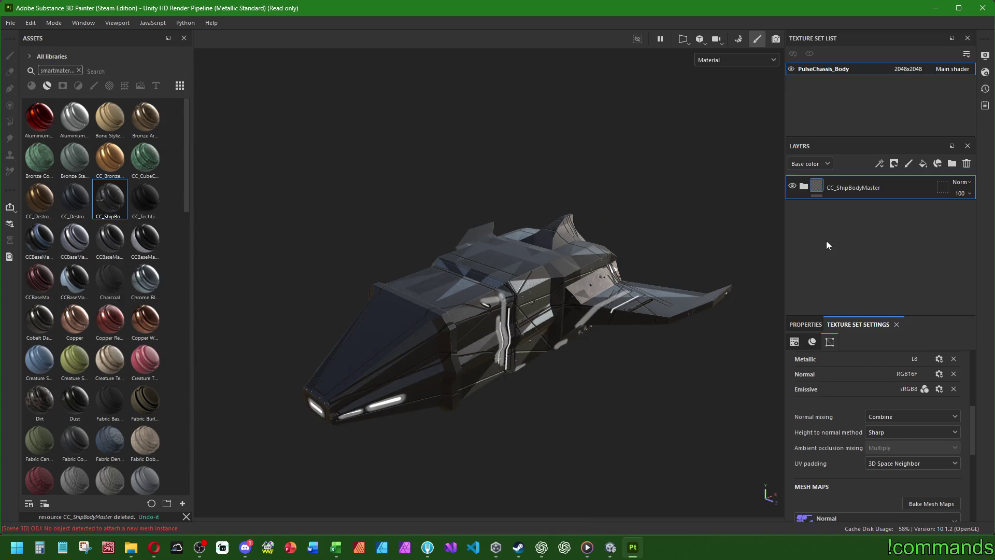
Orbit around the textured ship and expand the CC_ShipBodyMaster layer folder
scroll(524, 295, up, 3)
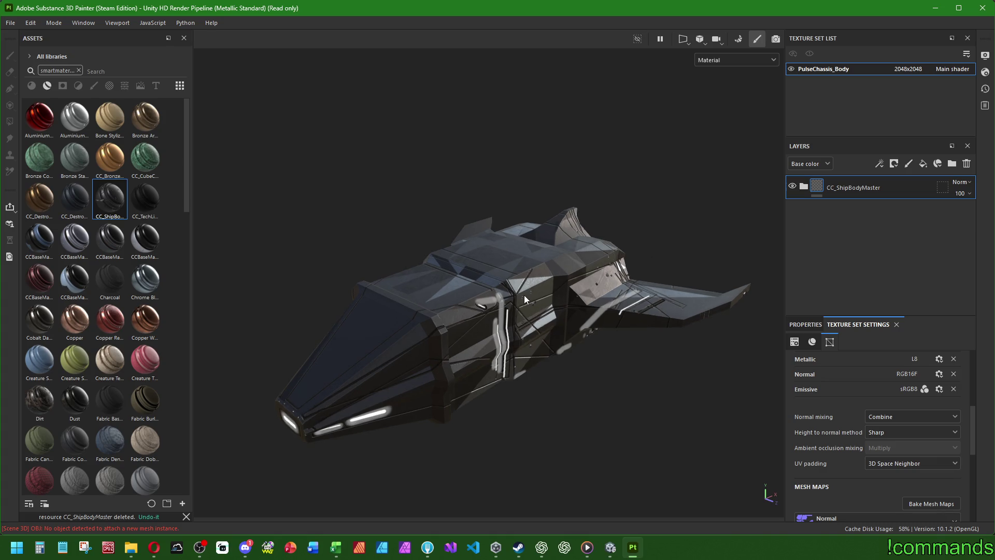
mouse_move(524, 294)
alt+mouse_down()
mouse_move(331, 271)
mouse_move(323, 253)
mouse_move(384, 222)
mouse_move(497, 237)
mouse_move(645, 328)
mouse_move(610, 383)
mouse_move(597, 349)
mouse_move(722, 324)
mouse_move(395, 340)
mouse_move(533, 400)
mouse_move(619, 326)
mouse_move(578, 362)
alt+mouse_up()
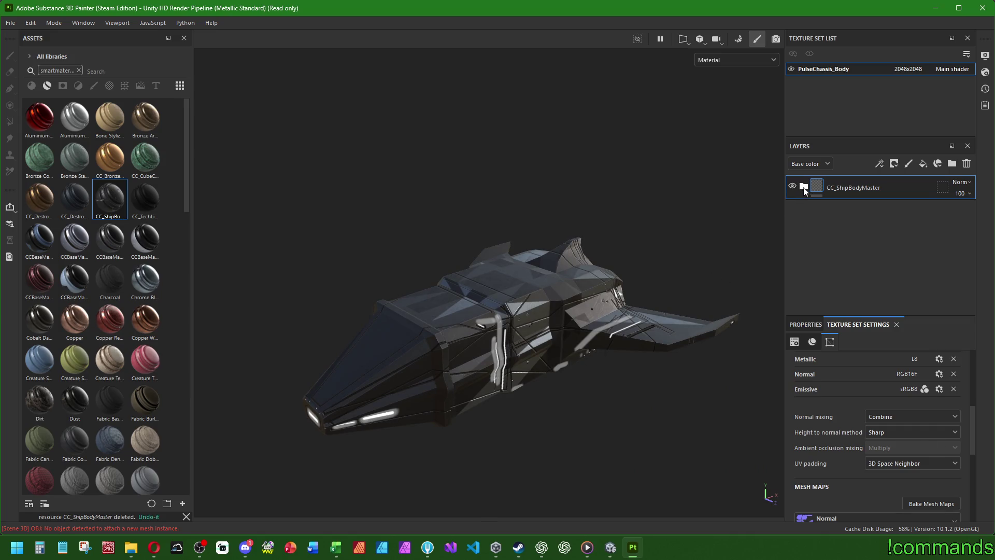
click(804, 187)
scroll(514, 388, up, 3)
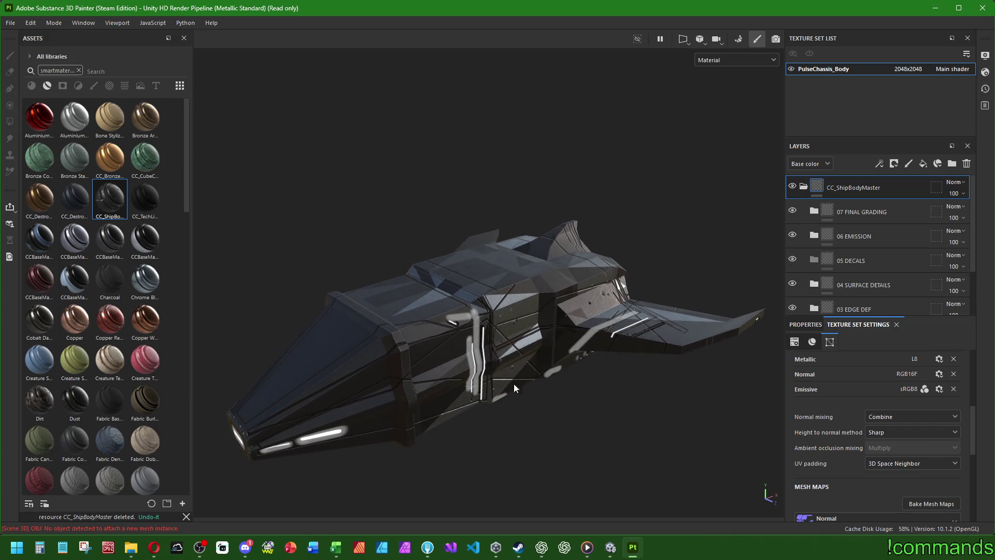
alt+drag(515, 387, 541, 379)
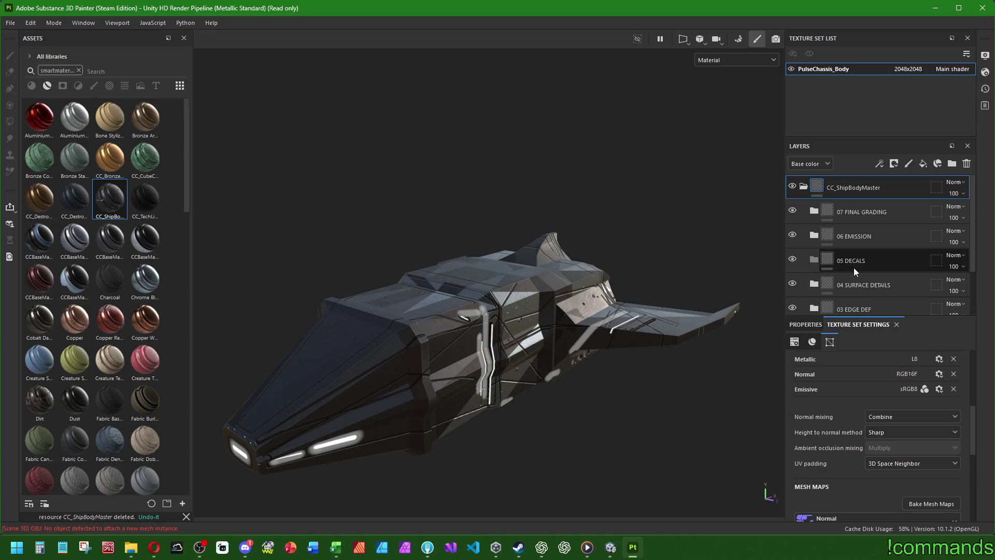
scroll(837, 216, down, 2)
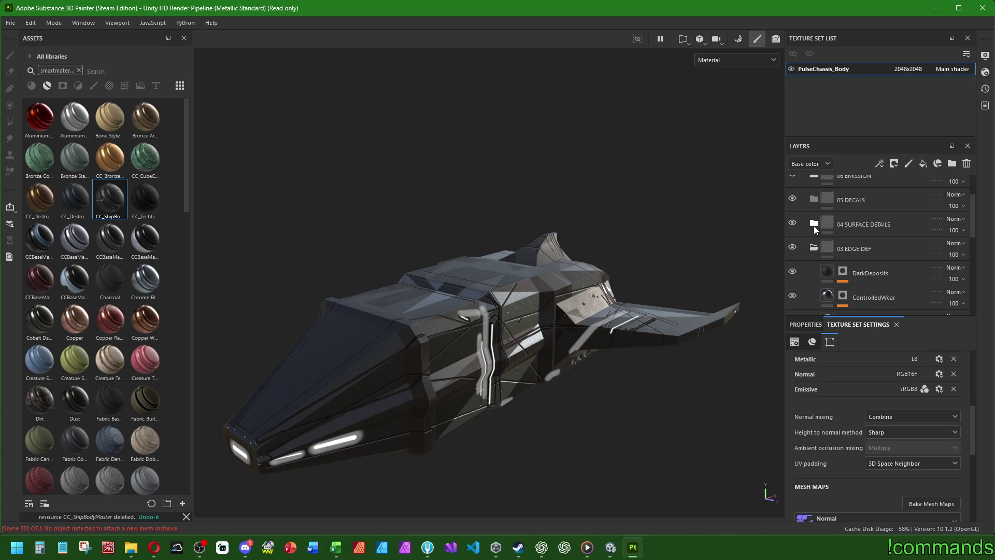
Expand the layer folders and clear the SecDarkMetal_MANUEL and BrushedAccent_MANUEL masks
click(813, 215)
scroll(819, 226, up, 2)
scroll(813, 251, down, 5)
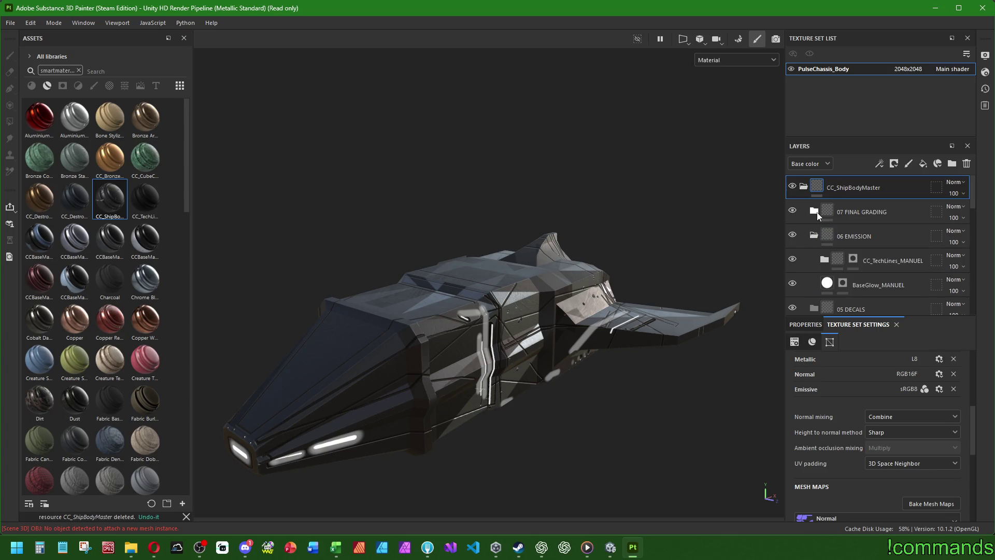
click(813, 202)
scroll(906, 268, down, 1)
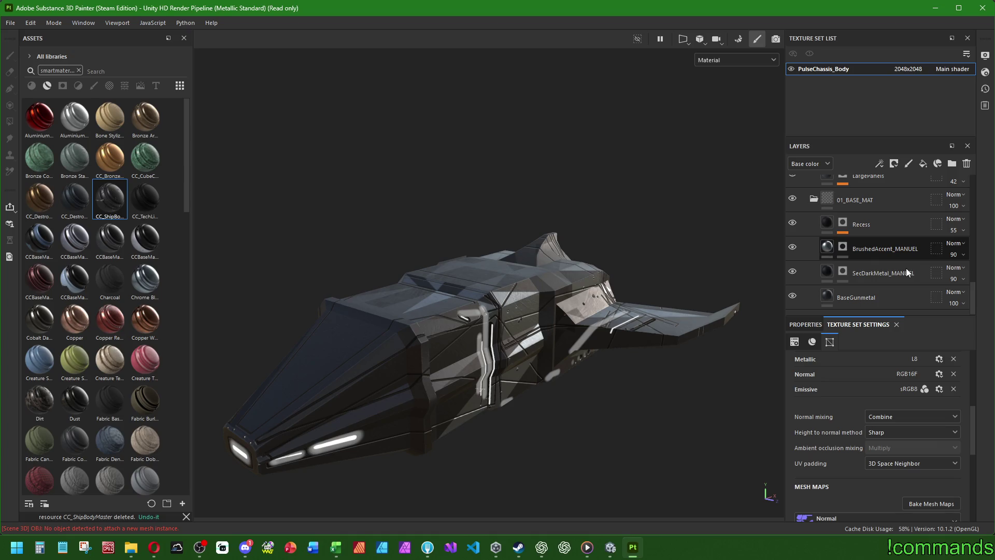
click(843, 271)
right_click(842, 271)
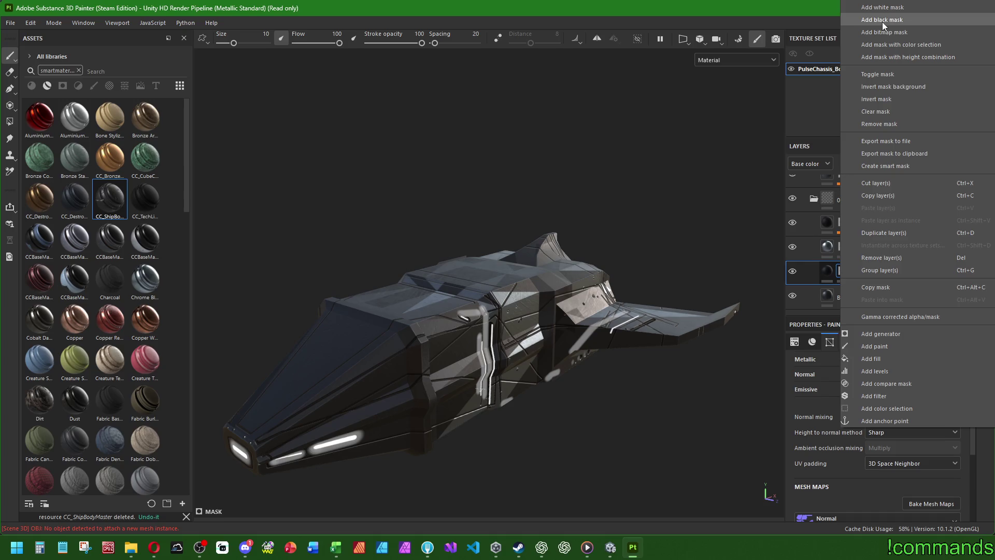
click(879, 112)
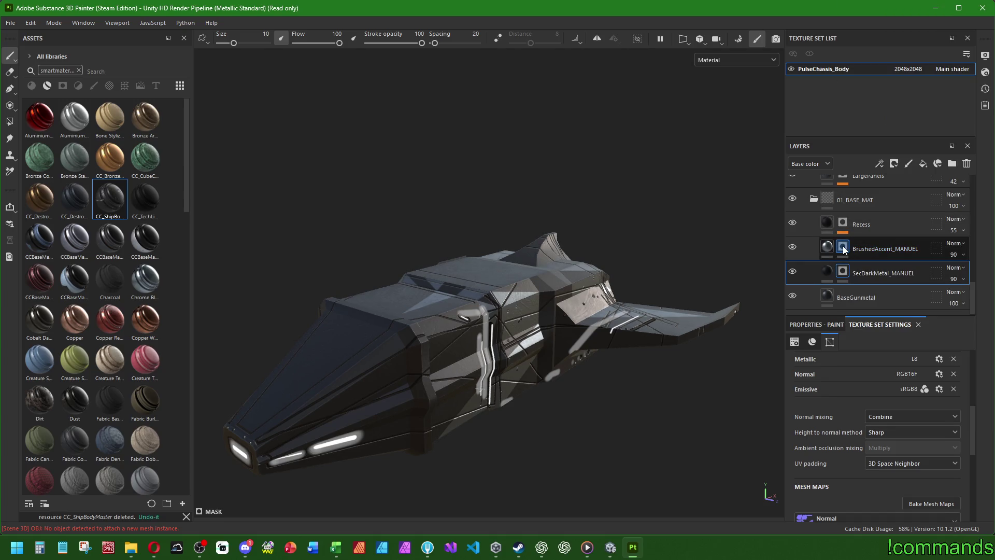
click(842, 246)
right_click(843, 246)
click(872, 111)
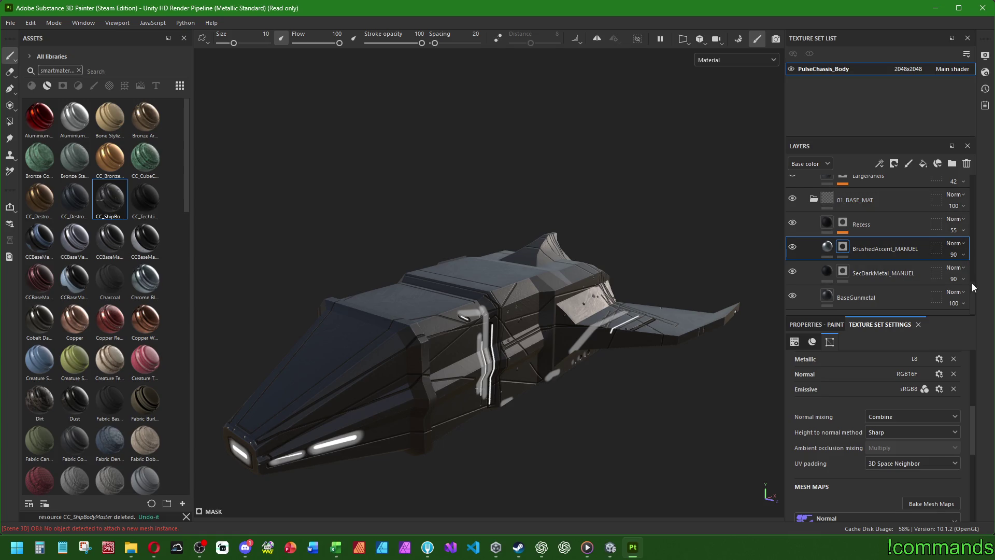
Clear the CC_TechLines_MANUEL and BaseGlow_MANUEL masks, removing the glow strips
drag(972, 283, 965, 220)
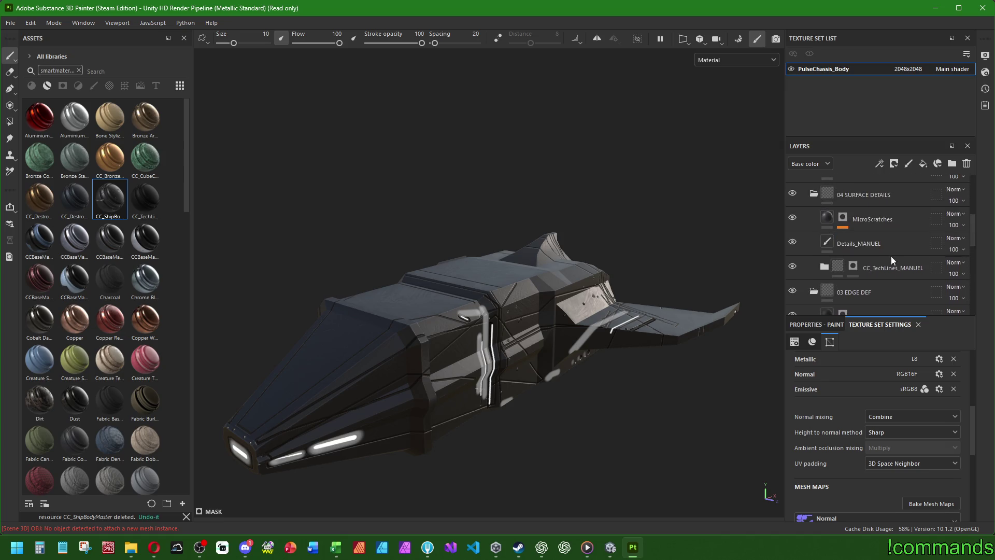
click(853, 266)
right_click(854, 266)
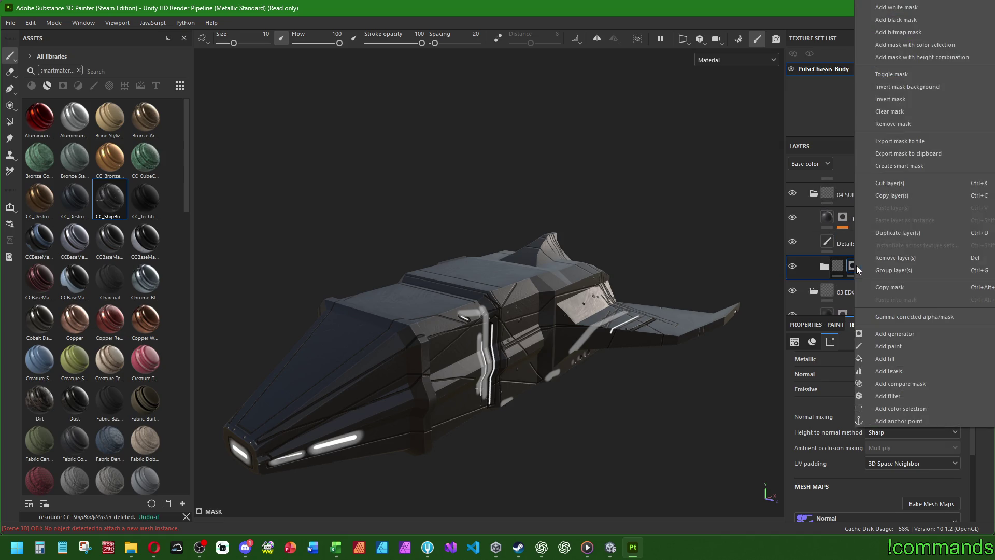
click(892, 113)
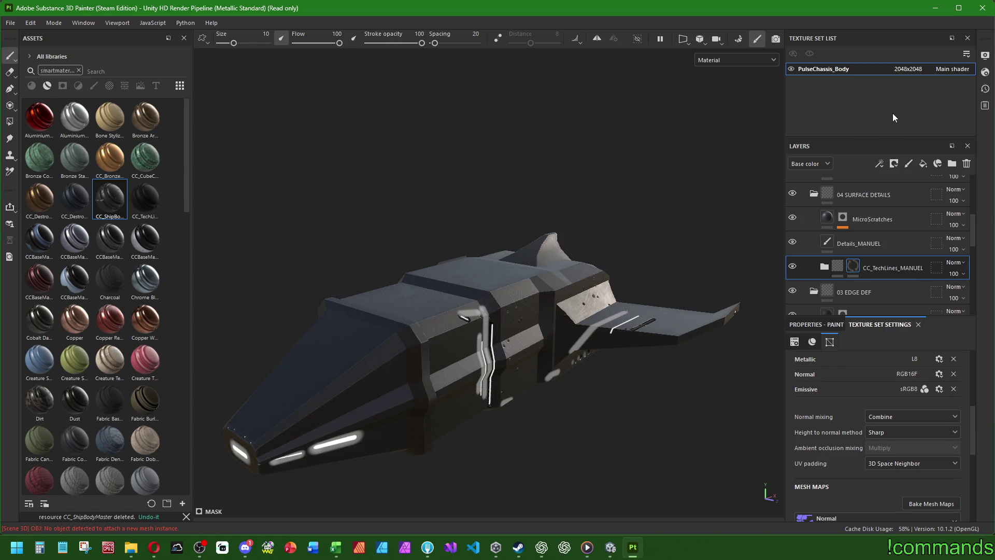
scroll(973, 243, up, 5)
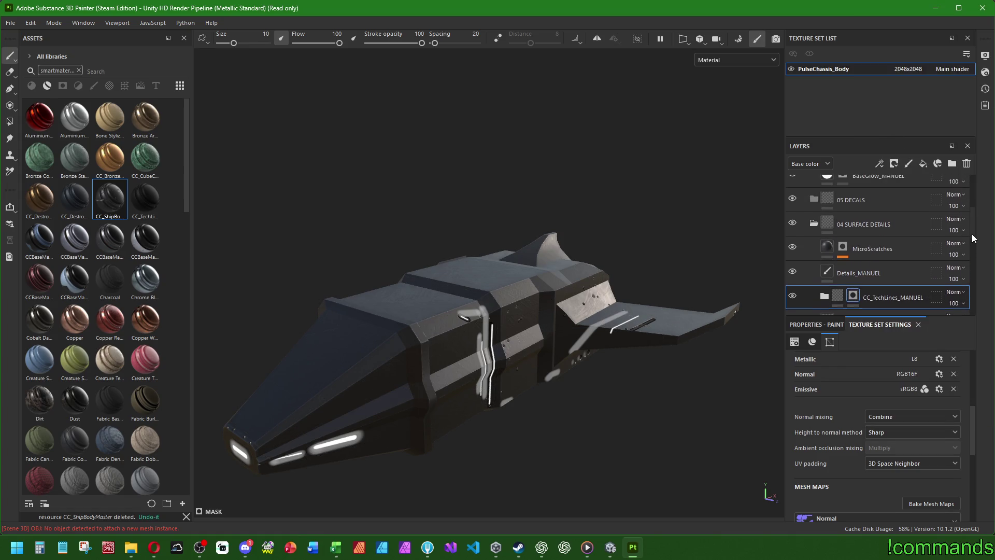
scroll(974, 222, up, 1)
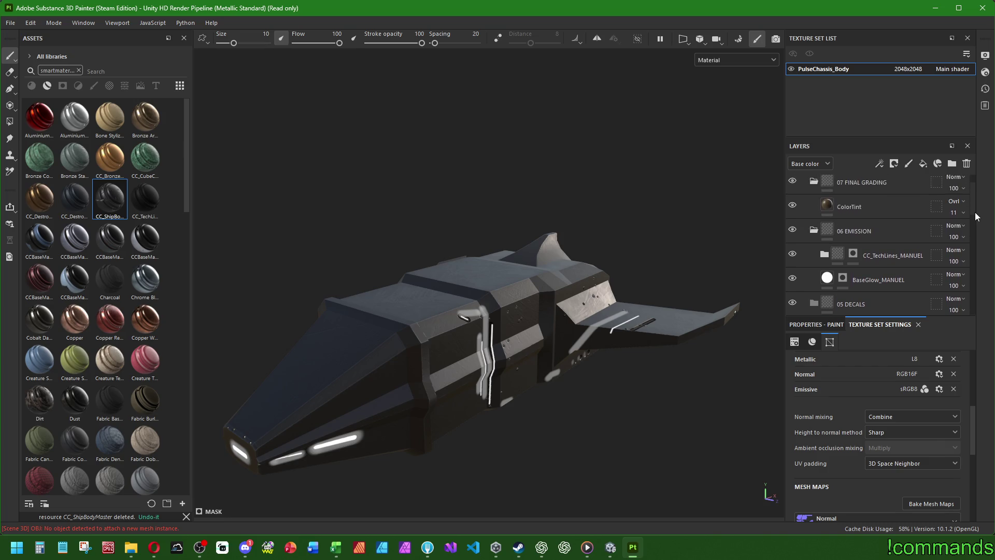
click(841, 278)
right_click(842, 278)
click(876, 113)
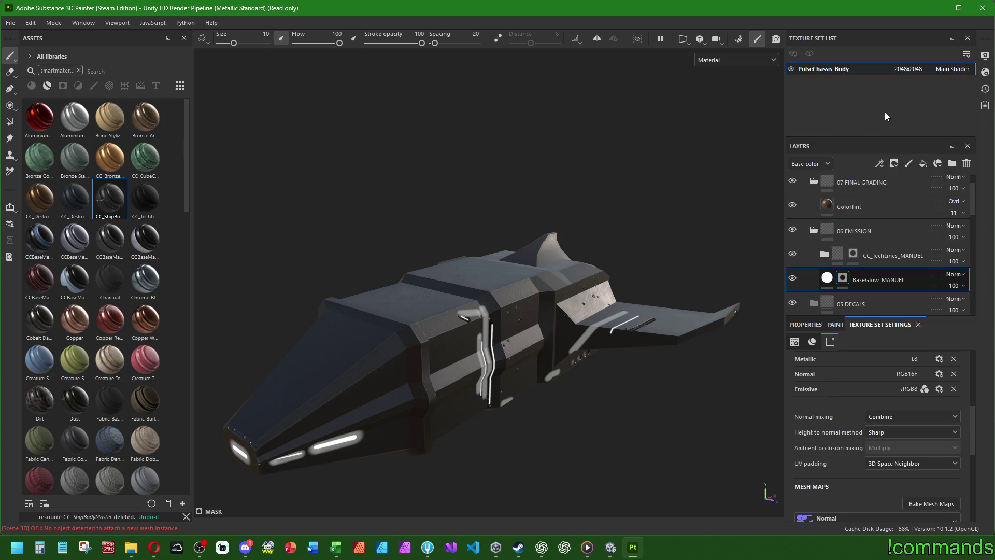
right_click(853, 252)
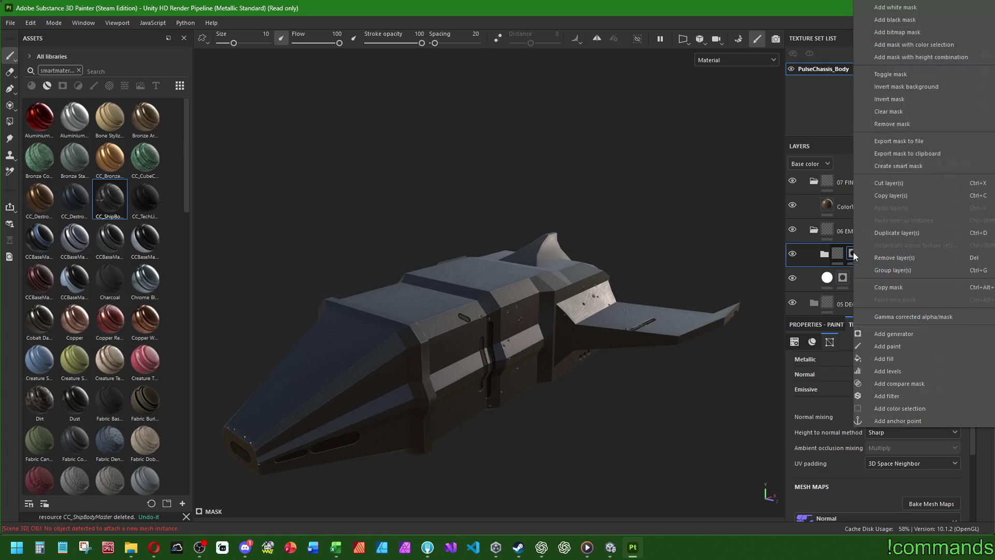
Clear the CC_TechLines_MANUEL mask to remove the glowing lines
click(882, 114)
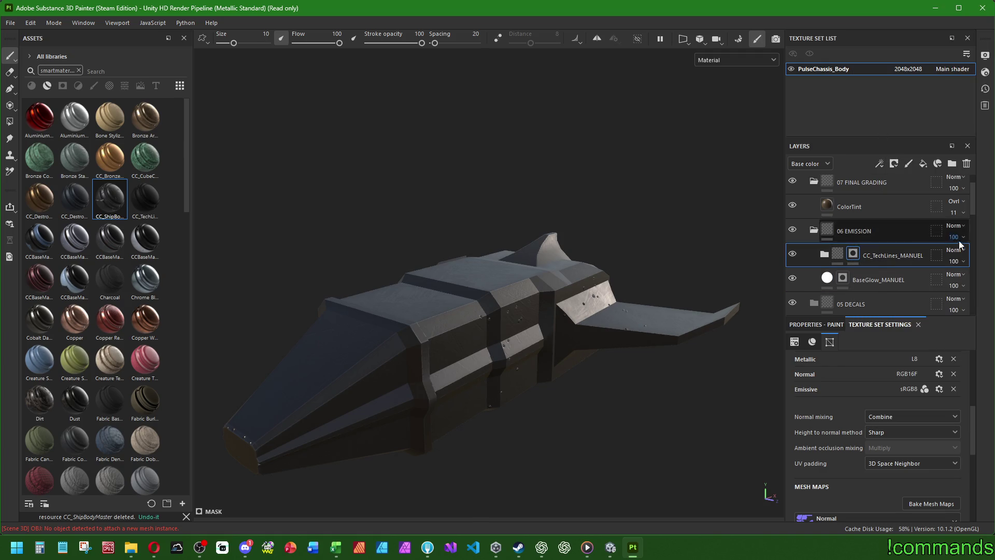
scroll(973, 201, up, 1)
drag(973, 195, 951, 339)
scroll(956, 259, up, 6)
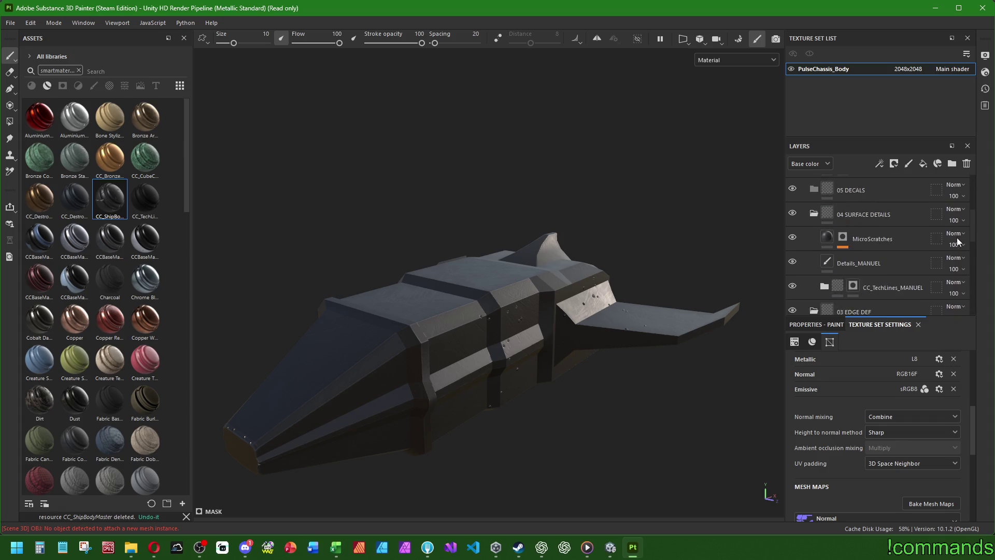
scroll(954, 257, up, 2)
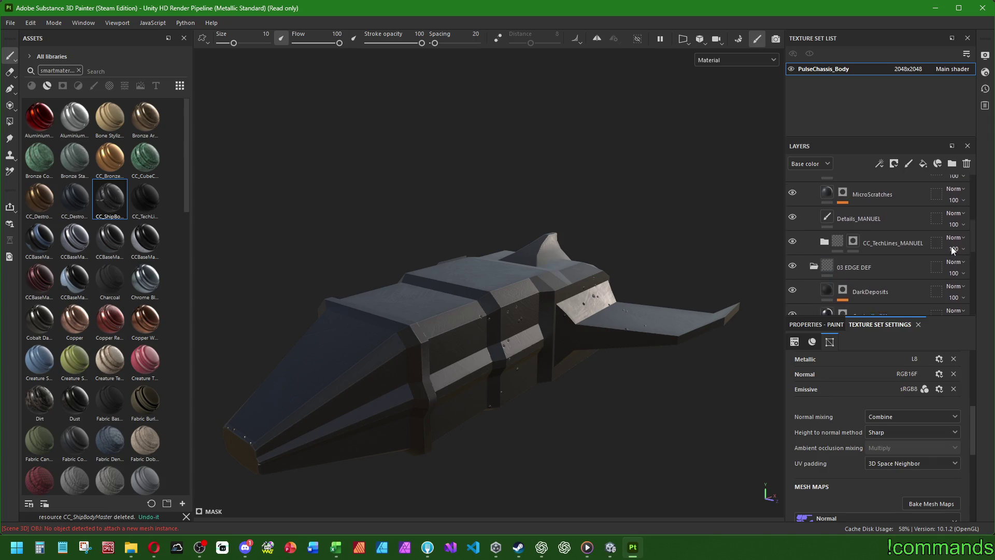
scroll(950, 250, up, 1)
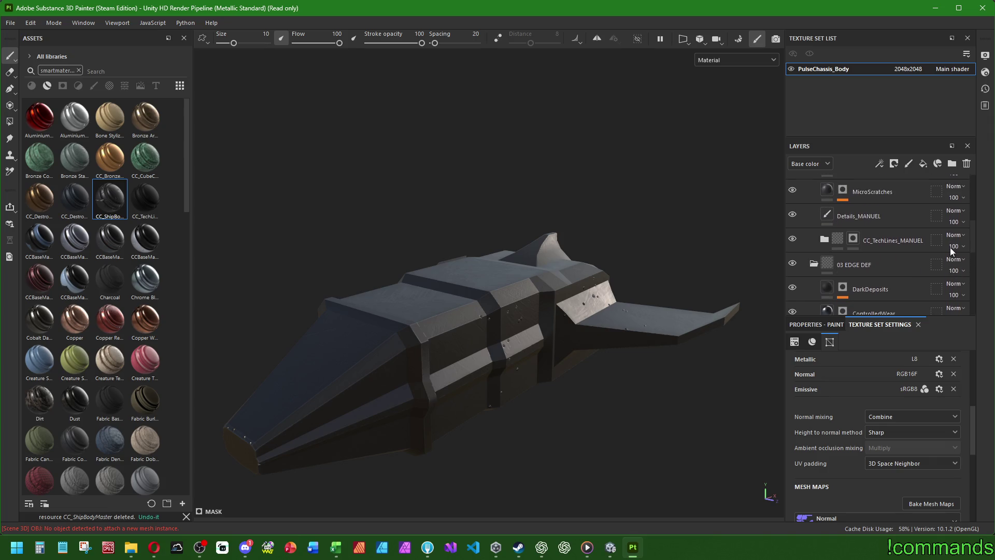
Try adding and clearing a mask on Details_MANUEL, then undo it and back out of the layer options
click(827, 218)
right_click(827, 219)
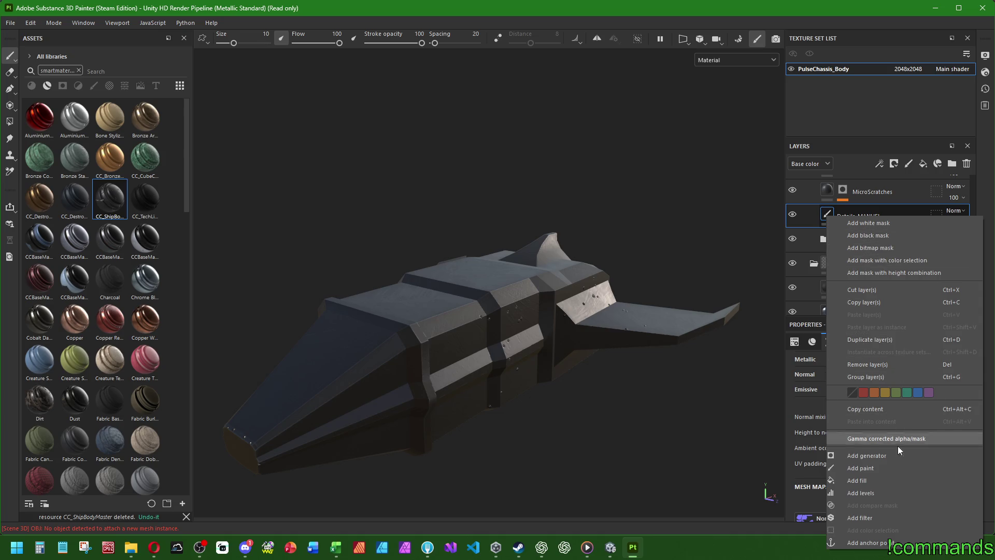
click(840, 217)
right_click(846, 217)
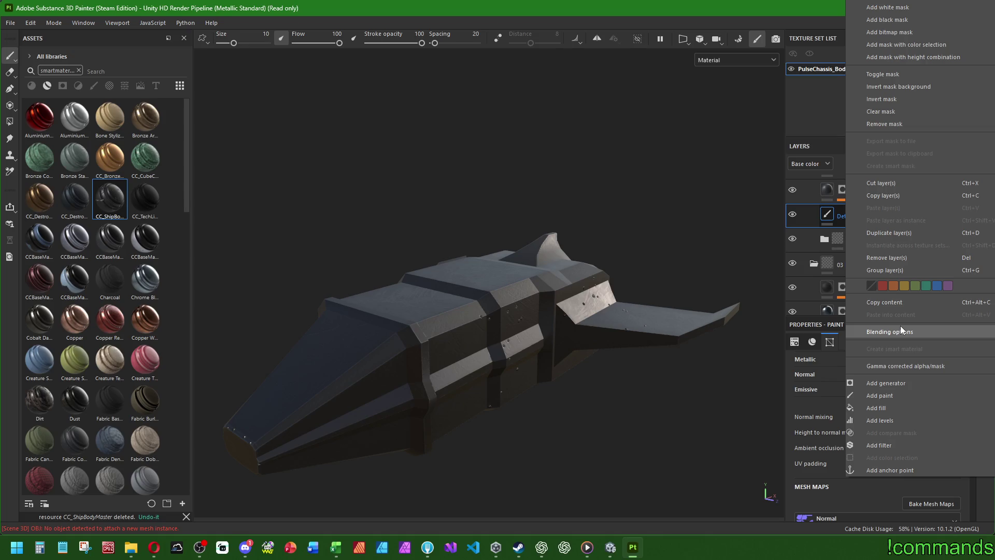
click(879, 113)
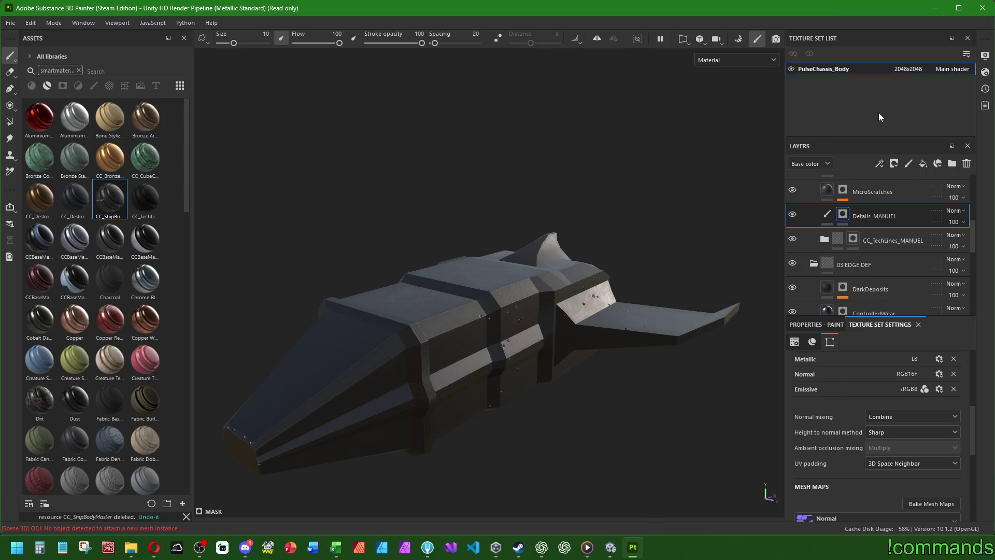
key(ctrl+z)
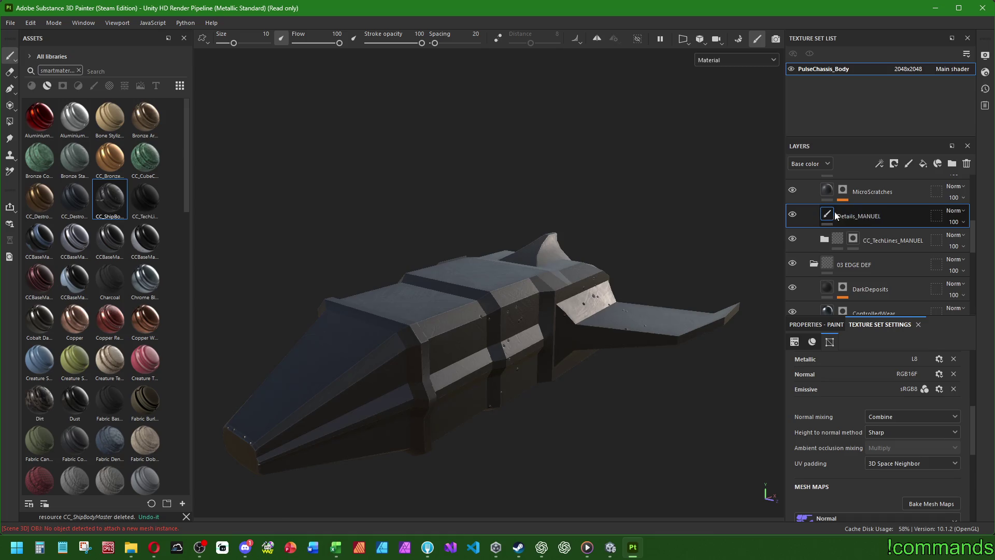
click(793, 215)
right_click(830, 215)
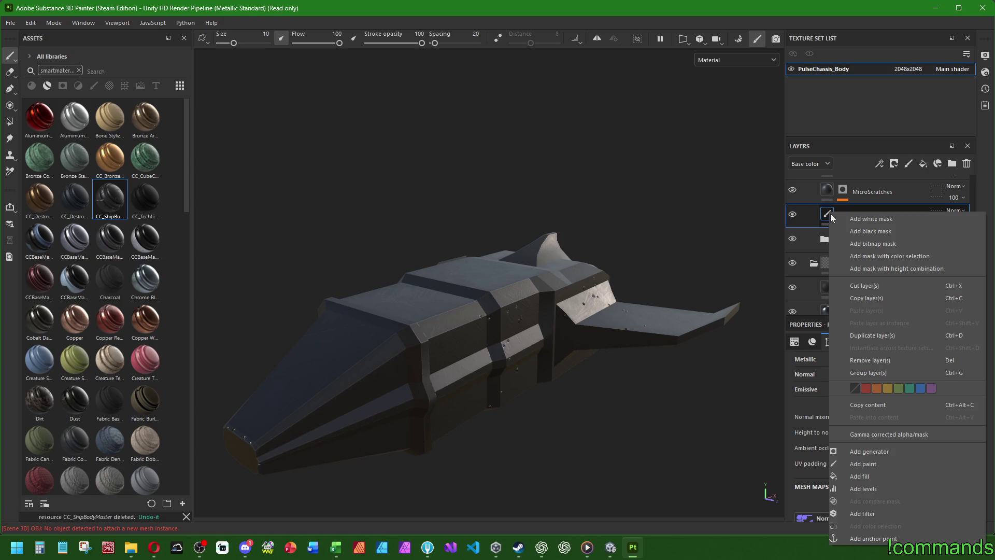
click(884, 193)
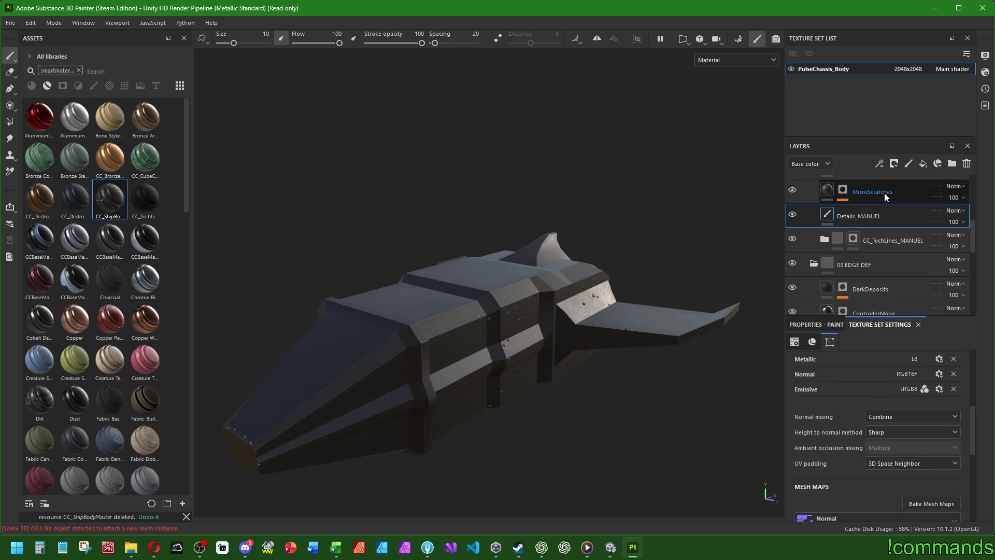
click(860, 215)
right_click(849, 217)
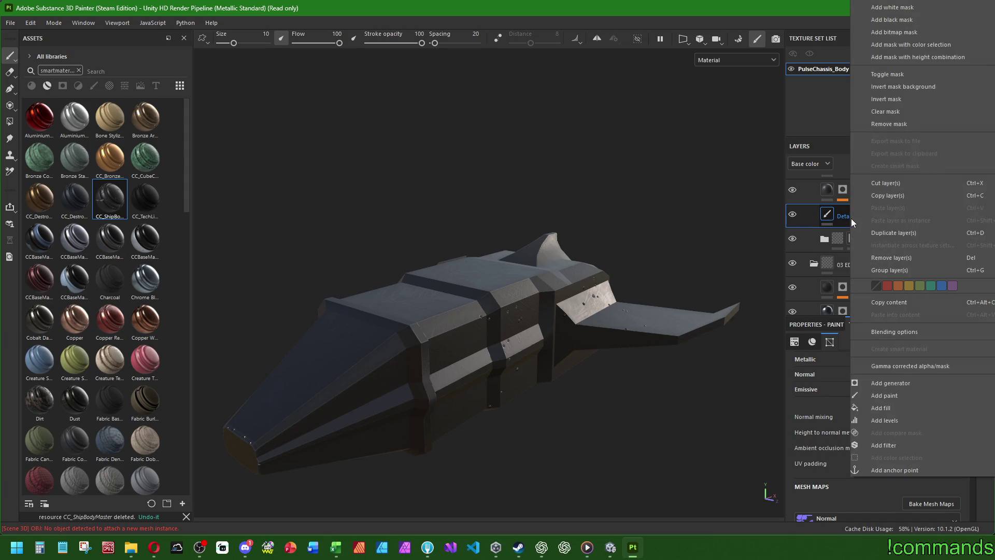
key(Escape)
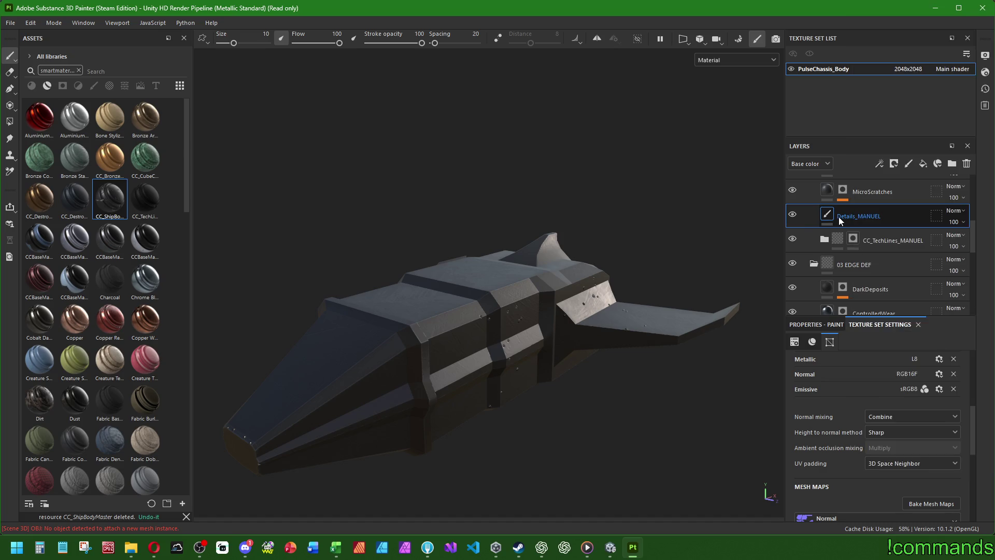
Add a new paint layer named Details_MANUEL and delete the old Details_MANUEL layer
double_click(862, 217)
key(ctrl+c)
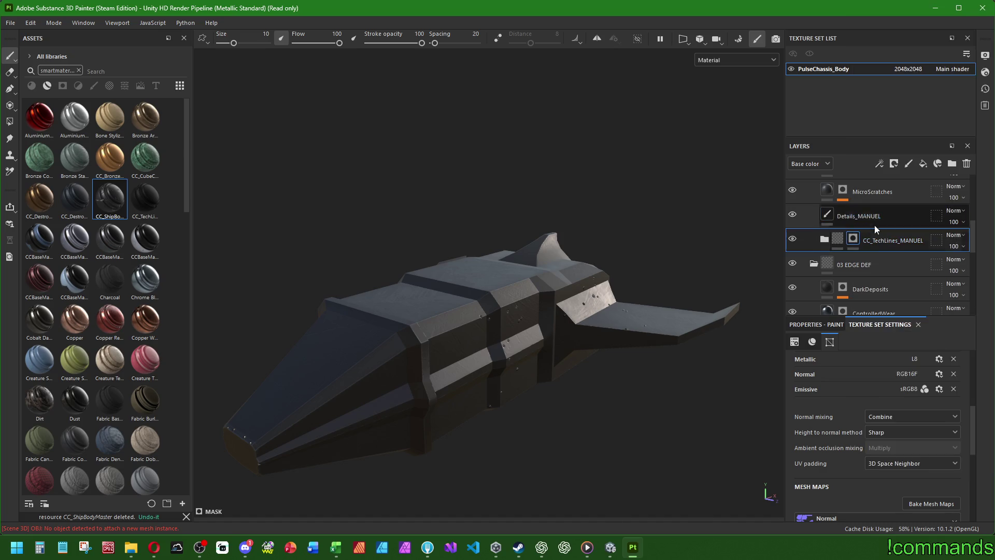
click(907, 163)
key(ctrl+v)
key(Return)
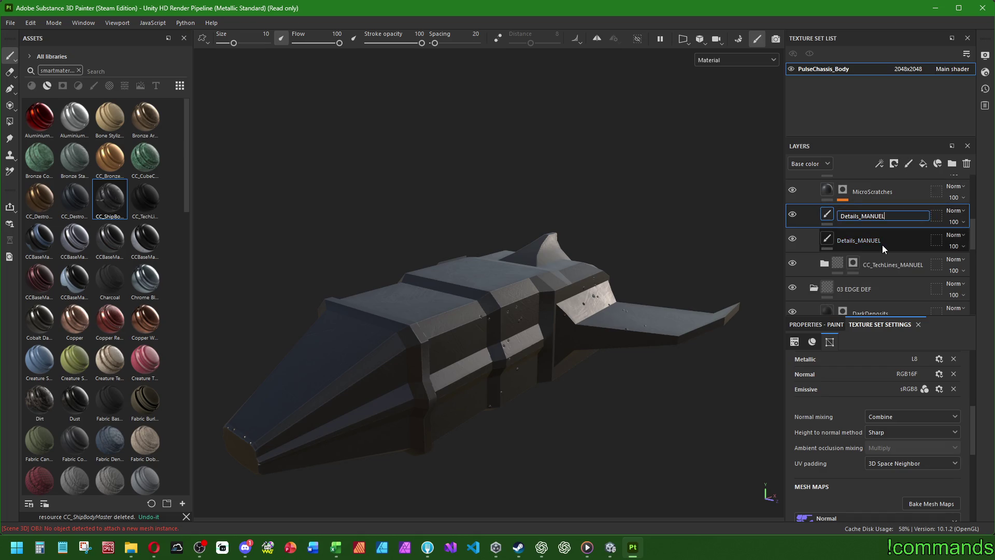
click(882, 243)
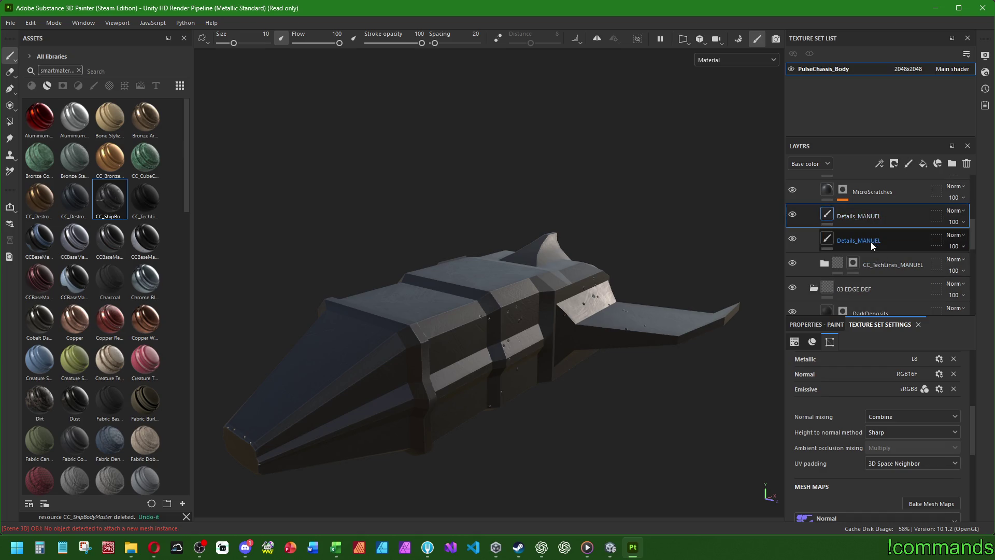
key(Delete)
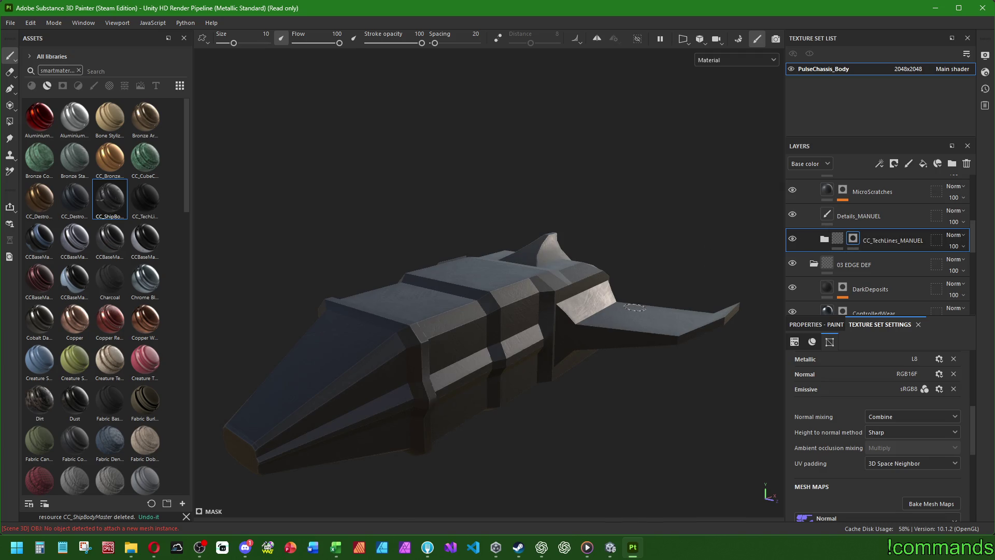
Orbit around the ship and select the SecDarkMetal_MANUEL mask thumbnail for editing
mouse_move(643, 293)
alt+mouse_down()
mouse_move(466, 324)
mouse_move(575, 295)
mouse_move(554, 311)
mouse_move(228, 288)
alt+mouse_up()
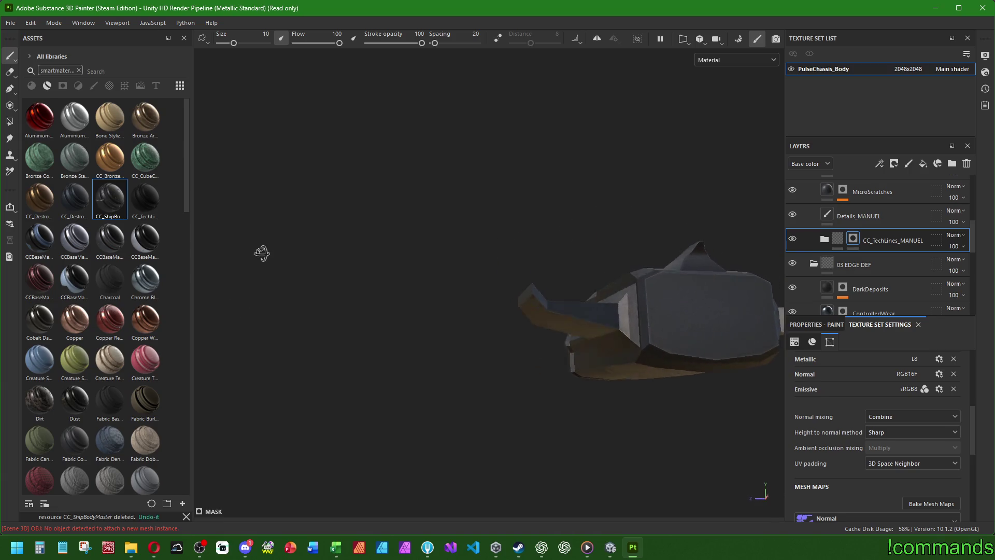
mouse_move(262, 253)
alt+mouse_down()
mouse_move(189, 304)
mouse_move(313, 275)
alt+mouse_up()
mouse_move(366, 232)
alt+mouse_down()
mouse_move(438, 257)
mouse_move(380, 286)
mouse_move(324, 266)
mouse_move(461, 282)
alt+mouse_up()
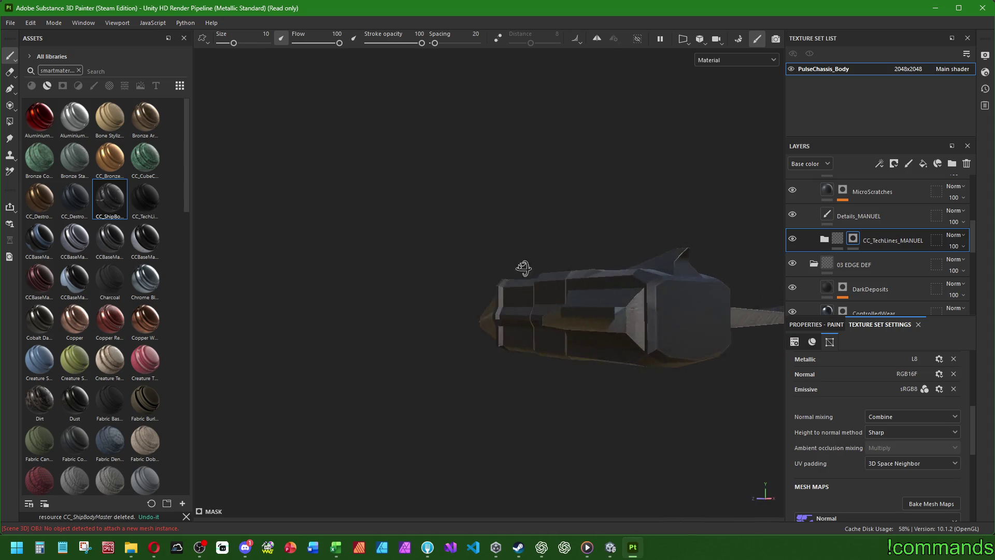
mouse_move(524, 267)
alt+mouse_down()
mouse_move(551, 235)
mouse_move(629, 211)
mouse_move(705, 239)
mouse_move(860, 267)
mouse_move(718, 318)
mouse_move(570, 324)
mouse_move(344, 295)
mouse_move(467, 266)
mouse_move(565, 311)
alt+mouse_up()
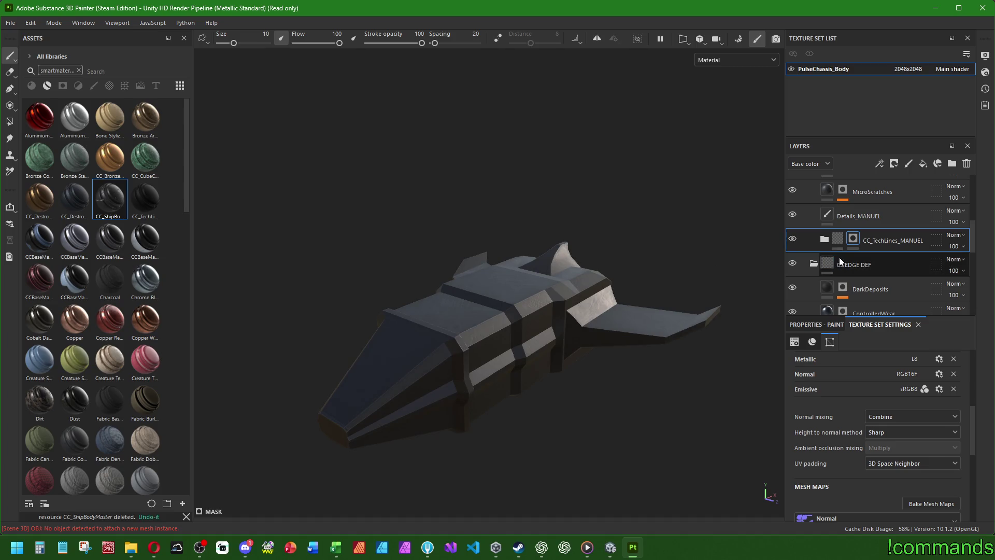
scroll(833, 264, down, 5)
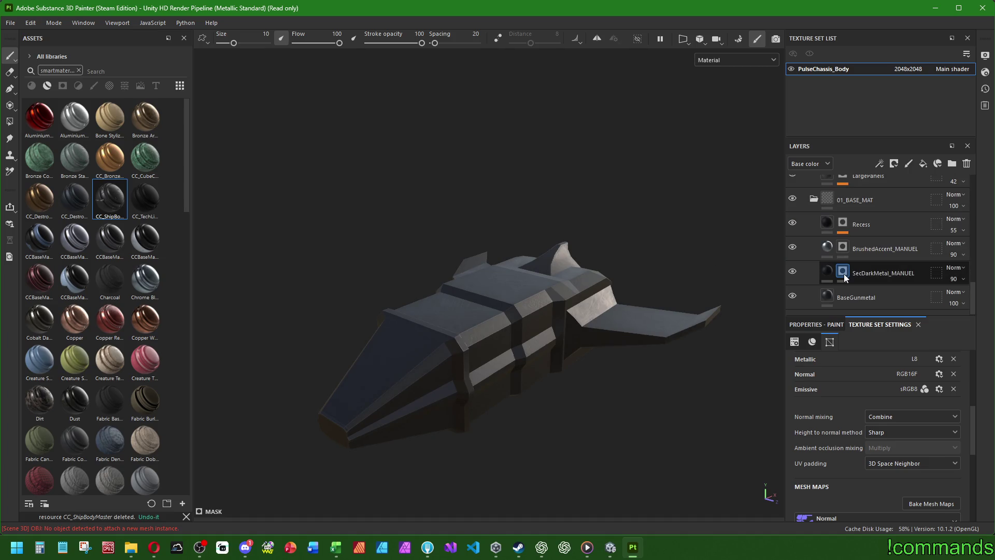
click(843, 270)
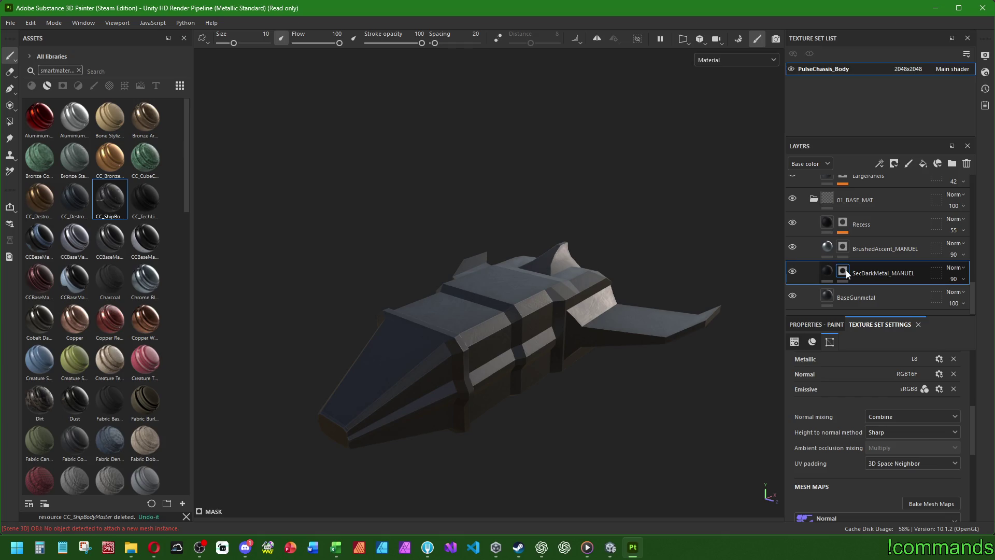
alt+drag(378, 261, 546, 259)
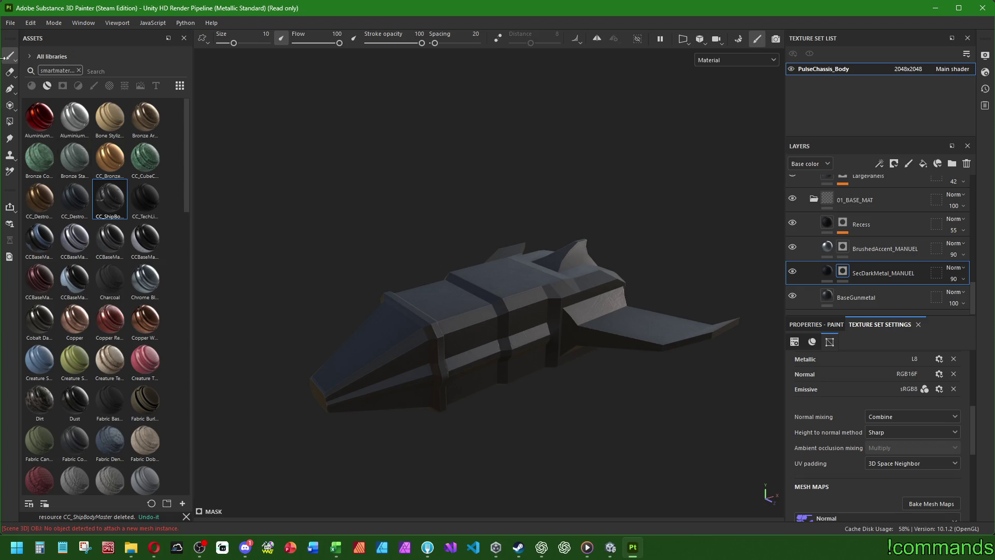
Choose the Polygon Fill tool, hide BaseGunmetal, and orbit to look into the hull recess
click(10, 123)
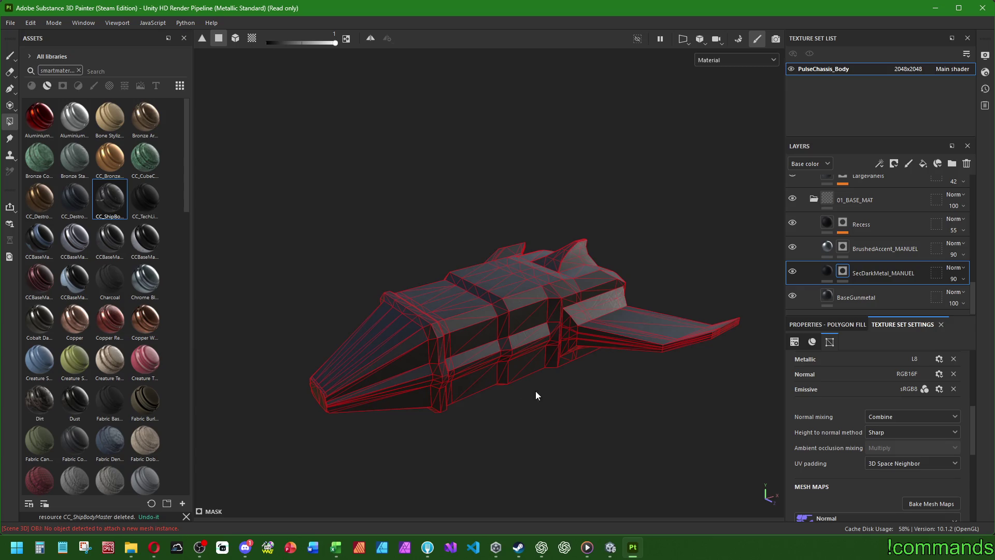
alt+drag(536, 396, 444, 373)
scroll(426, 329, up, 5)
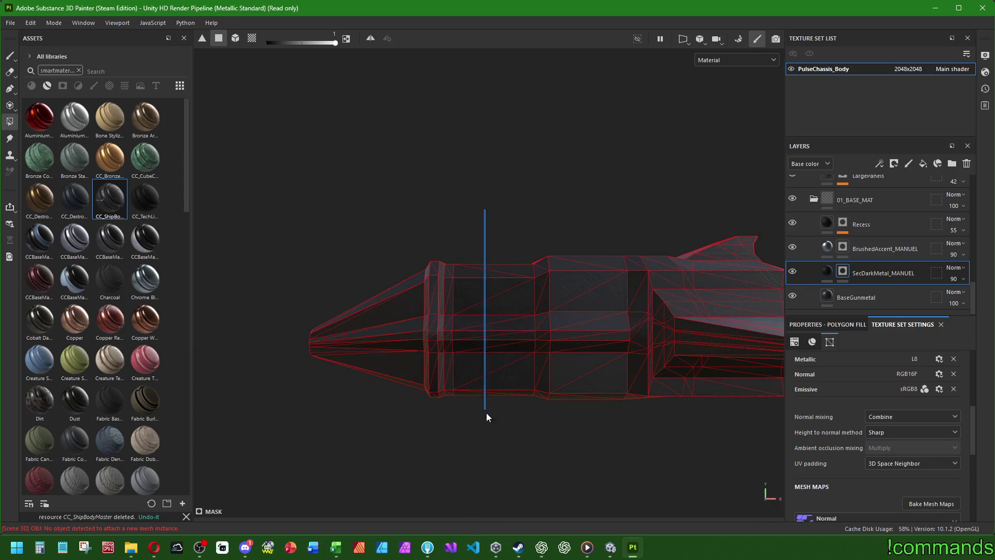
drag(510, 453, 510, 453)
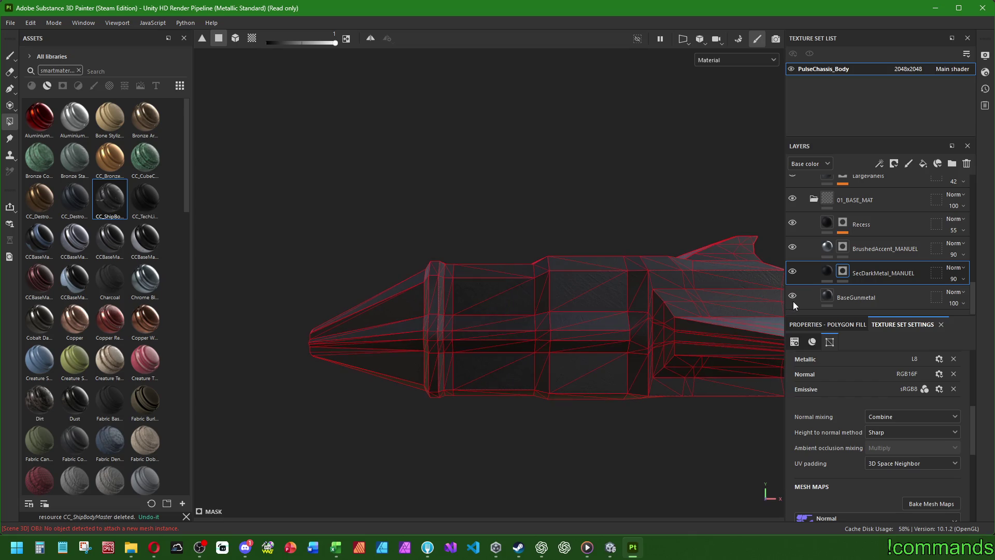
click(792, 296)
mouse_move(502, 370)
alt+mouse_down()
mouse_move(484, 355)
mouse_move(502, 193)
mouse_move(684, 89)
mouse_move(933, 209)
mouse_move(726, 233)
mouse_move(496, 288)
mouse_move(480, 260)
mouse_move(495, 244)
mouse_move(513, 250)
mouse_move(494, 283)
mouse_move(471, 281)
mouse_move(553, 302)
mouse_move(525, 304)
mouse_move(482, 282)
mouse_move(640, 277)
mouse_move(489, 278)
mouse_move(549, 280)
mouse_move(467, 305)
mouse_move(657, 293)
mouse_move(562, 306)
alt+mouse_up()
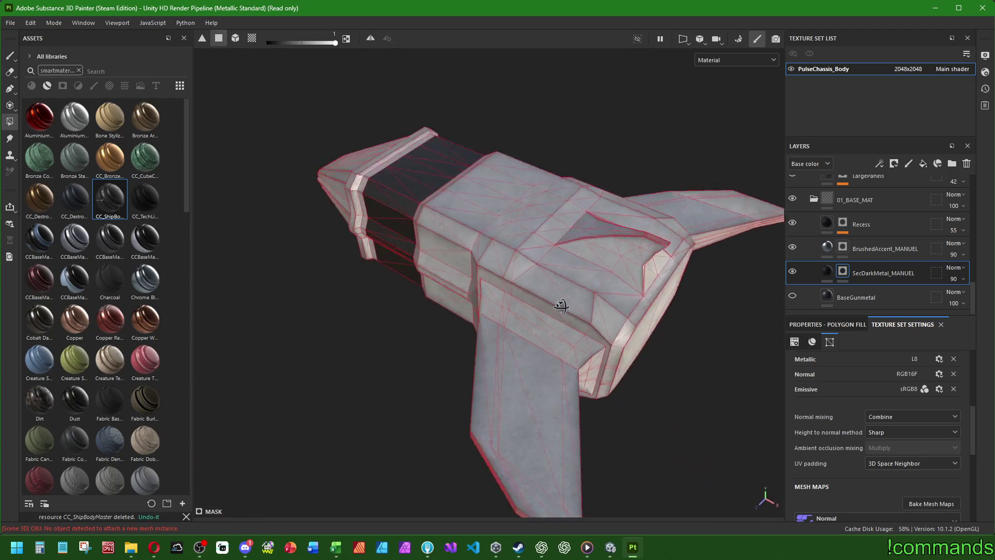
scroll(668, 249, up, 6)
mouse_move(704, 277)
alt+mouse_down()
mouse_move(691, 249)
mouse_move(657, 244)
mouse_move(456, 309)
mouse_move(472, 279)
mouse_move(466, 324)
mouse_move(470, 316)
mouse_move(557, 378)
mouse_move(574, 409)
mouse_move(442, 340)
mouse_move(570, 407)
mouse_move(501, 198)
mouse_move(489, 244)
mouse_move(588, 207)
mouse_move(629, 299)
mouse_move(597, 254)
alt+mouse_up()
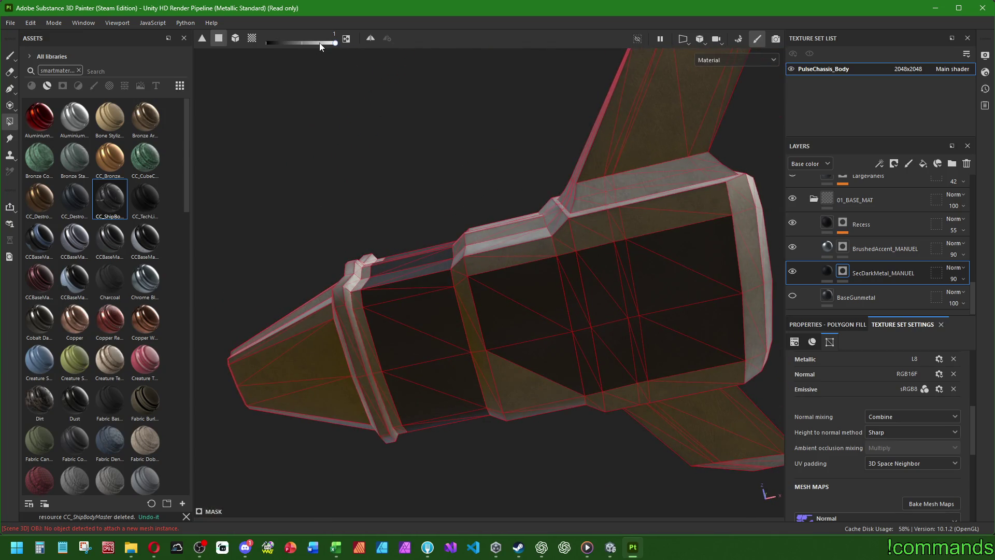
Erase four recess faces and triangles from the SecDarkMetal_MANUEL mask
click(582, 346)
click(585, 296)
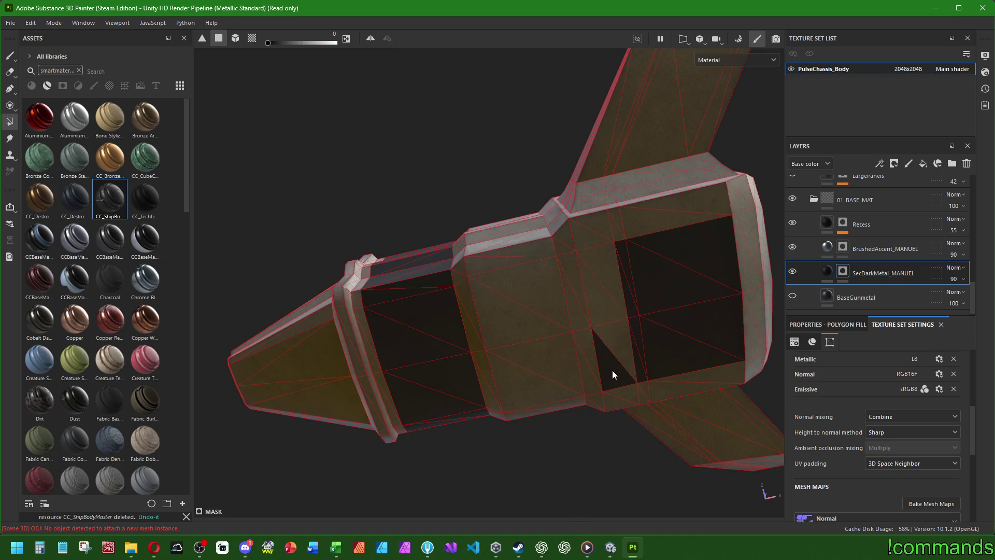
click(650, 279)
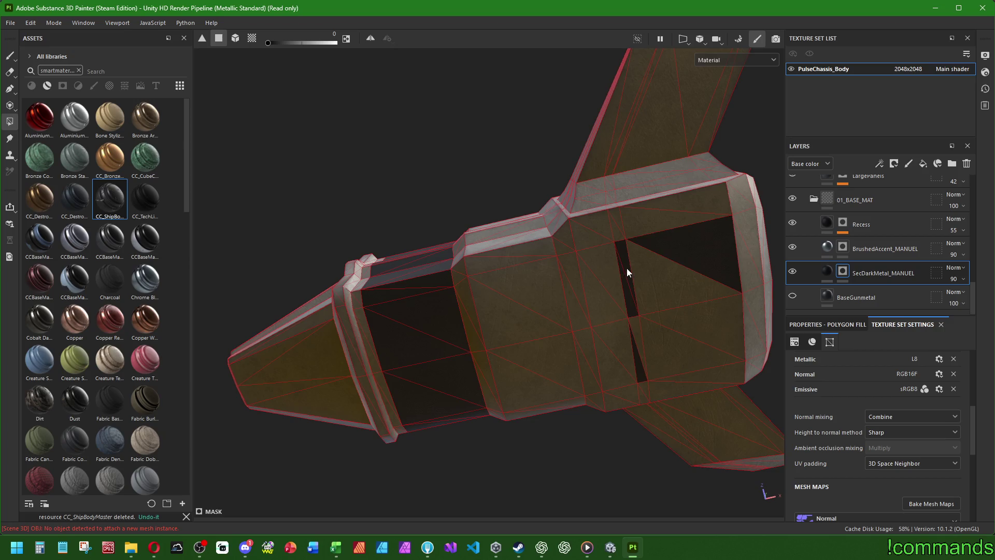
click(667, 252)
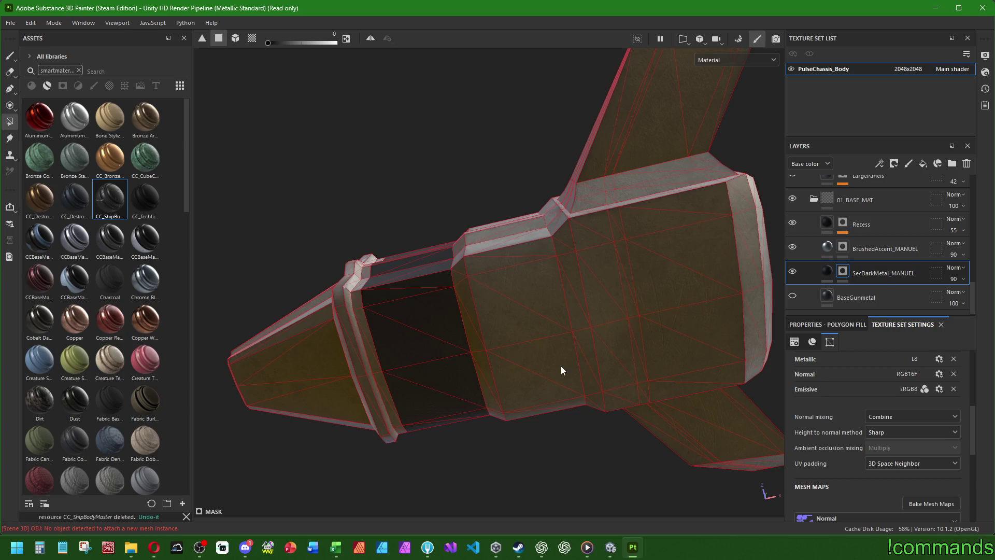
mouse_move(561, 366)
alt+mouse_down()
mouse_move(426, 318)
mouse_move(318, 455)
mouse_move(499, 317)
mouse_move(397, 270)
mouse_move(766, 260)
mouse_move(518, 253)
mouse_move(351, 349)
mouse_move(443, 252)
mouse_move(488, 300)
mouse_move(427, 185)
mouse_move(375, 221)
alt+mouse_up()
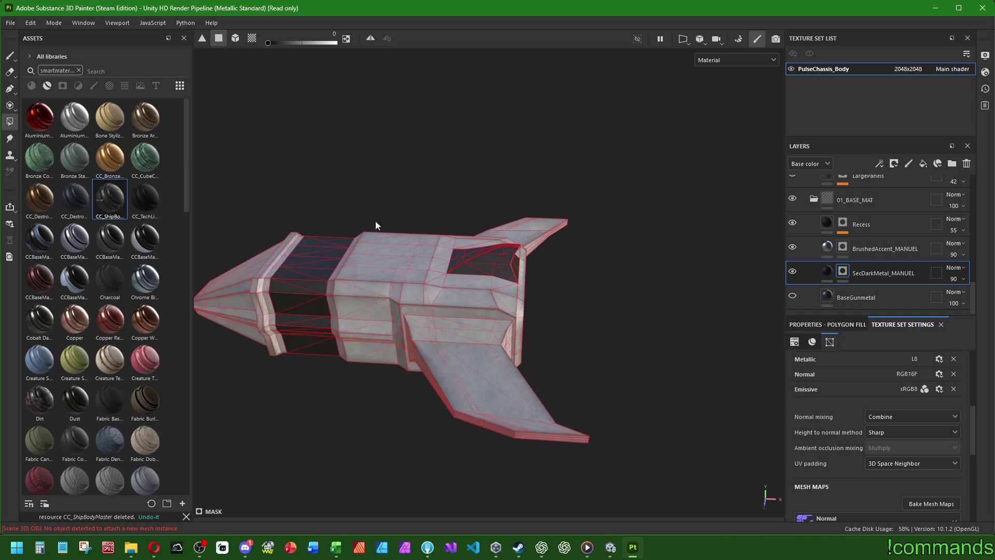
Set the fill value to 1 and box-fill groups of hull and wing faces with dark metal
drag(267, 42, 601, 106)
mouse_move(390, 133)
alt+mouse_down()
mouse_move(455, 281)
mouse_move(326, 205)
mouse_move(471, 177)
mouse_move(552, 193)
mouse_move(617, 215)
mouse_move(590, 262)
mouse_move(577, 224)
mouse_move(598, 212)
mouse_move(600, 227)
mouse_move(540, 222)
mouse_move(544, 195)
mouse_move(589, 253)
alt+mouse_up()
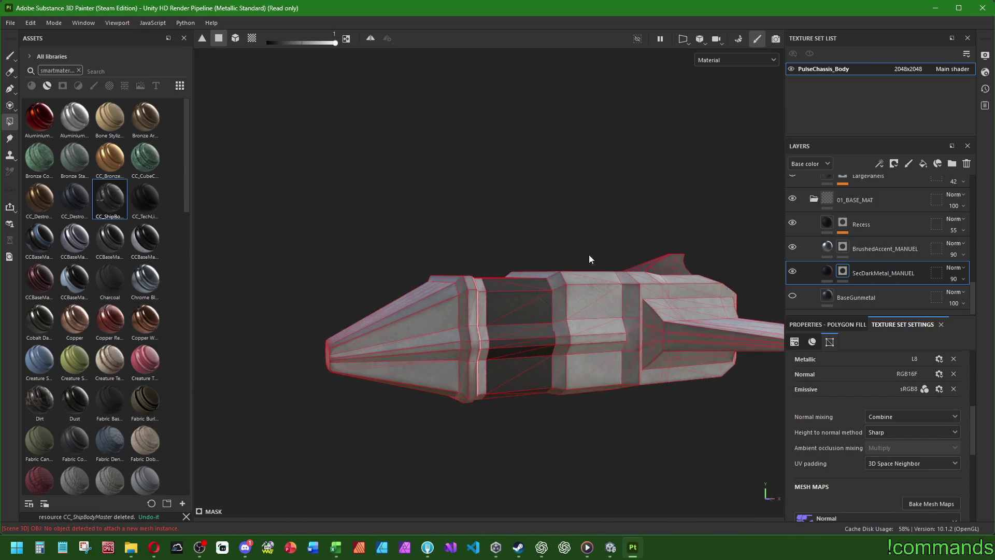
scroll(480, 309, up, 3)
mouse_move(480, 309)
alt+middle_down()
mouse_move(546, 303)
mouse_move(529, 337)
mouse_move(502, 335)
alt+middle_up()
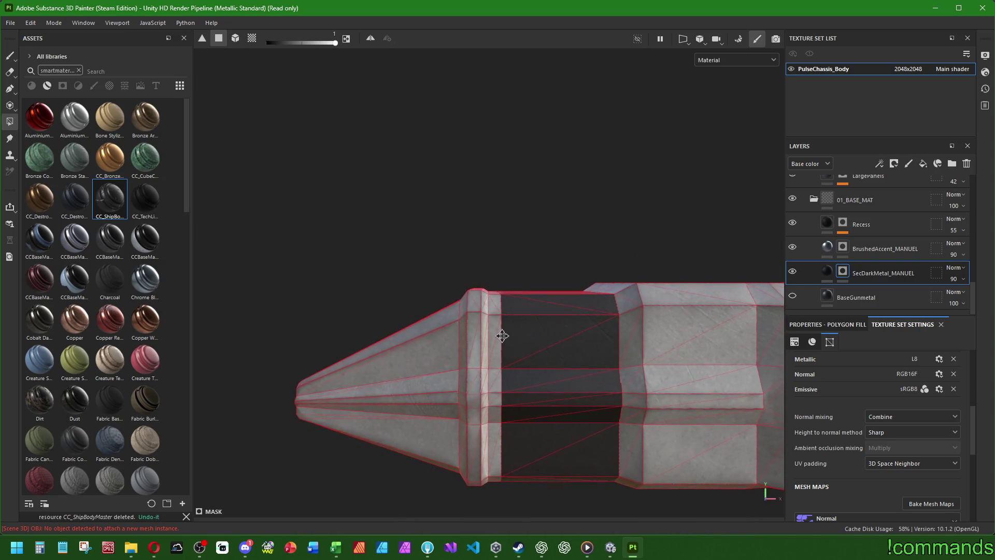
drag(495, 486, 495, 489)
mouse_move(503, 433)
alt+mouse_down()
mouse_move(549, 102)
mouse_move(582, 166)
mouse_move(633, 318)
mouse_move(490, 211)
mouse_move(485, 184)
mouse_move(451, 156)
mouse_move(548, 277)
mouse_move(611, 268)
mouse_move(495, 256)
mouse_move(501, 272)
mouse_move(592, 222)
mouse_move(577, 259)
alt+mouse_up()
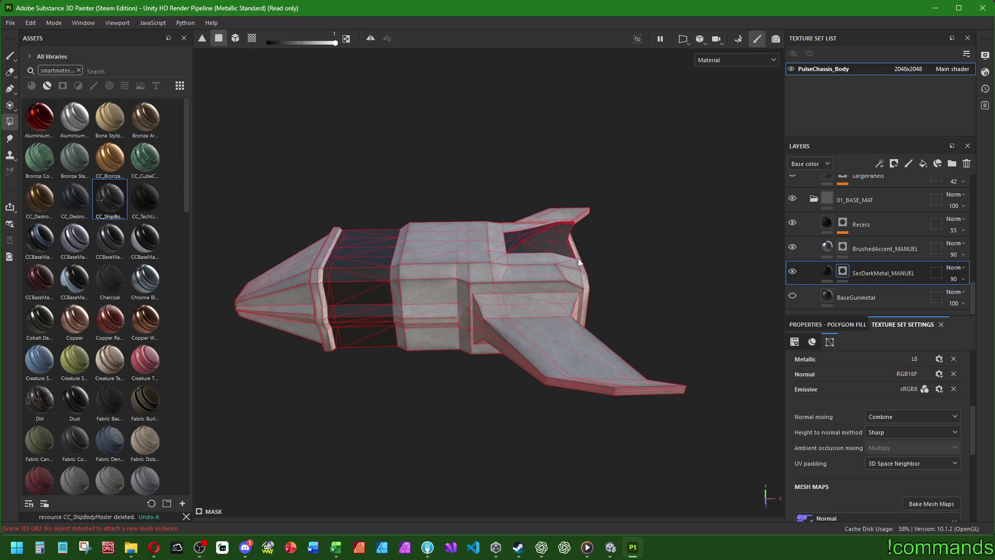
mouse_move(518, 224)
alt+mouse_down()
mouse_move(505, 284)
mouse_move(526, 311)
mouse_move(477, 227)
mouse_move(518, 269)
alt+mouse_up()
scroll(513, 290, up, 5)
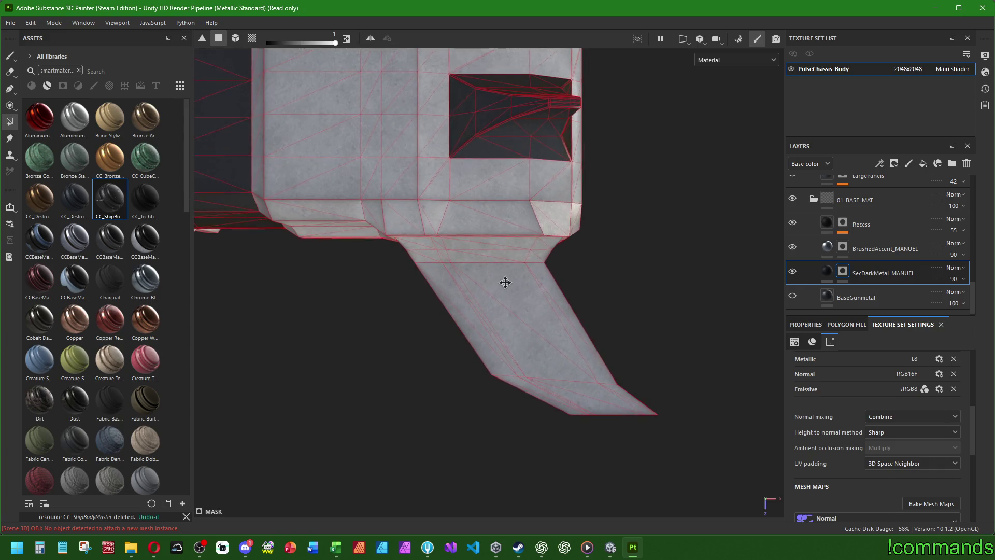
mouse_move(504, 282)
alt+middle_down()
mouse_move(329, 249)
mouse_move(431, 275)
mouse_move(450, 293)
mouse_move(456, 326)
alt+middle_up()
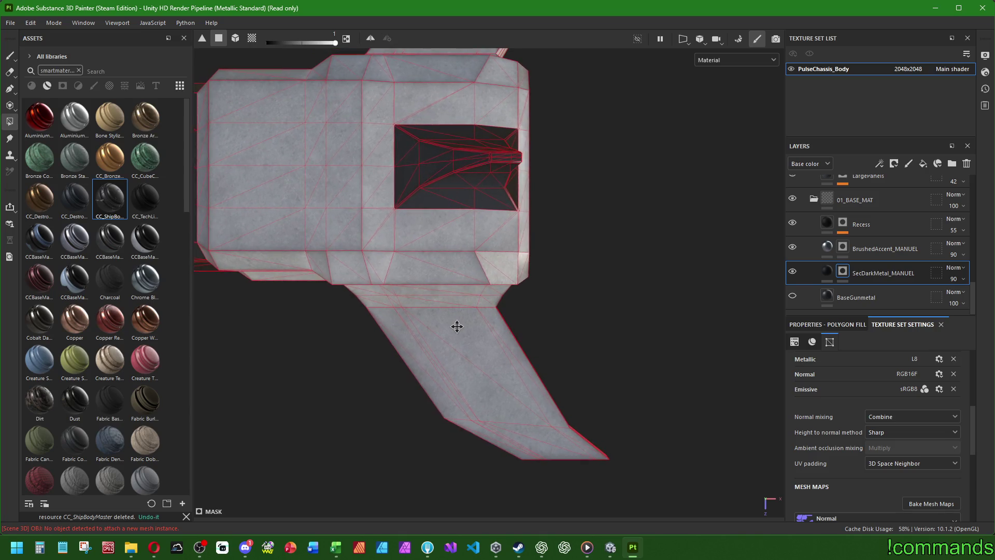
mouse_move(673, 479)
mouse_down()
mouse_move(325, 291)
mouse_move(460, 346)
mouse_move(406, 220)
mouse_move(425, 64)
mouse_move(311, 220)
mouse_move(425, 287)
mouse_move(389, 231)
mouse_move(297, 304)
mouse_up()
mouse_move(298, 304)
alt+middle_down()
mouse_move(689, 304)
mouse_move(667, 351)
mouse_move(569, 356)
alt+middle_up()
mouse_move(386, 345)
mouse_down()
mouse_move(477, 437)
mouse_move(545, 240)
mouse_move(630, 146)
mouse_move(804, 259)
mouse_move(336, 499)
mouse_move(470, 377)
mouse_move(508, 267)
mouse_move(544, 311)
mouse_move(559, 306)
mouse_up()
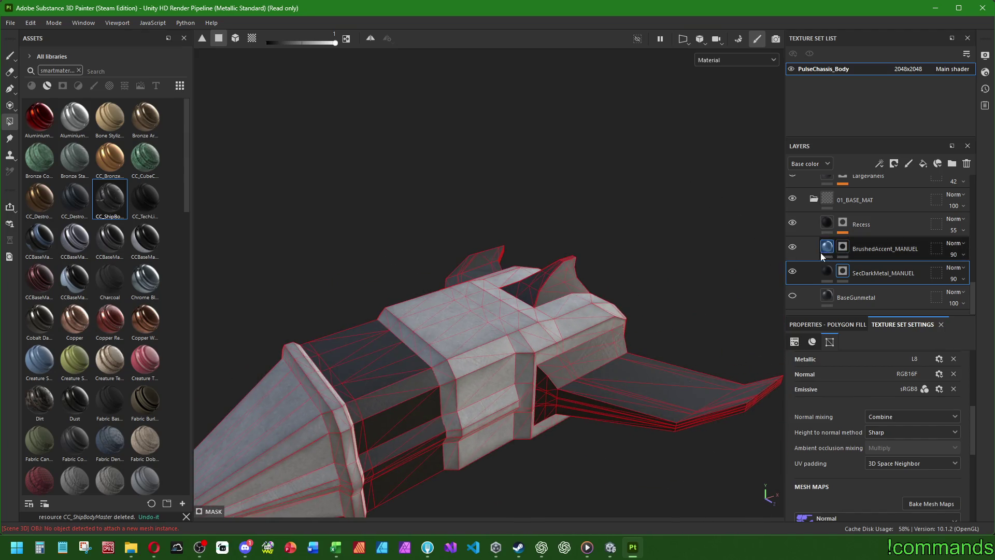
Toggle SecDarkMetal_MANUEL visibility off and on and select the BrushedAccent_MANUEL mask
click(791, 272)
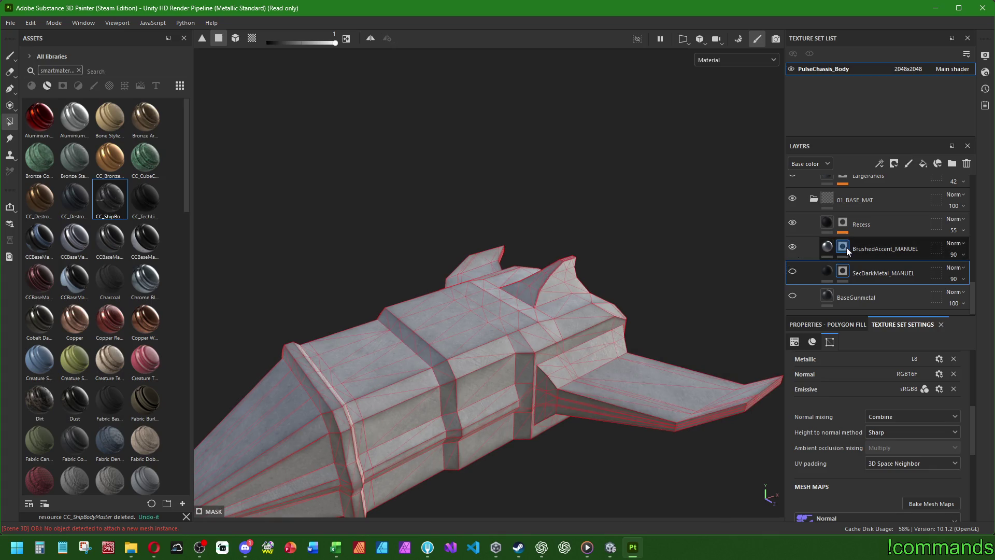
right_click(846, 247)
click(683, 198)
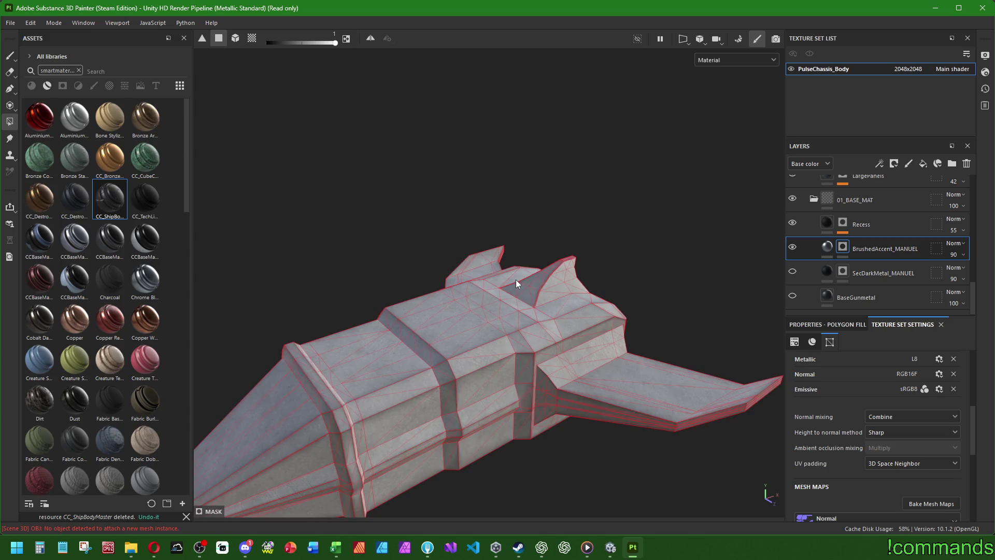
alt+drag(516, 283, 701, 223)
click(792, 272)
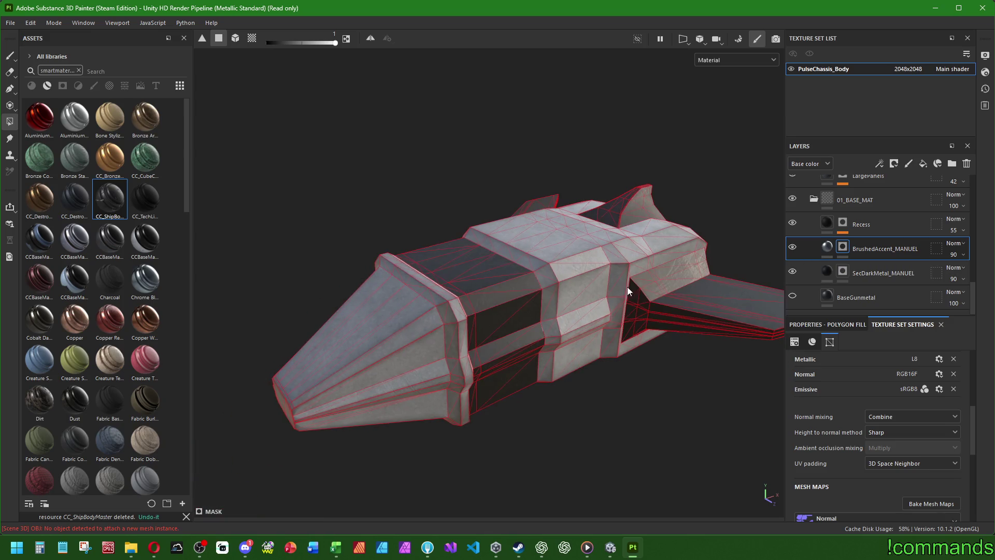
Rectangle-fill the collar ring faces around the ship's nose into the BrushedAccent mask
alt+drag(623, 310, 472, 290)
scroll(406, 280, up, 3)
mouse_move(407, 280)
alt+middle_down()
mouse_move(482, 359)
mouse_move(487, 385)
mouse_move(507, 378)
mouse_move(500, 292)
alt+middle_up()
drag(481, 195, 484, 447)
drag(492, 493, 489, 495)
drag(481, 212, 493, 346)
drag(499, 465, 498, 480)
mouse_move(472, 307)
alt+mouse_down()
mouse_move(410, 331)
mouse_move(498, 362)
mouse_move(573, 267)
mouse_move(695, 266)
mouse_move(607, 342)
mouse_move(390, 403)
mouse_move(586, 294)
mouse_move(573, 187)
mouse_move(595, 287)
mouse_move(407, 291)
mouse_move(455, 344)
mouse_move(532, 258)
mouse_move(595, 231)
mouse_move(560, 191)
mouse_move(349, 156)
mouse_move(147, 311)
mouse_move(468, 283)
mouse_move(505, 274)
mouse_move(529, 231)
mouse_move(470, 301)
alt+mouse_up()
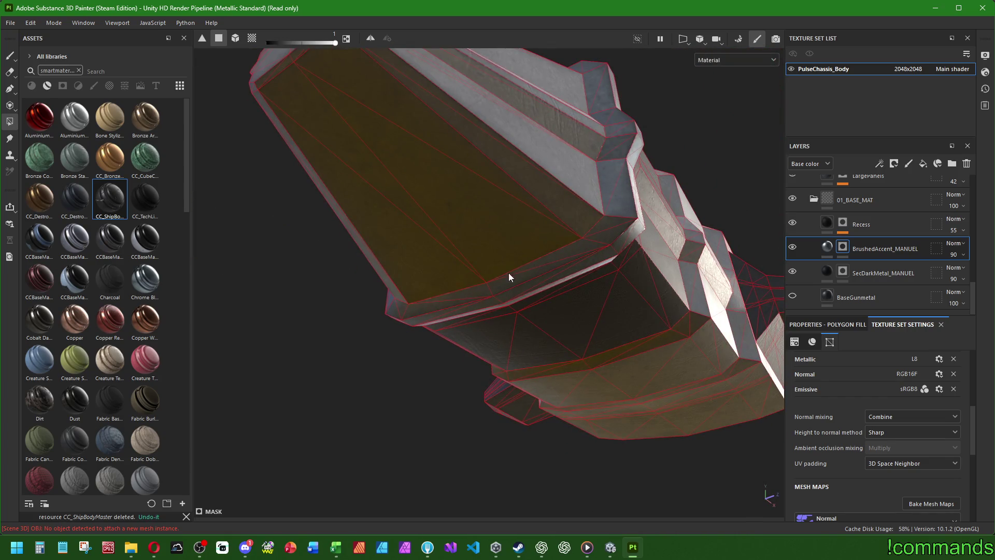
Frame the whole ship and toggle the Recess layer off and on to compare its shading
key(f)
mouse_move(477, 275)
alt+mouse_down()
mouse_move(433, 318)
mouse_move(484, 340)
mouse_move(506, 321)
mouse_move(421, 320)
alt+mouse_up()
scroll(384, 270, up, 2)
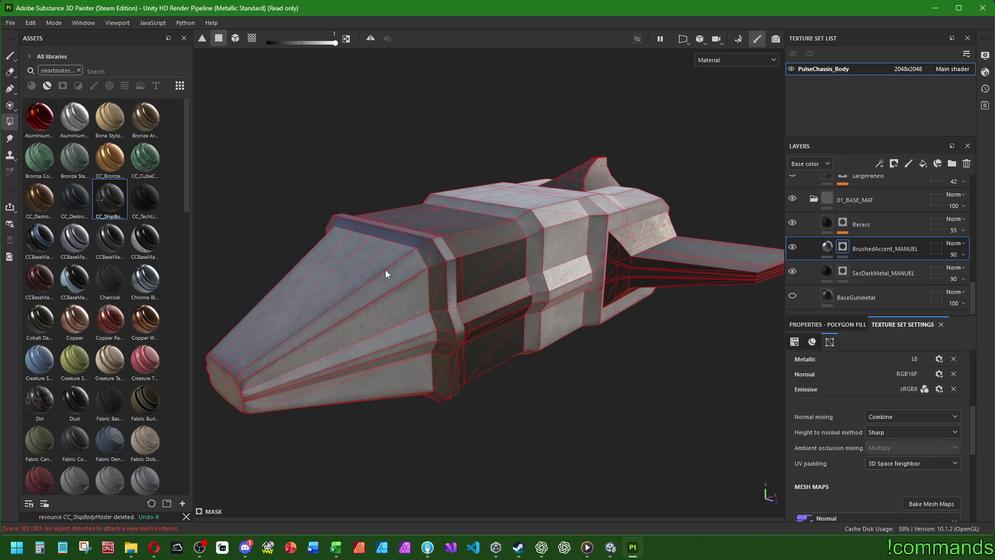
alt+drag(384, 269, 467, 259)
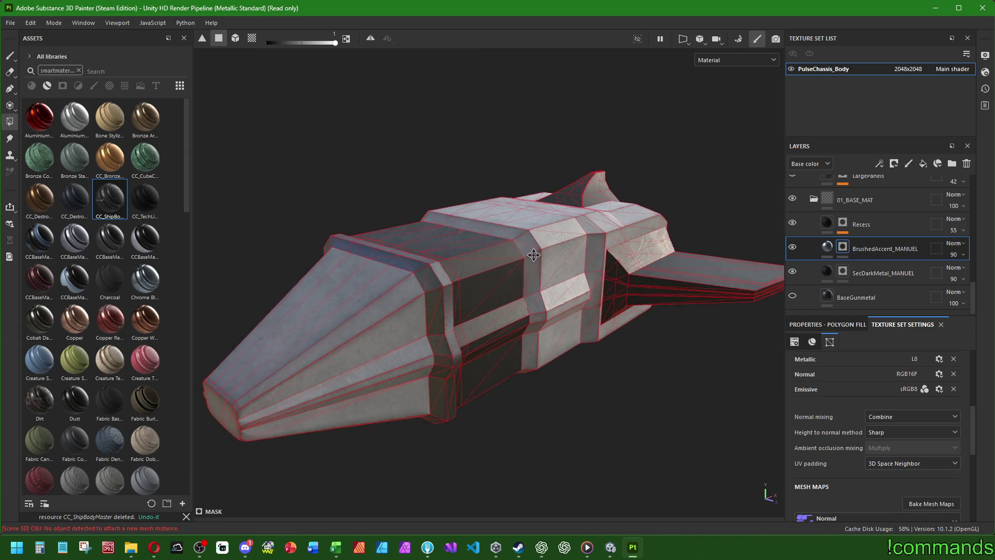
click(793, 222)
click(794, 222)
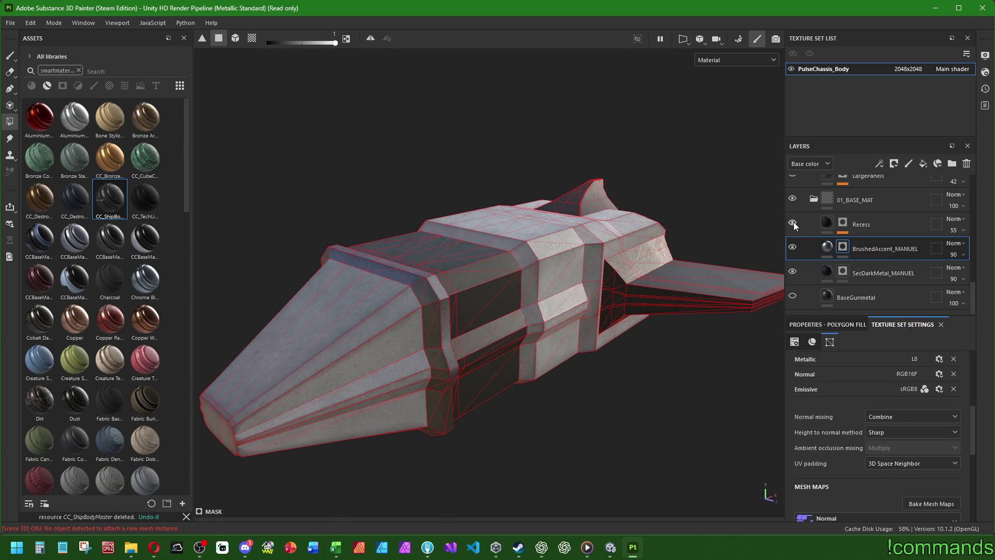
From a straight side view, add a nose cone band to the BrushedAccent_MANUEL mask
alt+drag(576, 299, 480, 293)
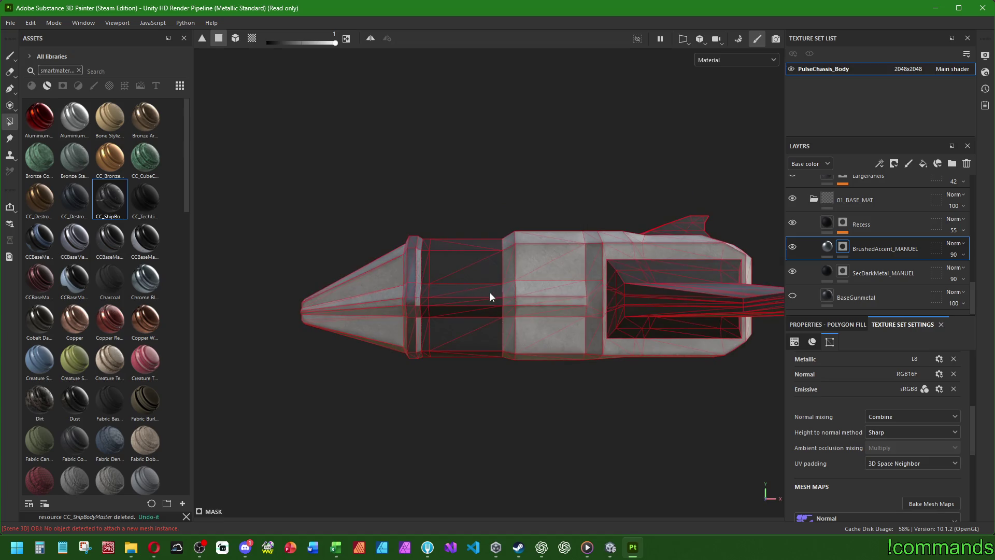
scroll(490, 296, up, 3)
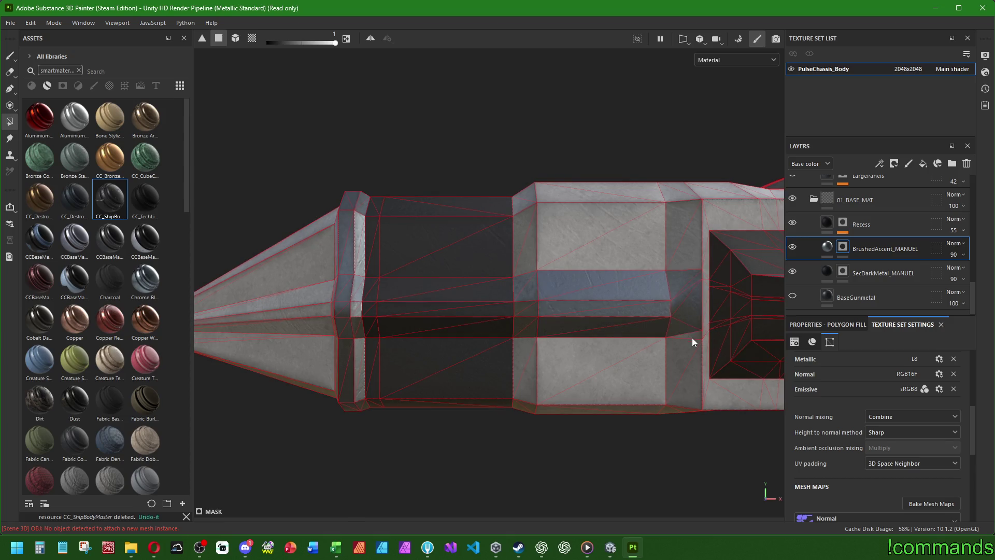
scroll(692, 338, up, 5)
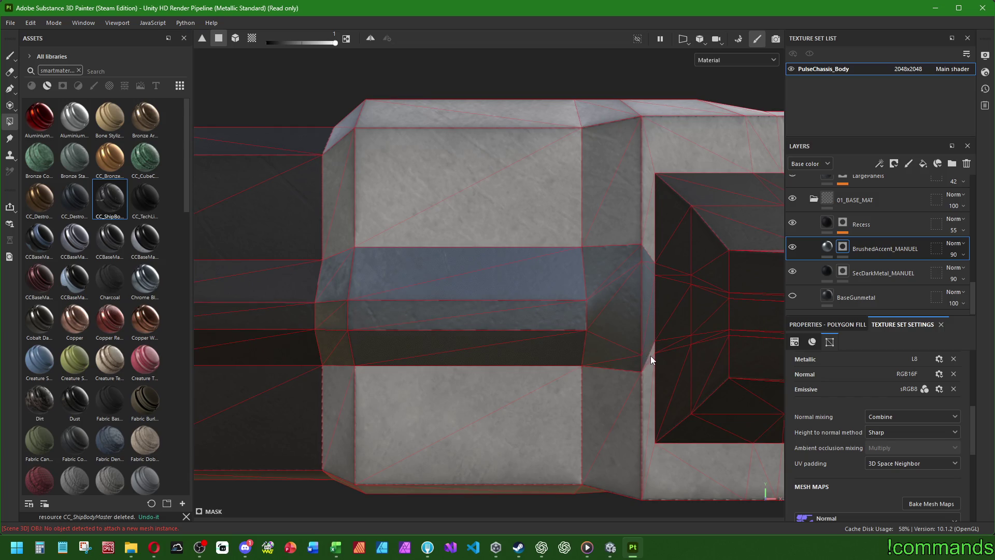
scroll(651, 355, down, 5)
scroll(344, 331, up, 5)
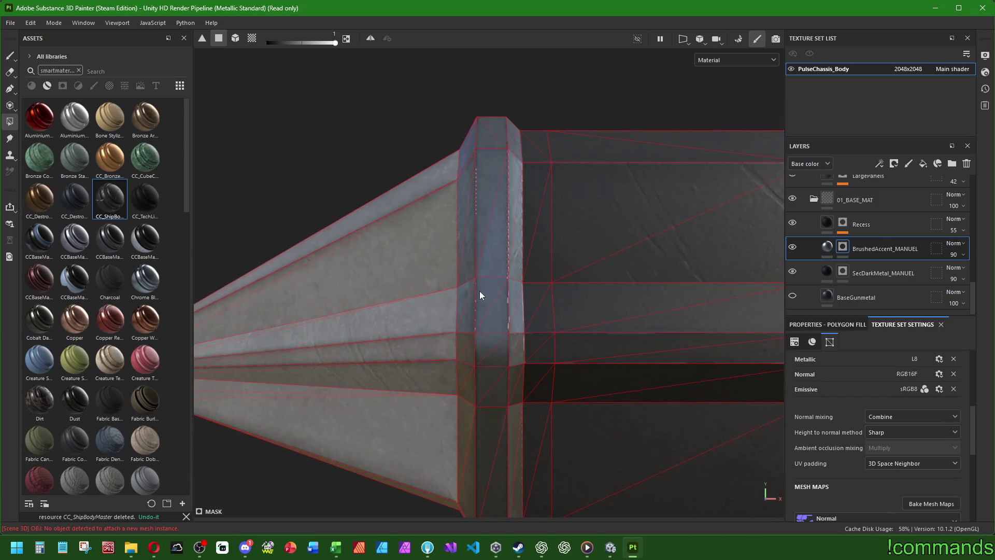
click(435, 331)
scroll(598, 349, down, 3)
scroll(385, 366, up, 3)
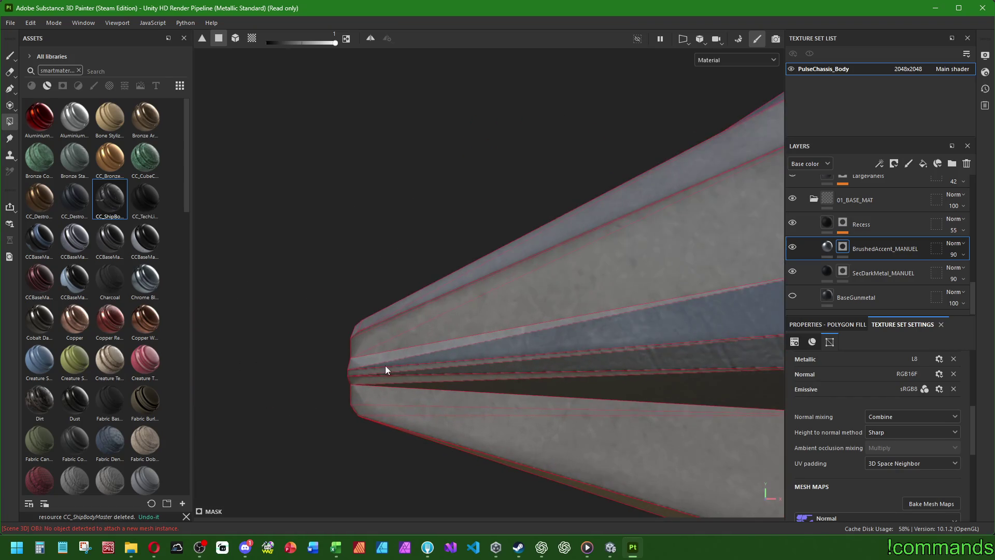
scroll(366, 379, down, 3)
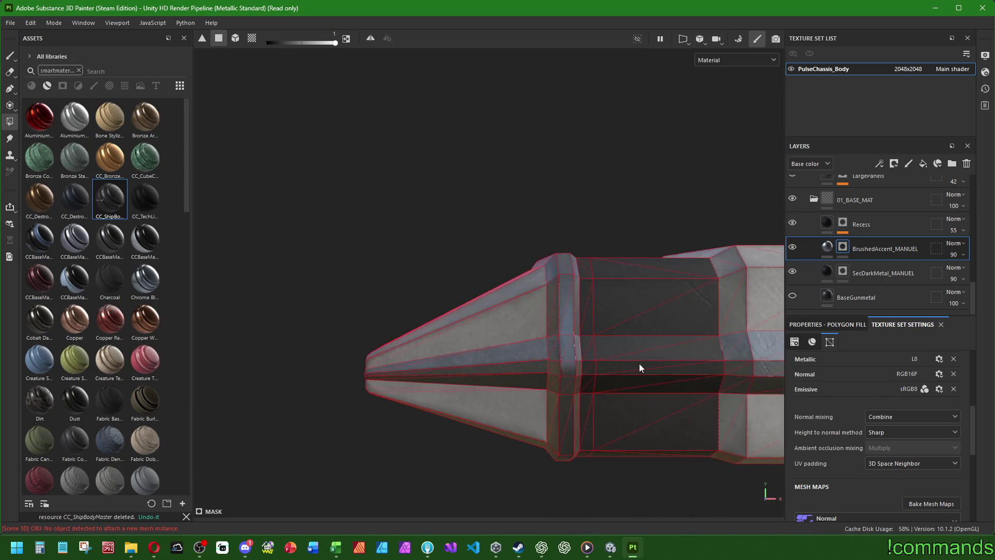
scroll(344, 351, up, 3)
middle_drag(385, 348, 414, 347)
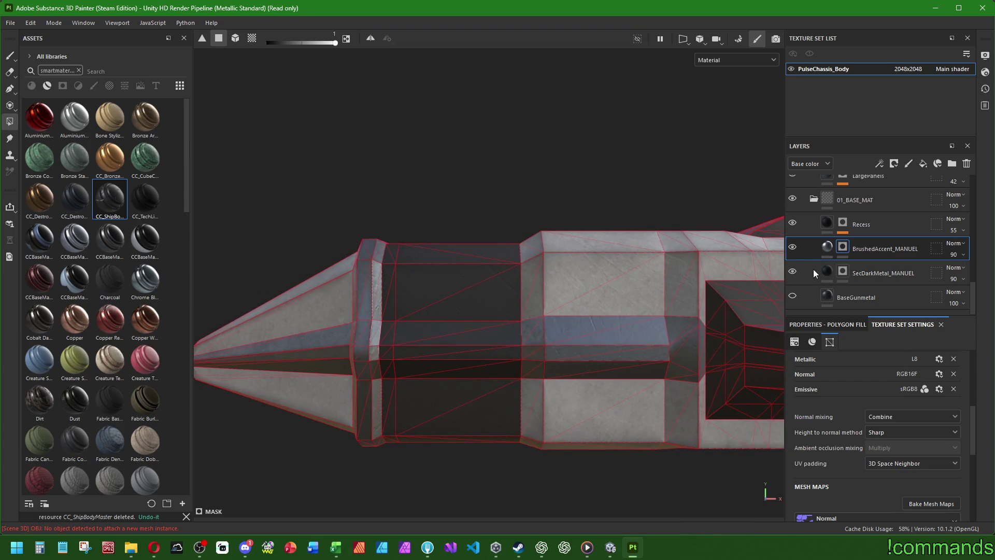
click(842, 271)
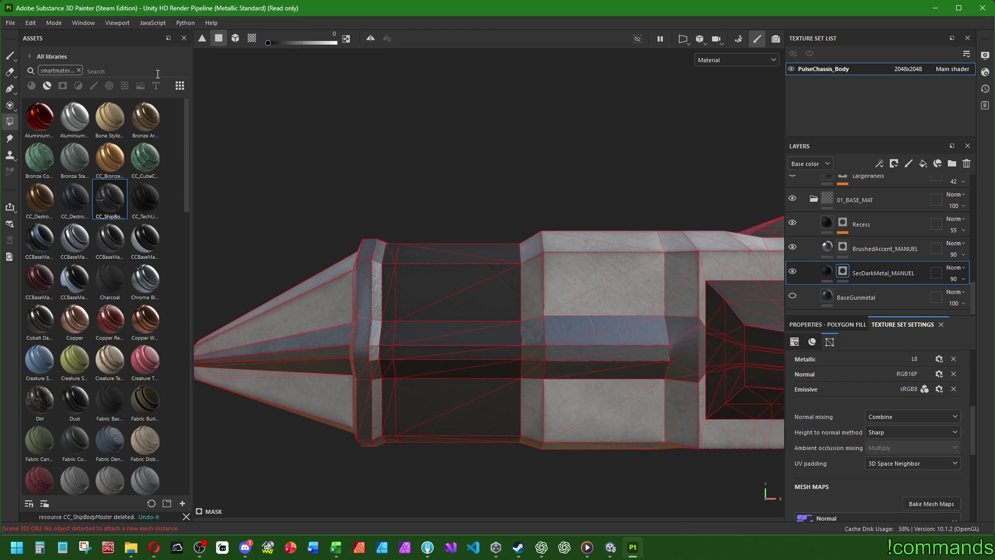
Turn the first dark faces inside the hull's side recess to the light finish
scroll(385, 356, up, 2)
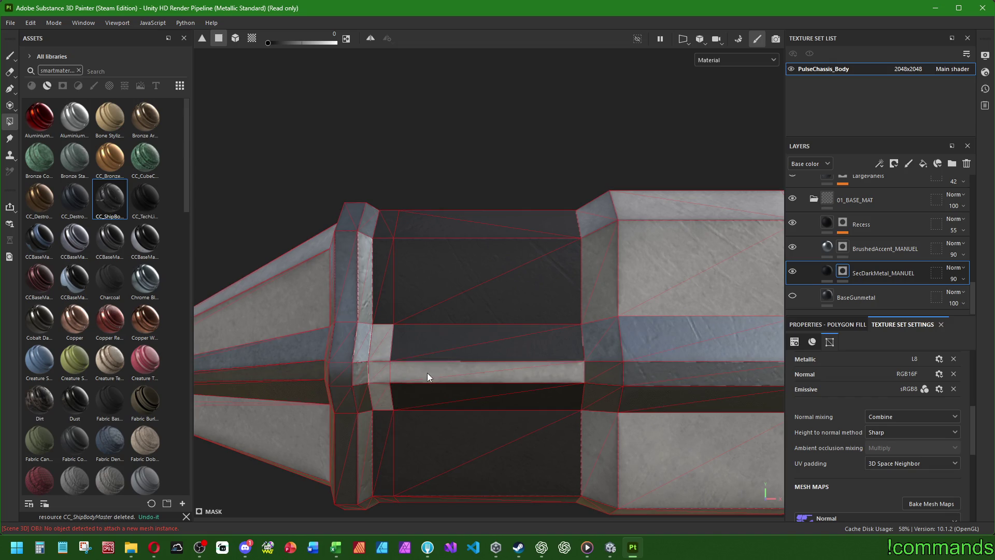
alt+drag(646, 381, 424, 344)
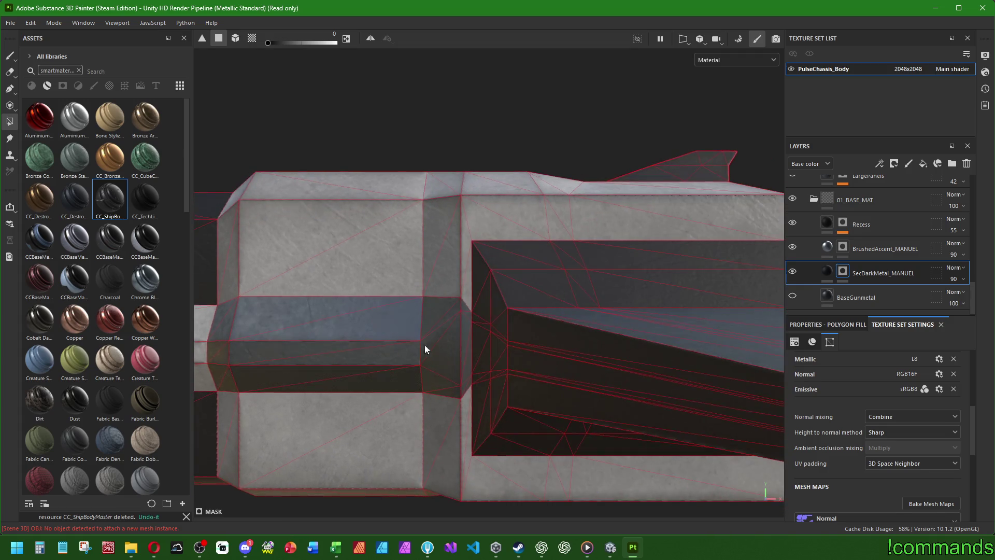
scroll(461, 339, up, 4)
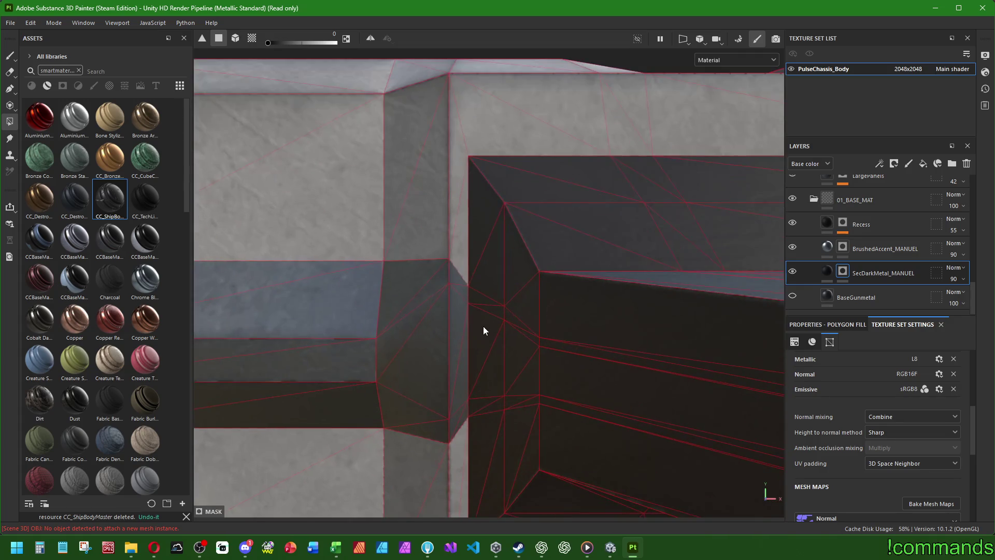
click(497, 333)
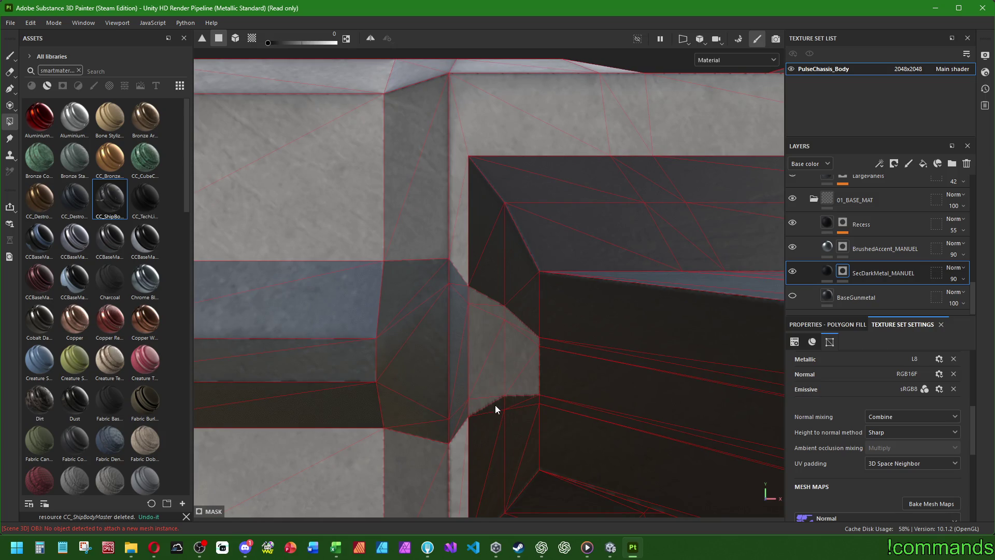
click(560, 368)
click(558, 378)
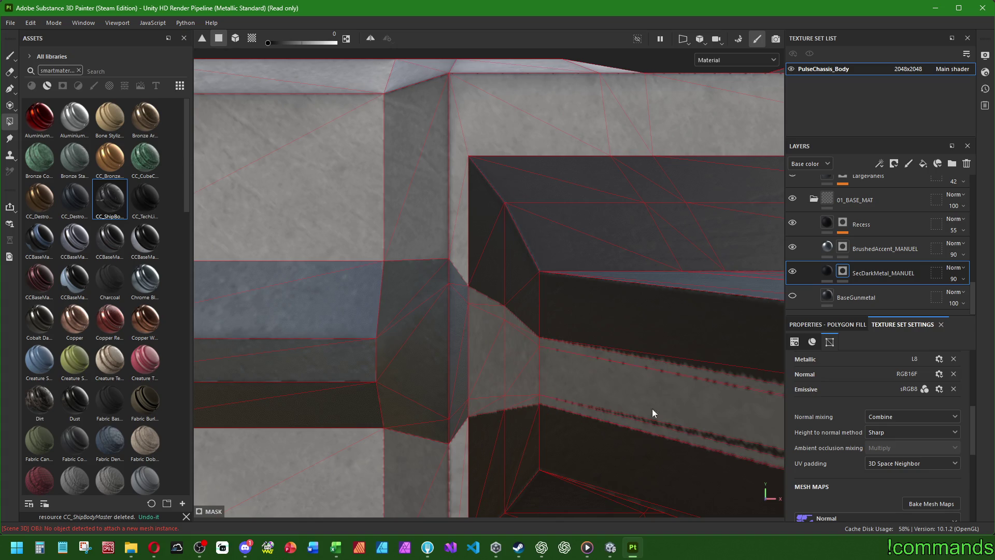
alt+drag(652, 409, 499, 347)
Lighten the remaining recess strips and the strips down the bar's side face
click(575, 378)
click(629, 340)
mouse_move(629, 340)
alt+mouse_down()
mouse_move(515, 340)
mouse_move(560, 357)
alt+mouse_up()
click(559, 357)
click(593, 393)
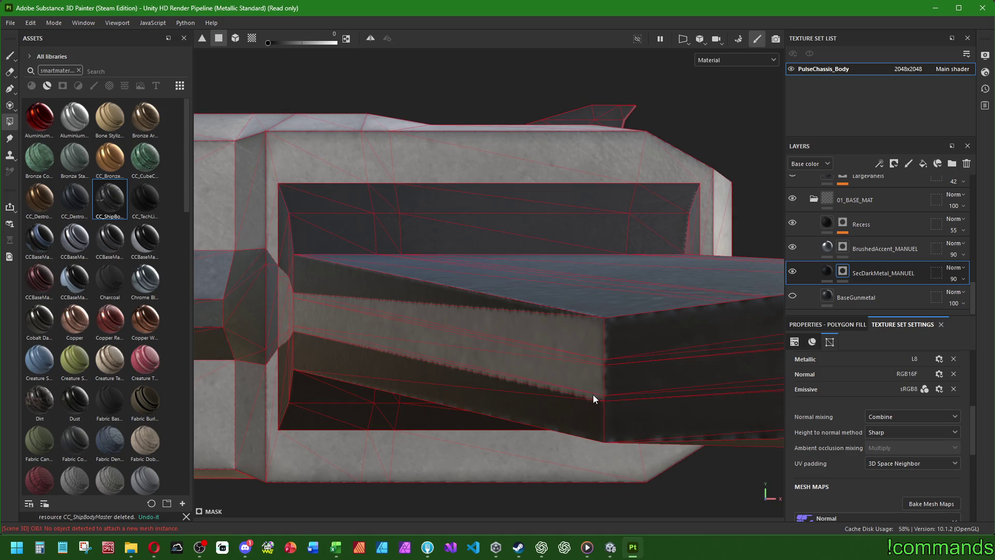
alt+drag(593, 394, 454, 358)
click(455, 343)
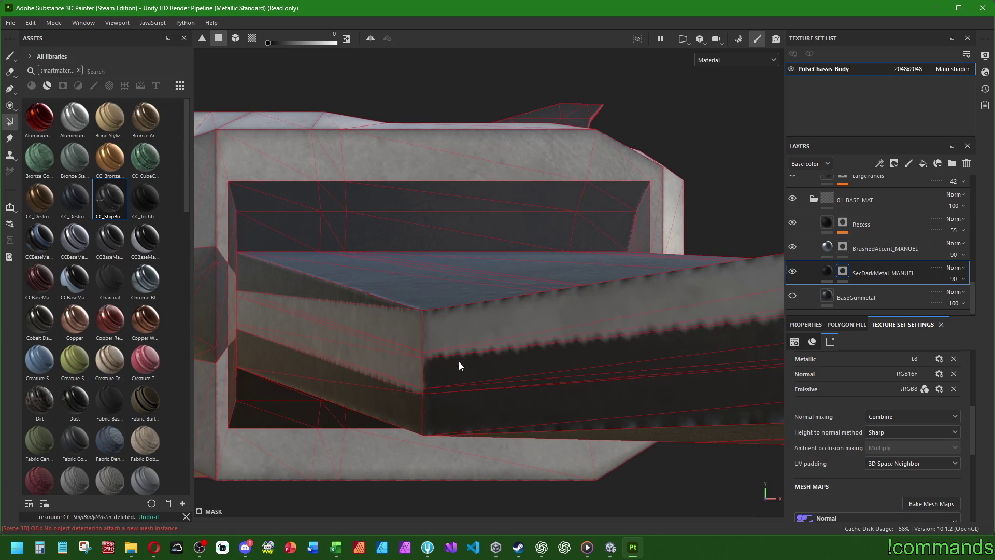
click(458, 384)
mouse_move(458, 387)
alt+mouse_down()
mouse_move(564, 328)
mouse_move(568, 299)
alt+mouse_up()
mouse_move(574, 348)
alt+mouse_down()
mouse_move(626, 325)
mouse_move(299, 350)
mouse_move(582, 311)
mouse_move(744, 243)
mouse_move(695, 238)
mouse_move(409, 278)
mouse_move(638, 278)
alt+mouse_up()
mouse_move(640, 289)
alt+right_down()
mouse_move(626, 278)
mouse_move(536, 282)
alt+right_up()
mouse_move(536, 282)
alt+mouse_down()
mouse_move(403, 274)
mouse_move(632, 287)
mouse_move(399, 293)
mouse_move(398, 282)
mouse_move(429, 311)
mouse_move(318, 296)
mouse_move(451, 291)
mouse_move(524, 304)
alt+mouse_up()
scroll(518, 305, up, 2)
scroll(375, 284, up, 3)
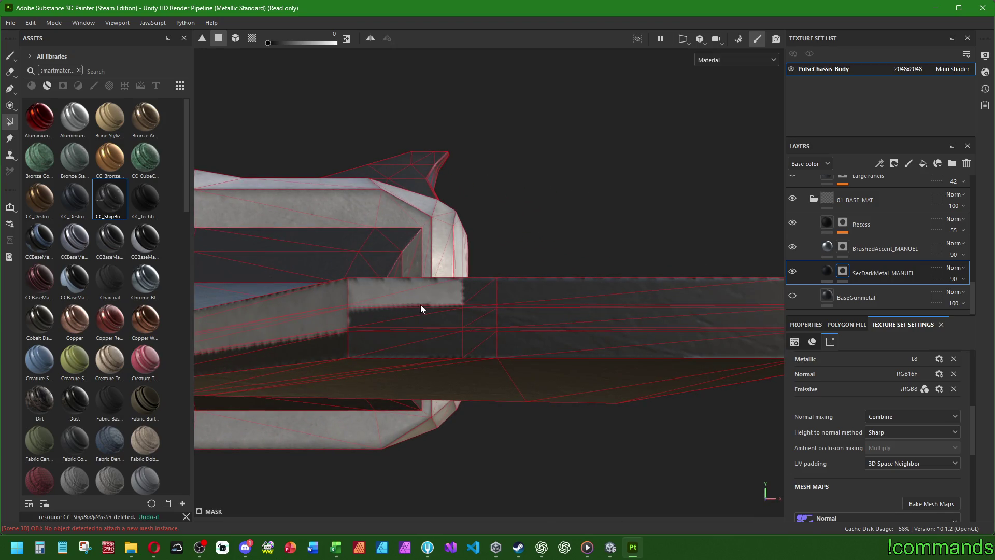
Fill the dark faces, top sliver and triangle along the bar's side with light metal
mouse_move(421, 304)
alt+mouse_down()
mouse_move(476, 311)
mouse_move(418, 313)
mouse_move(460, 320)
mouse_move(480, 346)
mouse_move(403, 308)
alt+mouse_up()
click(452, 298)
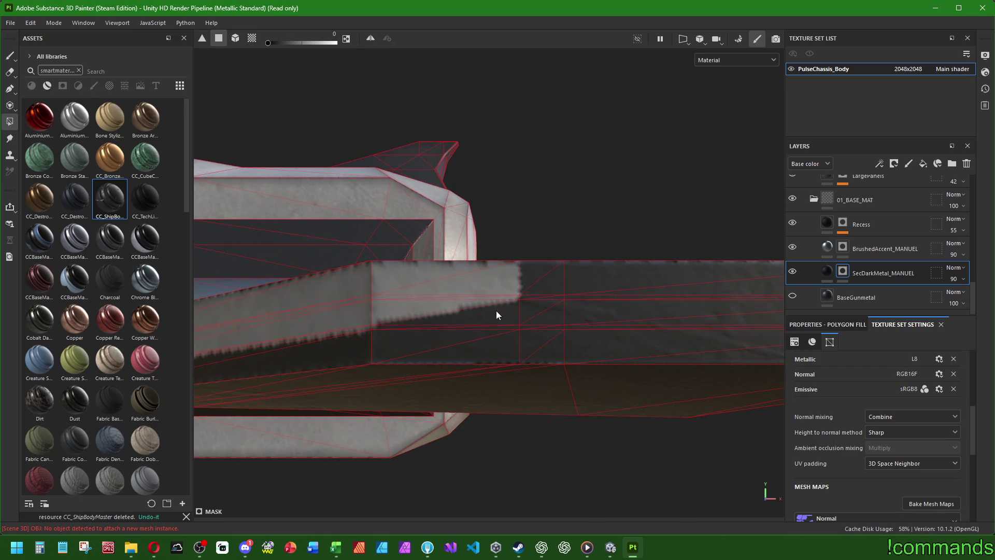
click(496, 310)
click(551, 297)
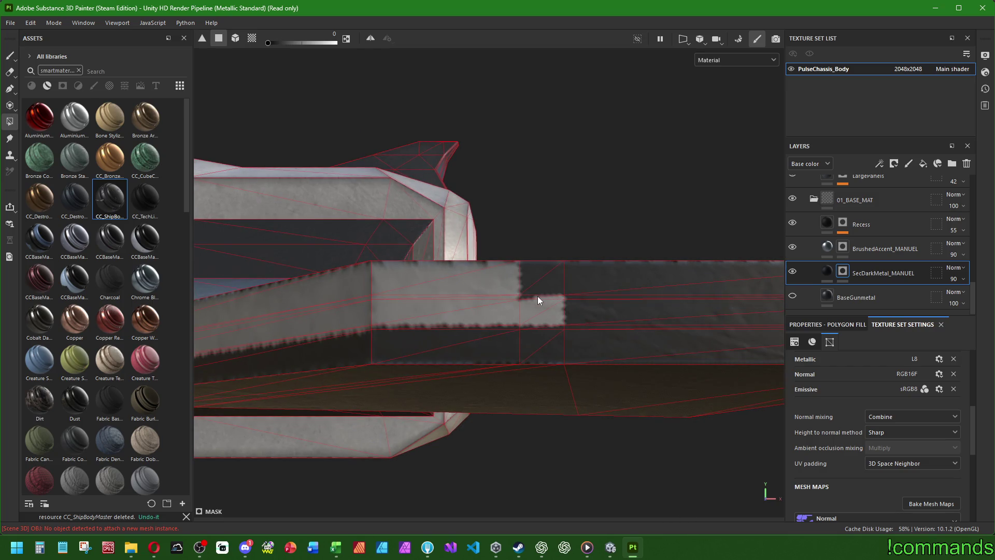
click(539, 280)
click(582, 274)
click(619, 292)
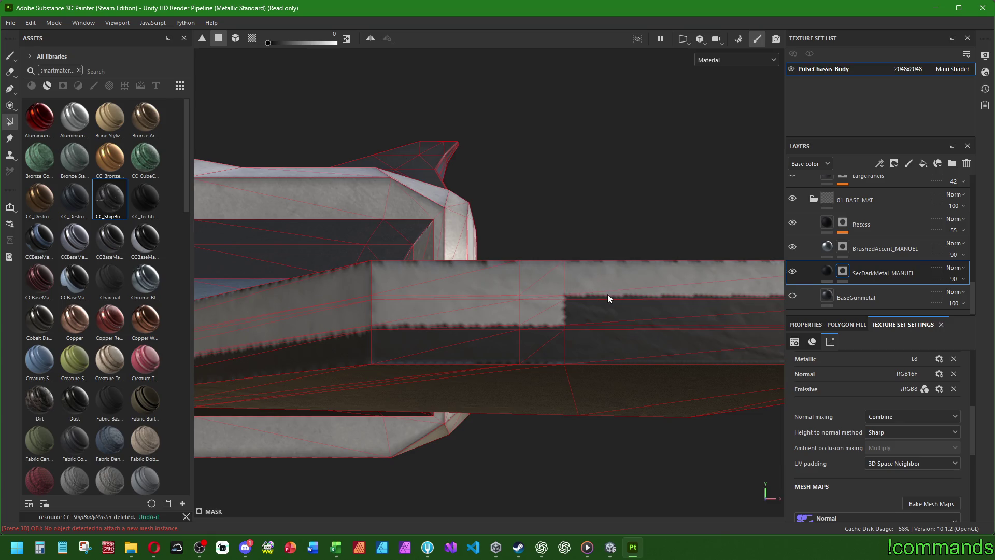
click(607, 300)
click(582, 299)
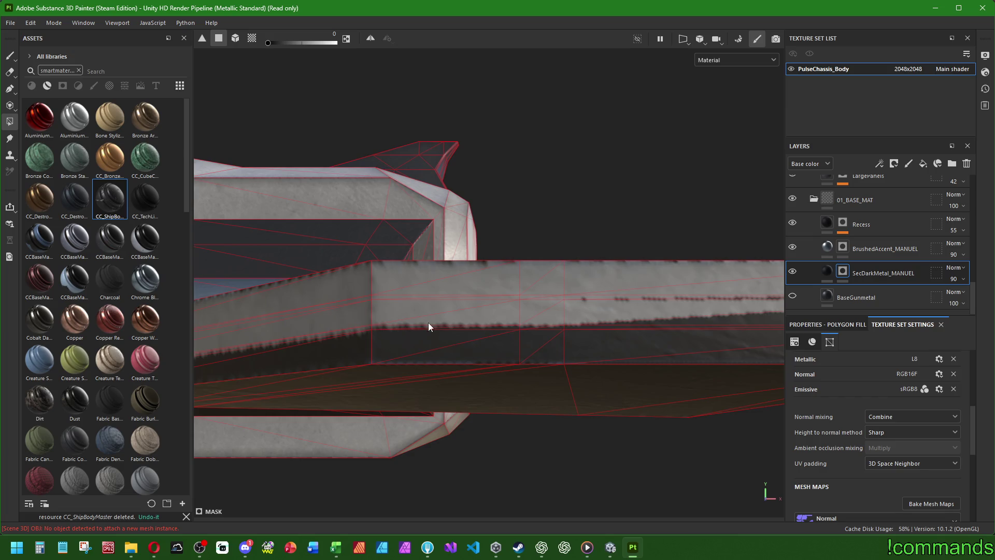
Lighten the lower-band faces, edge sliver and top-right triangle at the bar's right end
alt+drag(625, 325, 290, 320)
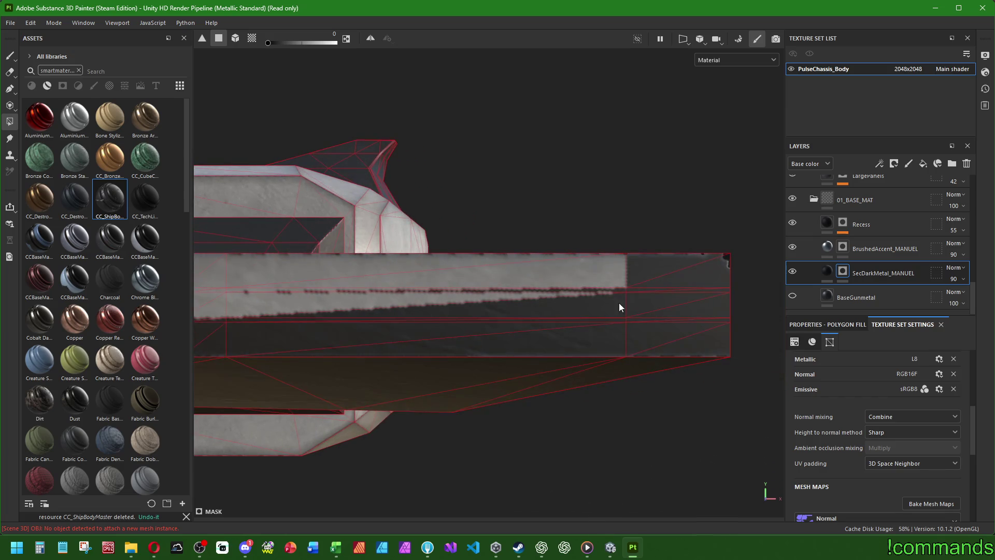
click(619, 303)
click(692, 306)
click(709, 290)
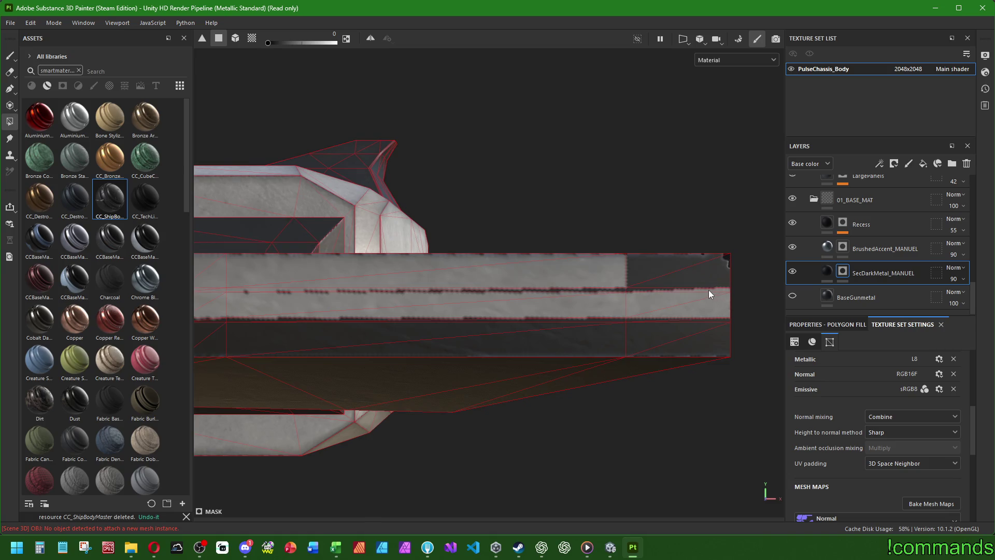
click(658, 263)
click(624, 291)
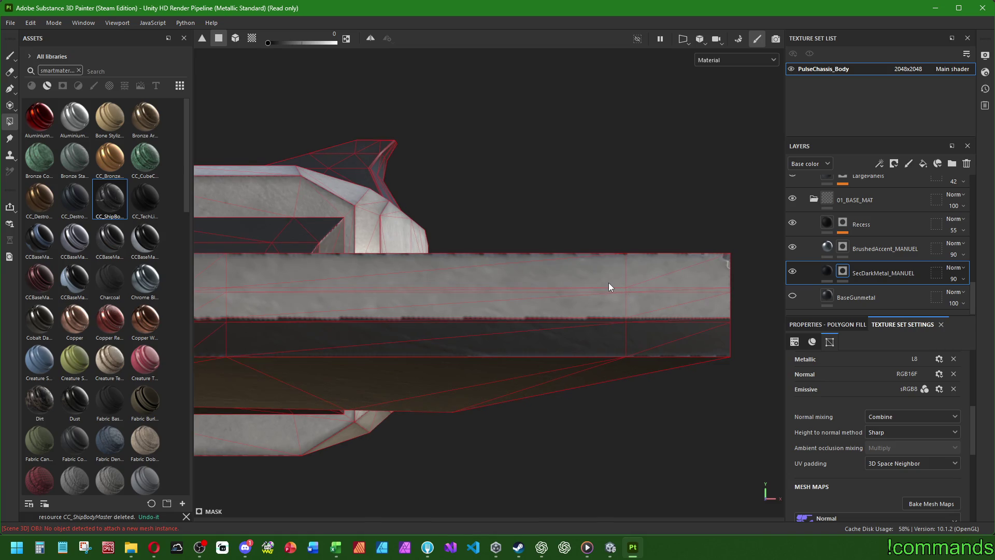
mouse_move(608, 282)
alt+mouse_down()
mouse_move(613, 297)
mouse_move(529, 334)
mouse_move(389, 329)
mouse_move(539, 336)
mouse_move(438, 318)
alt+mouse_up()
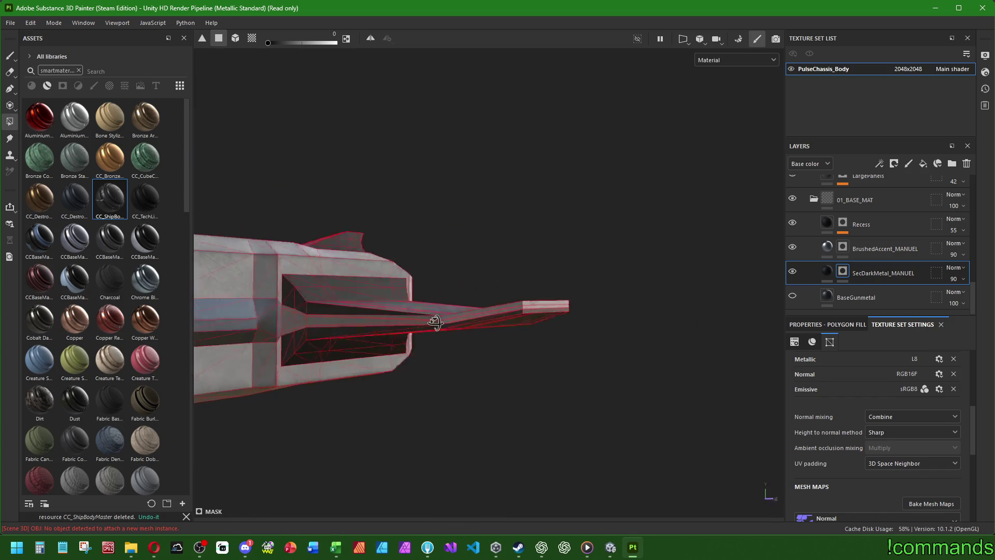
Orbit below the chassis arm and clear its dark stepped side strip to light metal
scroll(256, 315, up, 5)
mouse_move(348, 317)
alt+mouse_down()
mouse_move(435, 291)
mouse_move(413, 295)
mouse_move(565, 312)
mouse_move(345, 318)
mouse_move(460, 332)
mouse_move(473, 346)
mouse_move(373, 329)
mouse_move(346, 362)
mouse_move(382, 340)
mouse_move(356, 346)
alt+mouse_up()
scroll(460, 332, down, 5)
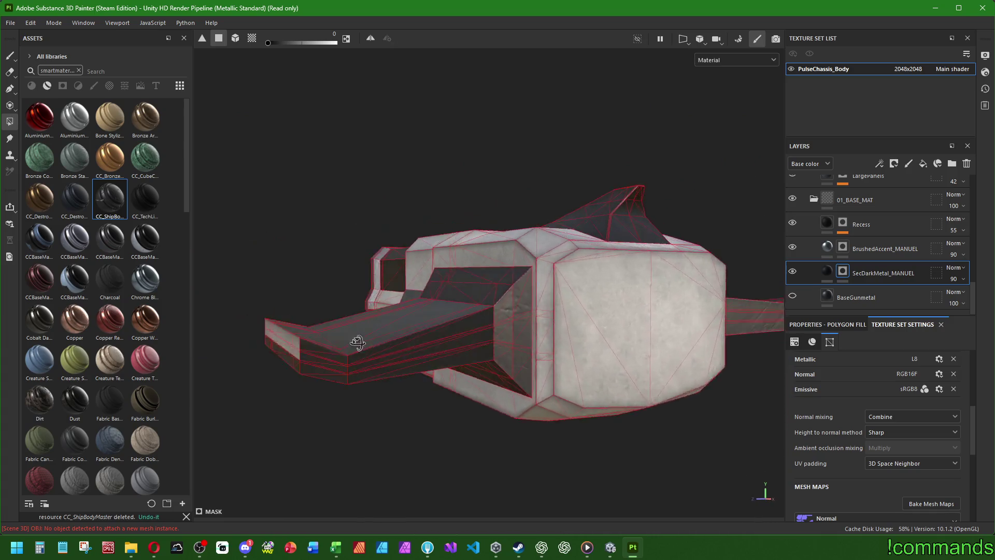
scroll(356, 346, up, 5)
mouse_move(279, 333)
alt+mouse_down()
mouse_move(303, 366)
mouse_move(271, 338)
mouse_move(329, 377)
mouse_move(418, 409)
alt+mouse_up()
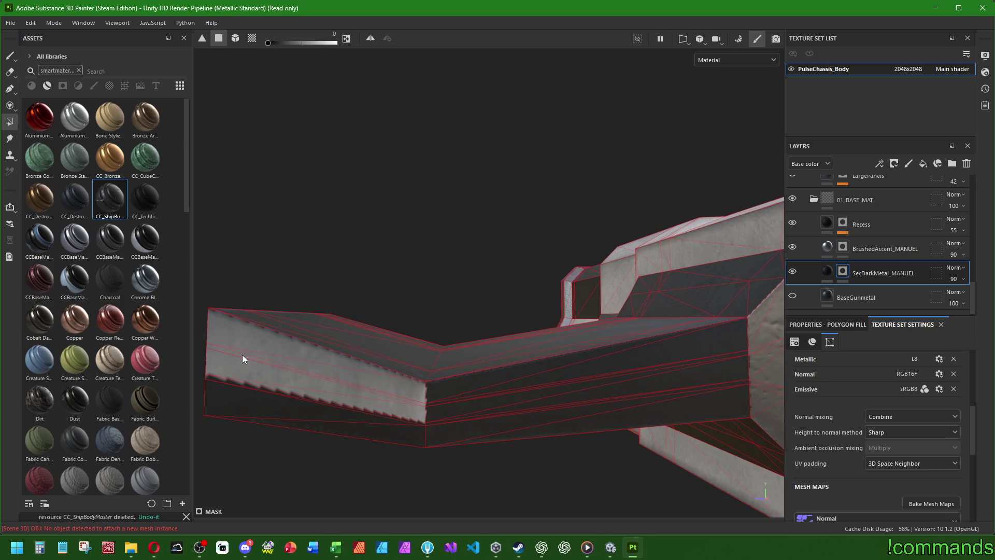
mouse_move(241, 355)
alt+mouse_down()
mouse_move(390, 399)
mouse_move(274, 395)
mouse_move(356, 383)
alt+mouse_up()
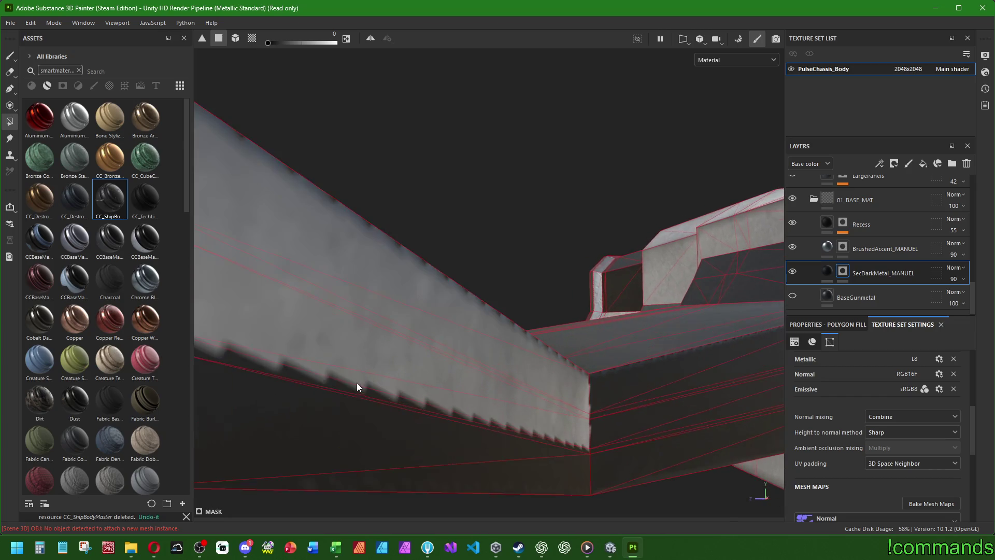
mouse_move(534, 413)
alt+mouse_down()
mouse_move(567, 436)
mouse_move(645, 418)
mouse_move(561, 394)
alt+mouse_up()
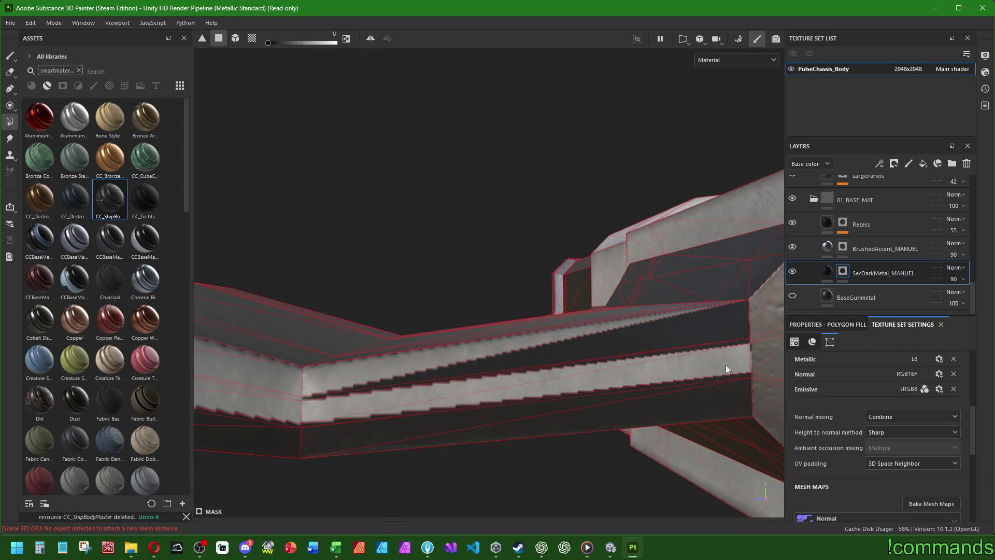
click(372, 390)
mouse_move(657, 377)
alt+mouse_down()
mouse_move(482, 382)
mouse_move(497, 371)
mouse_move(444, 368)
mouse_move(573, 347)
mouse_move(519, 368)
mouse_move(449, 344)
mouse_move(484, 355)
mouse_move(408, 358)
mouse_move(479, 386)
mouse_move(453, 384)
mouse_move(715, 388)
mouse_move(506, 355)
mouse_move(473, 360)
mouse_move(657, 329)
mouse_move(458, 341)
mouse_move(522, 322)
alt+mouse_up()
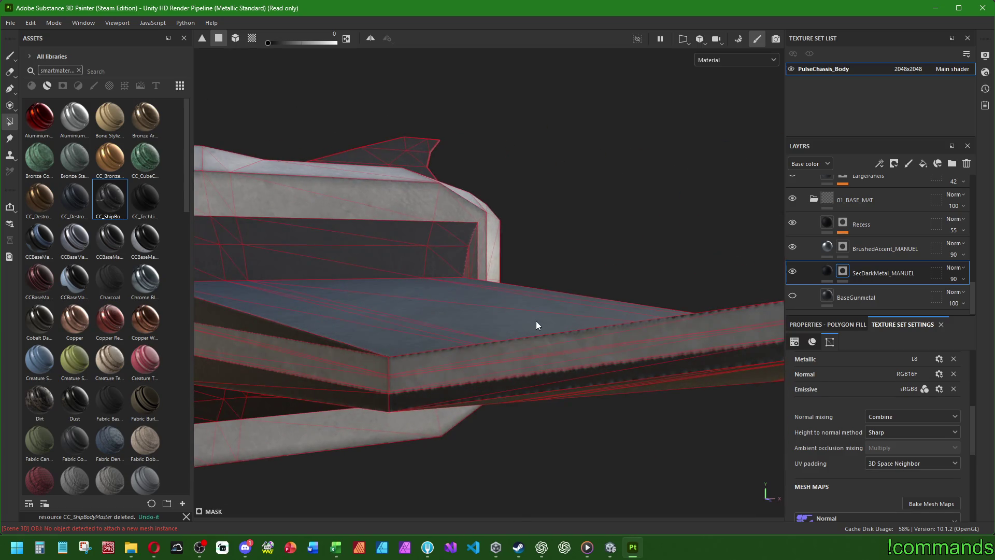
Set the fill value to 1 and paint the long triangles on the beam's top dark
mouse_move(433, 309)
alt+mouse_down()
mouse_move(362, 318)
mouse_move(570, 304)
alt+mouse_up()
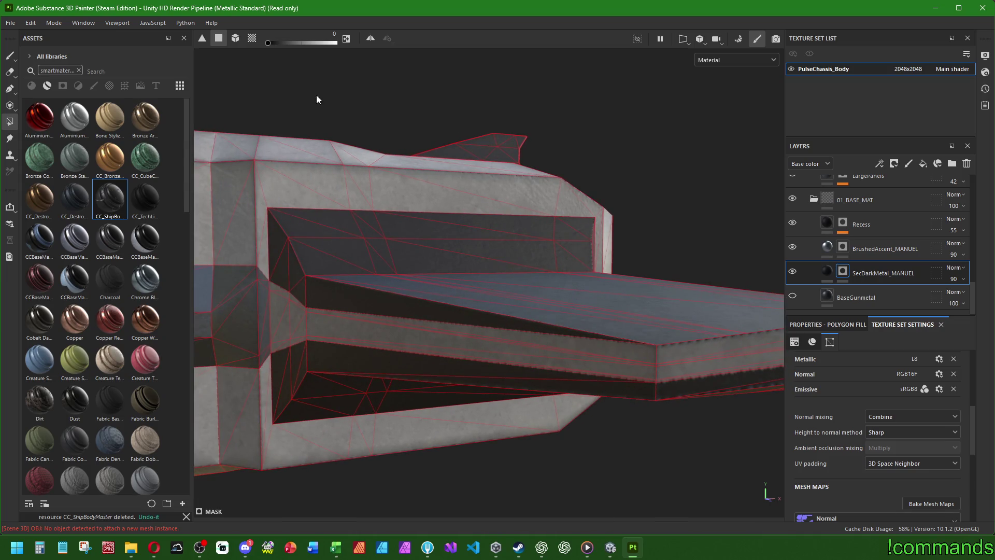
drag(267, 44, 400, 51)
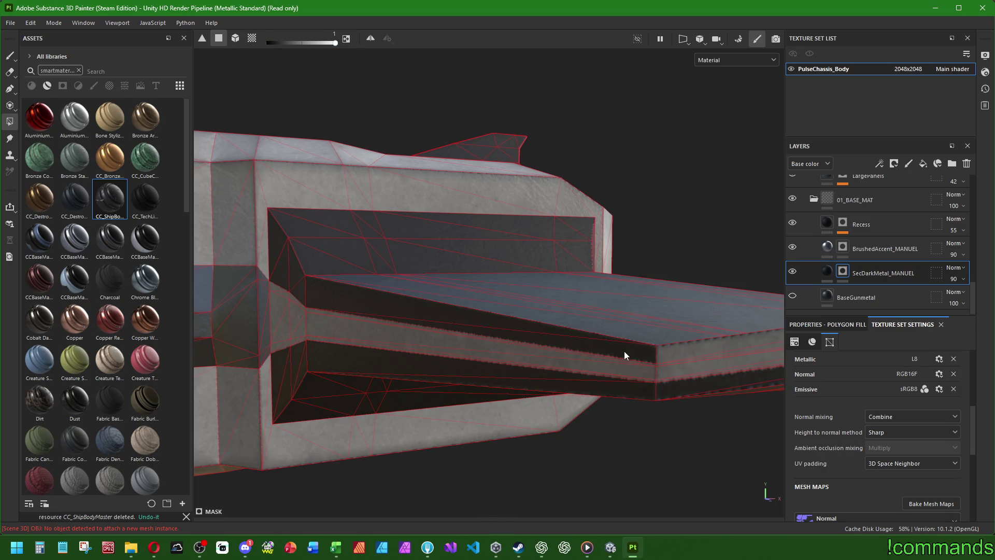
drag(281, 42, 201, 52)
click(289, 44)
alt+drag(670, 347, 293, 329)
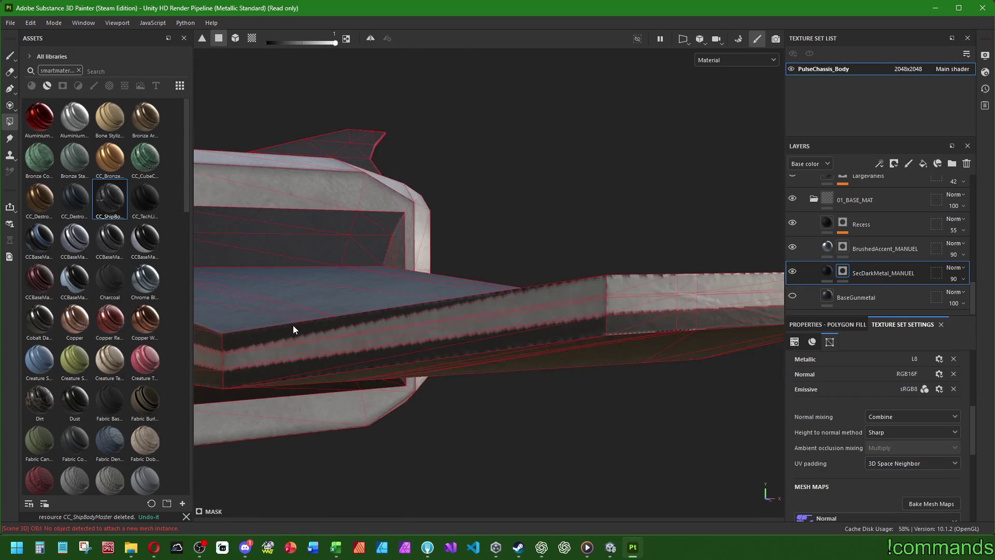
click(567, 297)
Bring the beam's end and bracket into view and set the fill value back to 0
scroll(455, 281, up, 6)
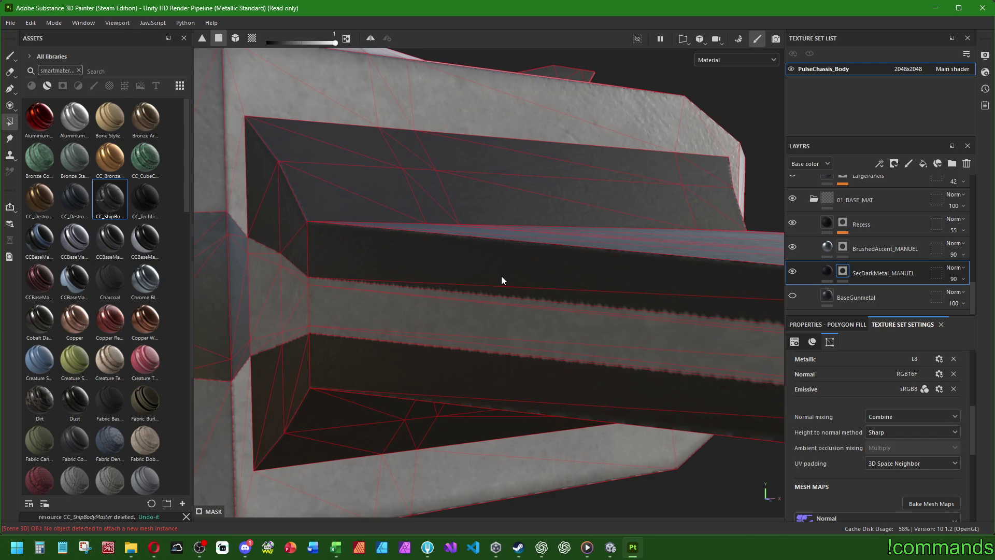
mouse_move(560, 294)
alt+middle_down()
mouse_move(582, 275)
mouse_move(202, 231)
mouse_move(356, 271)
mouse_move(337, 276)
mouse_move(333, 289)
mouse_move(473, 282)
mouse_move(305, 308)
mouse_move(484, 281)
mouse_move(362, 295)
alt+middle_up()
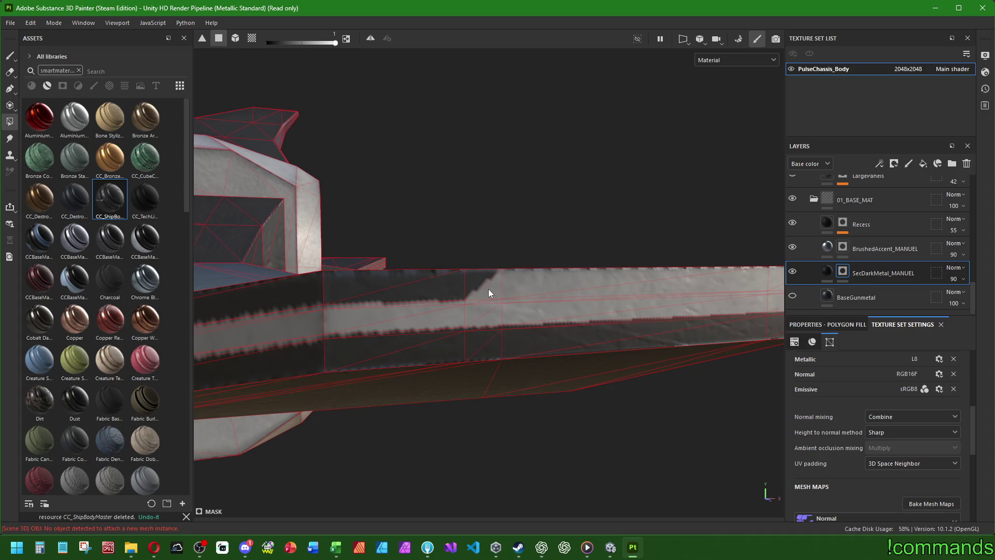
alt+middle_drag(624, 288, 477, 306)
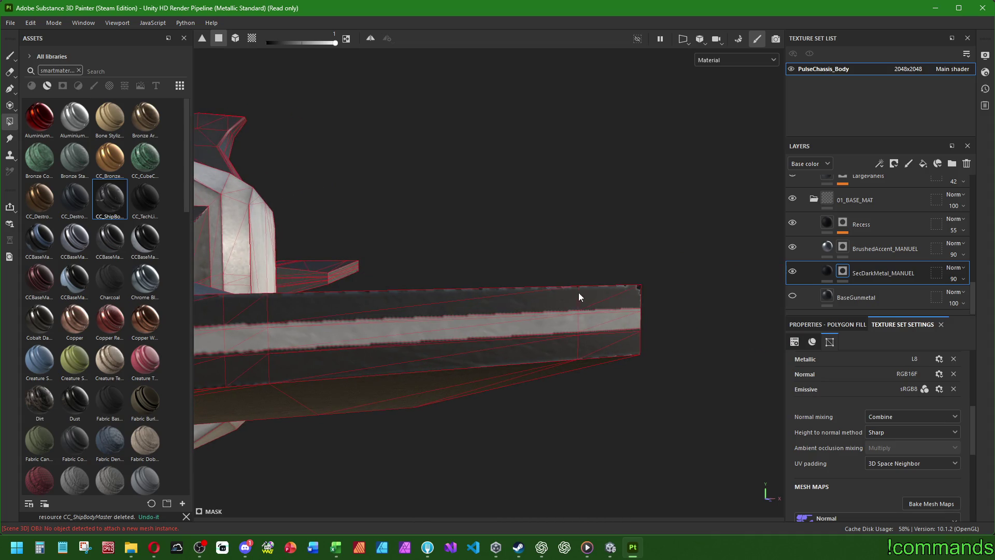
mouse_move(578, 292)
alt+mouse_down()
mouse_move(560, 284)
mouse_move(618, 292)
mouse_move(641, 274)
mouse_move(441, 285)
mouse_move(686, 319)
mouse_move(371, 219)
alt+mouse_up()
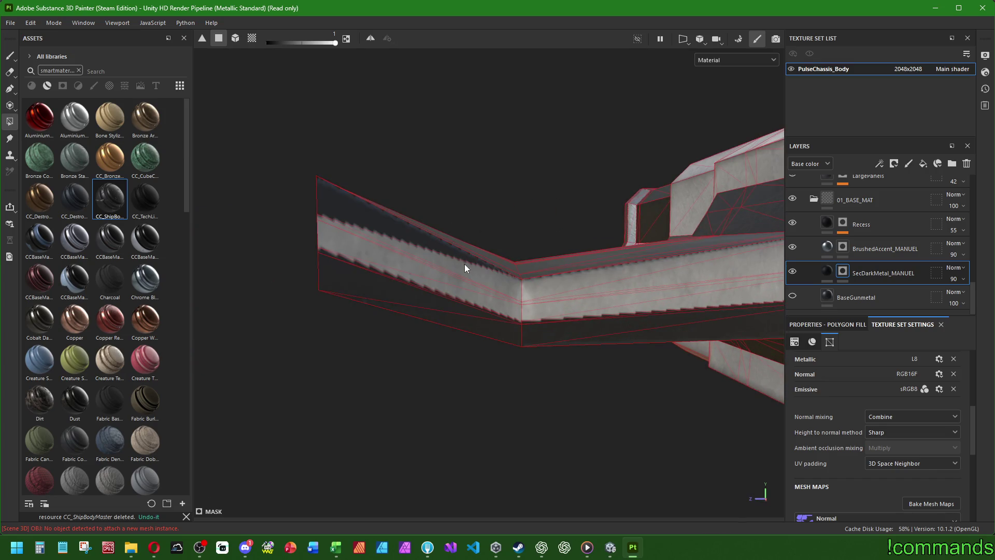
mouse_move(465, 268)
alt+mouse_down()
mouse_move(589, 287)
mouse_move(478, 306)
mouse_move(500, 282)
mouse_move(611, 333)
mouse_move(477, 294)
mouse_move(459, 277)
alt+mouse_up()
click(278, 42)
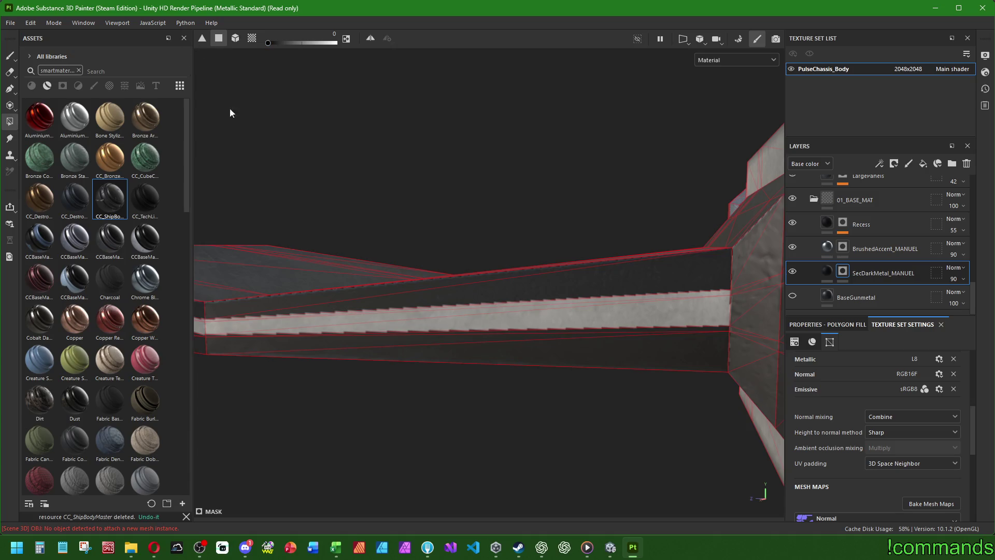
Fill the triangle by the beam's mid edge and extend the light stripe along the lower face
mouse_move(230, 108)
alt+mouse_down()
mouse_move(317, 233)
mouse_move(455, 245)
mouse_move(492, 267)
mouse_move(536, 257)
mouse_move(630, 275)
mouse_move(640, 295)
mouse_move(425, 294)
mouse_move(626, 290)
mouse_move(529, 339)
mouse_move(680, 313)
mouse_move(490, 319)
alt+mouse_up()
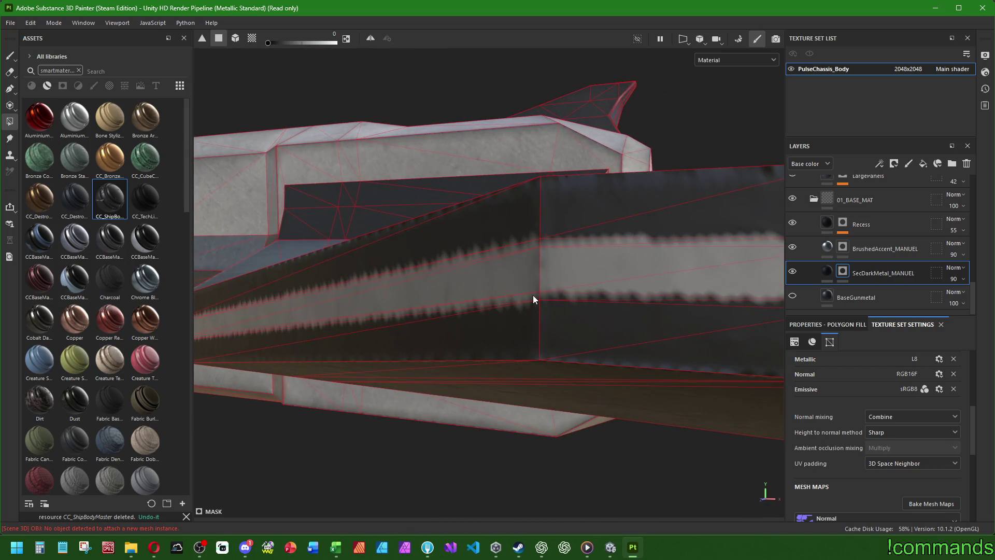
mouse_move(607, 300)
alt+mouse_down()
mouse_move(349, 295)
mouse_move(636, 311)
mouse_move(438, 308)
mouse_move(479, 311)
mouse_move(663, 309)
mouse_move(369, 309)
mouse_move(533, 319)
alt+mouse_up()
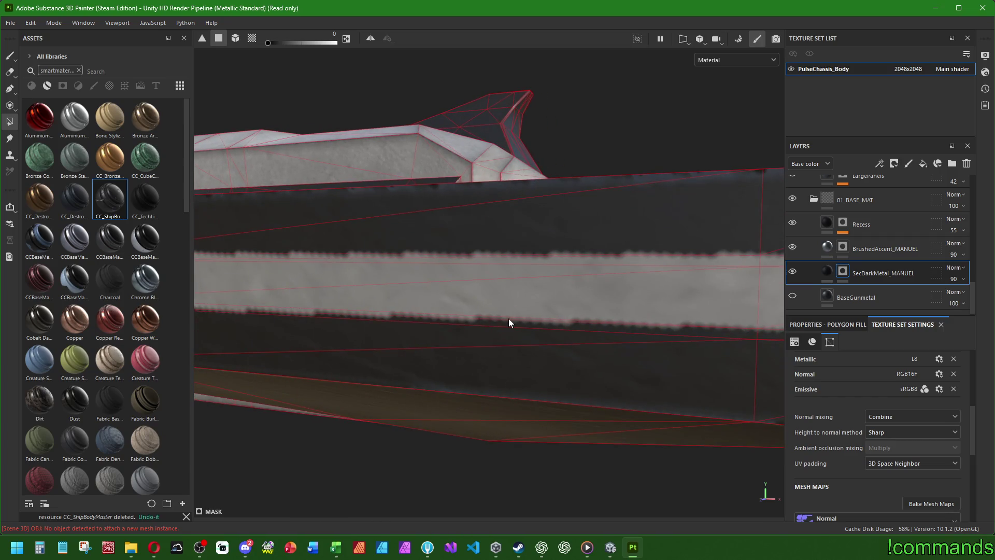
alt+drag(596, 327, 467, 315)
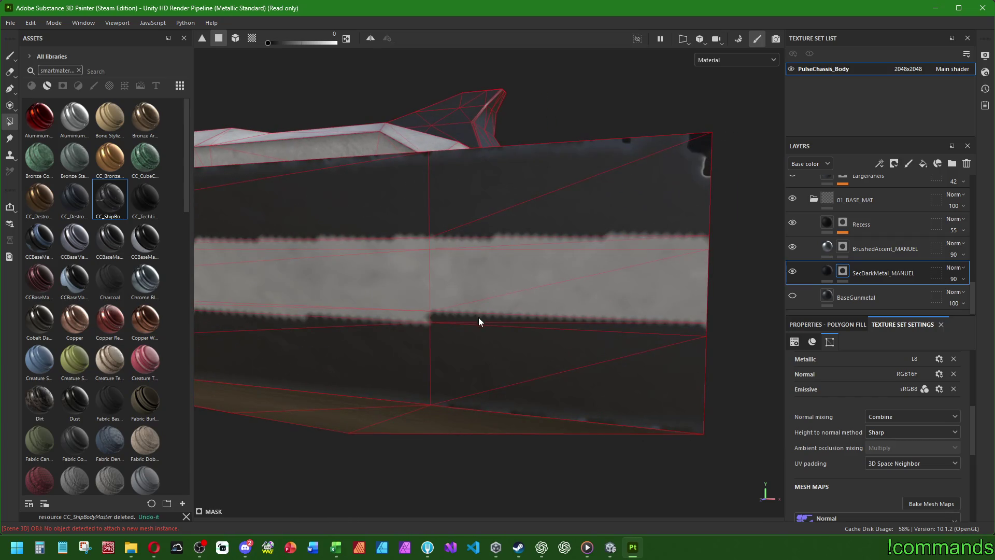
mouse_move(671, 331)
alt+mouse_down()
mouse_move(622, 296)
mouse_move(399, 367)
alt+mouse_up()
mouse_move(456, 308)
alt+mouse_down()
mouse_move(555, 333)
mouse_move(495, 357)
mouse_move(510, 375)
mouse_move(353, 367)
mouse_move(512, 365)
alt+mouse_up()
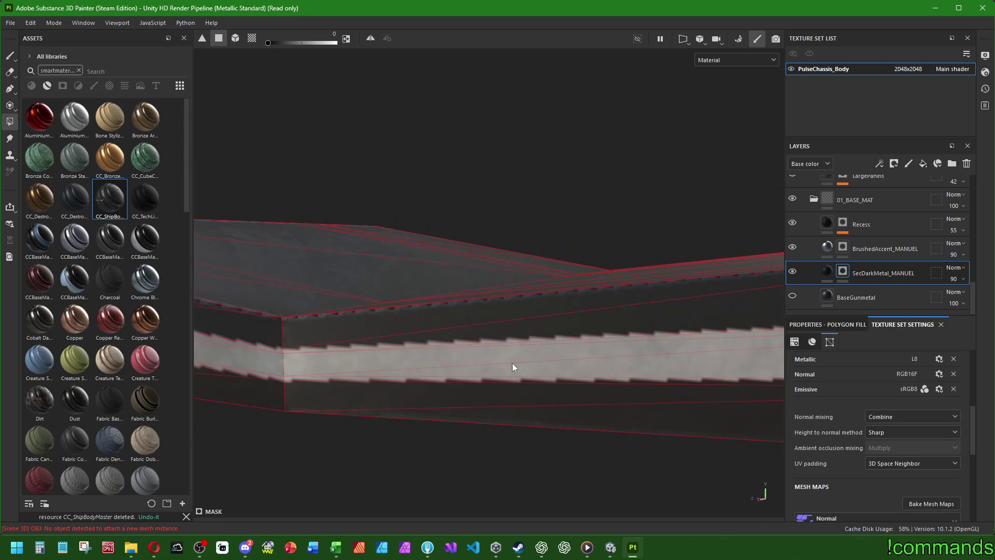
mouse_move(608, 380)
alt+mouse_down()
mouse_move(373, 347)
mouse_move(588, 373)
mouse_move(405, 362)
alt+mouse_up()
alt+drag(498, 328, 599, 302)
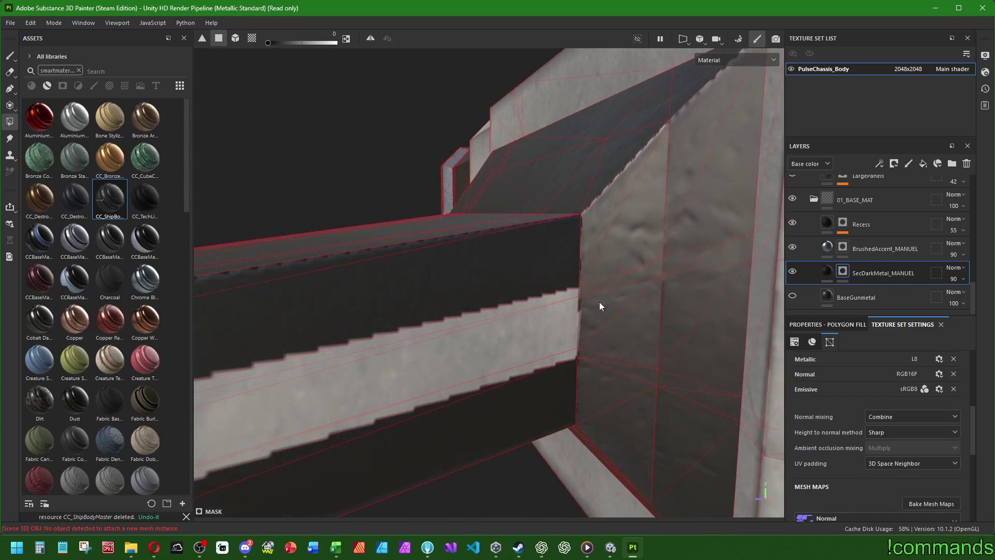
alt+drag(661, 303, 578, 299)
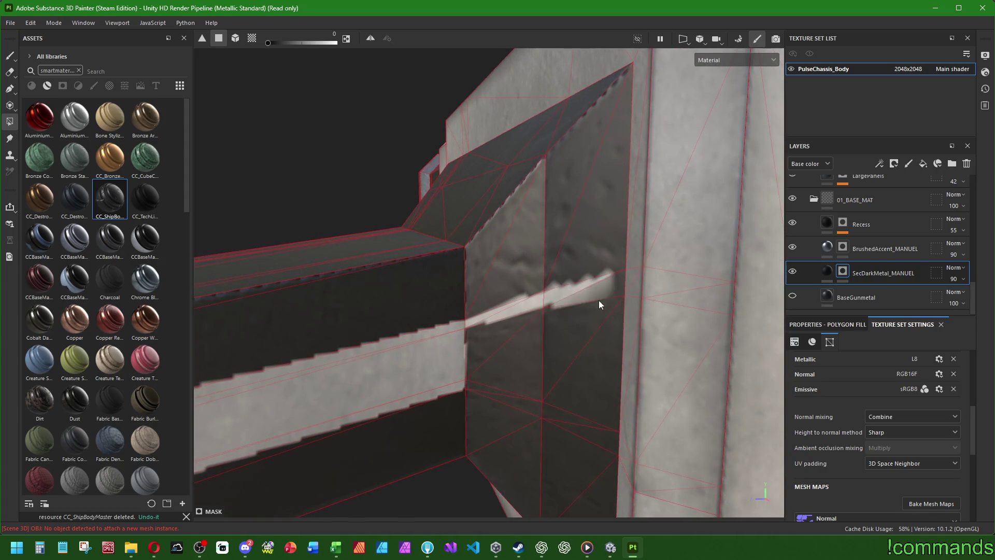
click(599, 300)
mouse_move(485, 390)
mouse_down()
mouse_move(589, 424)
mouse_move(582, 383)
mouse_move(531, 335)
mouse_move(548, 307)
mouse_move(492, 332)
mouse_up()
Orbit out to a side-on view of the hull showing the chassis's tapered end
scroll(506, 335, down, 10)
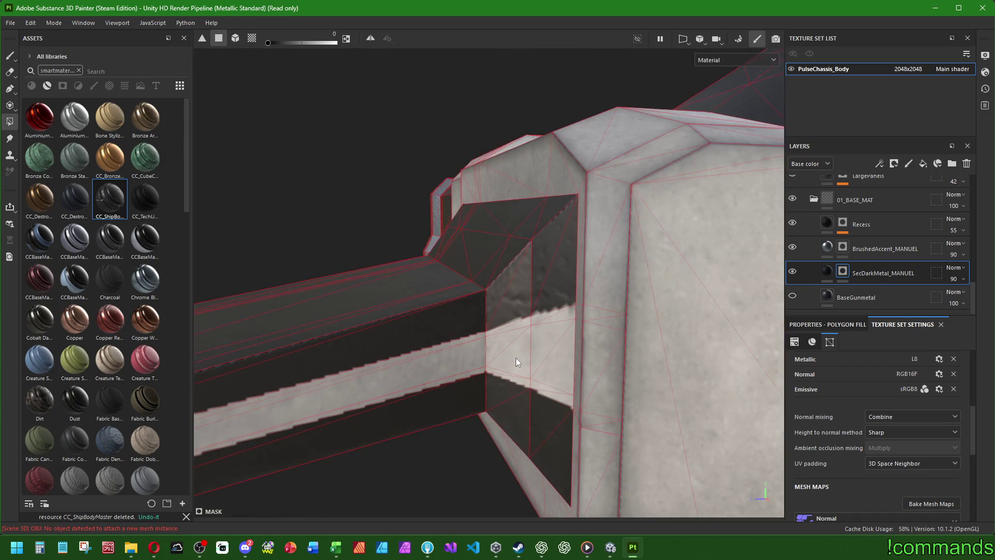
scroll(539, 325, up, 4)
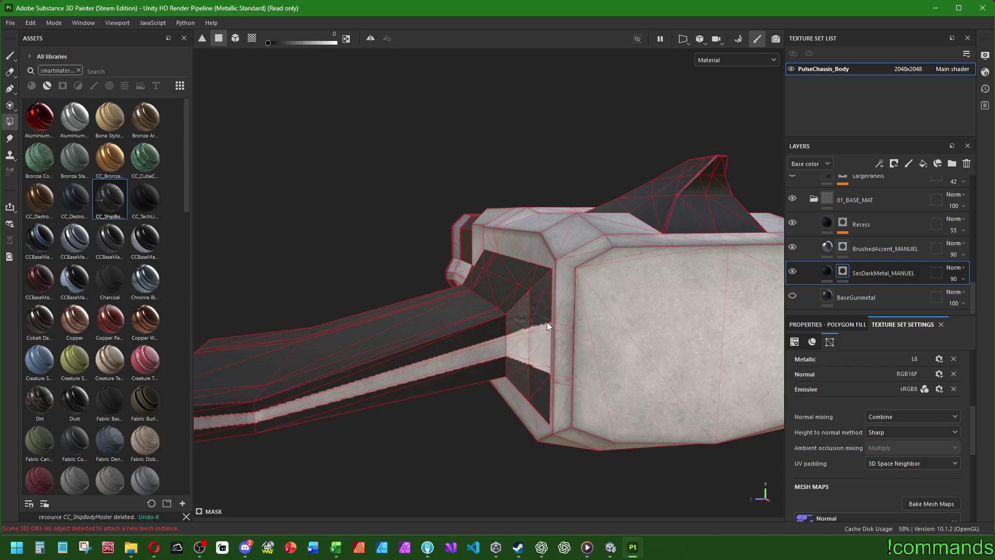
mouse_move(546, 322)
alt+mouse_down()
mouse_move(438, 353)
mouse_move(561, 338)
mouse_move(617, 347)
alt+mouse_up()
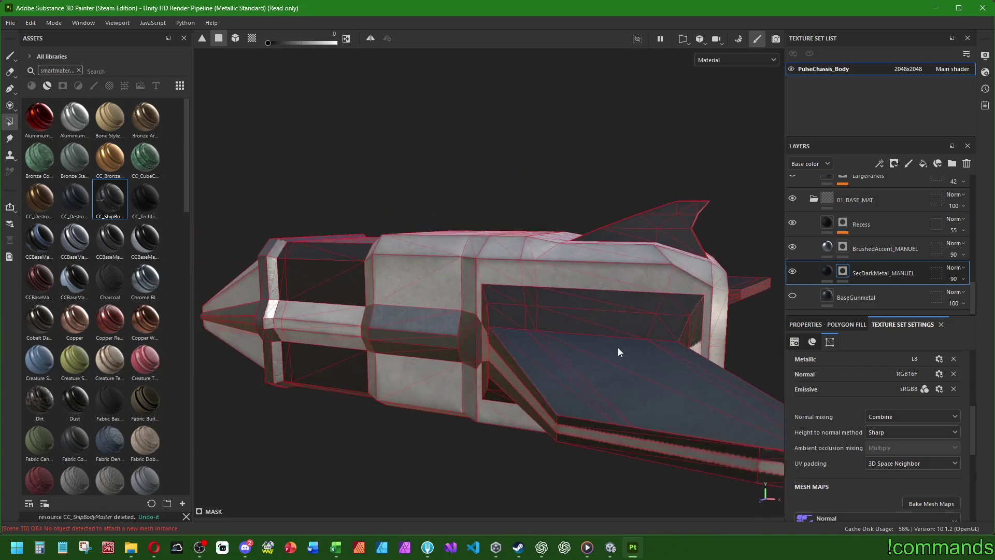
alt+drag(440, 341, 577, 349)
scroll(595, 344, up, 4)
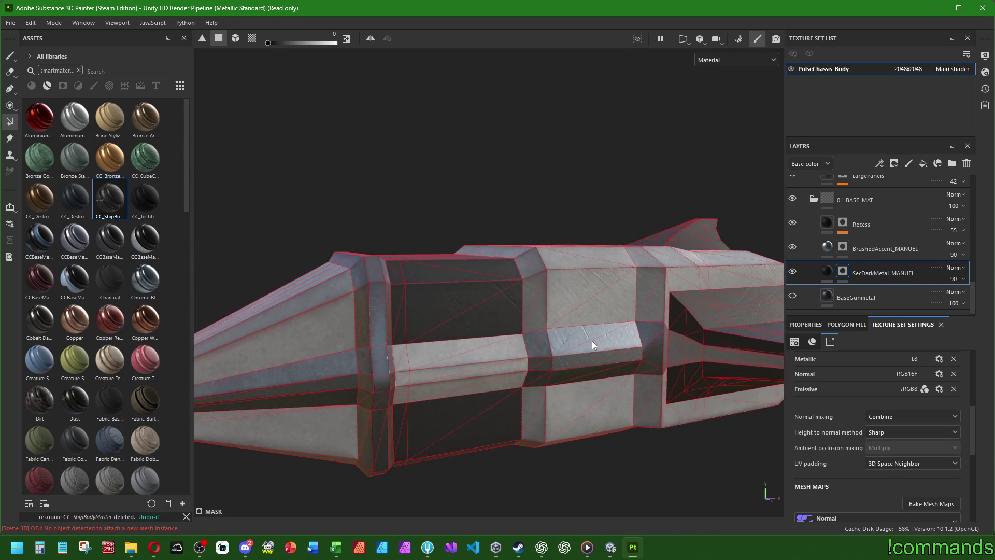
mouse_move(631, 385)
alt+mouse_down()
mouse_move(506, 356)
mouse_move(641, 366)
alt+mouse_up()
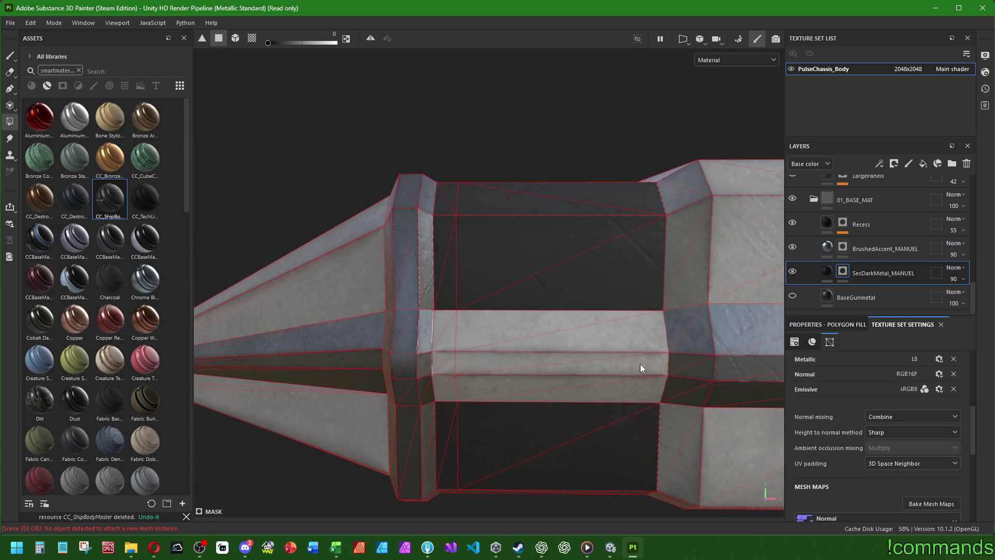
click(843, 247)
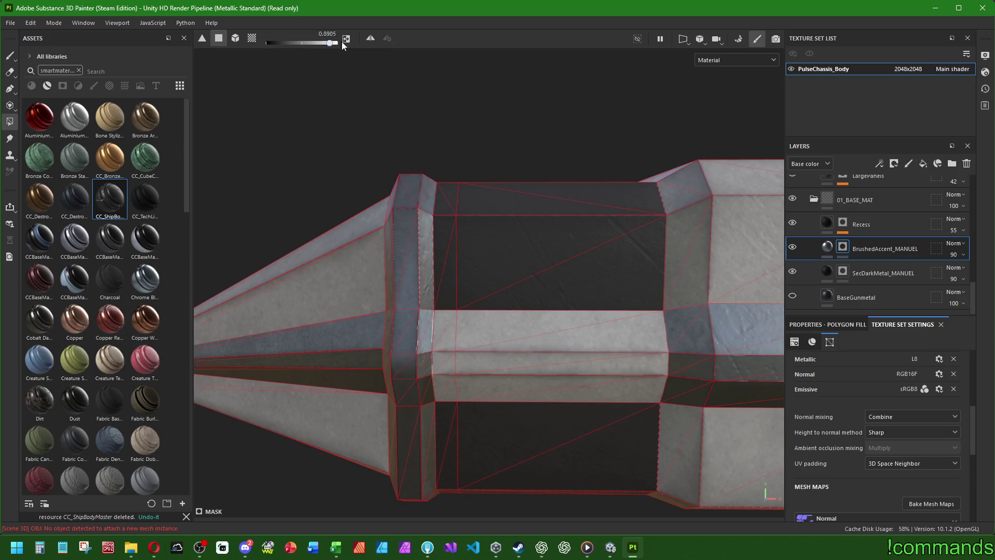
Fill the long horizontal hull band and darken the light triangles in the recess band
mouse_move(450, 336)
mouse_down()
mouse_move(567, 354)
mouse_move(513, 360)
mouse_move(593, 379)
mouse_move(594, 389)
mouse_move(445, 384)
mouse_up()
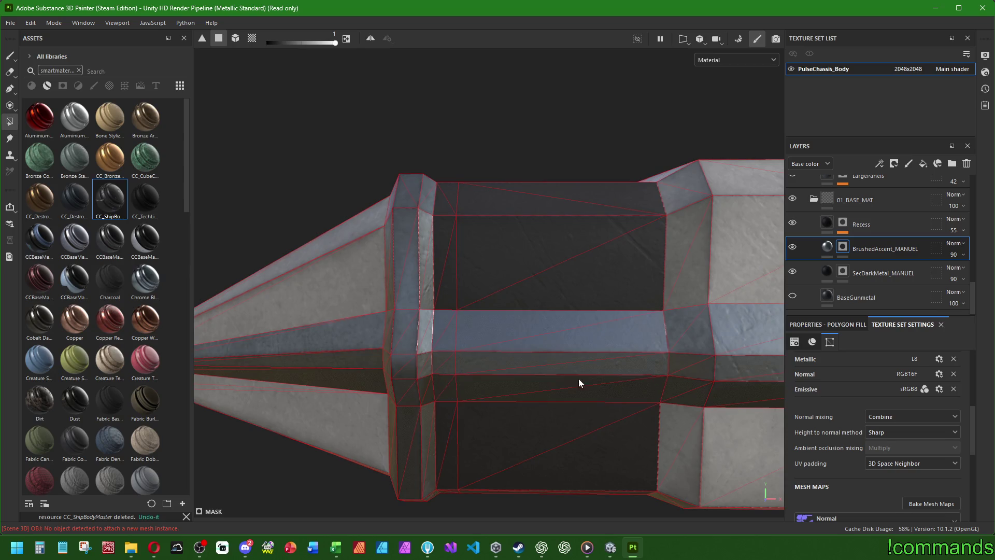
mouse_move(579, 379)
alt+mouse_down()
mouse_move(501, 393)
mouse_move(384, 349)
alt+mouse_up()
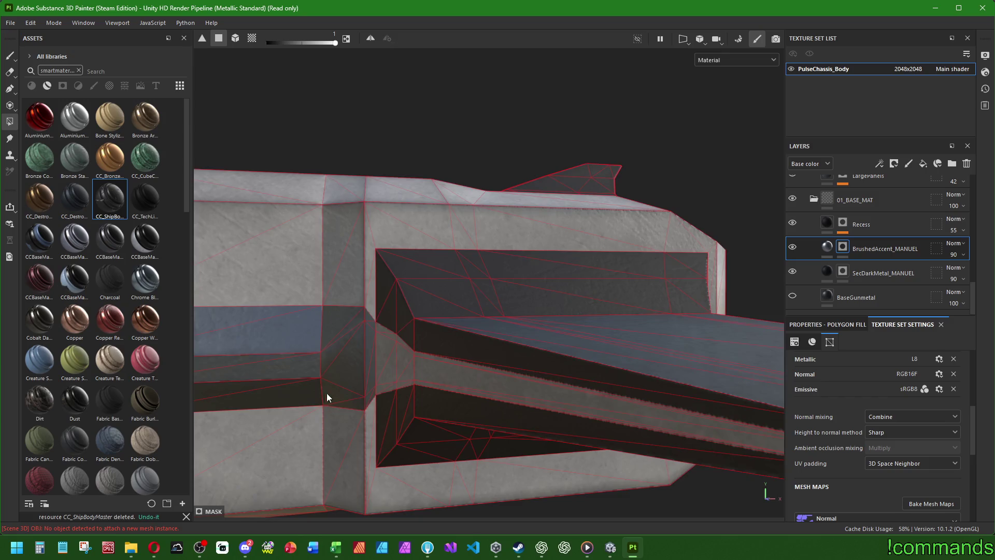
alt+drag(326, 393, 390, 299)
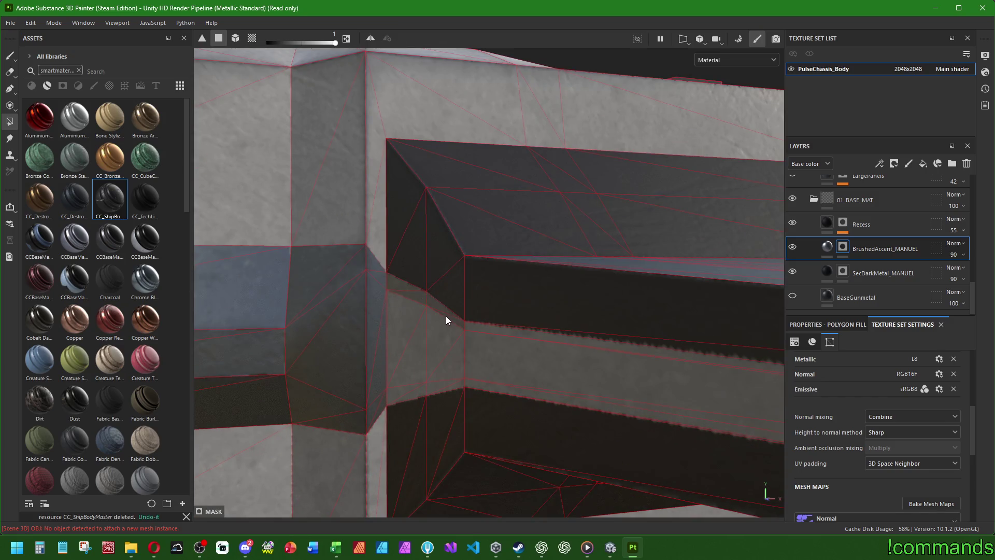
mouse_move(414, 371)
mouse_down()
mouse_move(415, 397)
mouse_move(486, 368)
mouse_move(502, 329)
mouse_move(403, 322)
mouse_move(553, 349)
mouse_move(643, 386)
mouse_up()
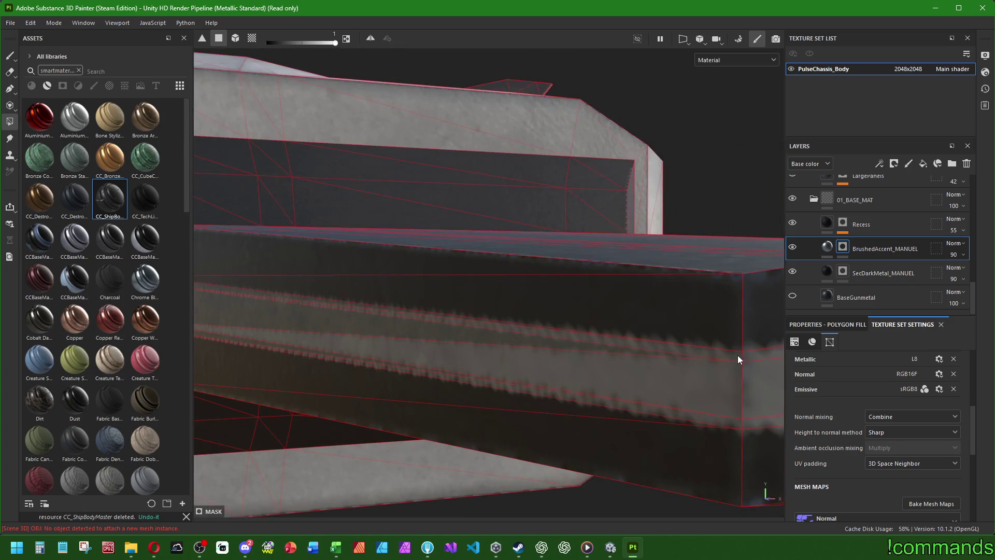
mouse_move(738, 355)
mouse_down()
mouse_move(680, 376)
mouse_move(711, 422)
mouse_move(666, 413)
mouse_move(687, 377)
mouse_move(231, 344)
mouse_move(286, 332)
mouse_move(291, 400)
mouse_up()
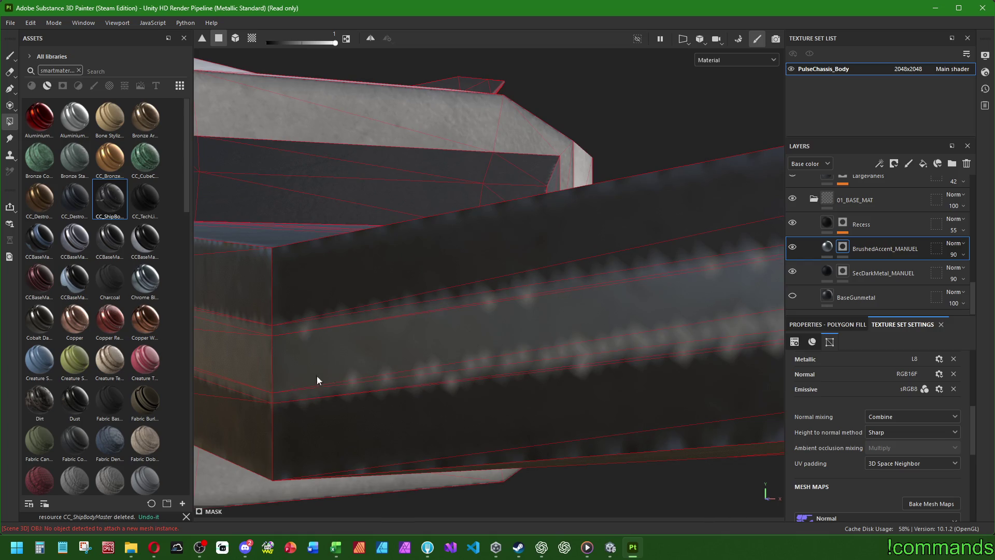
drag(514, 359, 509, 306)
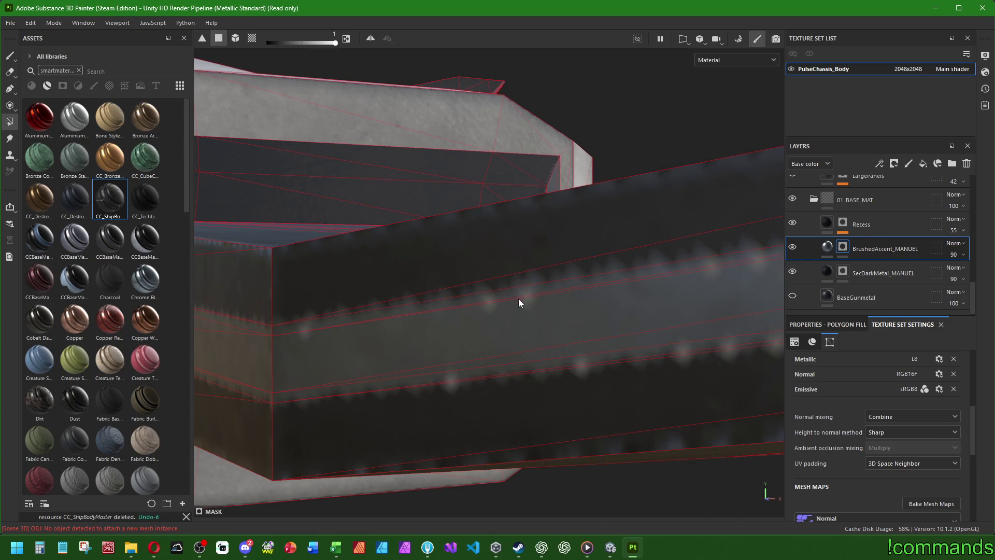
click(526, 298)
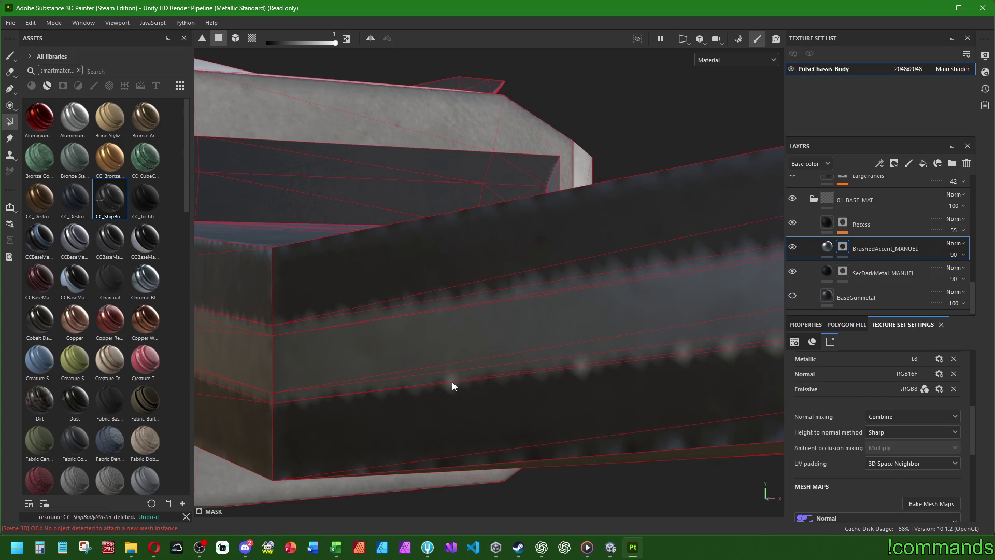
Darken most of the light stripe along the bar, leaving only thin light edges
alt+drag(452, 381, 278, 352)
mouse_move(610, 353)
alt+mouse_down()
mouse_move(489, 297)
mouse_move(260, 326)
mouse_move(442, 310)
alt+mouse_up()
mouse_move(499, 320)
alt+mouse_down()
mouse_move(662, 306)
mouse_move(406, 348)
alt+mouse_up()
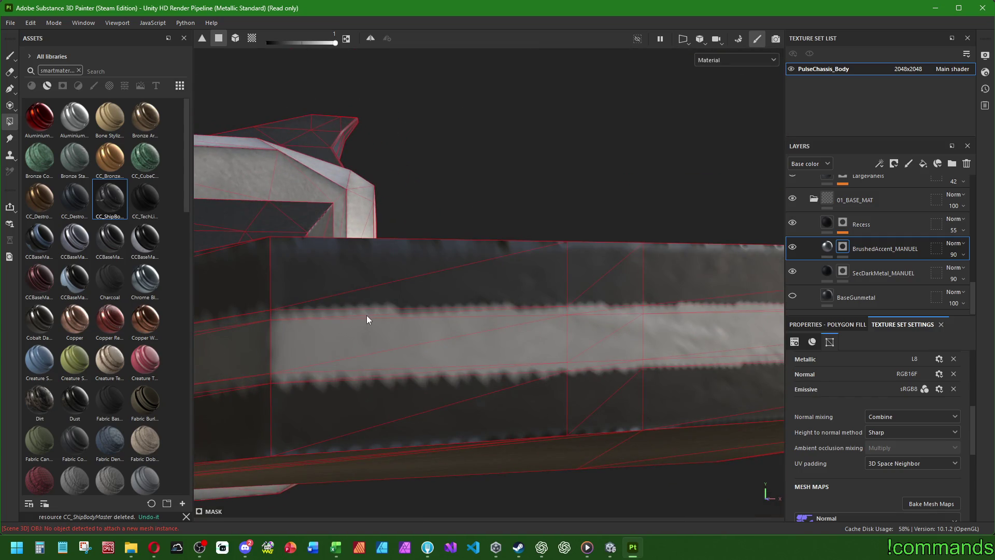
mouse_move(367, 319)
mouse_down()
mouse_move(360, 313)
mouse_move(383, 346)
mouse_move(377, 371)
mouse_move(561, 370)
mouse_move(587, 352)
mouse_move(565, 367)
mouse_move(631, 366)
mouse_move(638, 318)
mouse_move(583, 313)
mouse_up()
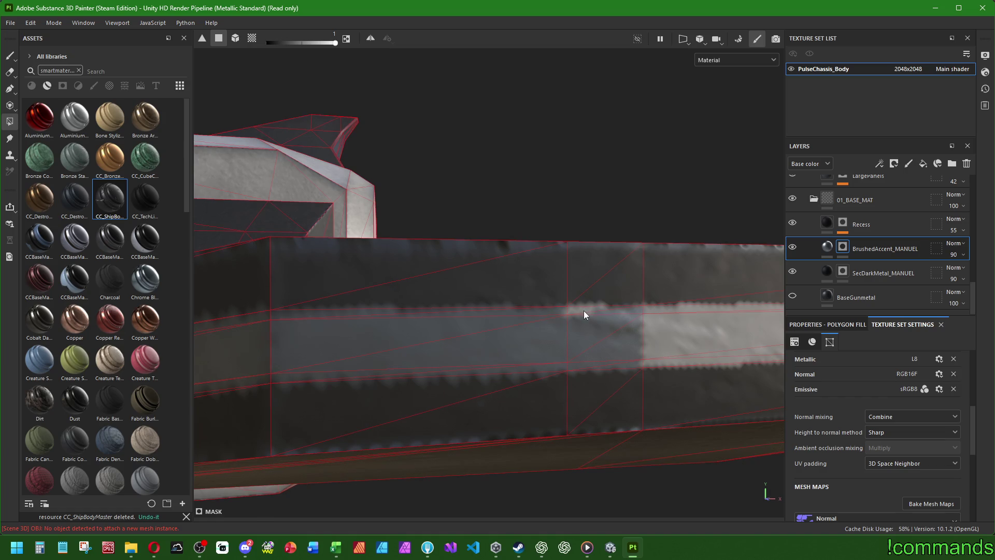
mouse_move(670, 319)
mouse_down()
mouse_move(678, 310)
mouse_move(680, 363)
mouse_move(223, 330)
mouse_up()
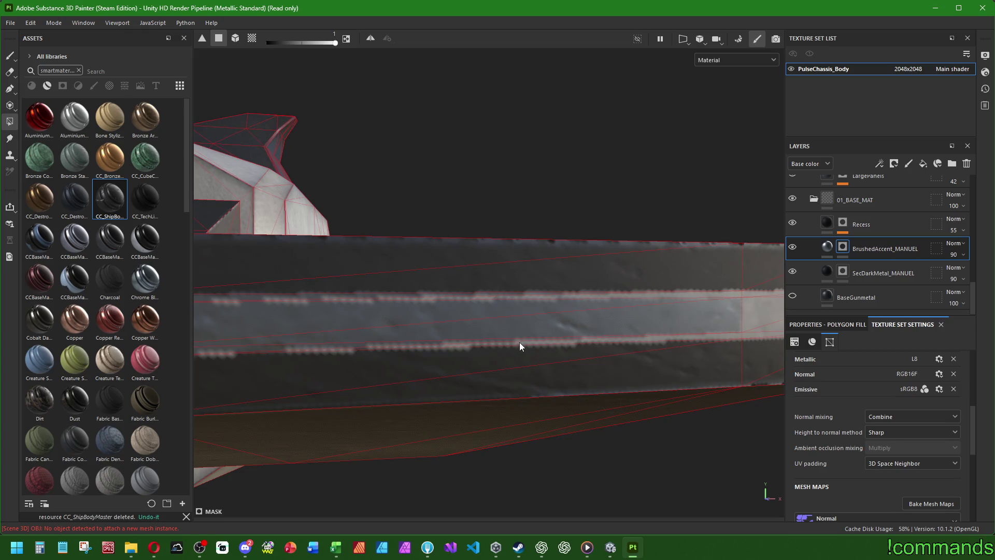
scroll(542, 296, down, 5)
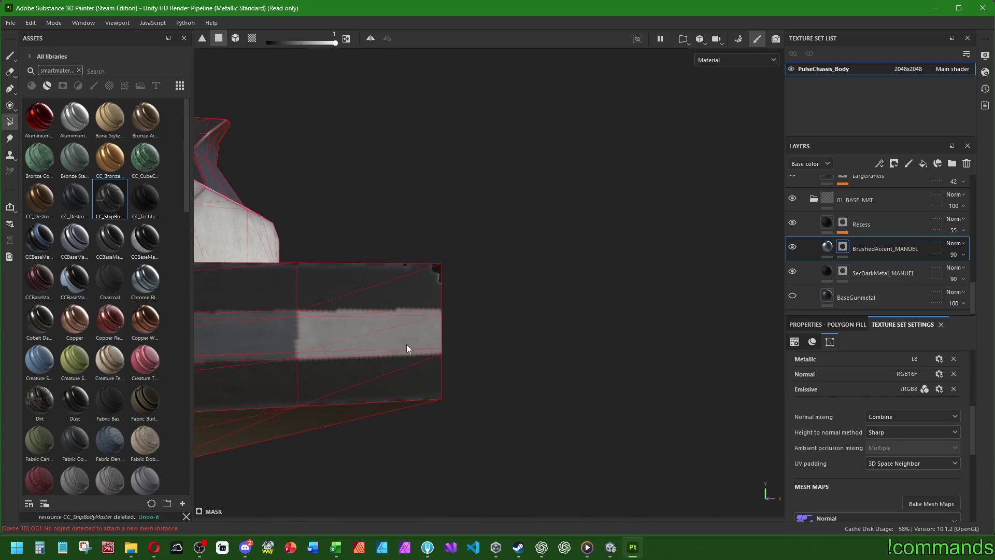
drag(316, 318, 356, 341)
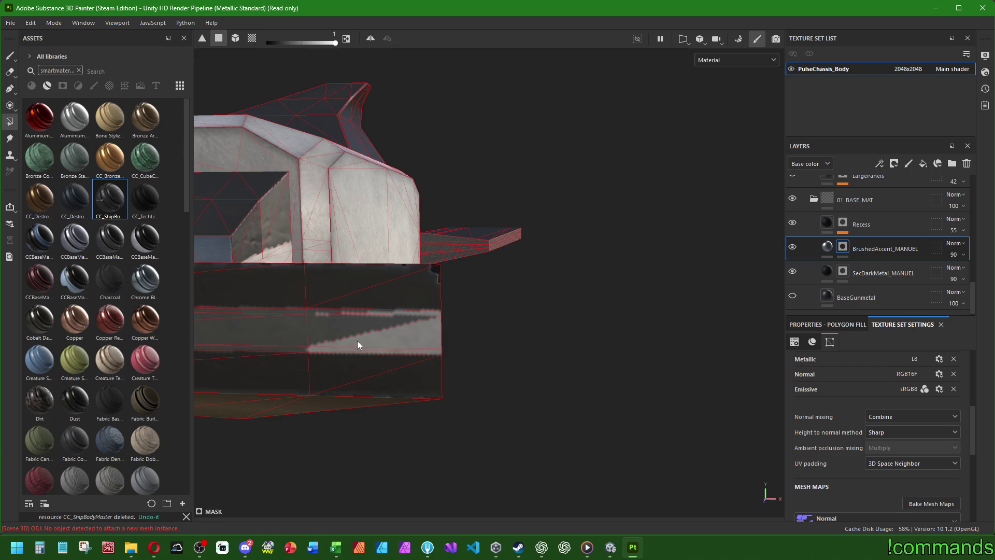
Darken the remaining stripe polygons on the bar and around its corner
click(328, 345)
scroll(324, 348, up, 3)
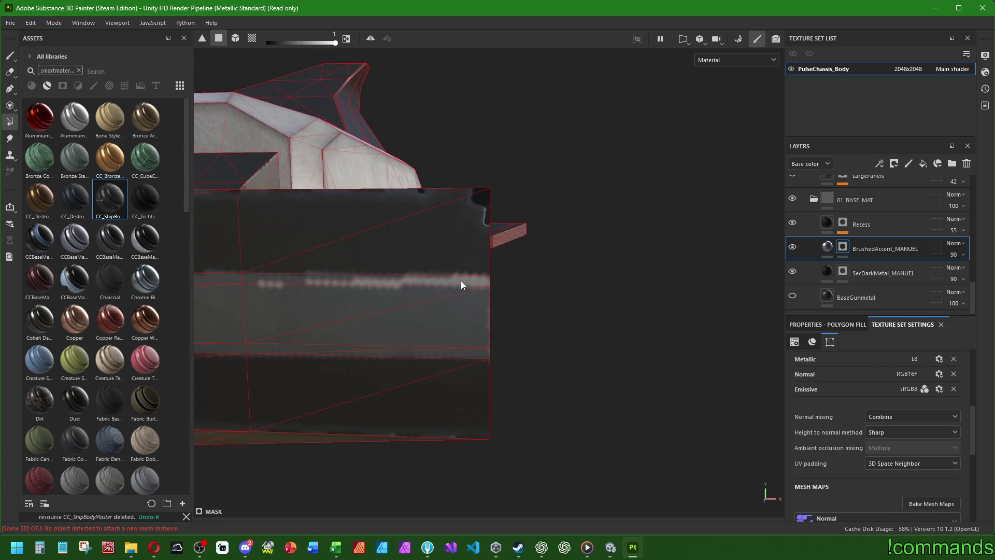
mouse_move(461, 282)
alt+mouse_down()
mouse_move(457, 291)
mouse_move(559, 280)
mouse_move(497, 306)
mouse_move(486, 287)
mouse_move(477, 313)
mouse_move(549, 349)
mouse_move(506, 345)
mouse_move(521, 352)
alt+mouse_up()
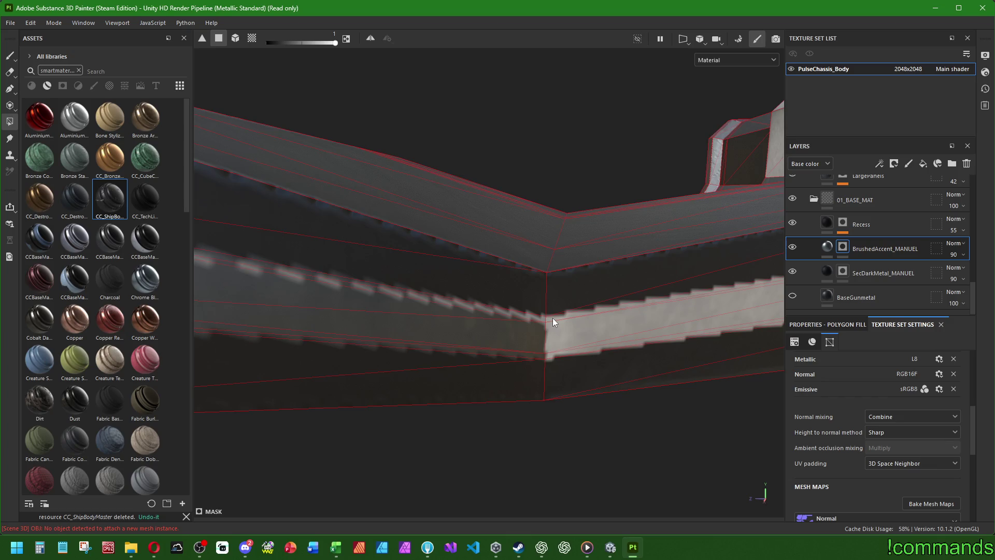
drag(552, 318, 570, 351)
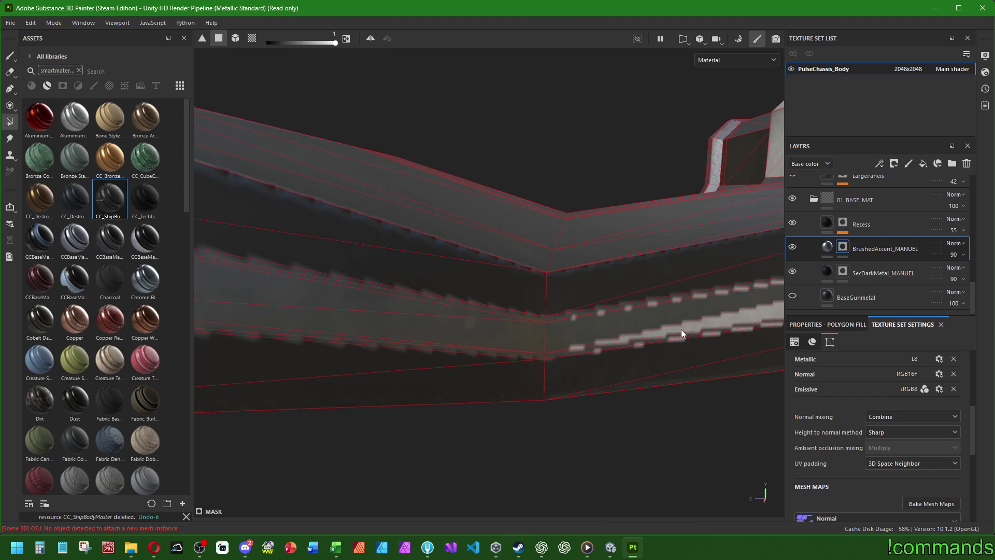
mouse_move(681, 329)
alt+mouse_down()
mouse_move(344, 340)
mouse_move(541, 299)
alt+mouse_up()
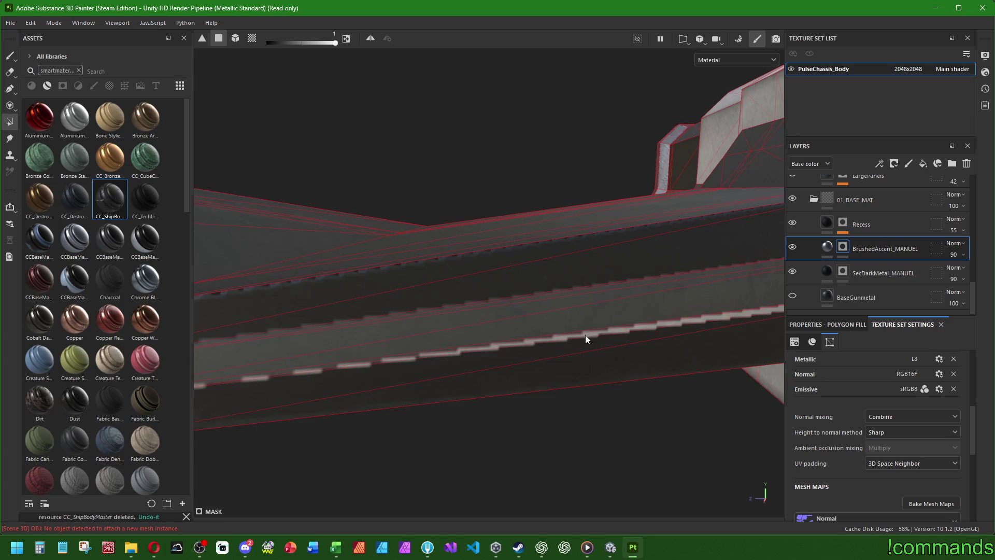
mouse_move(586, 334)
alt+mouse_down()
mouse_move(244, 333)
mouse_move(537, 309)
alt+mouse_up()
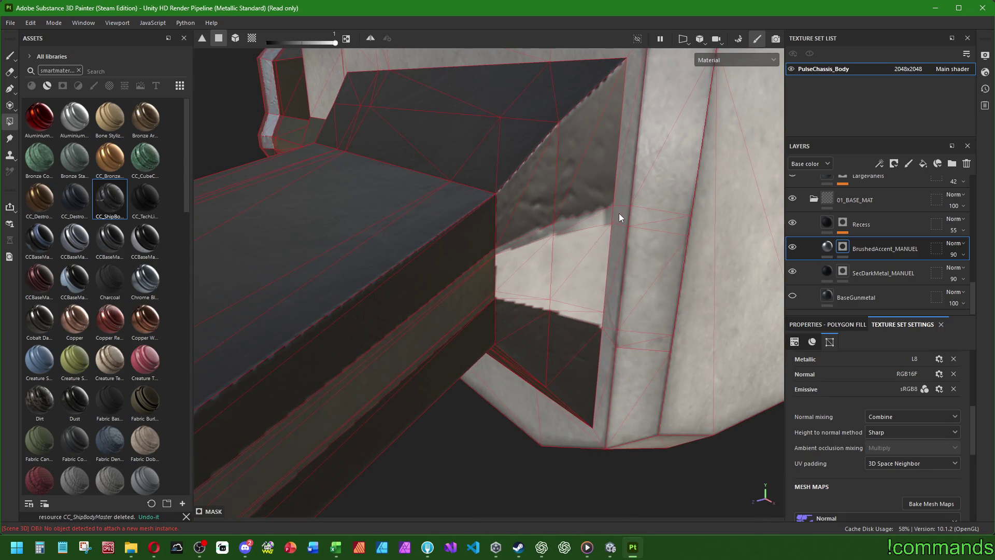
mouse_move(674, 226)
mouse_down()
mouse_move(642, 216)
mouse_move(551, 270)
mouse_move(521, 261)
mouse_move(527, 303)
mouse_up()
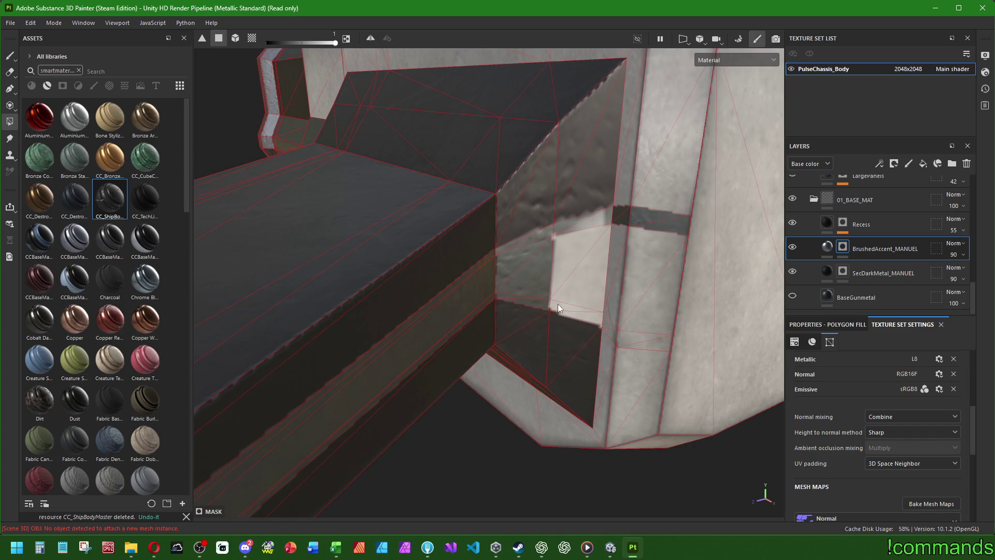
Darken the bright faces and lower triangle along the vertical edge where beam meets hull
drag(590, 295, 556, 268)
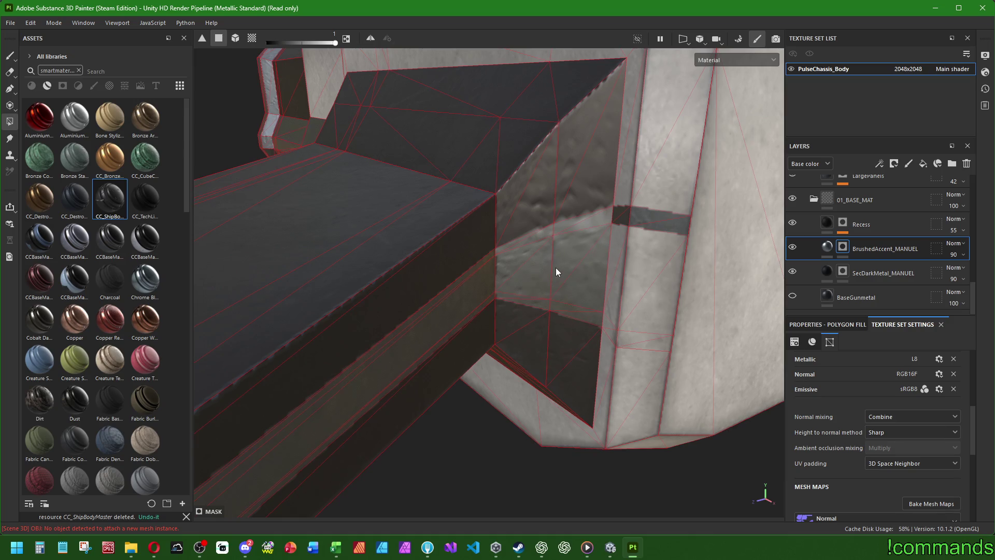
click(256, 39)
click(218, 39)
mouse_move(617, 282)
mouse_down()
mouse_move(604, 264)
mouse_move(613, 251)
mouse_move(659, 293)
mouse_up()
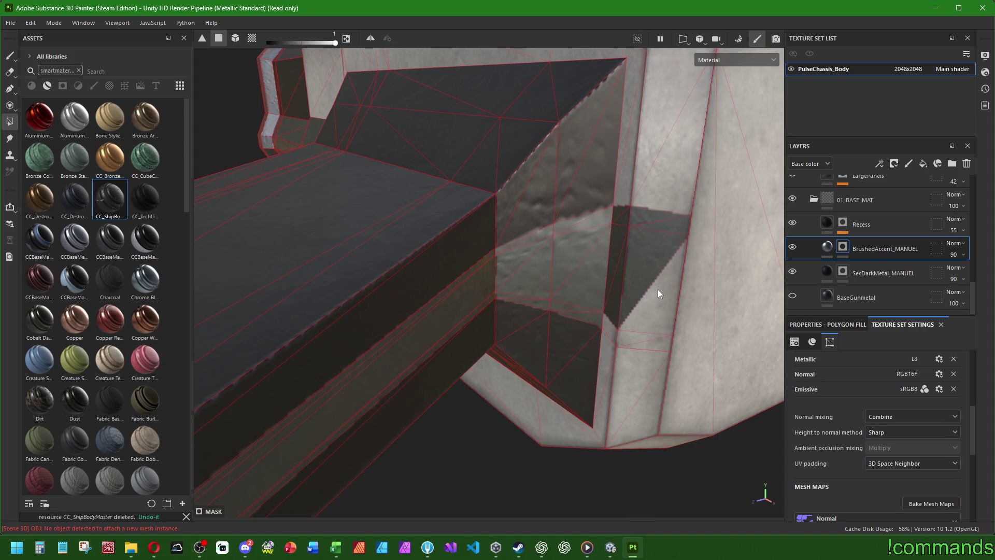
click(629, 340)
mouse_move(605, 328)
alt+mouse_down()
mouse_move(511, 287)
mouse_move(571, 262)
mouse_move(461, 286)
mouse_move(524, 296)
mouse_move(572, 262)
mouse_move(695, 289)
mouse_move(673, 305)
mouse_move(645, 296)
alt+mouse_up()
scroll(559, 284, up, 5)
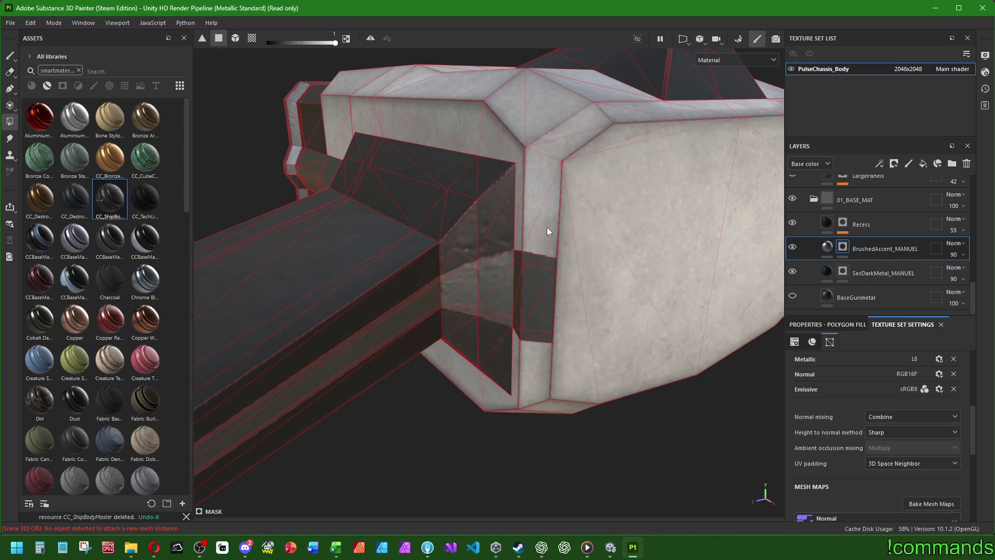
Fill the triangles on the strip beneath the end block's opening with the darker finish
mouse_move(574, 126)
alt+mouse_down()
mouse_move(461, 284)
mouse_move(500, 291)
mouse_move(449, 256)
alt+mouse_up()
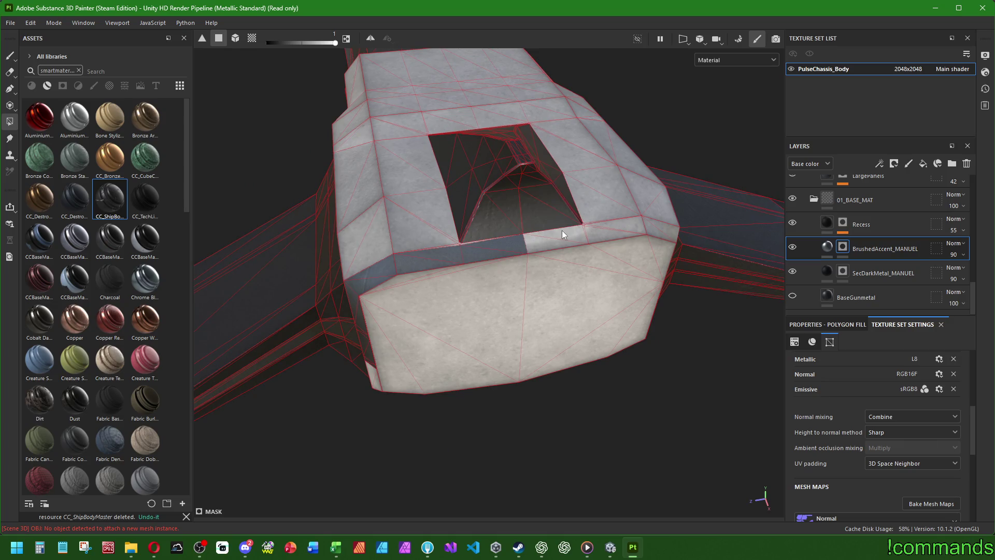
scroll(572, 232, up, 2)
alt+drag(572, 232, 400, 279)
scroll(266, 245, up, 3)
mouse_move(267, 244)
alt+mouse_down()
mouse_move(437, 285)
mouse_move(488, 278)
mouse_move(431, 288)
mouse_move(591, 289)
mouse_move(436, 310)
mouse_move(421, 292)
mouse_move(600, 293)
mouse_move(560, 294)
alt+mouse_up()
scroll(430, 288, down, 3)
scroll(559, 295, down, 3)
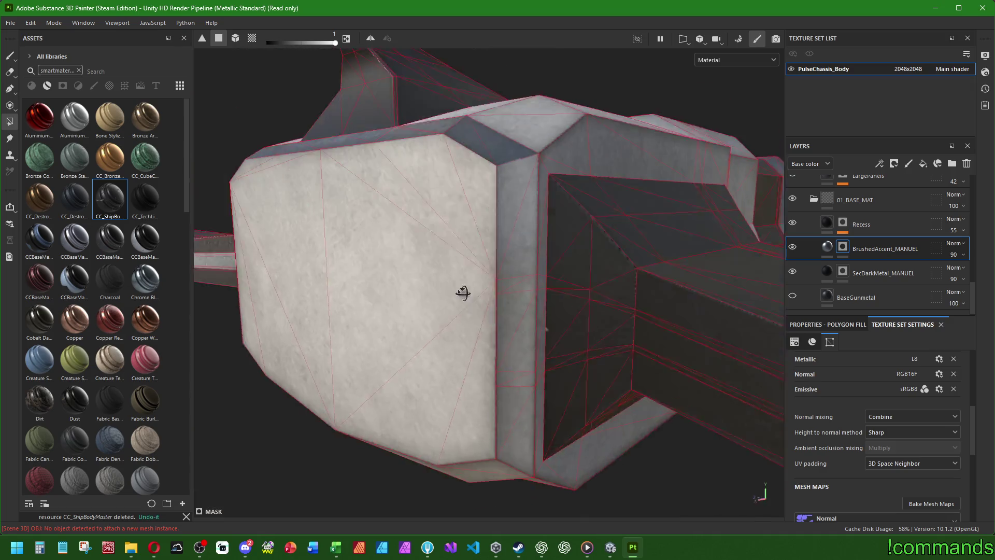
alt+drag(462, 289, 507, 189)
click(518, 298)
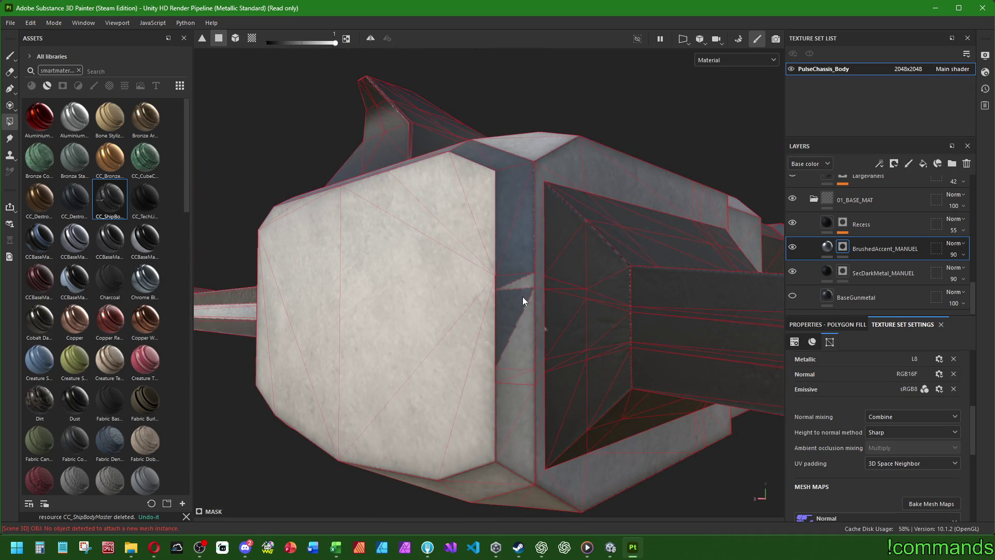
click(522, 333)
click(503, 384)
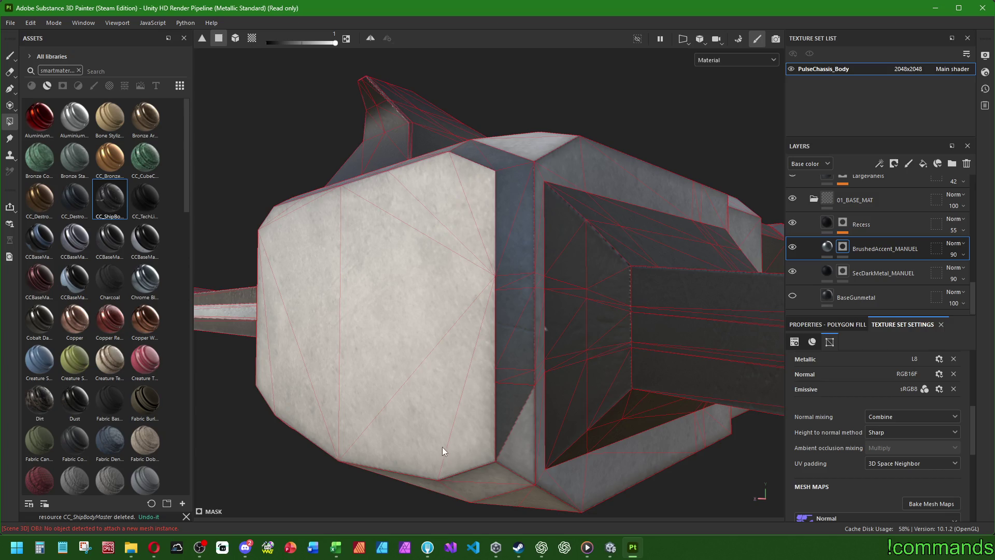
Darken the end block's lower bevel strip along its length and the thin strut faces
alt+drag(442, 449, 595, 310)
mouse_move(555, 371)
alt+mouse_down()
mouse_move(436, 318)
mouse_move(491, 359)
mouse_move(448, 369)
mouse_move(264, 352)
alt+mouse_up()
mouse_move(264, 353)
alt+mouse_down()
mouse_move(555, 373)
mouse_move(489, 382)
alt+mouse_up()
mouse_move(393, 313)
alt+mouse_down()
mouse_move(445, 394)
mouse_move(422, 396)
mouse_move(678, 286)
mouse_move(535, 311)
mouse_move(444, 369)
mouse_move(418, 302)
alt+mouse_up()
click(428, 304)
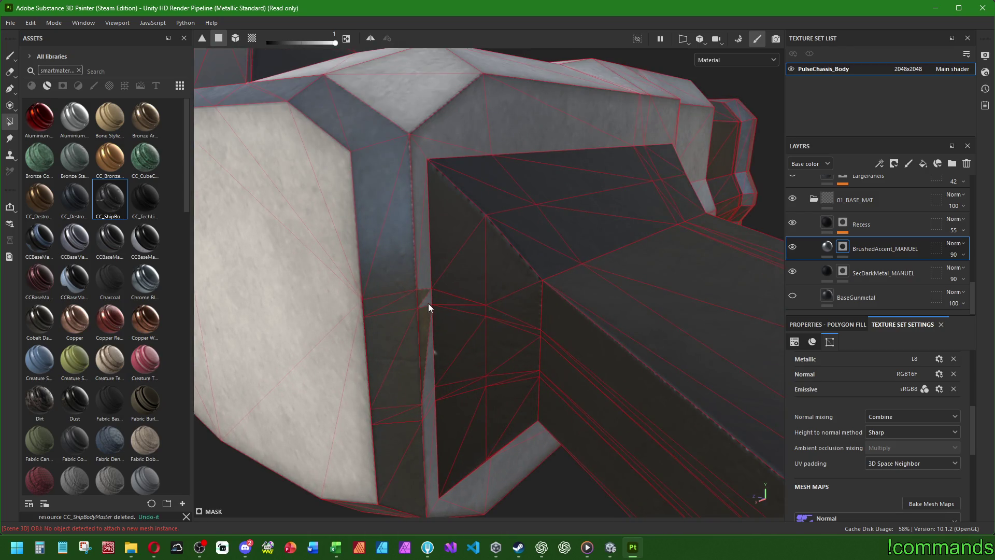
click(426, 372)
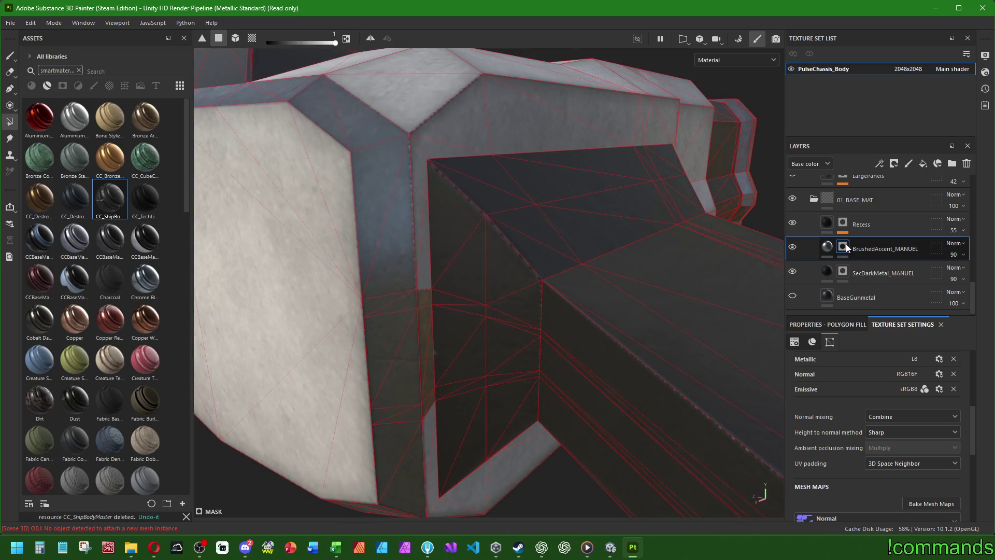
click(844, 269)
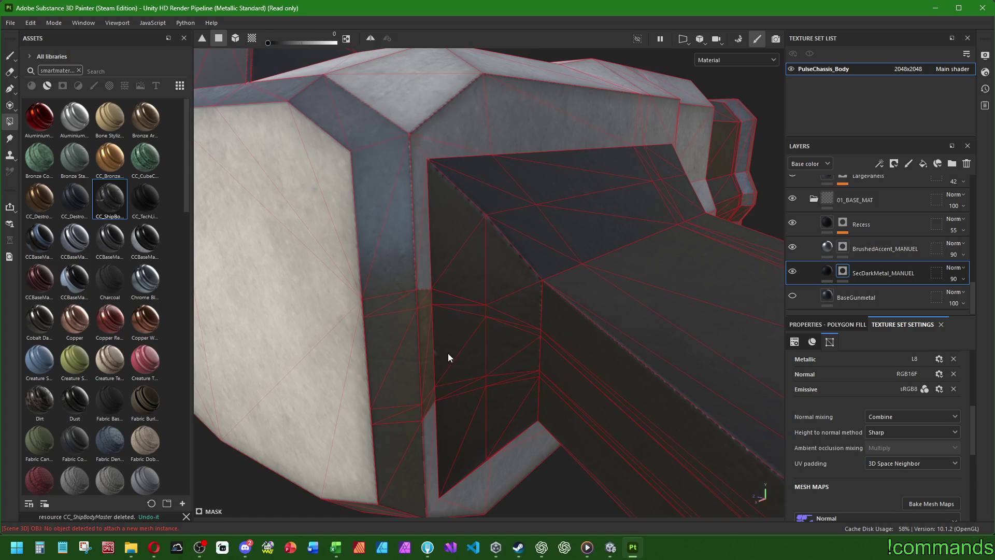
Fill the recess wall faces and the first light bands along the long bar at value 0
click(469, 365)
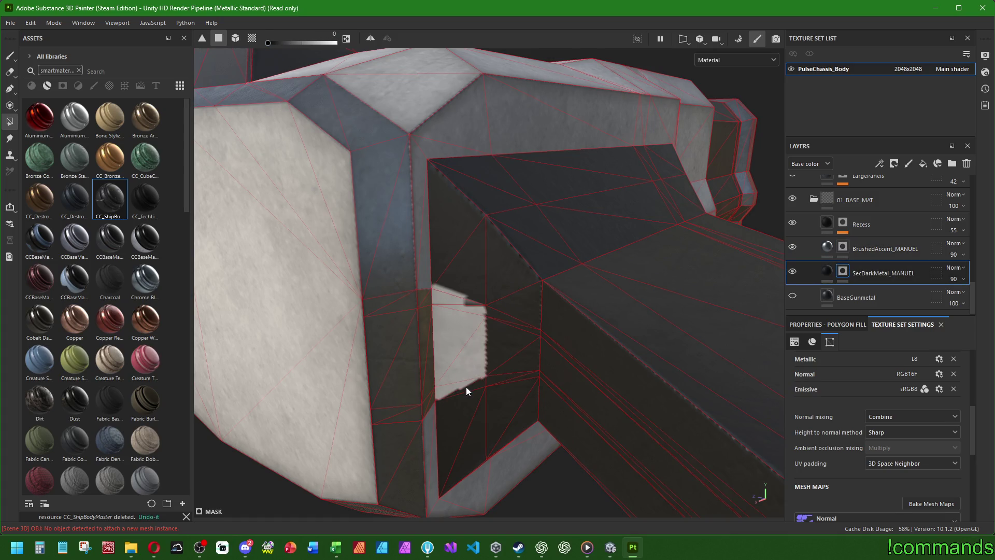
click(530, 378)
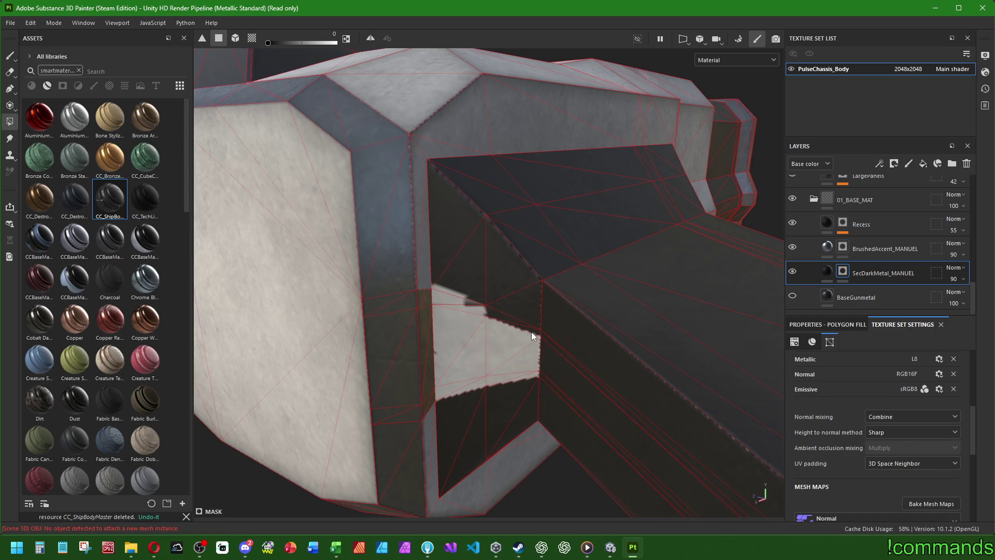
alt+drag(579, 358, 645, 333)
click(552, 336)
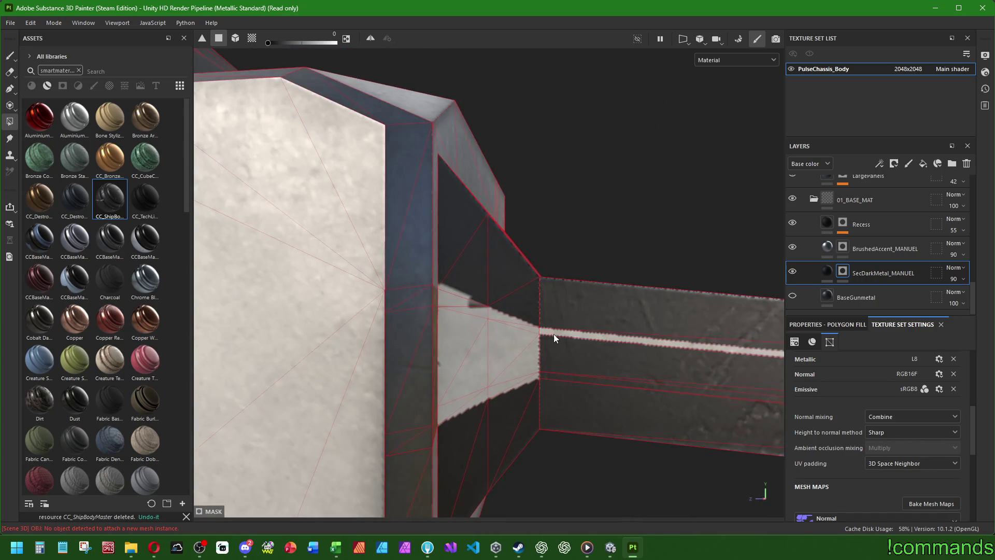
click(555, 376)
mouse_move(567, 345)
alt+mouse_down()
mouse_move(358, 320)
mouse_move(542, 345)
alt+mouse_up()
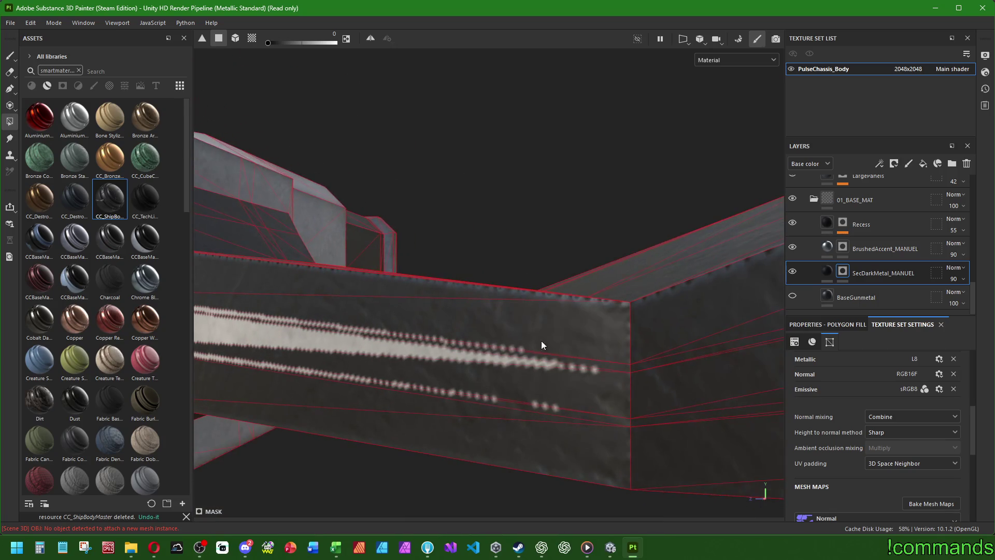
click(621, 368)
click(605, 417)
mouse_move(590, 408)
alt+mouse_down()
mouse_move(488, 387)
mouse_move(663, 376)
mouse_move(453, 390)
alt+mouse_up()
click(456, 380)
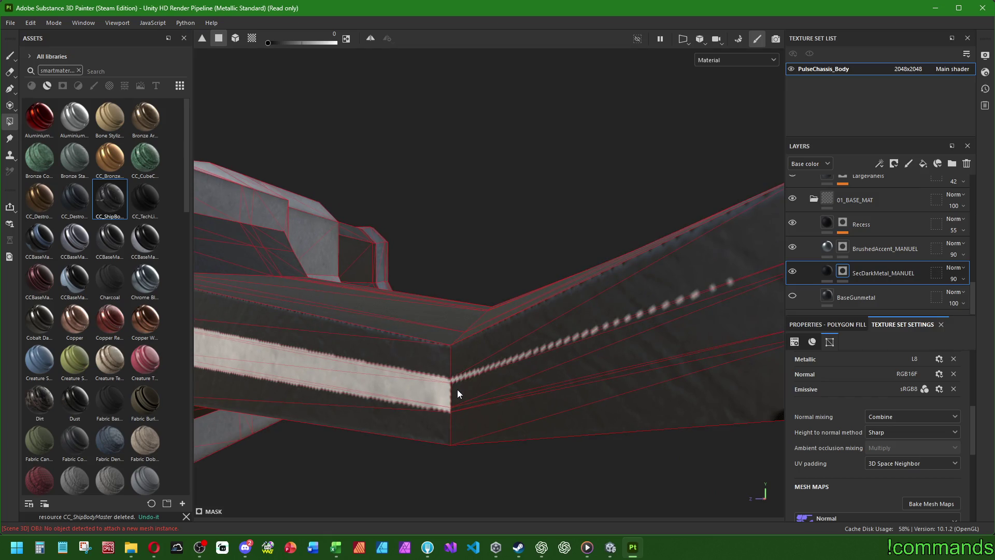
click(457, 406)
alt+drag(589, 365, 433, 342)
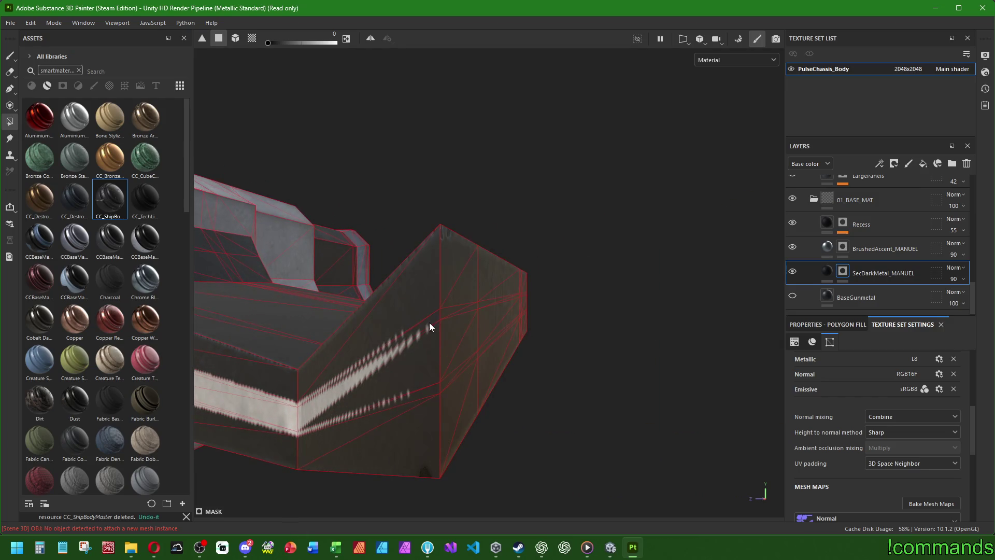
click(452, 313)
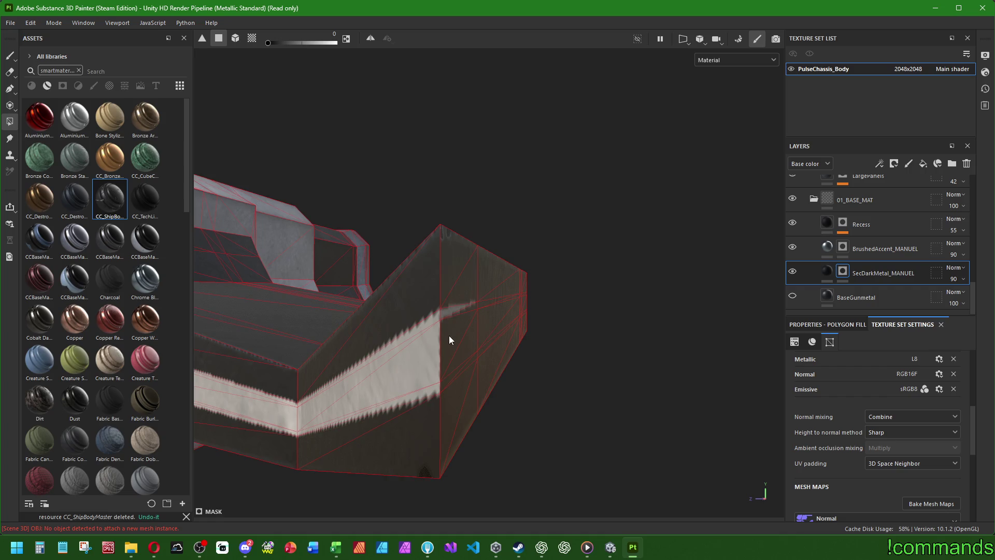
Fill the remaining lower-left, right and upper triangle faces of the long bar light
mouse_move(546, 349)
alt+mouse_down()
mouse_move(467, 338)
mouse_move(474, 316)
alt+mouse_up()
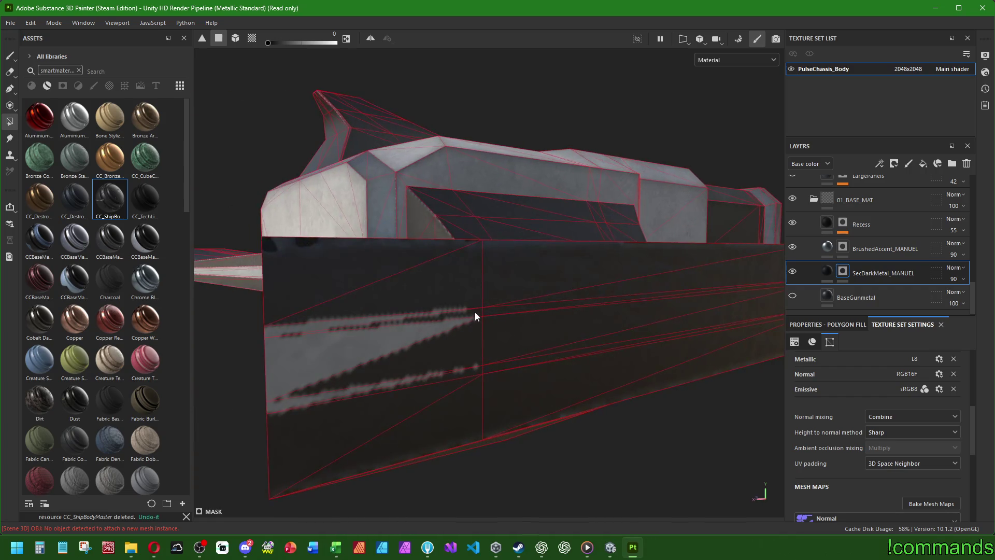
click(475, 363)
click(493, 316)
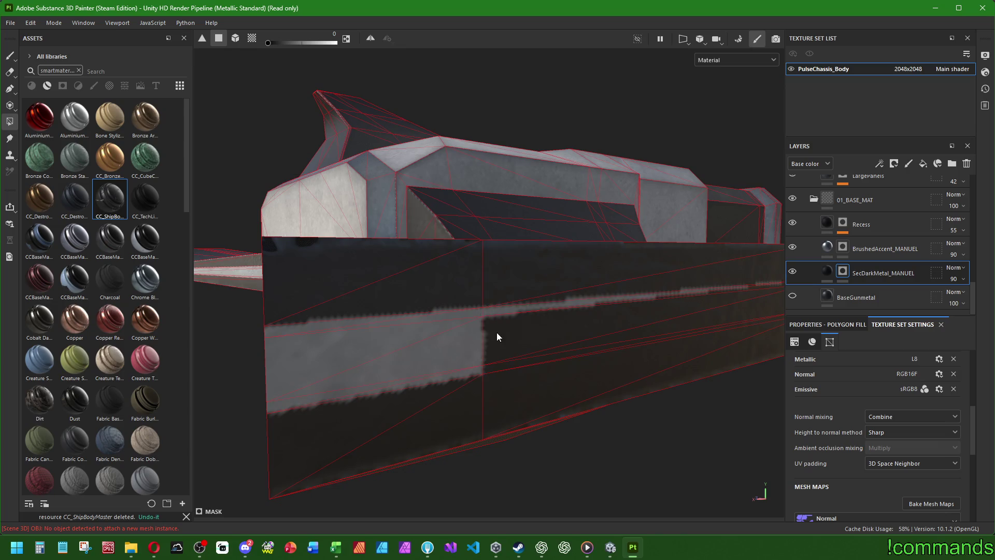
mouse_move(500, 367)
alt+mouse_down()
mouse_move(427, 344)
mouse_move(602, 290)
alt+mouse_up()
click(617, 285)
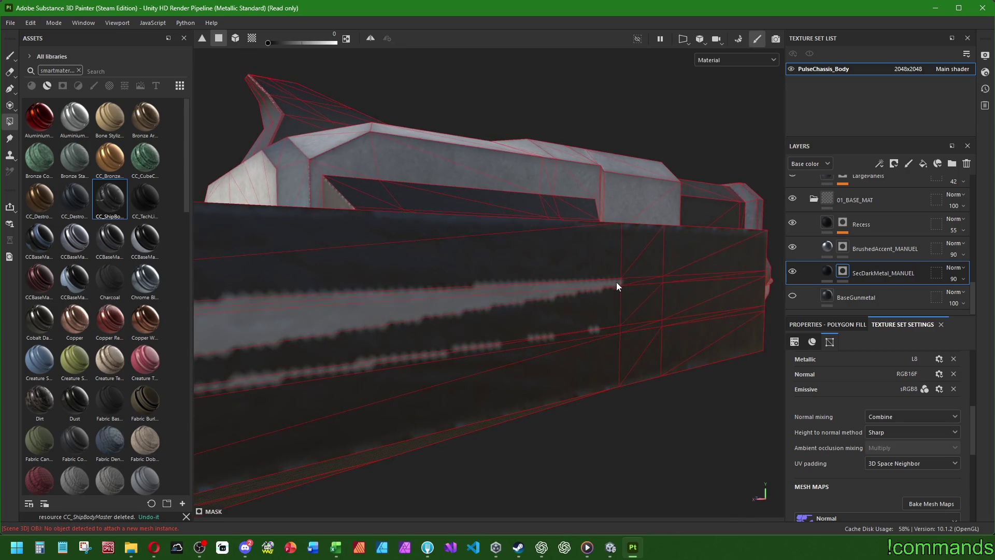
click(611, 331)
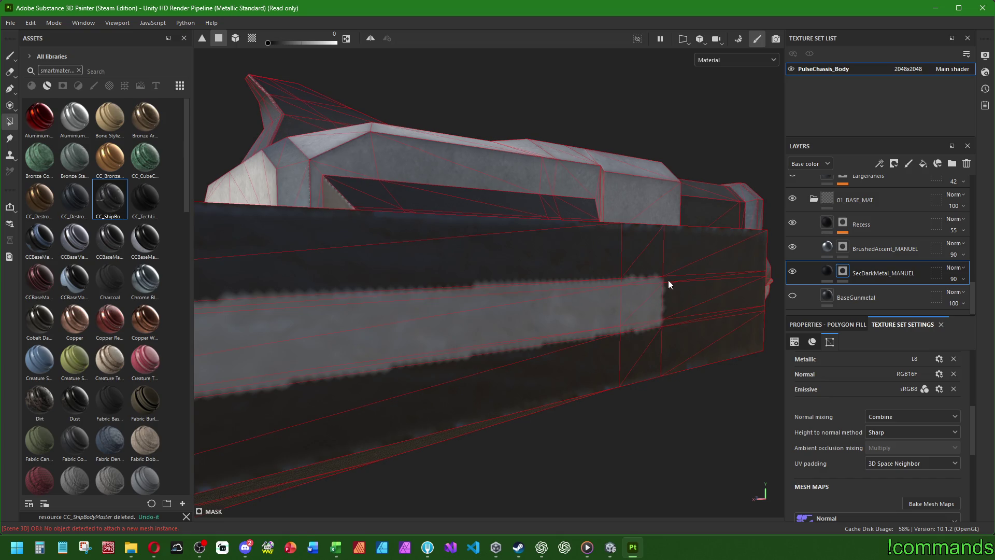
click(672, 310)
mouse_move(668, 323)
alt+mouse_down()
mouse_move(457, 337)
mouse_move(565, 289)
alt+mouse_up()
alt+drag(565, 334, 507, 334)
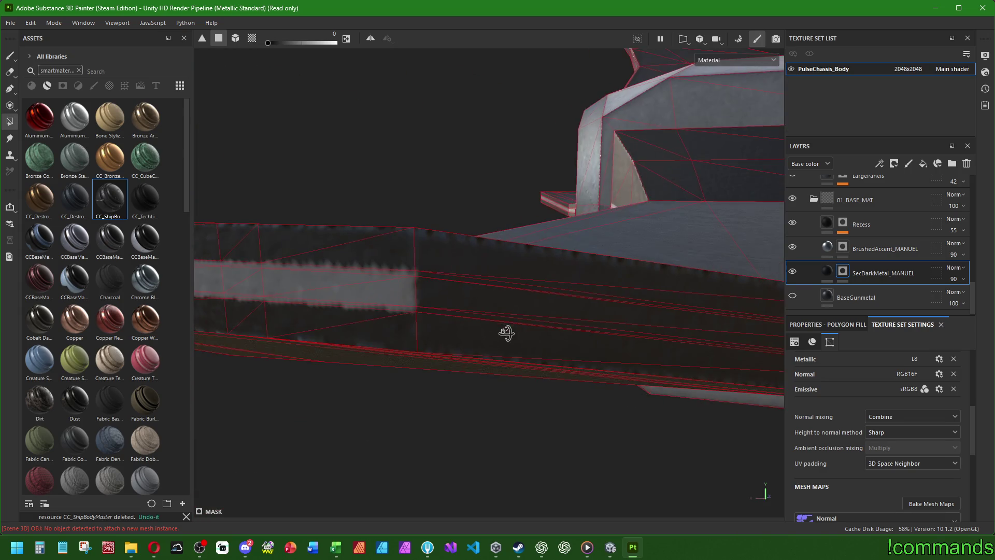
click(446, 292)
click(431, 310)
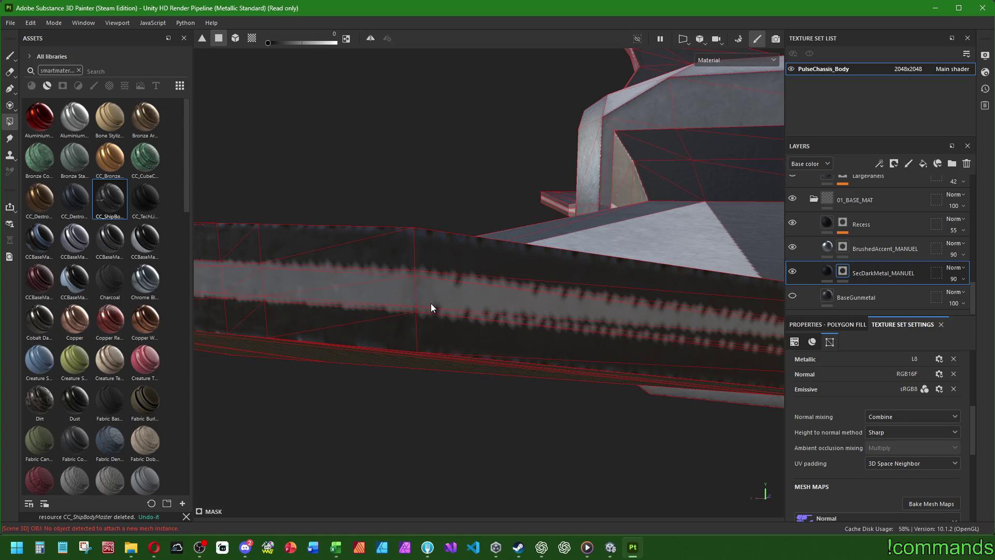
mouse_move(431, 310)
alt+mouse_down()
mouse_move(451, 328)
mouse_move(552, 201)
mouse_move(501, 290)
alt+mouse_up()
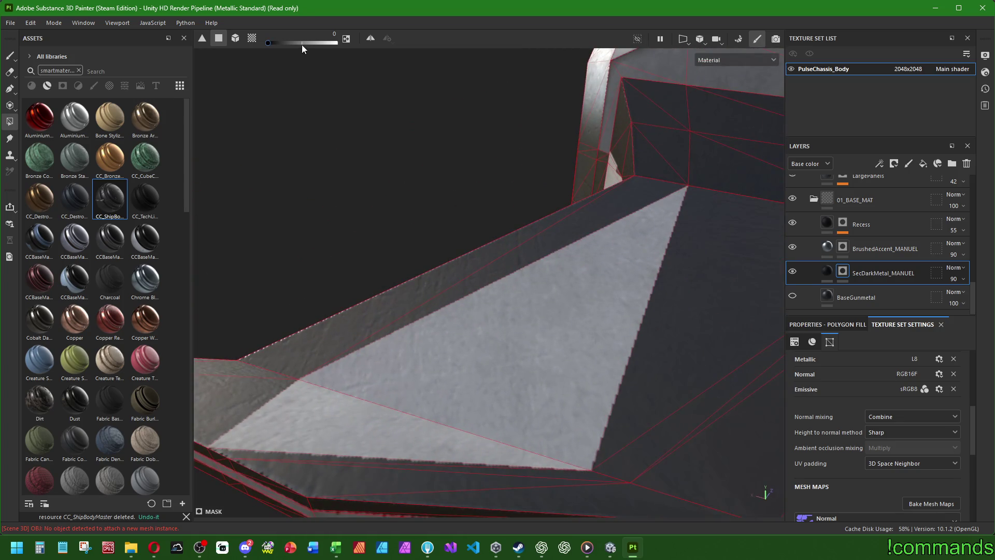
Clear the mistaken triangular face with fill value 1, then set the value back to 0
drag(302, 45, 342, 44)
shift+drag(345, 401, 346, 273)
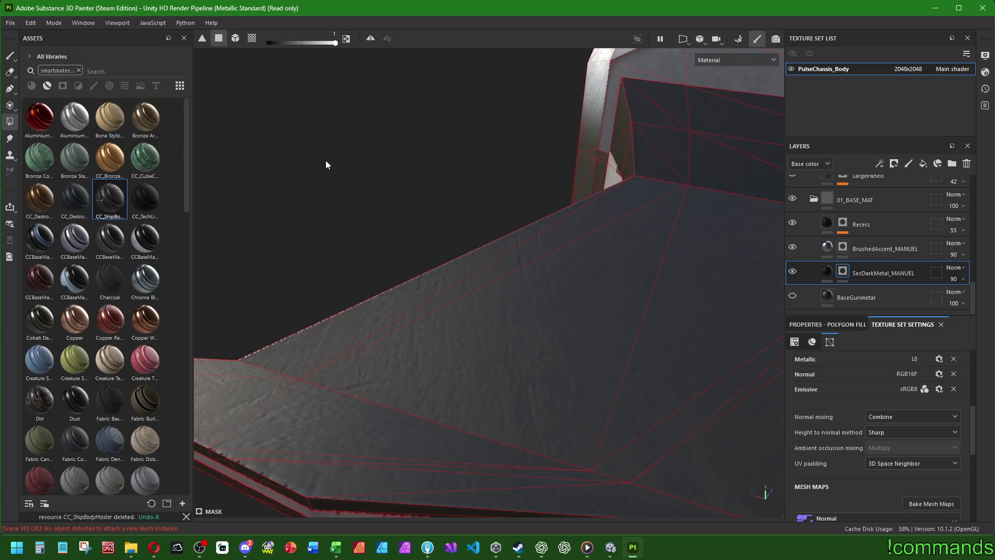
click(269, 42)
alt+drag(440, 252, 539, 262)
Fill the middle stripe on the panel's side face
mouse_move(300, 282)
alt+mouse_down()
mouse_move(682, 302)
mouse_move(636, 320)
mouse_move(627, 299)
mouse_move(606, 324)
mouse_move(709, 315)
mouse_move(617, 317)
mouse_move(476, 370)
alt+mouse_up()
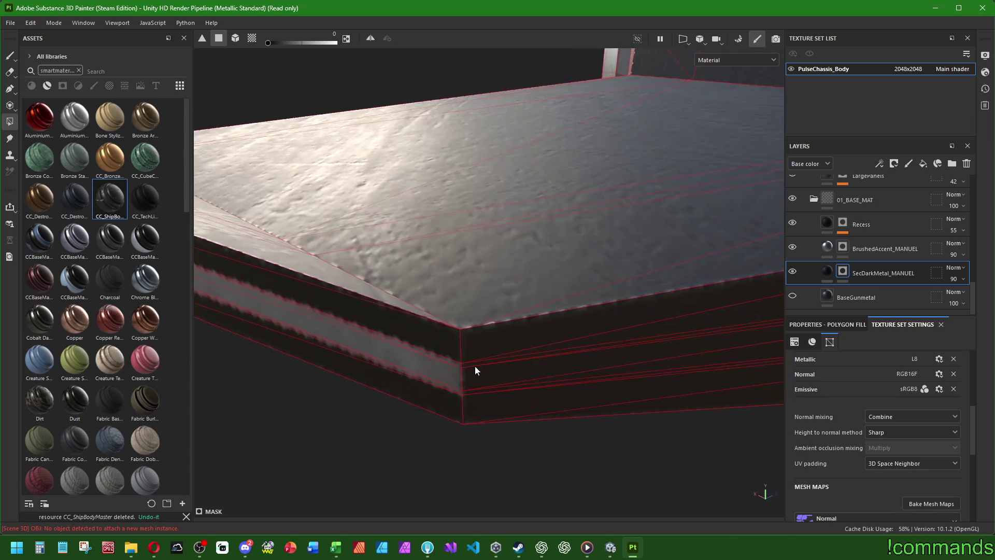
click(471, 371)
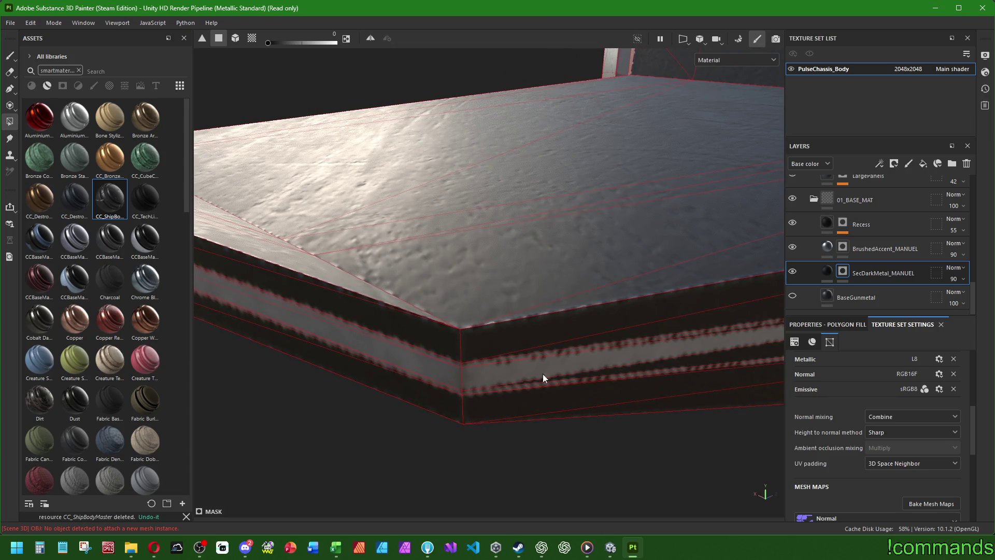
mouse_move(542, 374)
alt+mouse_down()
mouse_move(596, 328)
mouse_move(337, 344)
mouse_move(425, 266)
mouse_move(434, 340)
mouse_move(465, 289)
mouse_move(456, 344)
mouse_move(453, 260)
mouse_move(529, 226)
mouse_move(553, 280)
mouse_move(535, 346)
mouse_move(575, 299)
mouse_move(629, 195)
mouse_move(614, 222)
alt+mouse_up()
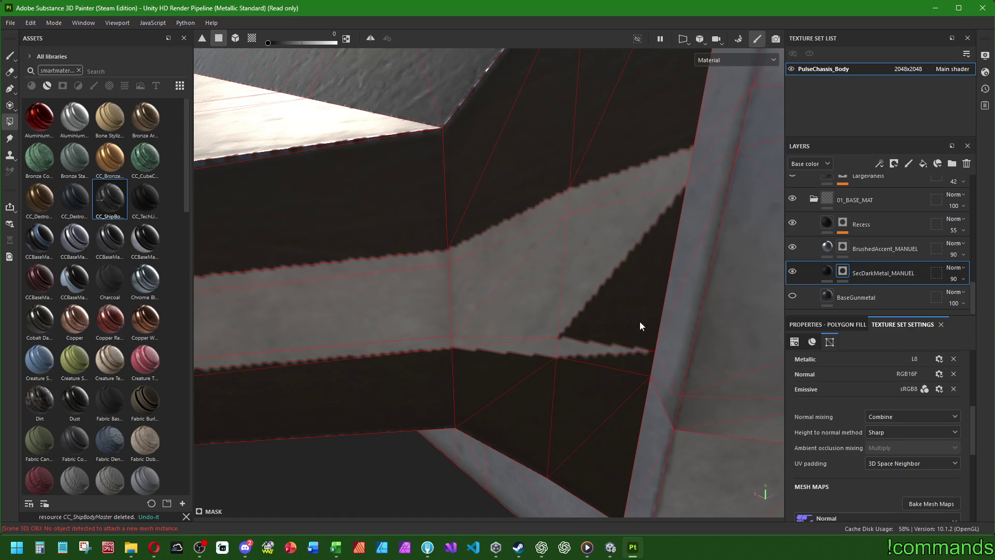
mouse_move(640, 326)
alt+mouse_down()
mouse_move(639, 316)
mouse_move(495, 306)
mouse_move(608, 273)
mouse_move(569, 356)
mouse_move(575, 306)
mouse_move(777, 269)
alt+mouse_up()
On BrushedAccent_MANUEL, set the fill value to 1 and clear the polygons below the small triangle
click(840, 250)
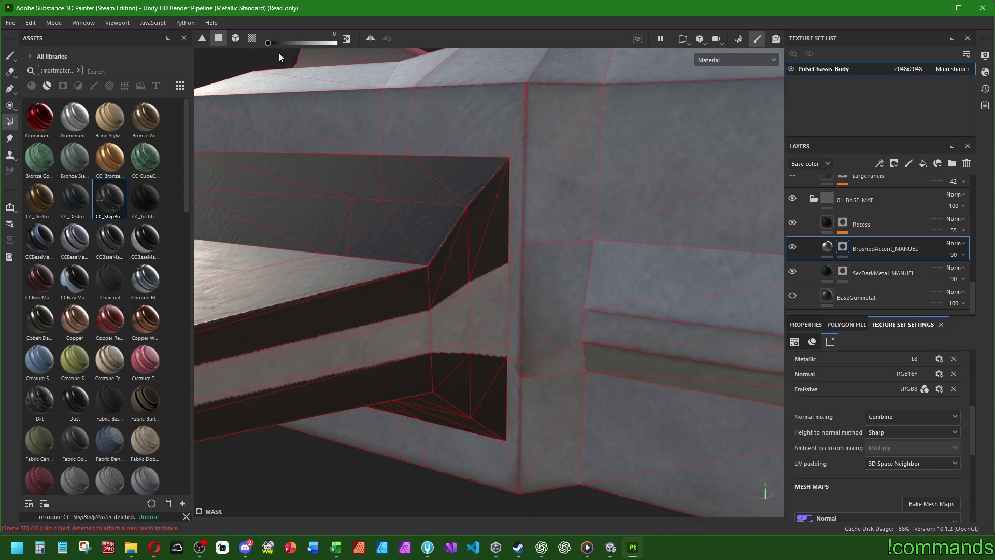
drag(268, 43, 449, 42)
mouse_move(539, 250)
mouse_down()
mouse_move(532, 296)
mouse_move(554, 342)
mouse_move(516, 282)
mouse_move(480, 301)
mouse_move(479, 349)
mouse_up()
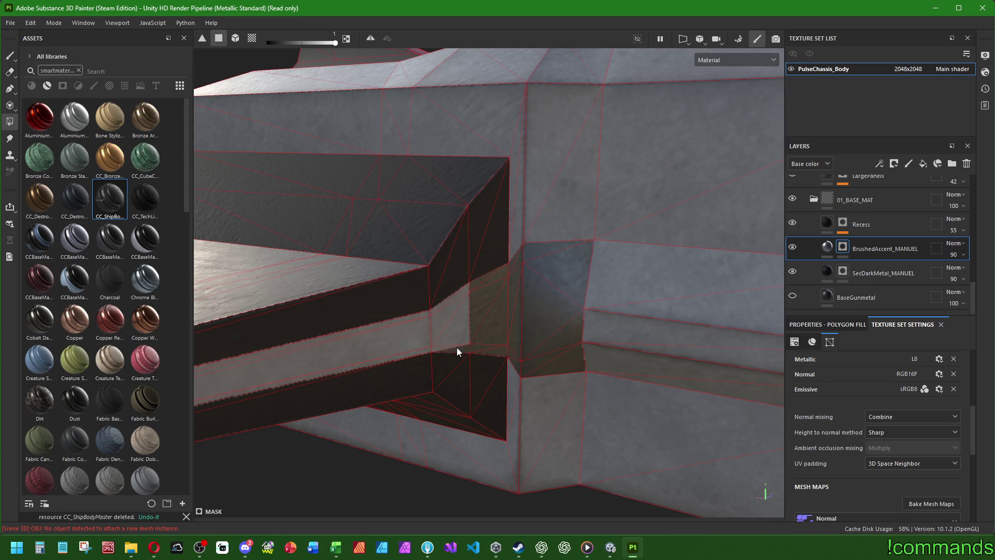
scroll(439, 310, down, 5)
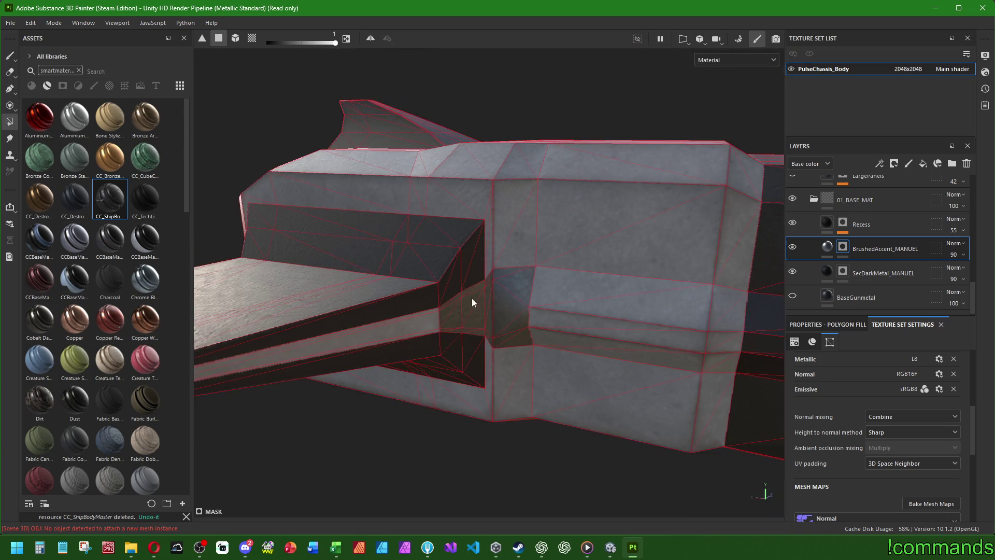
alt+drag(472, 298, 543, 277)
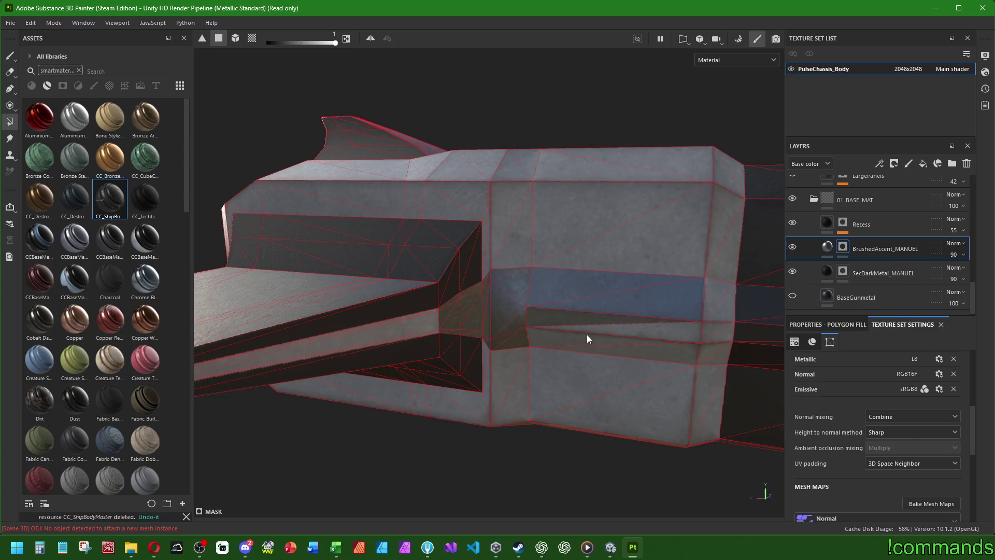
alt+drag(595, 347, 631, 337)
scroll(493, 352, up, 5)
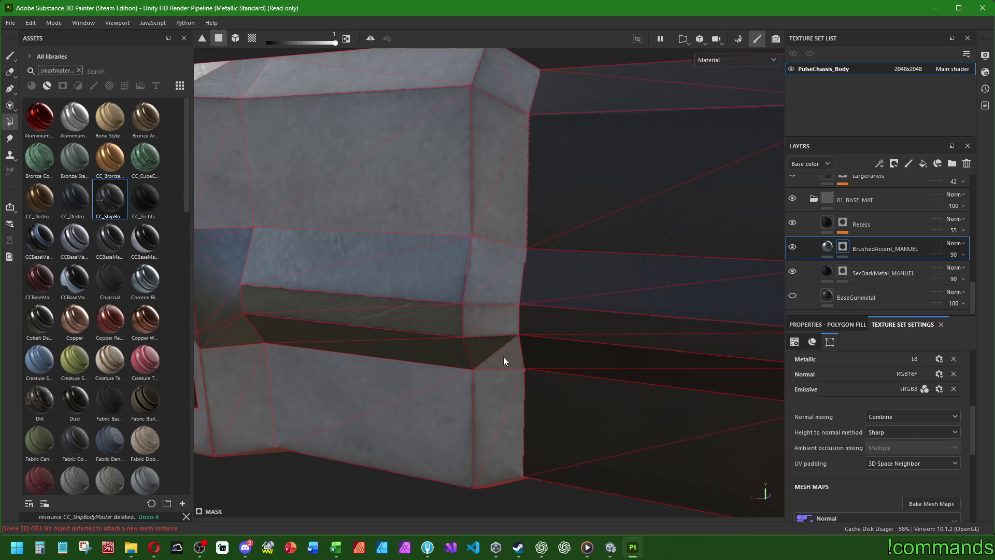
scroll(483, 275, down, 5)
mouse_move(624, 298)
alt+mouse_down()
mouse_move(409, 313)
mouse_move(596, 290)
mouse_move(348, 349)
alt+mouse_up()
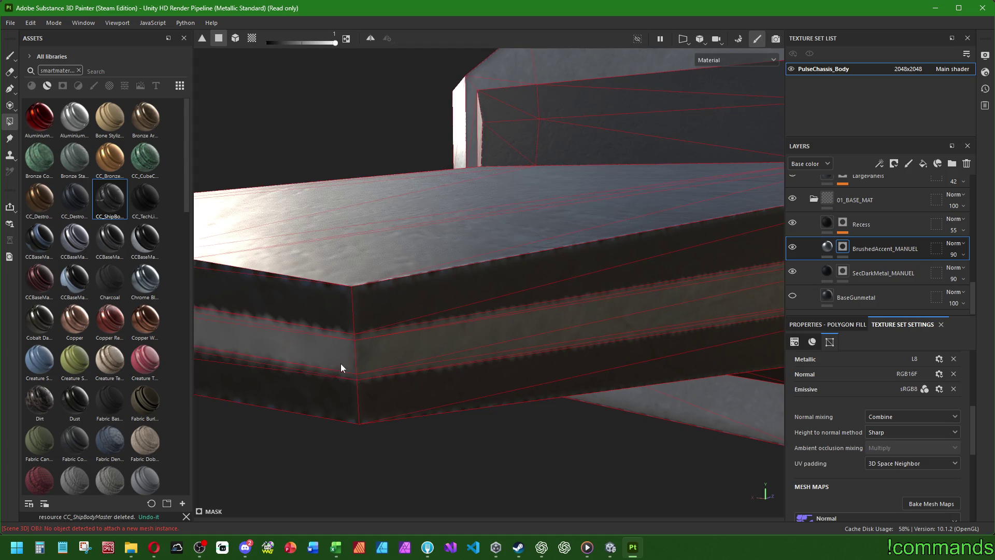
alt+middle_drag(335, 334, 435, 342)
mouse_move(435, 342)
alt+mouse_down()
mouse_move(430, 366)
mouse_move(435, 349)
mouse_move(359, 390)
mouse_move(689, 355)
mouse_move(627, 322)
alt+mouse_up()
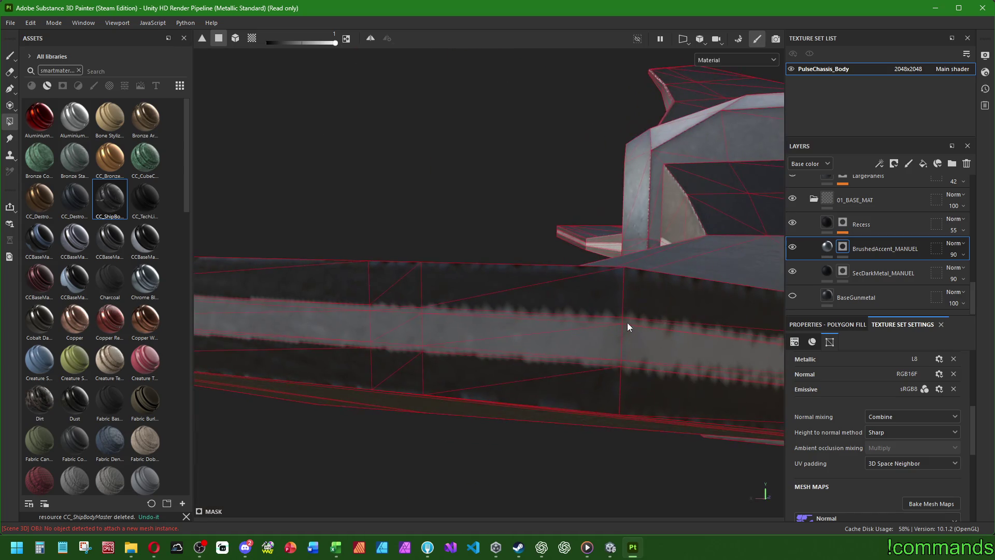
Darken the striped ledge band's triangles and the white bands on both corner faces
mouse_move(627, 367)
mouse_down()
mouse_move(606, 361)
mouse_move(585, 321)
mouse_move(435, 310)
mouse_move(433, 341)
mouse_move(421, 349)
mouse_up()
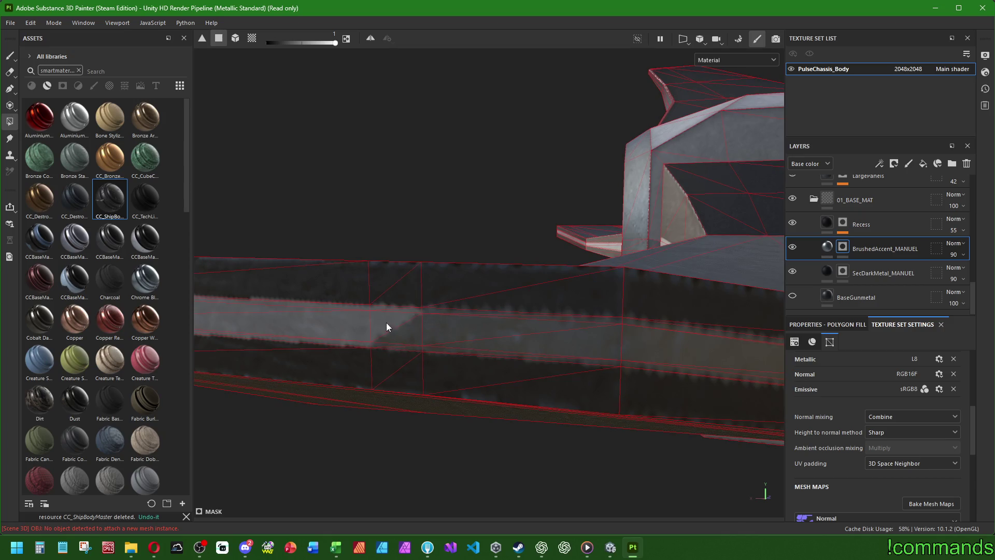
mouse_move(346, 311)
mouse_down()
mouse_move(348, 341)
mouse_move(689, 355)
mouse_move(448, 361)
mouse_move(427, 334)
mouse_move(399, 358)
mouse_up()
click(340, 322)
alt+right_drag(400, 358, 336, 344)
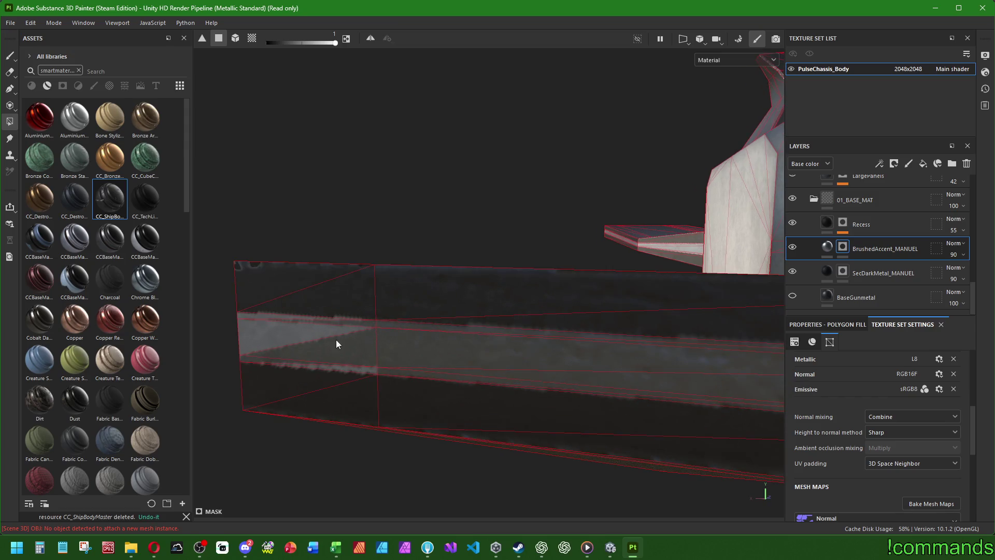
mouse_move(338, 368)
mouse_down()
mouse_move(248, 315)
mouse_move(394, 333)
mouse_move(319, 330)
mouse_move(452, 367)
mouse_move(657, 344)
mouse_move(632, 337)
mouse_move(607, 366)
mouse_move(486, 362)
mouse_move(442, 373)
mouse_up()
scroll(442, 373, up, 3)
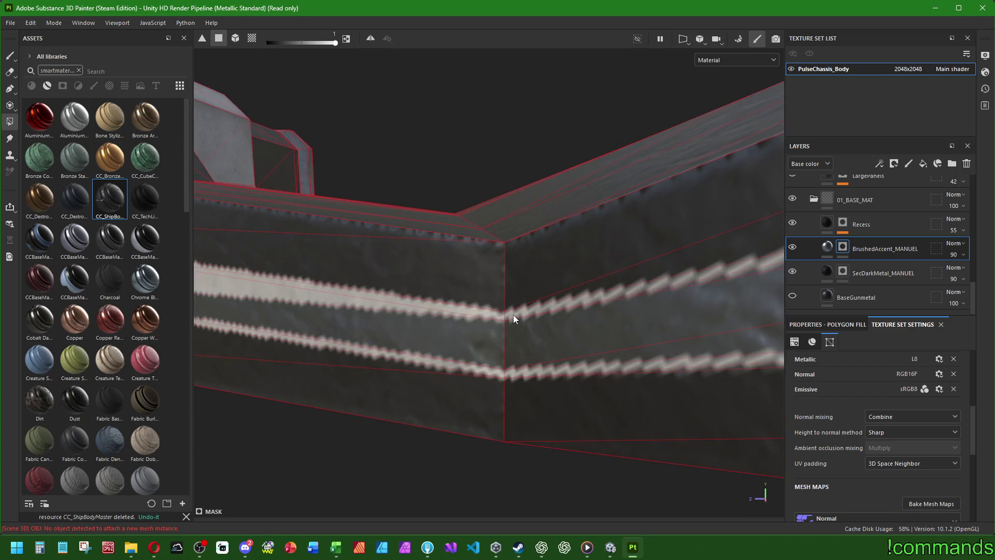
mouse_move(513, 315)
mouse_down()
mouse_move(508, 370)
mouse_move(498, 371)
mouse_move(470, 312)
mouse_move(360, 298)
mouse_move(438, 310)
mouse_move(366, 291)
mouse_move(370, 328)
mouse_move(385, 256)
mouse_move(344, 244)
mouse_move(362, 277)
mouse_move(410, 269)
mouse_up()
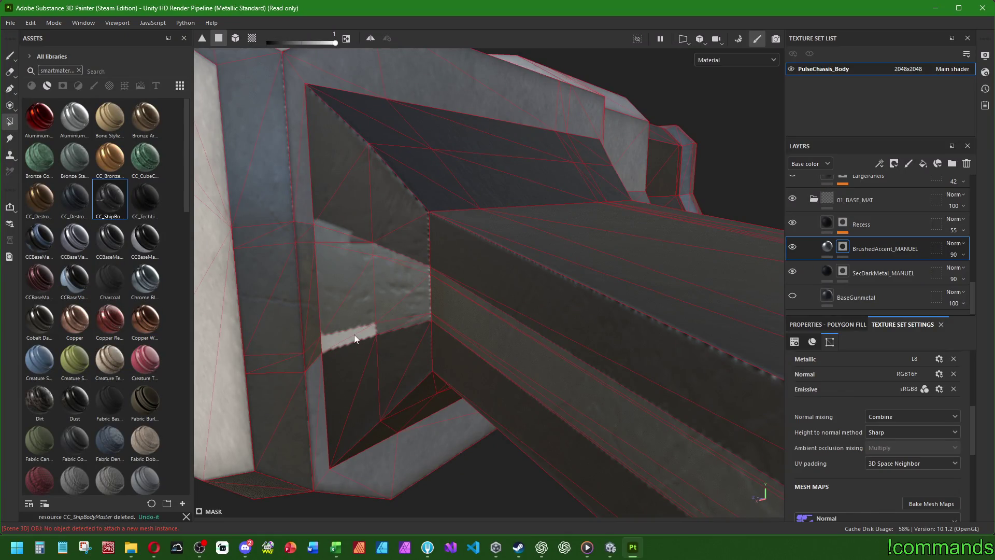
scroll(409, 317, down, 3)
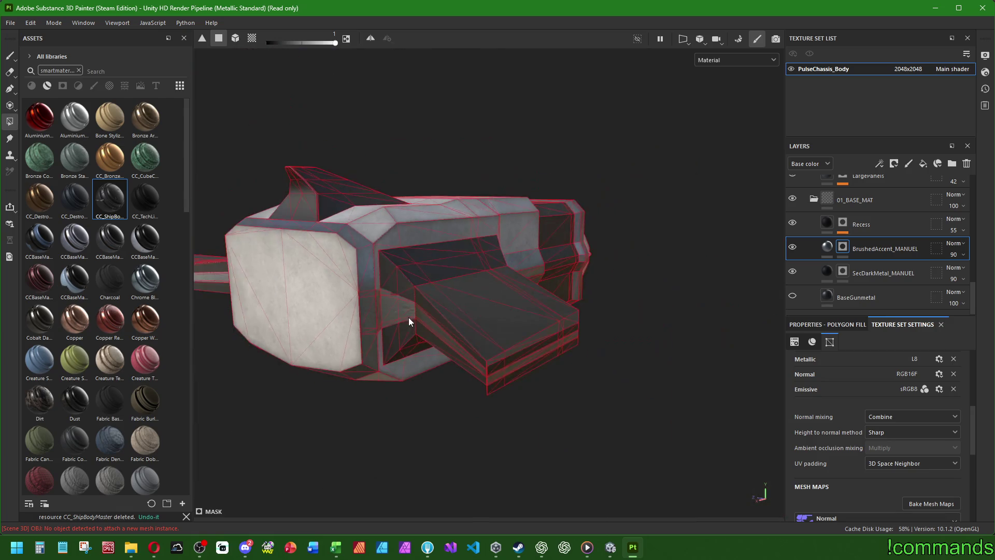
Orbit and zoom around the hull to inspect the tapered section and side panels
mouse_move(408, 317)
alt+mouse_down()
mouse_move(651, 341)
mouse_move(522, 398)
mouse_move(351, 346)
mouse_move(611, 347)
mouse_move(611, 373)
mouse_move(420, 334)
alt+mouse_up()
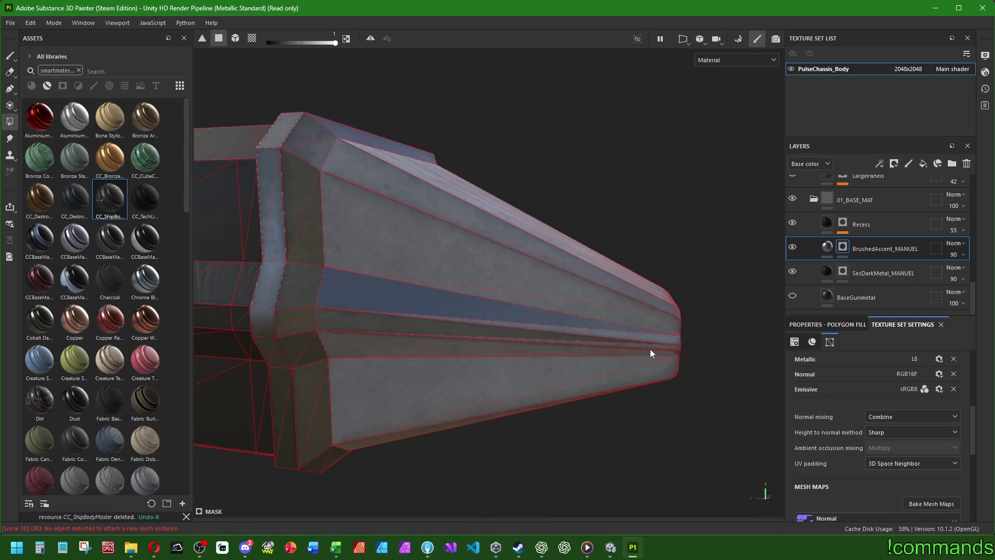
mouse_move(651, 352)
alt+mouse_down()
mouse_move(655, 331)
mouse_move(684, 344)
mouse_move(685, 355)
mouse_move(599, 347)
mouse_move(675, 311)
mouse_move(497, 321)
mouse_move(704, 323)
mouse_move(534, 307)
mouse_move(369, 351)
mouse_move(468, 368)
mouse_move(435, 368)
mouse_move(465, 347)
mouse_move(540, 348)
mouse_move(584, 331)
mouse_move(608, 340)
mouse_move(322, 330)
mouse_move(456, 318)
mouse_move(406, 289)
mouse_move(537, 291)
mouse_move(422, 363)
mouse_move(516, 311)
mouse_move(337, 307)
mouse_move(357, 342)
mouse_move(427, 328)
mouse_move(342, 347)
mouse_move(526, 453)
mouse_move(518, 236)
mouse_move(451, 207)
mouse_move(344, 262)
mouse_move(321, 356)
mouse_move(586, 317)
alt+mouse_up()
scroll(371, 422, up, 10)
scroll(467, 278, down, 5)
scroll(589, 315, up, 5)
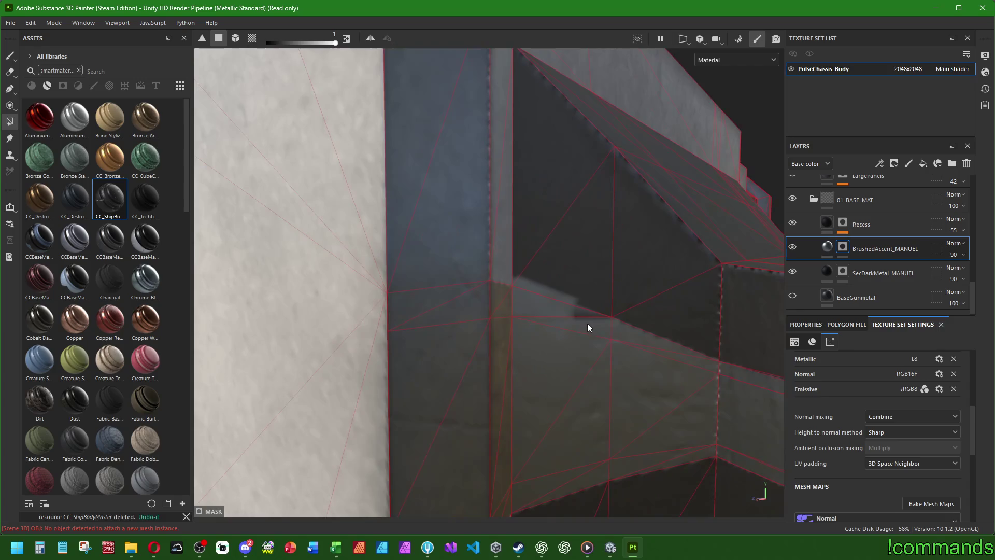
scroll(582, 315, down, 8)
mouse_move(652, 312)
alt+mouse_down()
mouse_move(686, 333)
mouse_move(497, 329)
alt+mouse_up()
scroll(562, 289, up, 8)
scroll(562, 286, down, 5)
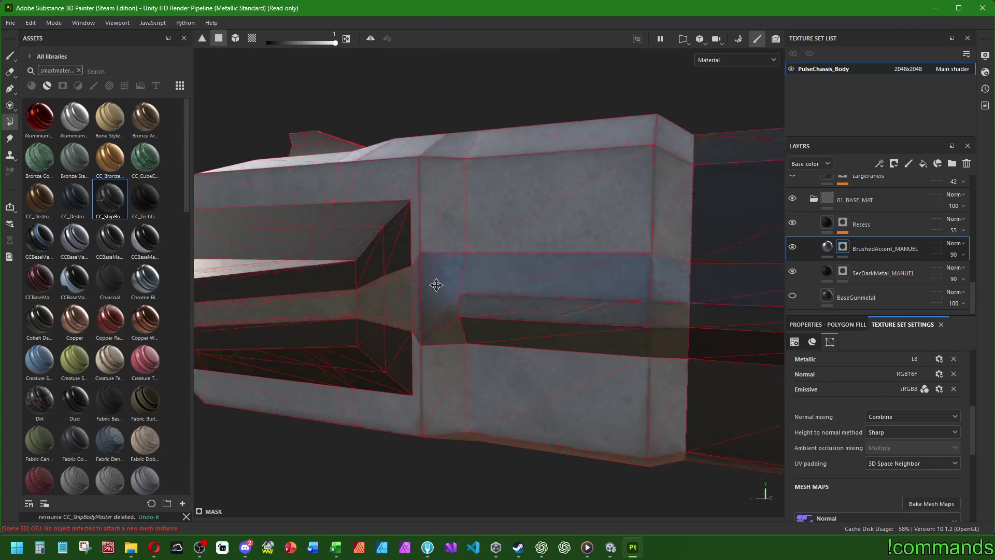
alt+drag(435, 284, 376, 293)
Select SecDarkMetal_MANUEL, then on BrushedAccent_MANUEL fill the long hull-band triangles
click(848, 273)
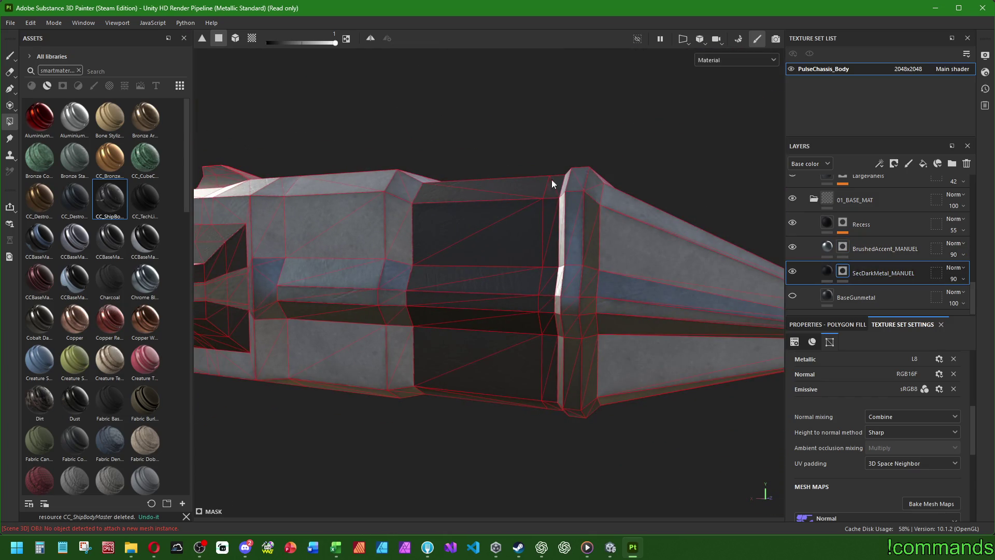
scroll(378, 222, up, 4)
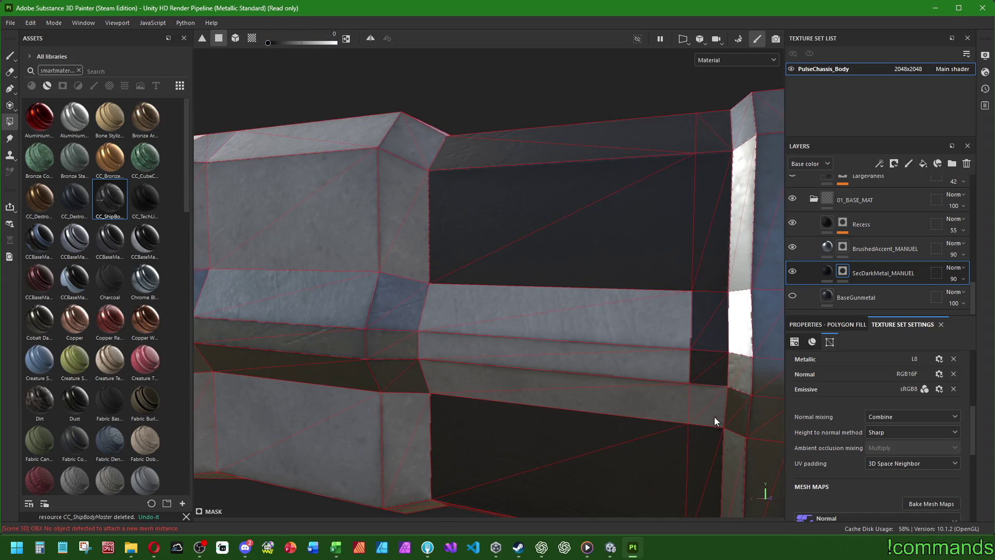
click(850, 247)
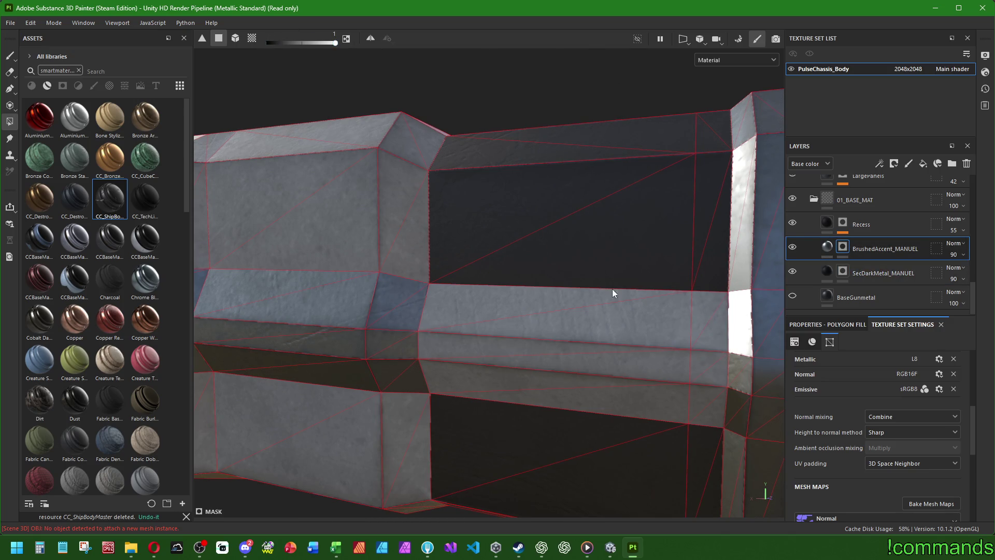
mouse_move(463, 306)
mouse_down()
mouse_move(433, 345)
mouse_move(440, 373)
mouse_move(700, 402)
mouse_up()
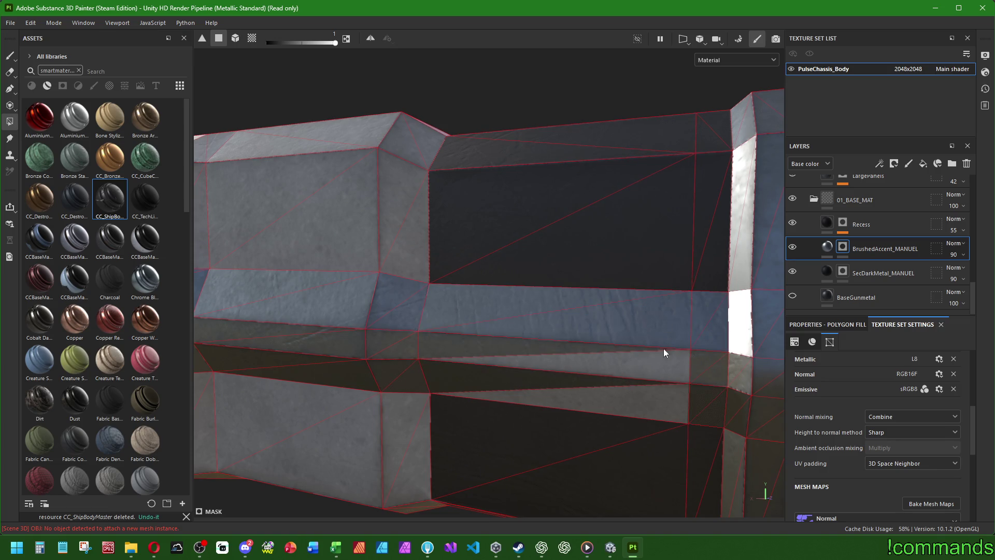
mouse_move(658, 399)
alt+mouse_down()
mouse_move(442, 331)
mouse_move(564, 341)
mouse_move(630, 310)
mouse_move(617, 293)
mouse_move(632, 279)
mouse_move(573, 306)
mouse_move(215, 289)
mouse_move(553, 325)
mouse_move(507, 317)
mouse_move(436, 282)
mouse_move(497, 269)
mouse_move(456, 289)
mouse_move(518, 246)
mouse_move(460, 255)
mouse_move(487, 304)
mouse_move(549, 327)
mouse_move(579, 309)
alt+mouse_up()
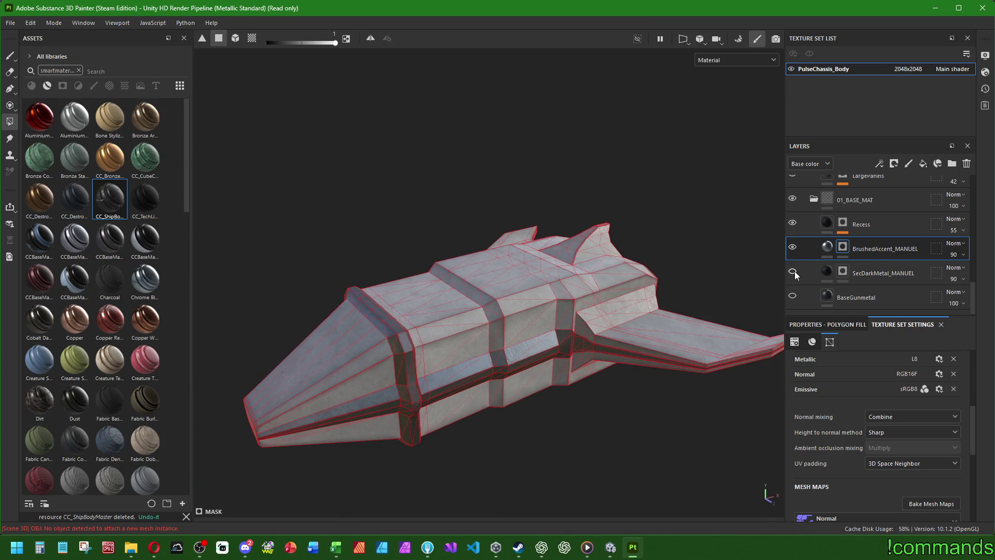
Hide a mask layer and view the ship's rear and top to compare hull shading
click(792, 247)
mouse_move(662, 281)
alt+mouse_down()
mouse_move(377, 314)
mouse_move(304, 347)
mouse_move(460, 245)
mouse_move(354, 240)
mouse_move(482, 260)
mouse_move(382, 256)
mouse_move(500, 209)
mouse_move(542, 210)
mouse_move(393, 240)
mouse_move(411, 133)
mouse_move(375, 195)
mouse_move(554, 278)
mouse_move(425, 283)
mouse_move(492, 294)
alt+mouse_up()
scroll(547, 297, down, 3)
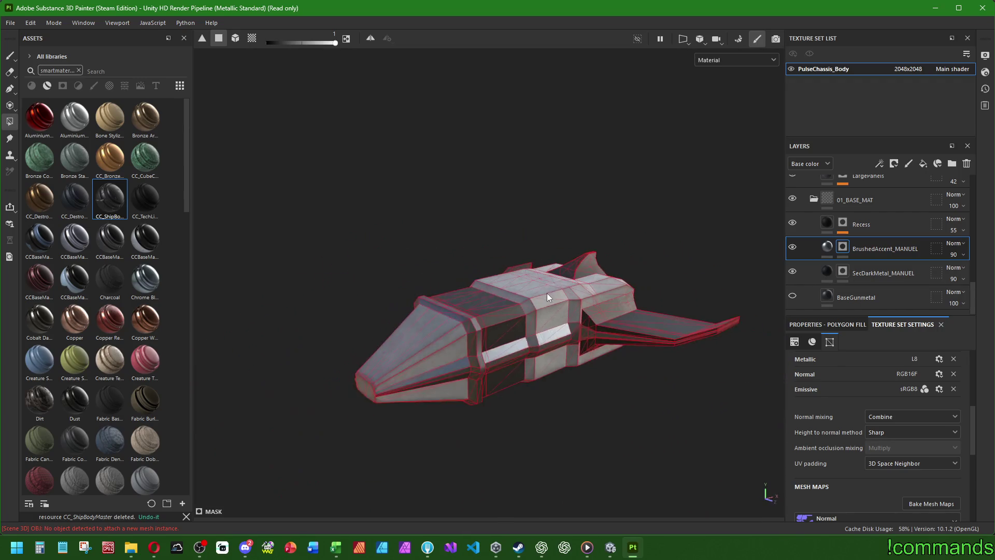
scroll(507, 284, up, 3)
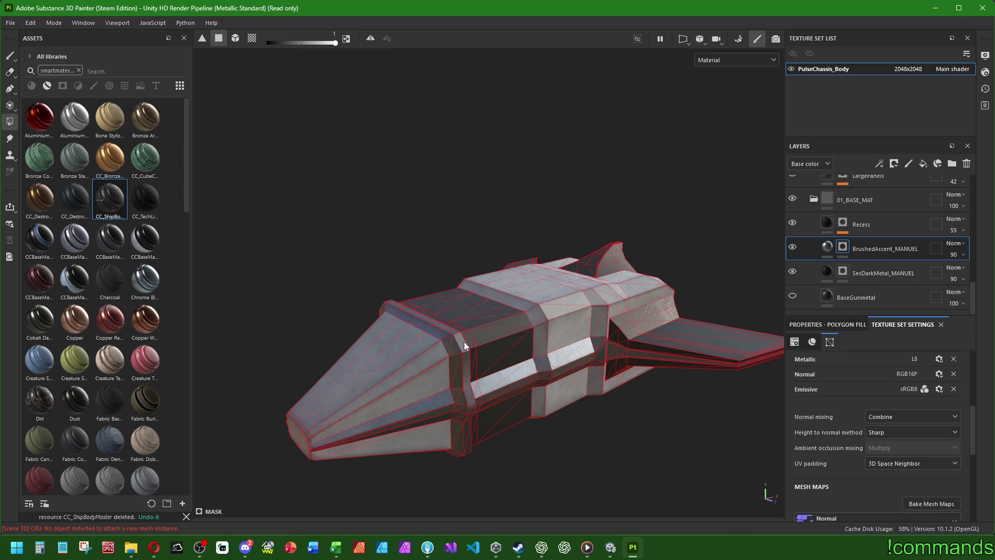
mouse_move(409, 406)
alt+mouse_down()
mouse_move(594, 328)
mouse_move(524, 357)
alt+mouse_up()
Make BaseGunmetal visible, switch to the Paint brush, review the ship, and collapse 01_BASE_MAT
click(793, 296)
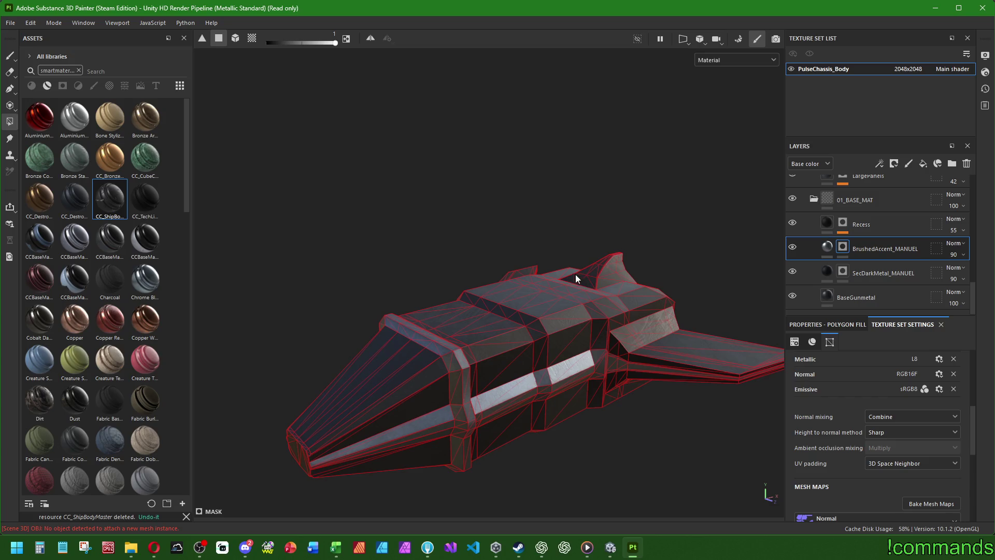
click(10, 55)
mouse_move(207, 144)
alt+mouse_down()
mouse_move(579, 377)
mouse_move(582, 257)
mouse_move(353, 249)
mouse_move(305, 242)
mouse_move(304, 228)
mouse_move(356, 211)
mouse_move(703, 342)
mouse_move(415, 311)
mouse_move(590, 280)
mouse_move(518, 371)
mouse_move(437, 343)
mouse_move(455, 388)
mouse_move(428, 335)
mouse_move(593, 337)
mouse_move(540, 378)
mouse_move(567, 355)
mouse_move(551, 344)
mouse_move(415, 338)
mouse_move(315, 363)
mouse_move(639, 379)
mouse_move(509, 419)
mouse_move(524, 407)
mouse_move(493, 362)
alt+mouse_up()
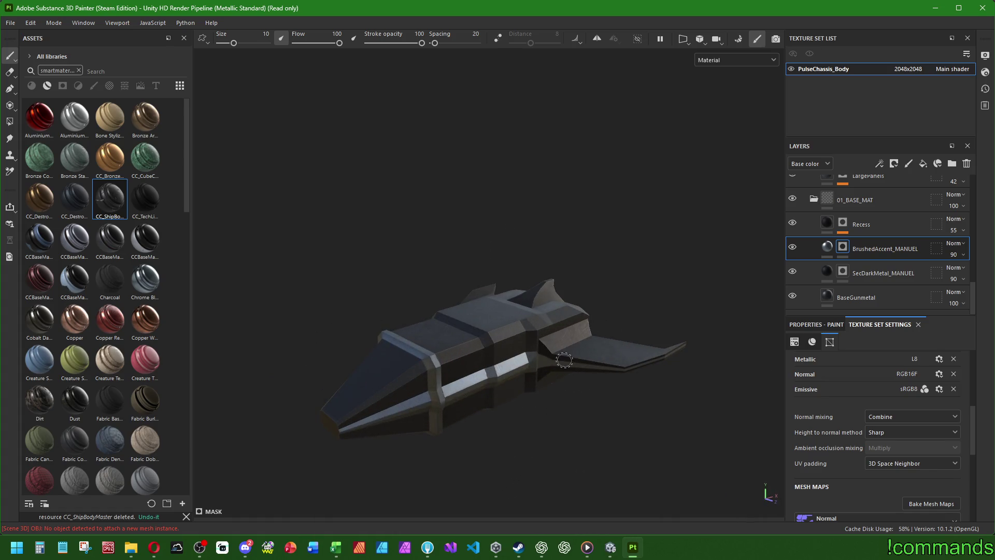
click(814, 201)
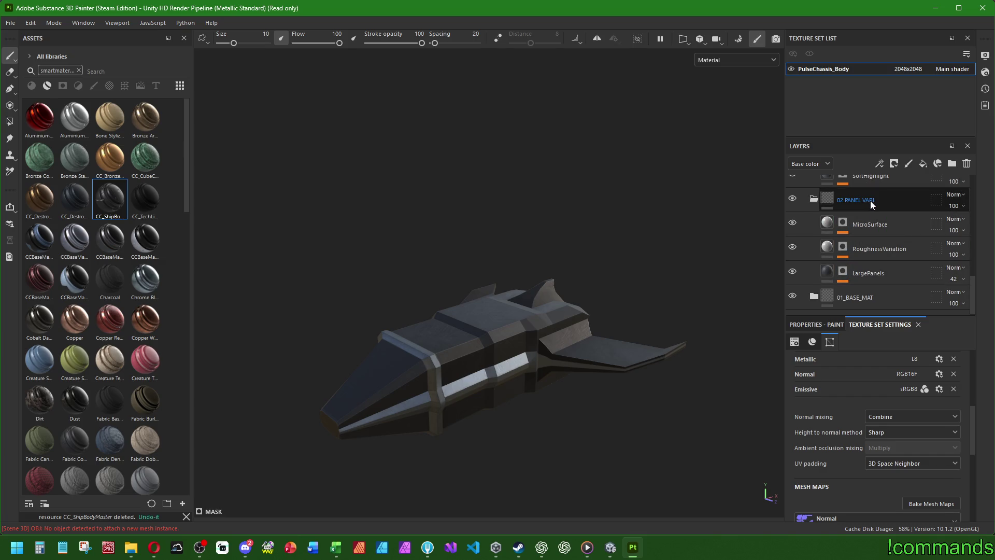
Collapse the 02 PANEL VARI and 03 EDGE DEF folders, then select Details_MANUEL
click(814, 199)
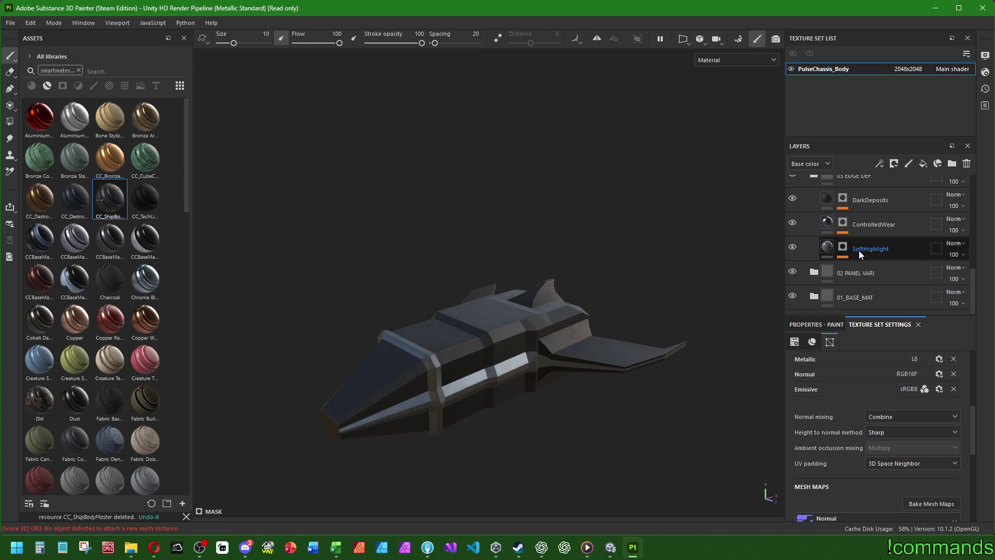
scroll(858, 260, up, 2)
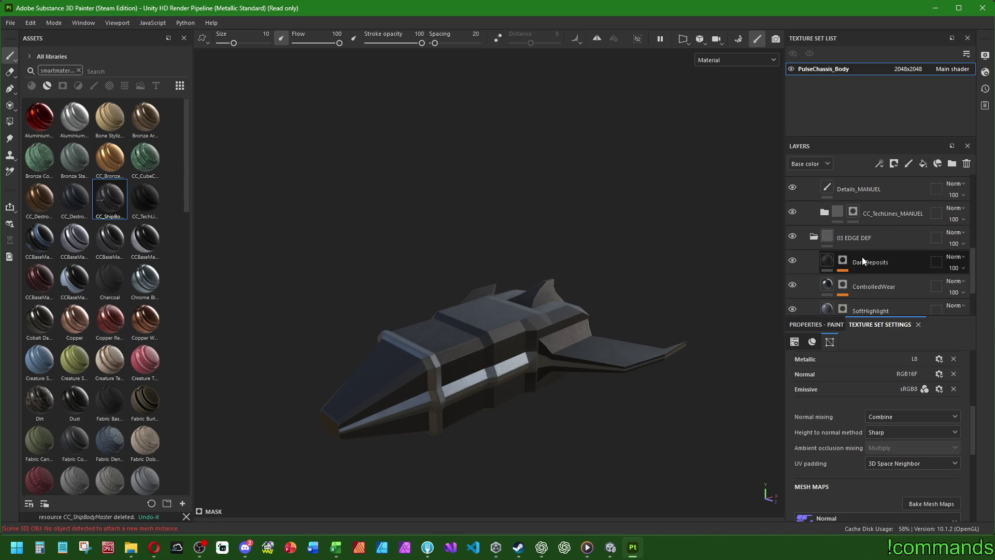
scroll(866, 272, down, 2)
scroll(866, 273, up, 2)
click(814, 238)
scroll(878, 262, up, 2)
click(879, 264)
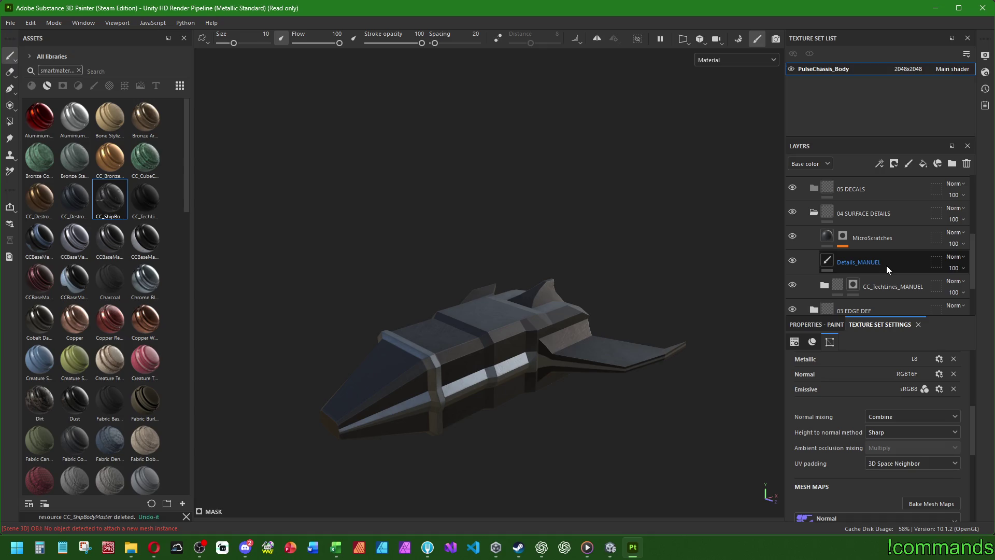
Orbit around the PulseChassis ship body, then switch over to the Unity editor
mouse_move(633, 310)
alt+mouse_down()
mouse_move(411, 389)
mouse_move(434, 438)
mouse_move(599, 313)
mouse_move(335, 358)
mouse_move(371, 466)
mouse_move(484, 275)
mouse_move(394, 412)
mouse_move(620, 509)
alt+mouse_up()
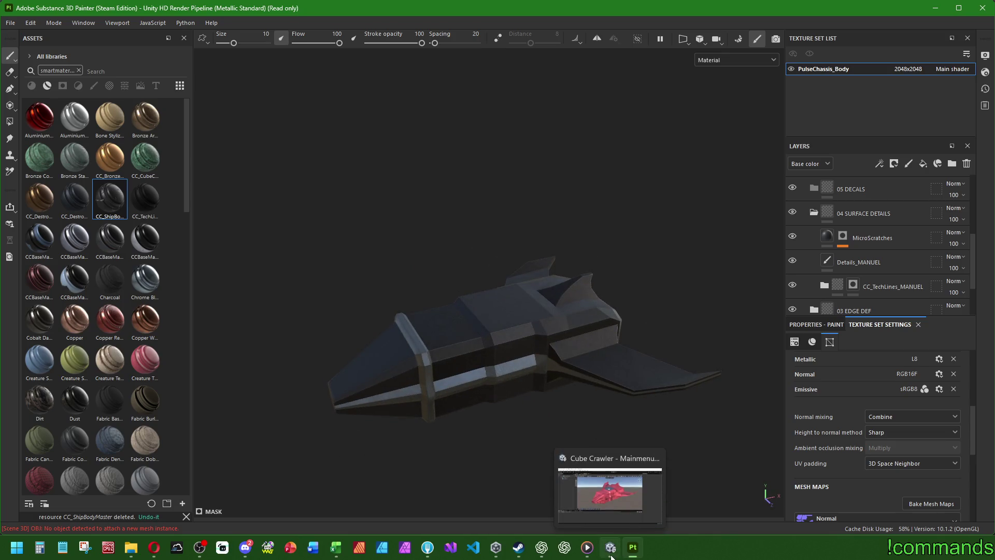
click(610, 548)
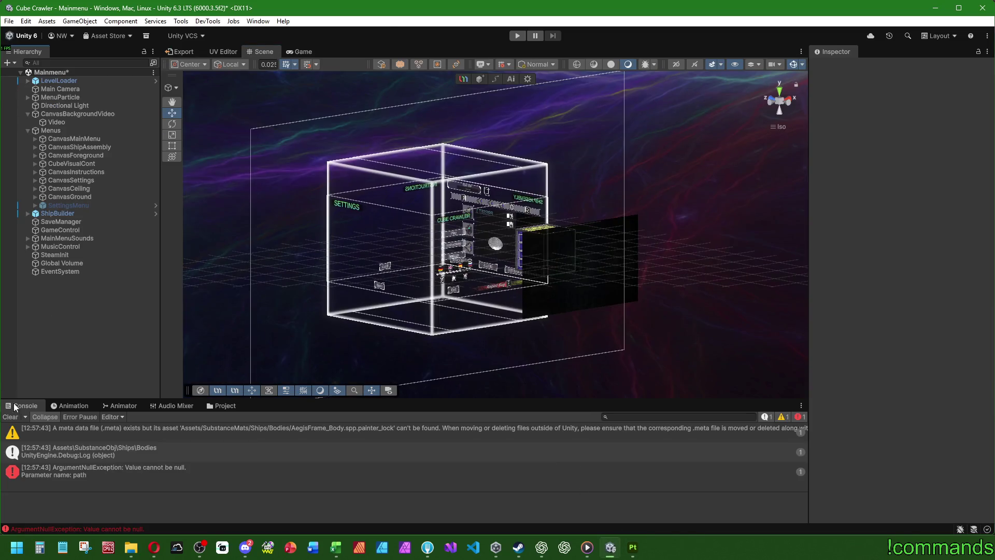
Clear the Console, then open the AegisFrame body prefab, orbit around it, and exit prefab mode
click(14, 421)
click(222, 406)
double_click(197, 454)
mouse_move(674, 301)
alt+mouse_down()
mouse_move(718, 319)
mouse_move(908, 216)
mouse_move(455, 203)
alt+mouse_up()
click(3, 76)
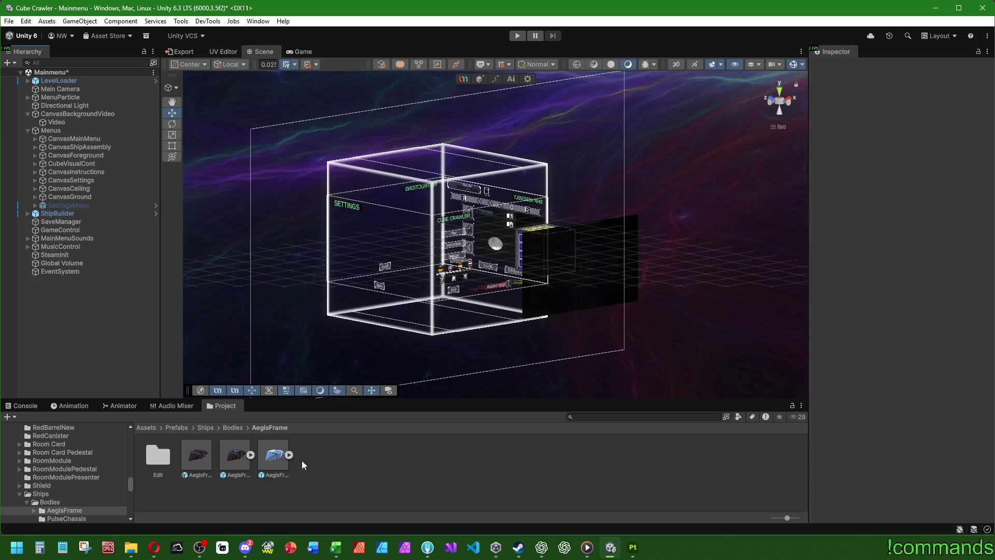
Open the Ships/Bodies/PulseChassis folder and return to Substance 3D Painter
click(232, 431)
double_click(193, 456)
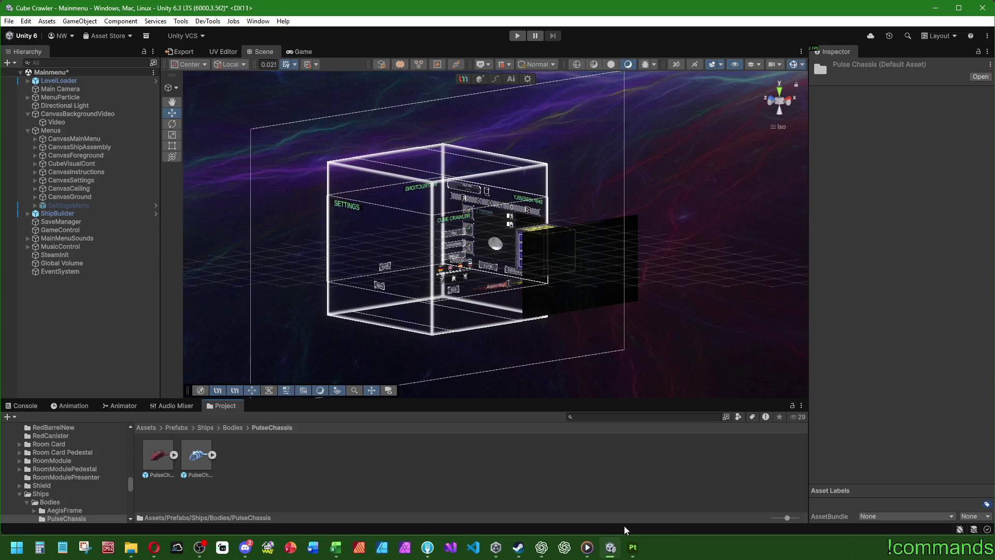
click(635, 548)
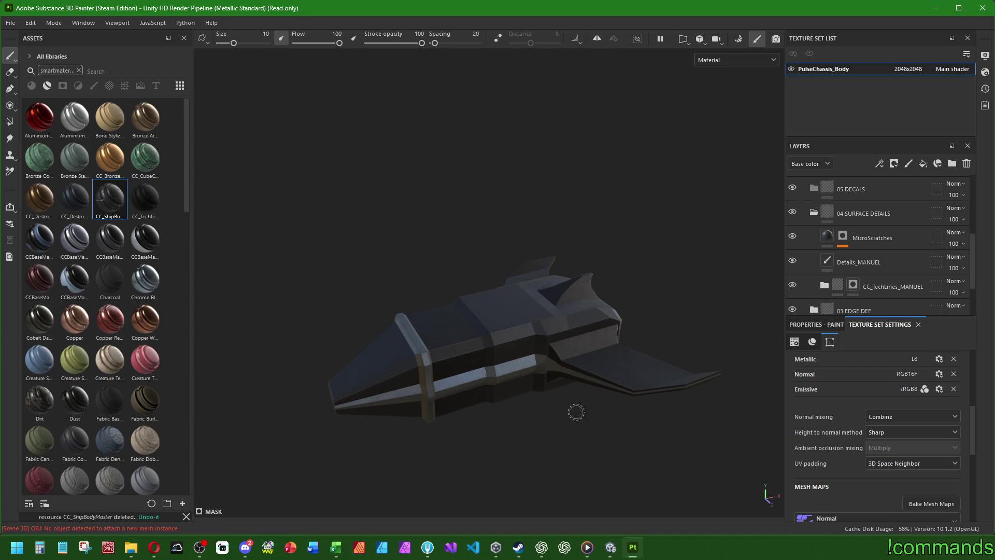
Hide the BaseGunmetal layer, select SecDarkMetal_MANUEL, and switch to the Polygon Fill tool
scroll(938, 249, down, 3)
scroll(860, 271, down, 5)
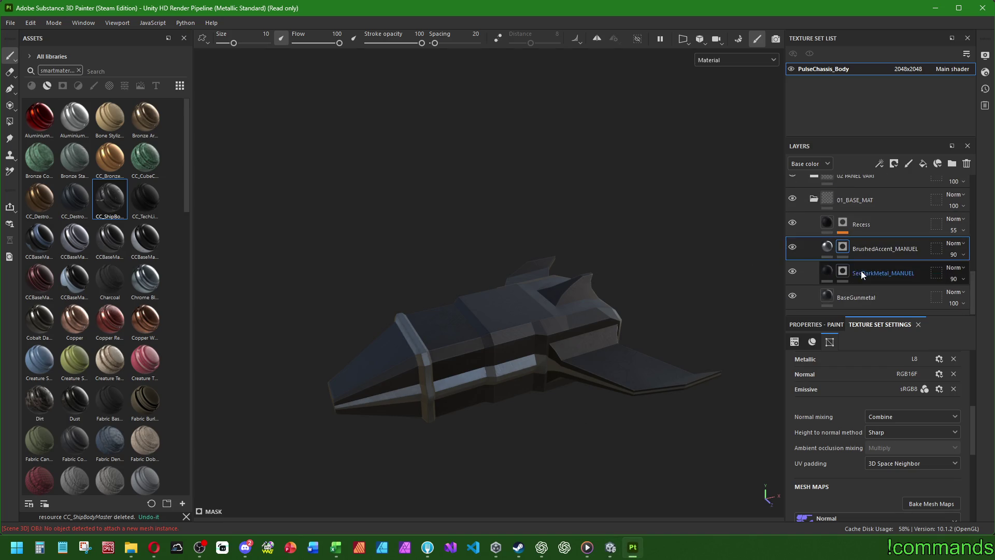
scroll(498, 313, up, 8)
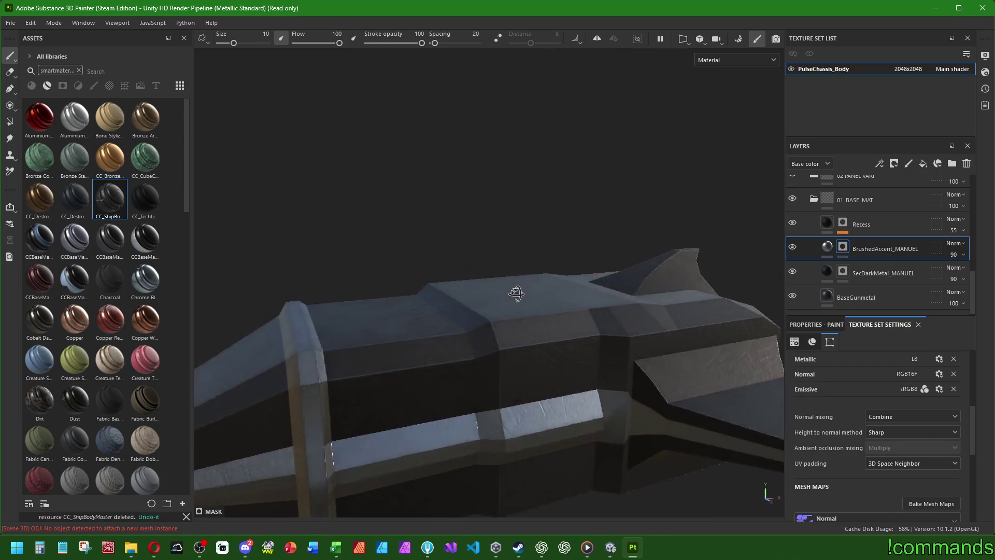
scroll(523, 341, down, 5)
click(792, 295)
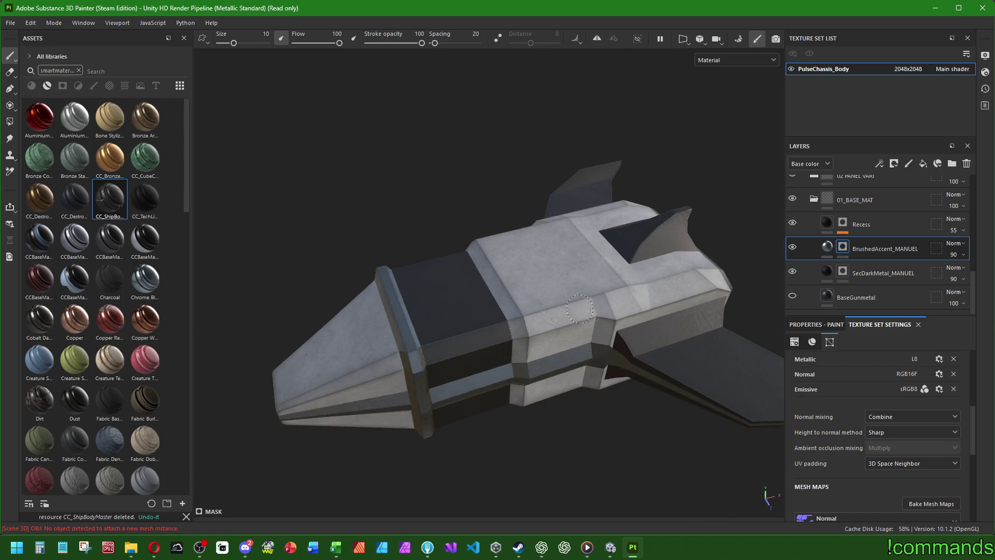
click(792, 296)
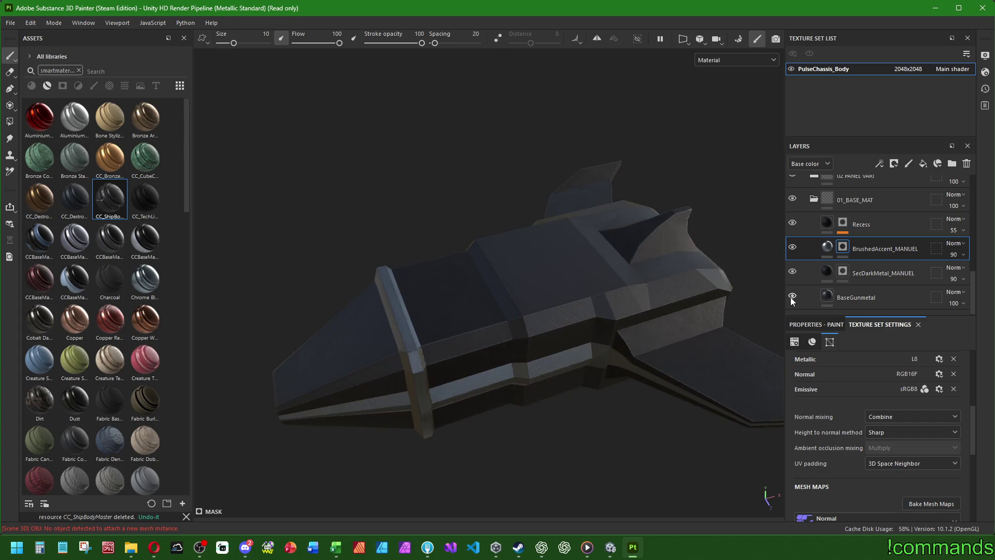
click(791, 297)
click(863, 275)
click(10, 121)
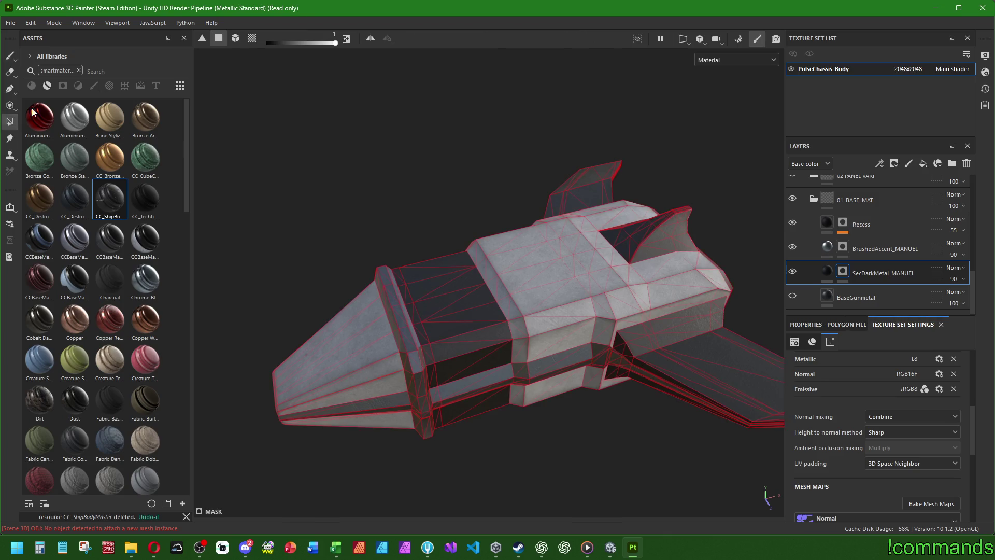
Fill the top central hull panel's triangles with dark metal
scroll(535, 240, up, 10)
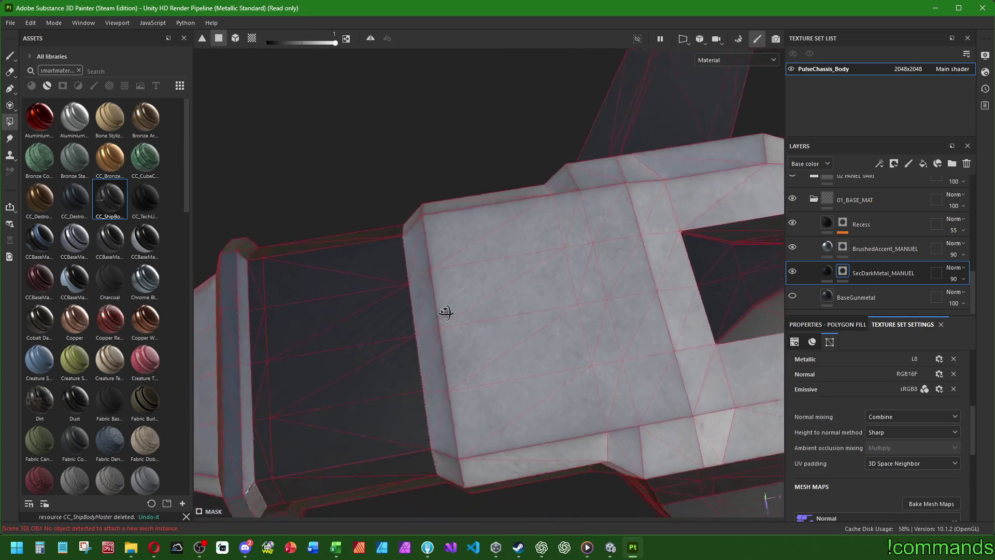
scroll(466, 319, down, 5)
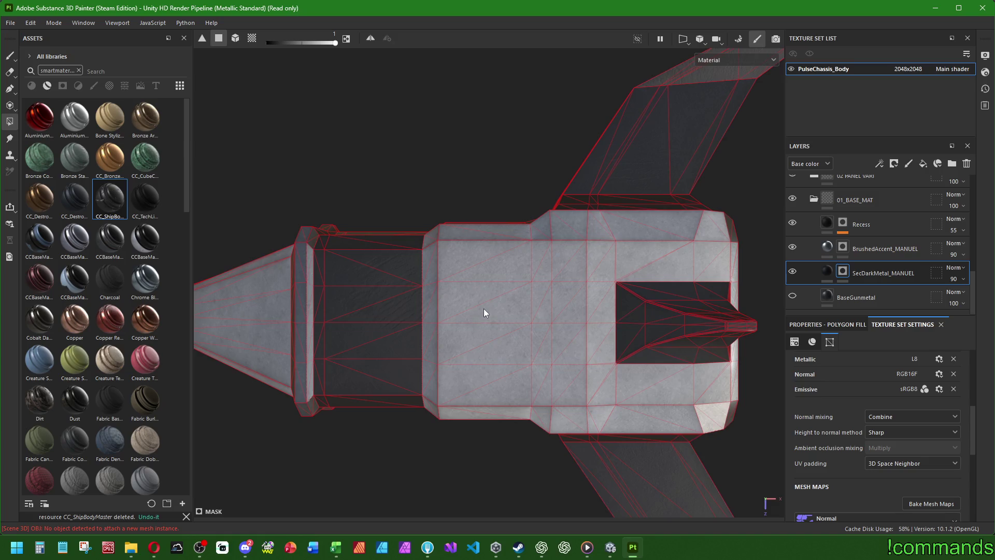
scroll(487, 311, up, 5)
scroll(545, 233, down, 5)
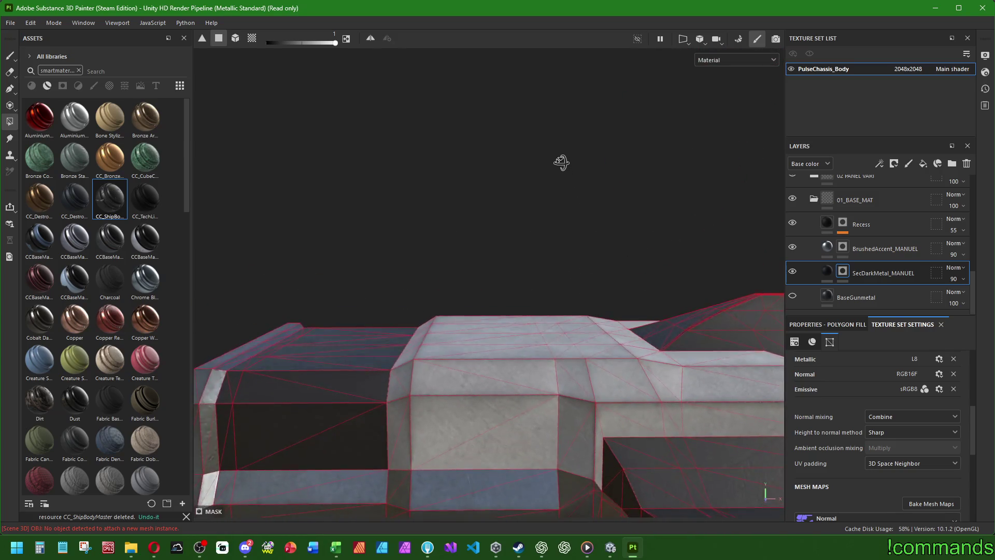
scroll(549, 217, up, 5)
click(462, 252)
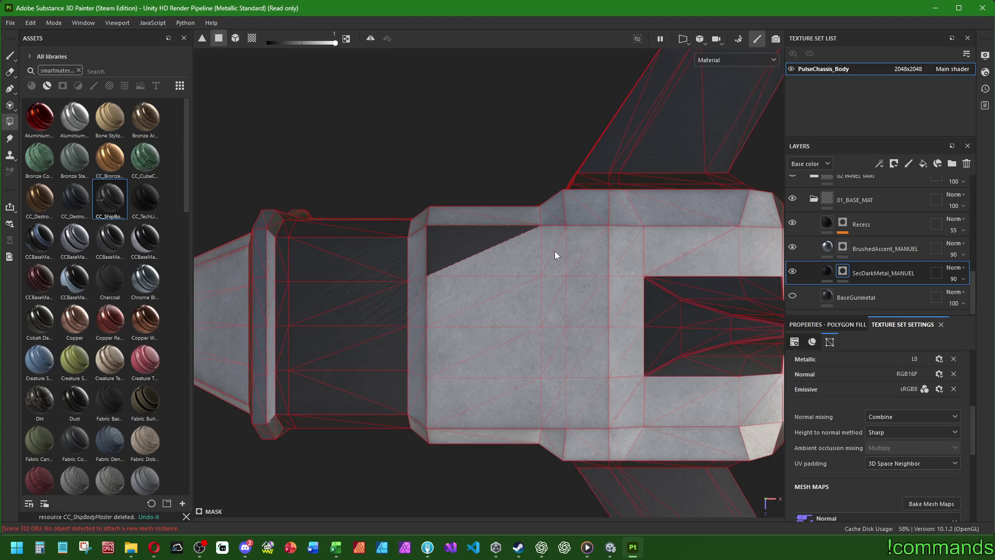
click(518, 256)
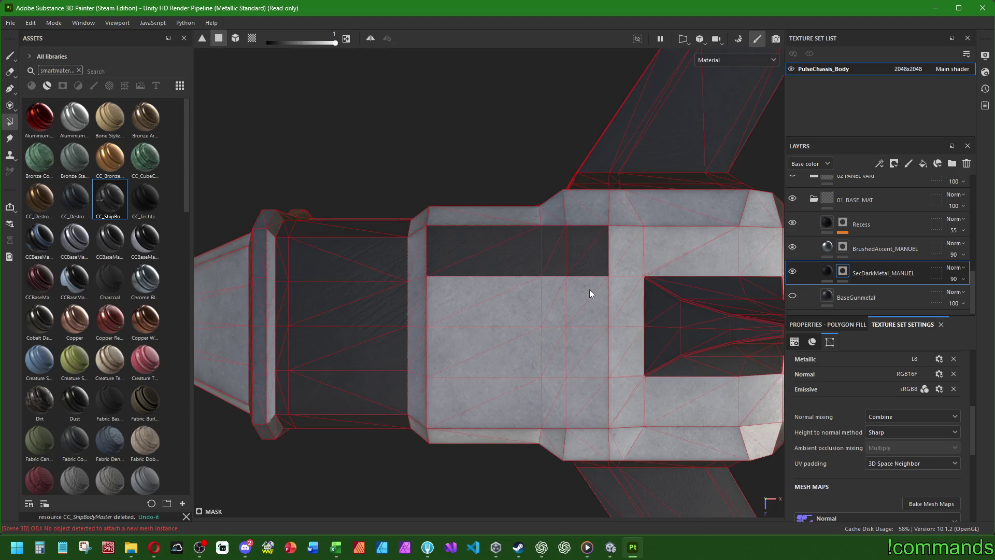
mouse_move(592, 412)
mouse_down()
mouse_move(512, 401)
mouse_move(477, 371)
mouse_move(475, 323)
mouse_move(444, 288)
mouse_move(499, 317)
mouse_move(562, 325)
mouse_up()
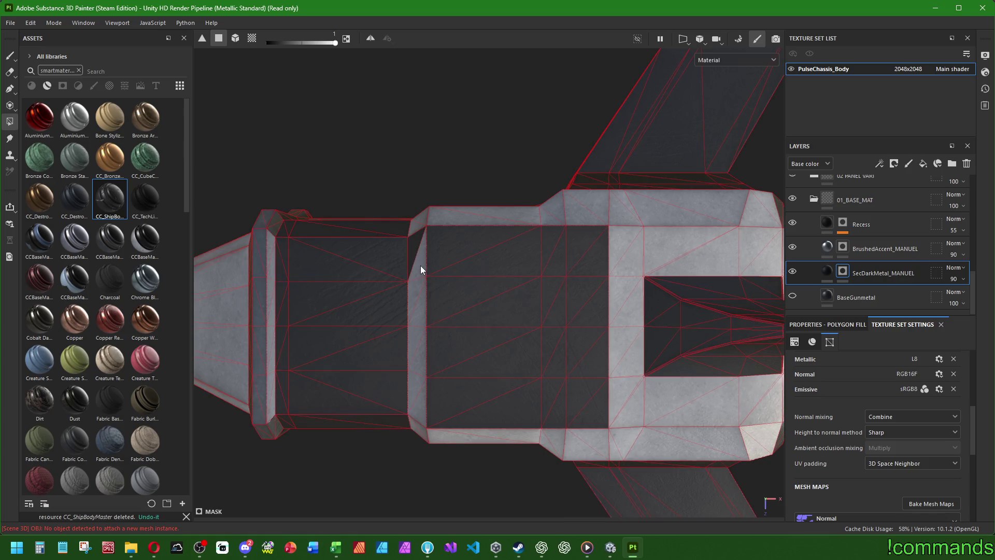
Show BaseGunmetal to review the dark panels in perspective with the Paint brush, then hide it again
scroll(424, 266, down, 5)
mouse_move(443, 396)
alt+mouse_down()
mouse_move(488, 229)
mouse_move(789, 291)
alt+mouse_up()
click(789, 290)
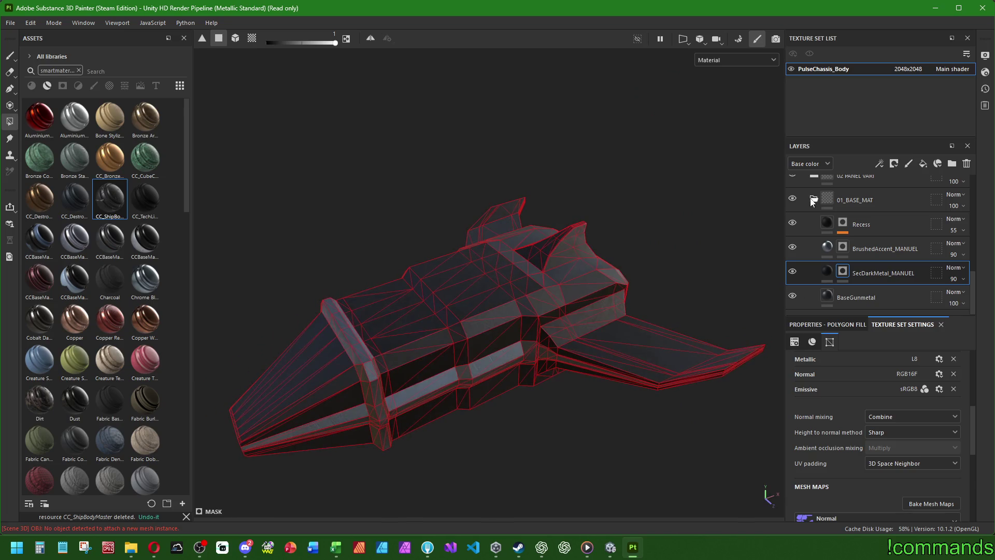
key(1)
mouse_move(438, 178)
alt+mouse_down()
mouse_move(549, 203)
mouse_move(332, 217)
mouse_move(446, 233)
mouse_move(456, 282)
mouse_move(373, 243)
mouse_move(313, 267)
mouse_move(371, 344)
mouse_move(262, 273)
mouse_move(471, 351)
mouse_move(230, 240)
mouse_move(420, 414)
mouse_move(388, 456)
mouse_move(474, 344)
mouse_move(460, 401)
mouse_move(355, 100)
mouse_move(394, 218)
mouse_move(425, 259)
alt+mouse_up()
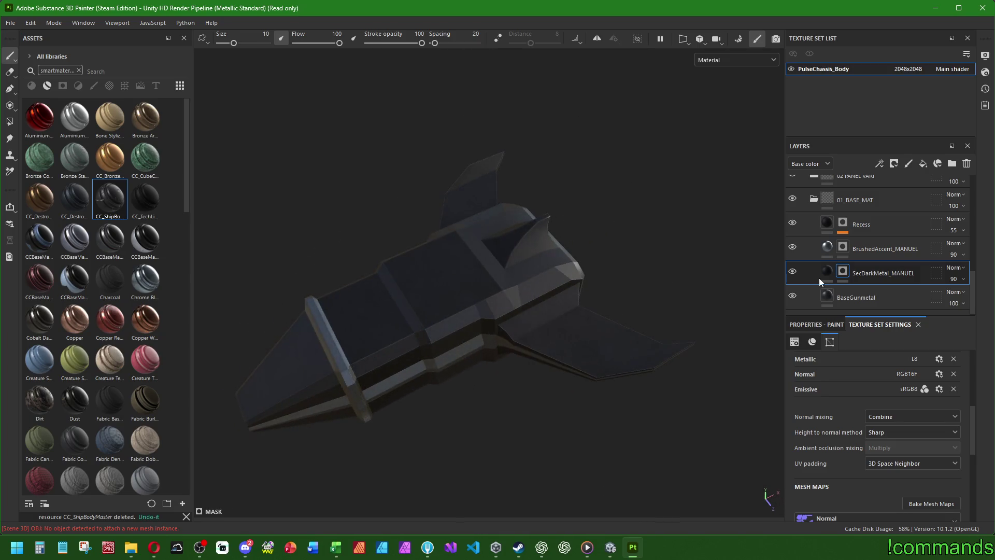
click(793, 296)
In a top-down view, fill the light panel's triangles with dark metal using Polygon Fill
scroll(288, 215, up, 3)
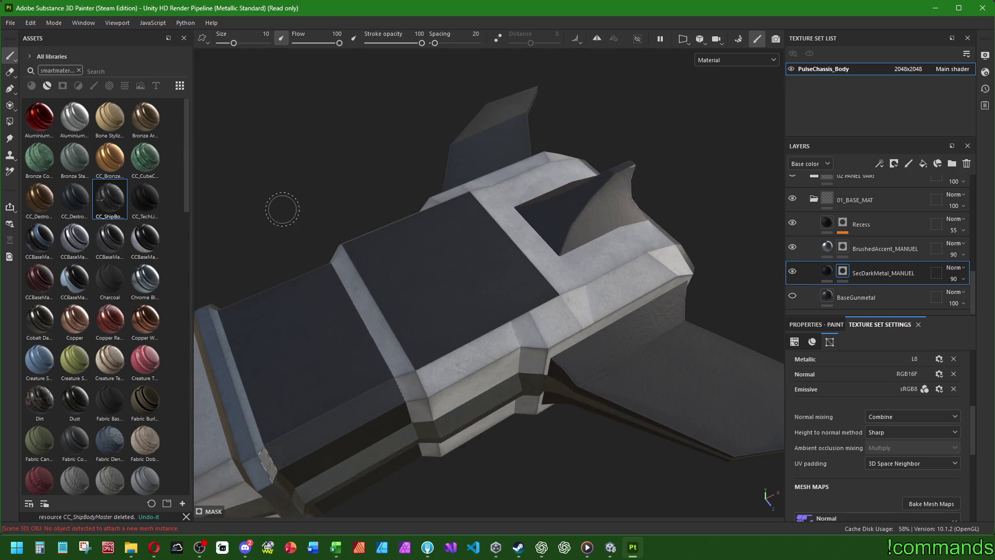
click(9, 121)
alt+shift+drag(531, 246, 455, 311)
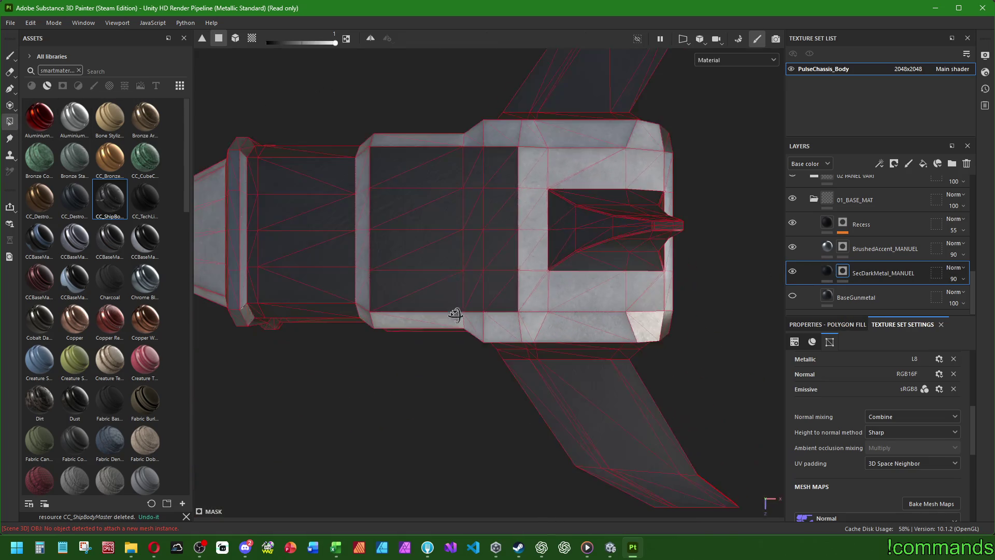
scroll(325, 141, up, 5)
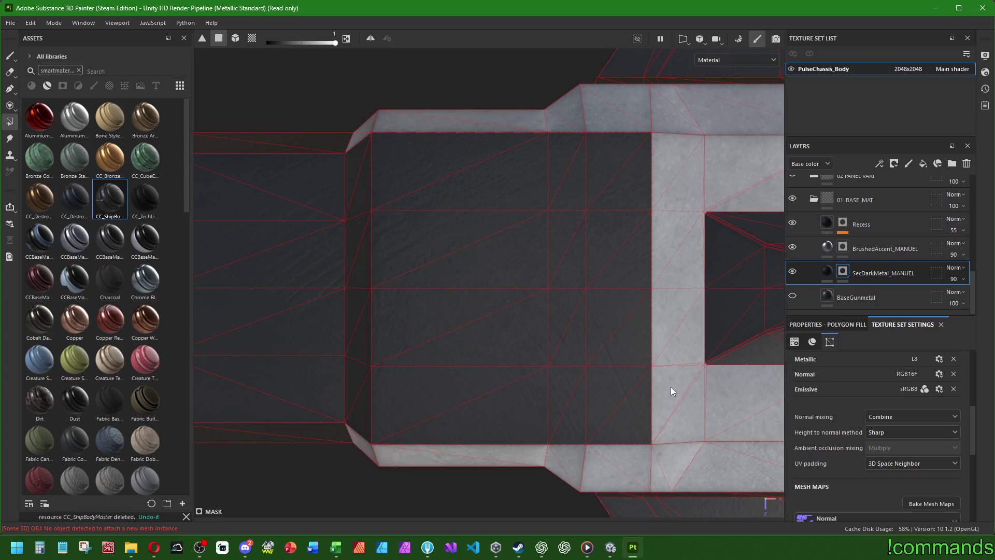
scroll(669, 387, up, 3)
mouse_move(676, 341)
mouse_down()
mouse_move(667, 349)
mouse_move(652, 326)
mouse_move(641, 171)
mouse_move(593, 123)
mouse_move(645, 116)
mouse_up()
alt+middle_drag(645, 116, 542, 296)
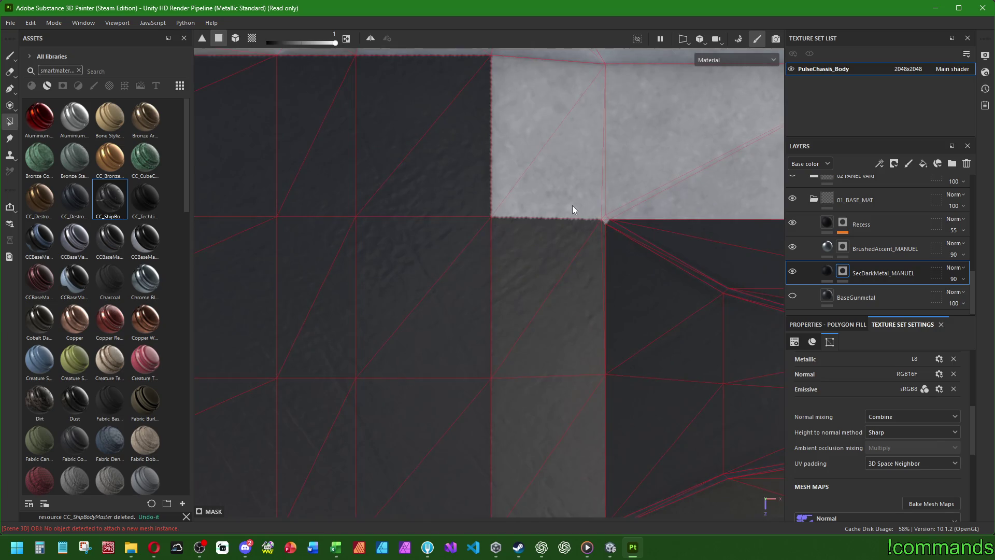
Darken the thin triangles along the diagonal and vertical edges and beside the next light panel
alt+middle_drag(578, 203, 592, 439)
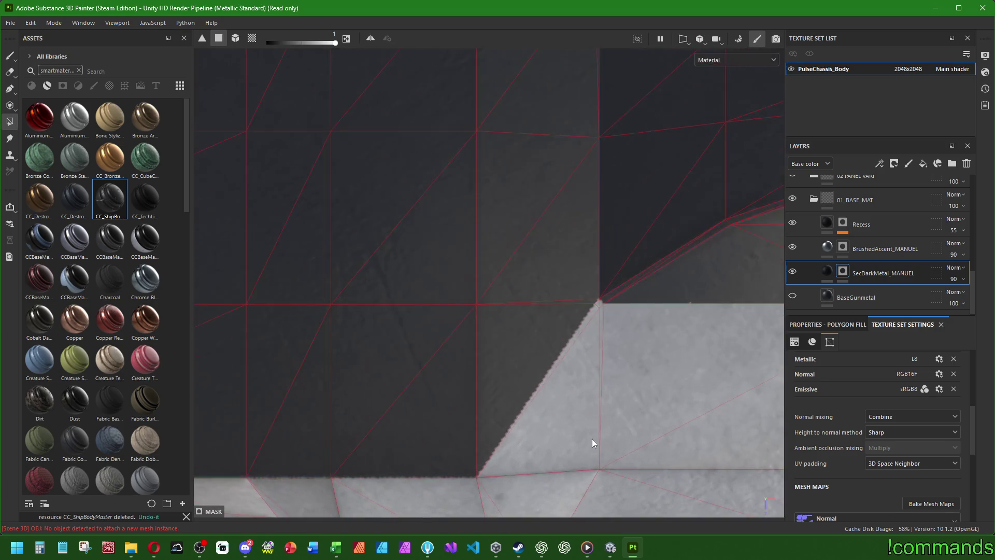
click(595, 309)
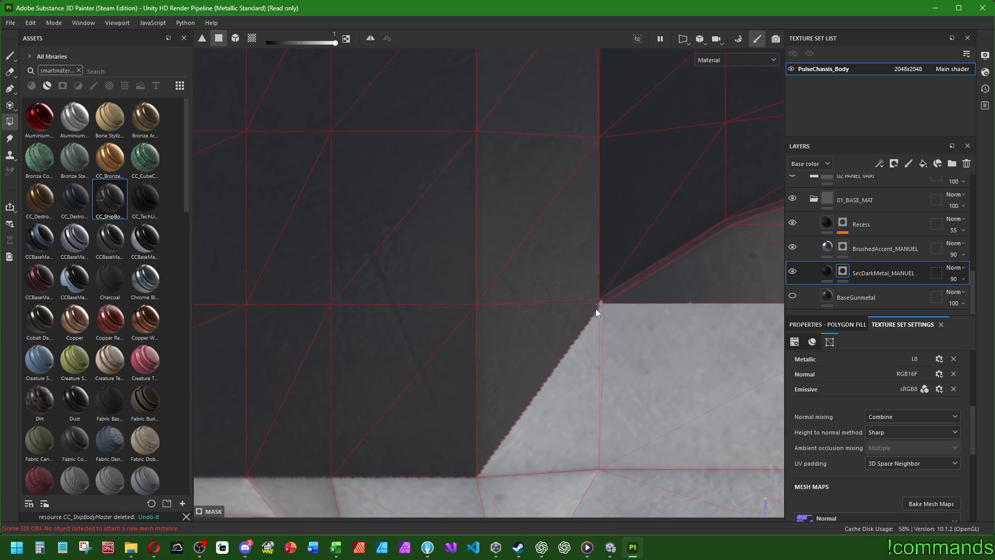
click(581, 362)
mouse_move(551, 184)
alt+middle_down()
mouse_move(533, 212)
mouse_move(549, 222)
alt+middle_up()
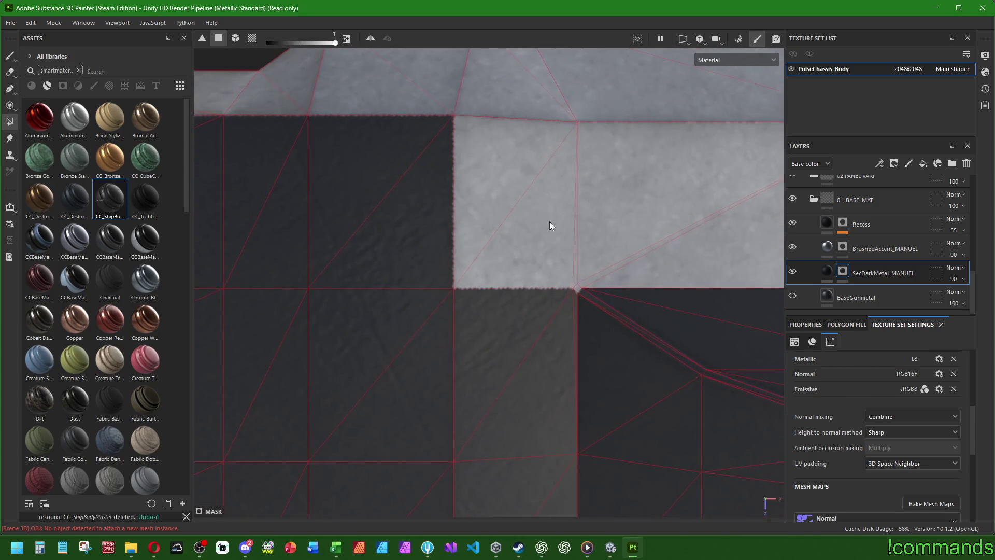
click(550, 222)
click(527, 188)
scroll(565, 248, up, 3)
click(582, 295)
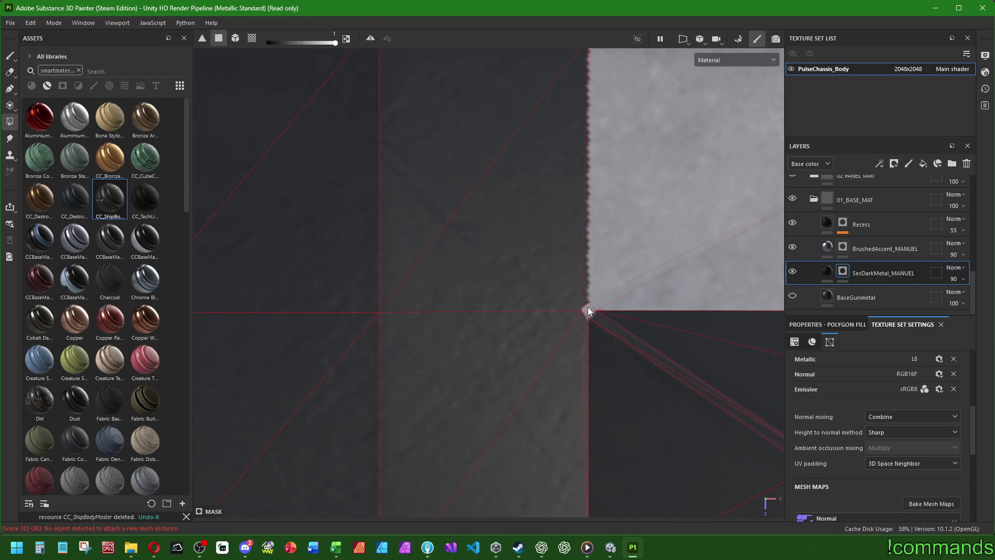
Return to the Paint brush, orbit around the finished ship body, then switch to Unity
scroll(570, 305, down, 5)
mouse_move(528, 410)
alt+mouse_down()
mouse_move(666, 284)
mouse_move(520, 271)
mouse_move(463, 324)
mouse_move(455, 337)
mouse_move(630, 275)
alt+mouse_up()
scroll(595, 309, down, 5)
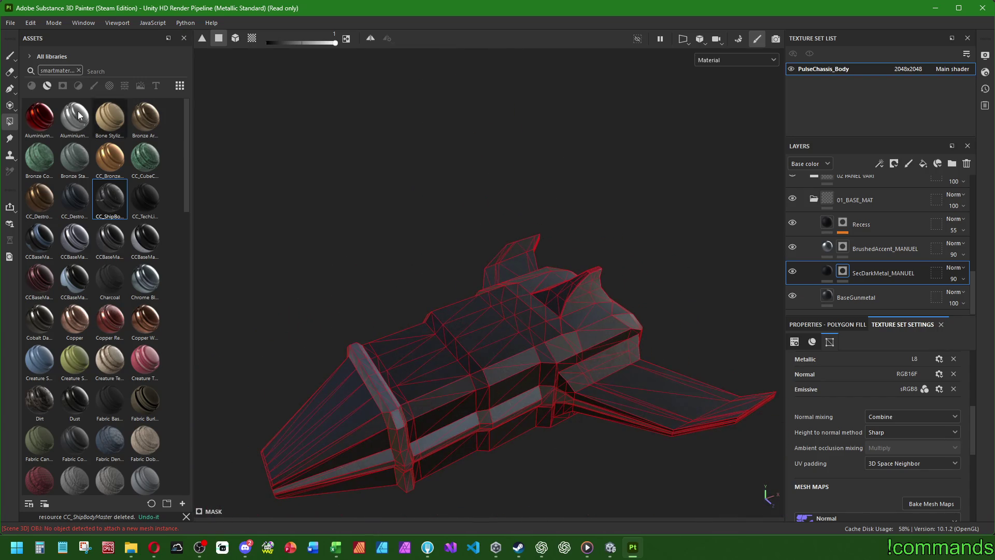
click(10, 55)
mouse_move(539, 260)
alt+mouse_down()
mouse_move(516, 230)
mouse_move(418, 288)
mouse_move(611, 342)
alt+mouse_up()
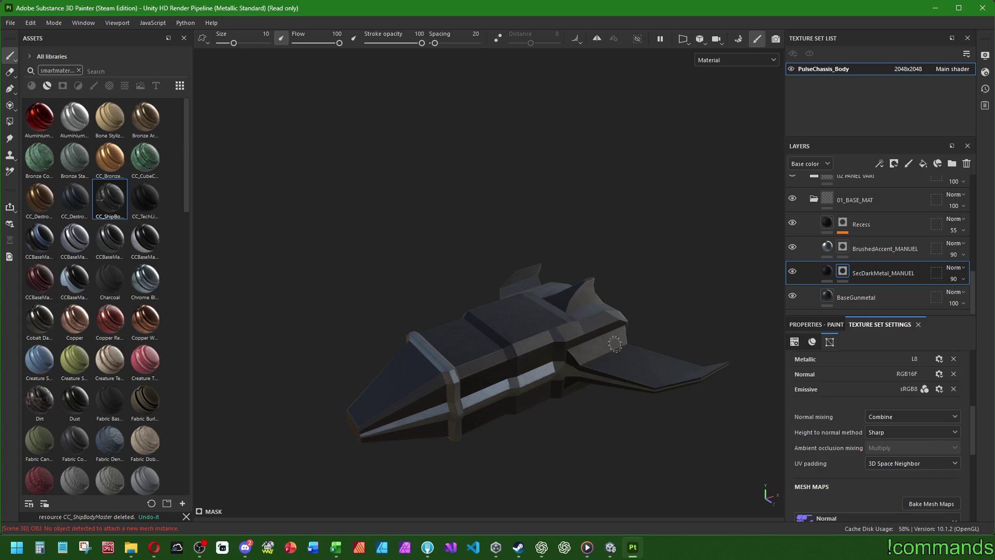
click(611, 547)
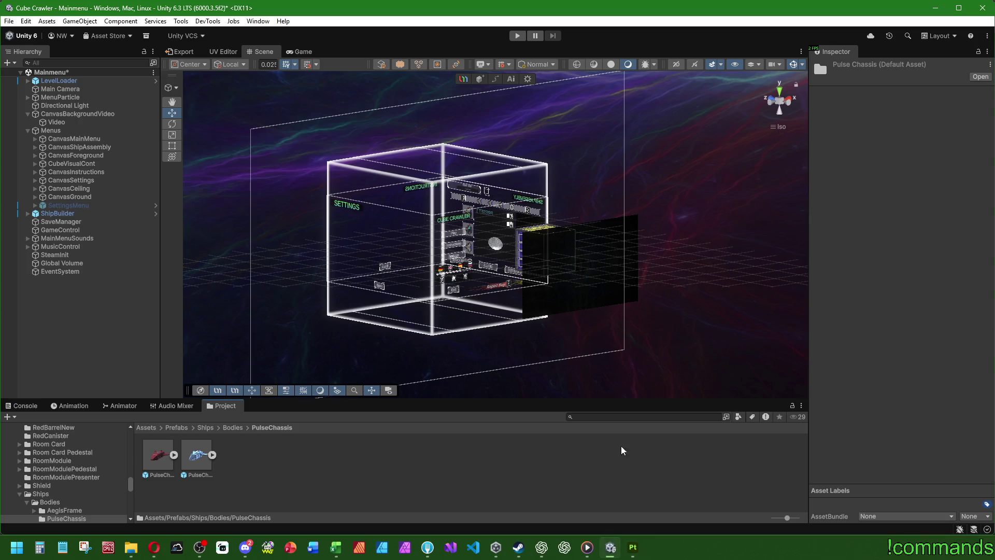
click(233, 428)
double_click(162, 458)
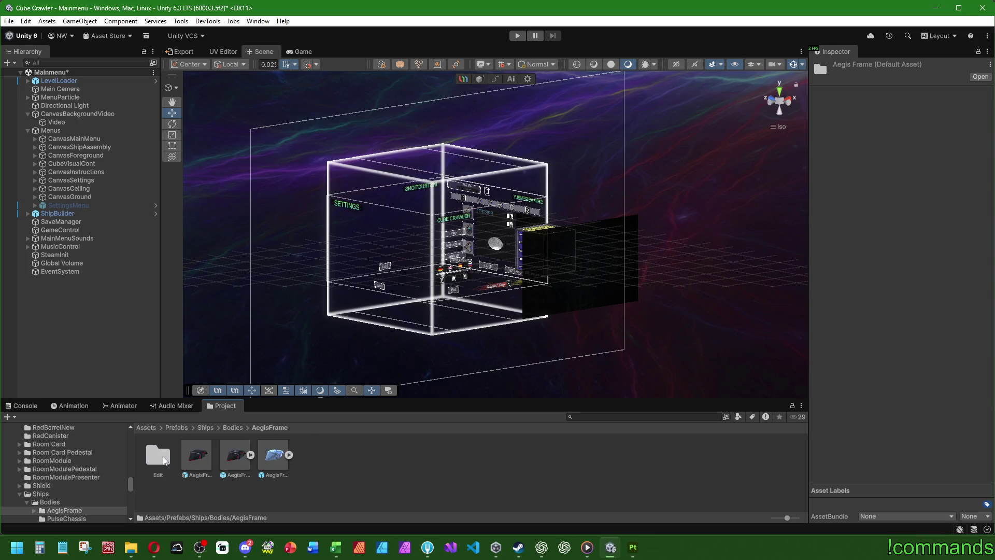
double_click(236, 454)
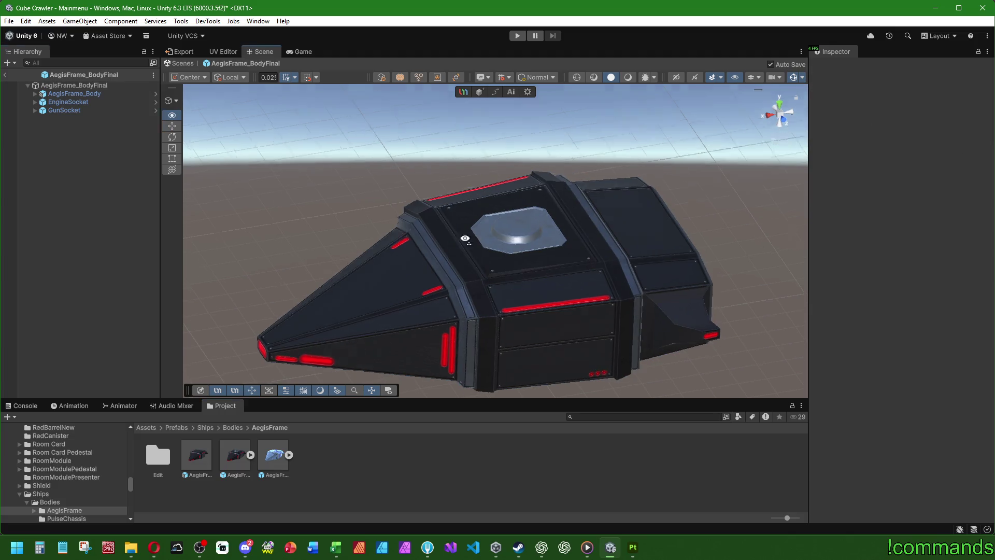
mouse_move(487, 180)
alt+mouse_down()
mouse_move(437, 163)
mouse_move(347, 157)
mouse_move(234, 235)
mouse_move(357, 379)
mouse_move(533, 273)
mouse_move(959, 268)
mouse_move(949, 415)
mouse_move(833, 391)
mouse_move(808, 290)
mouse_move(746, 280)
mouse_move(805, 245)
mouse_move(545, 264)
mouse_move(513, 453)
mouse_move(484, 291)
mouse_move(513, 212)
mouse_move(560, 173)
mouse_move(518, 244)
mouse_move(493, 160)
mouse_move(553, 165)
mouse_move(604, 344)
mouse_move(509, 347)
mouse_move(511, 288)
mouse_move(526, 298)
mouse_move(523, 311)
alt+mouse_up()
click(35, 94)
click(57, 100)
Open the AegisFrame material and set its Emission HDR colour from red to white
click(908, 206)
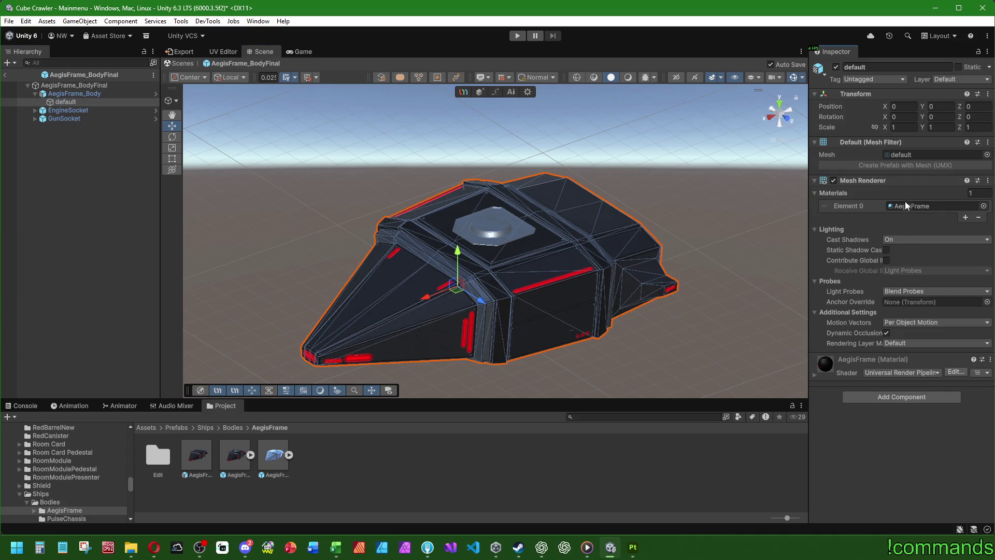
click(158, 455)
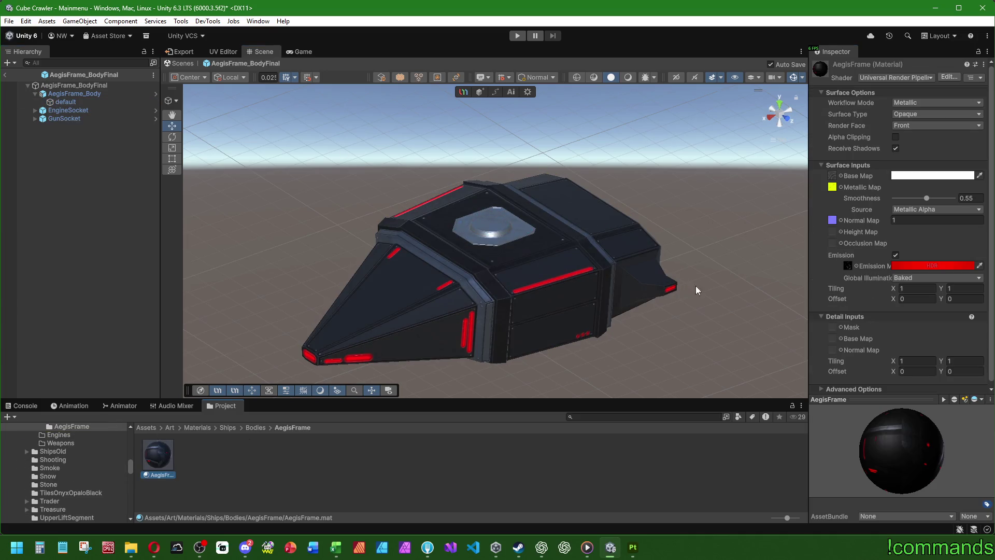
click(900, 266)
mouse_move(963, 288)
mouse_down()
mouse_move(934, 300)
mouse_move(919, 332)
mouse_move(944, 384)
mouse_move(985, 391)
mouse_move(994, 295)
mouse_move(925, 274)
mouse_move(994, 365)
mouse_move(942, 311)
mouse_up()
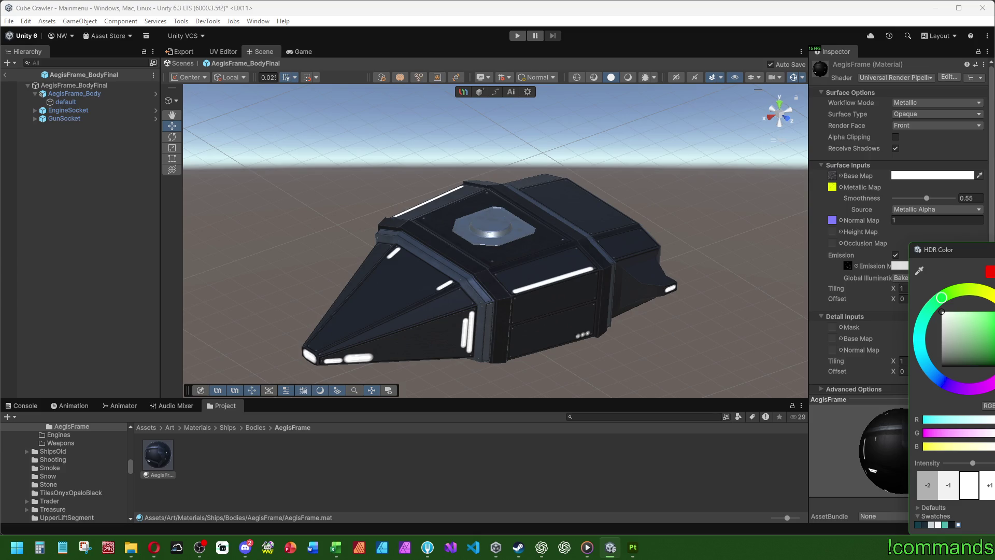
click(278, 222)
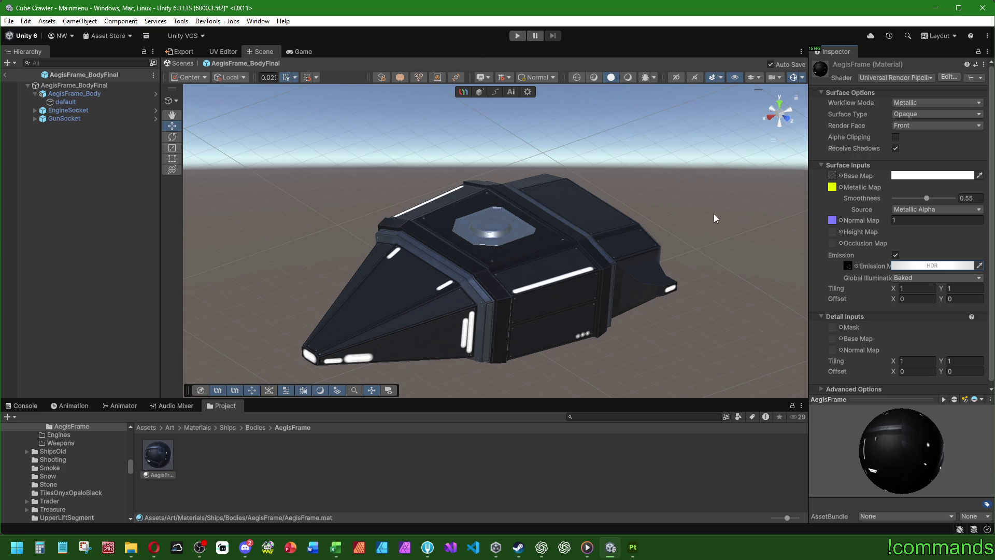
click(963, 266)
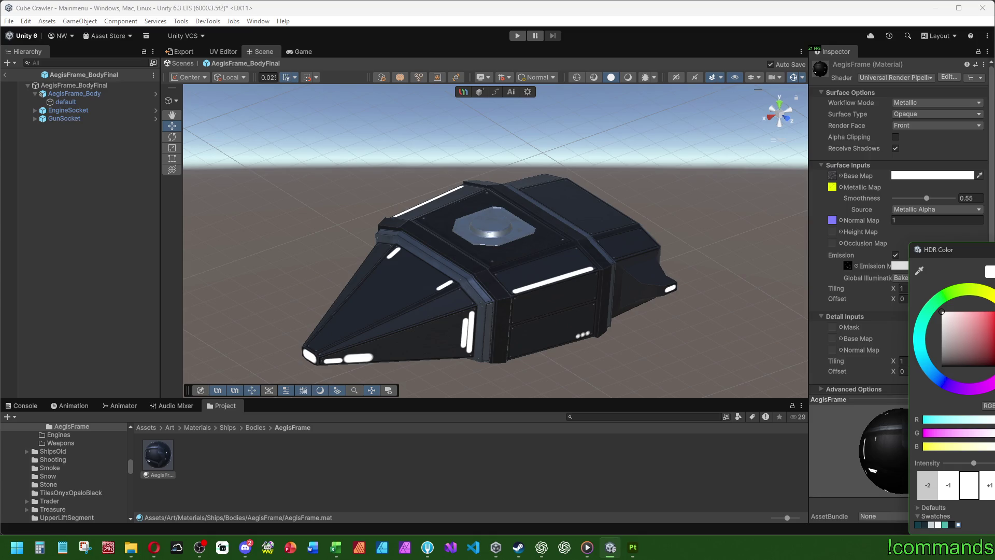
key(Escape)
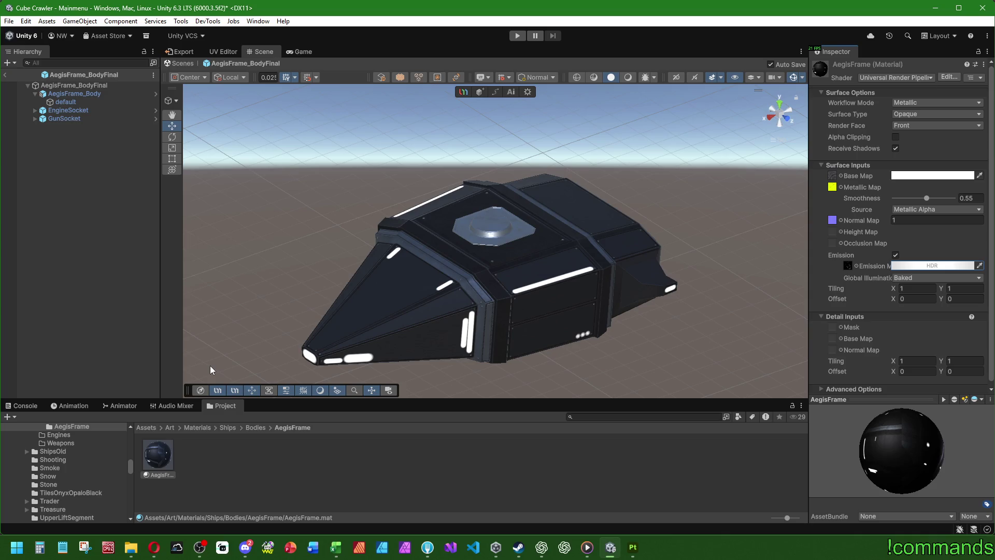
click(90, 154)
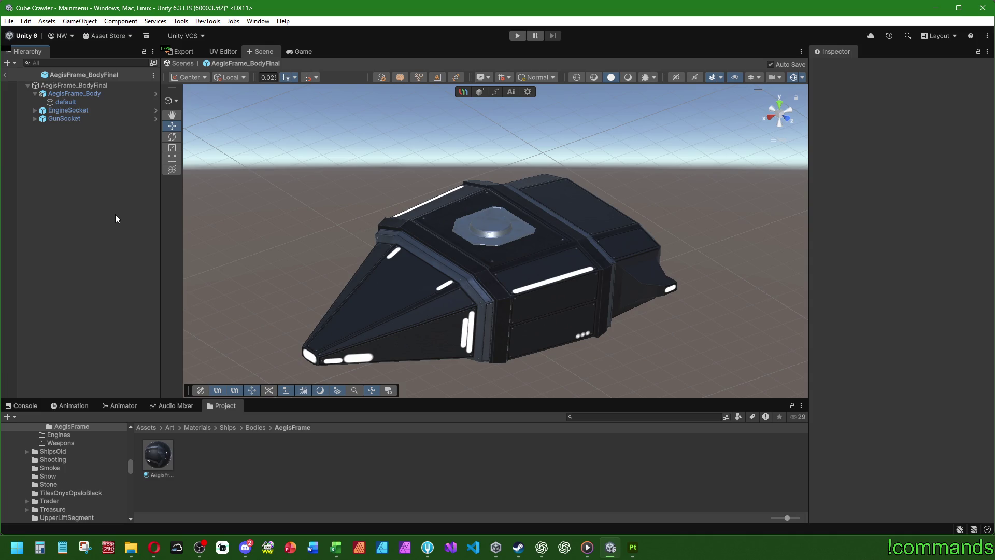
Leave the AegisFrame prefab and open the Prefabs/Destroyable folder in the Project browser
click(4, 75)
scroll(537, 289, up, 2)
scroll(537, 286, down, 2)
scroll(537, 284, up, 2)
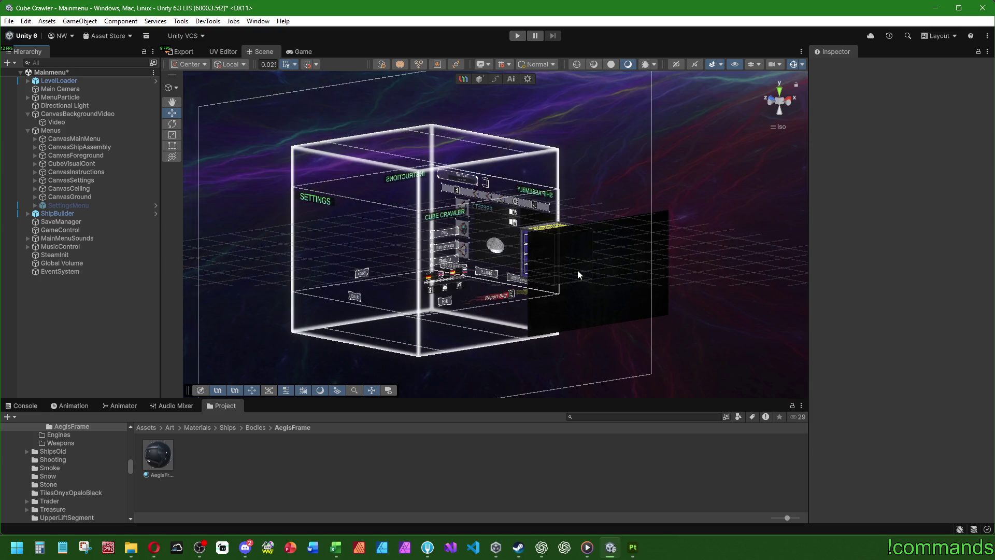
scroll(465, 282, down, 1)
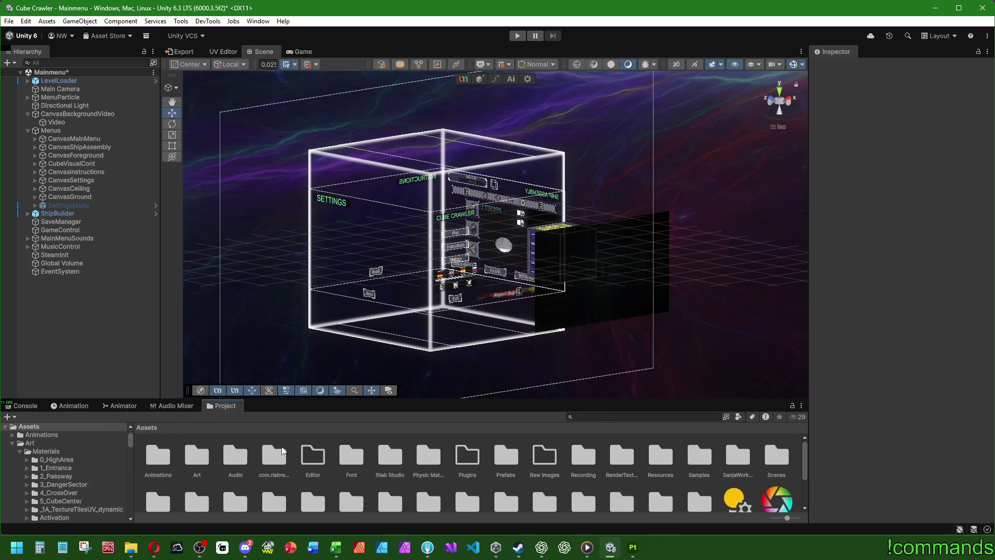
double_click(499, 461)
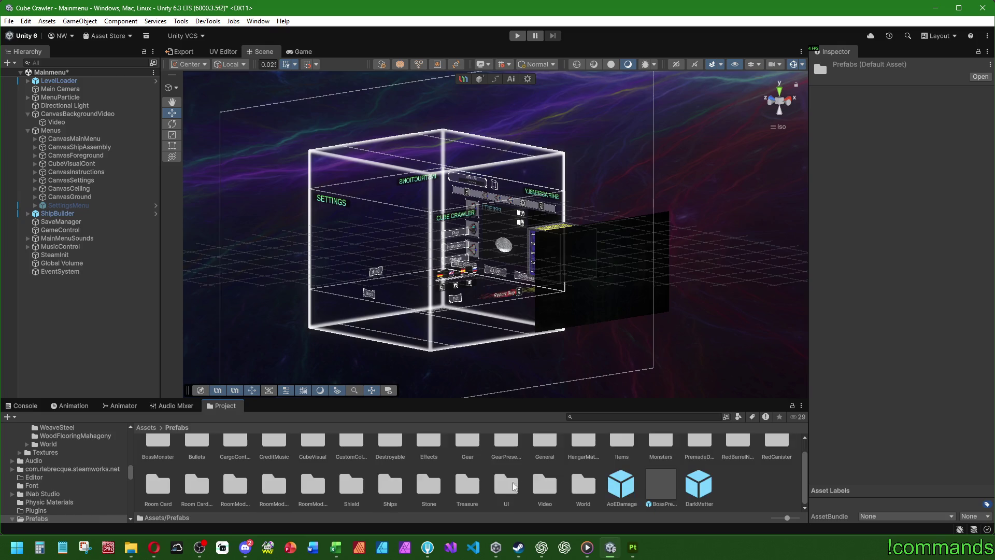
click(380, 462)
double_click(380, 461)
Browse HangarLootProps > HighArea > PyroFurnace and open the PyroFurnace_Higharea_Final prefab
double_click(197, 458)
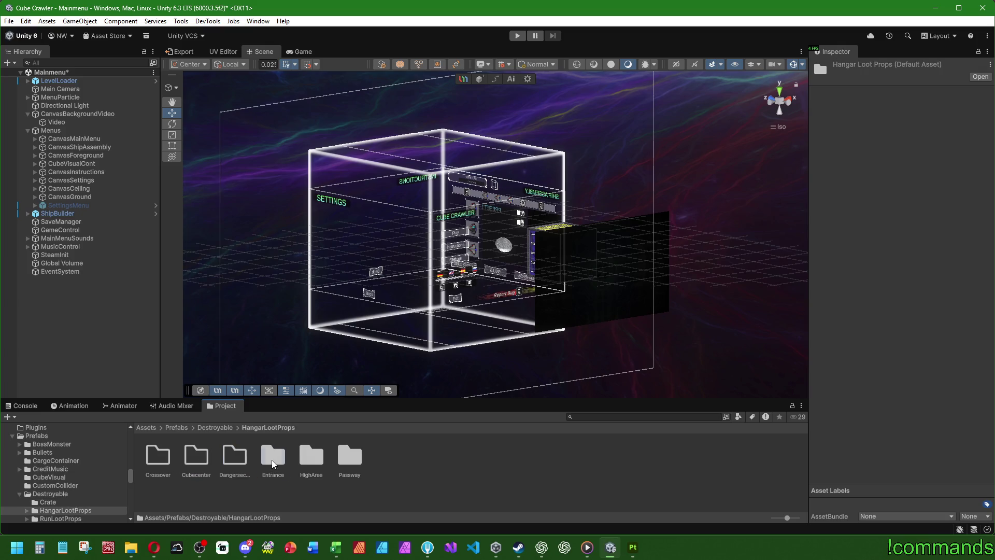
double_click(272, 458)
click(270, 430)
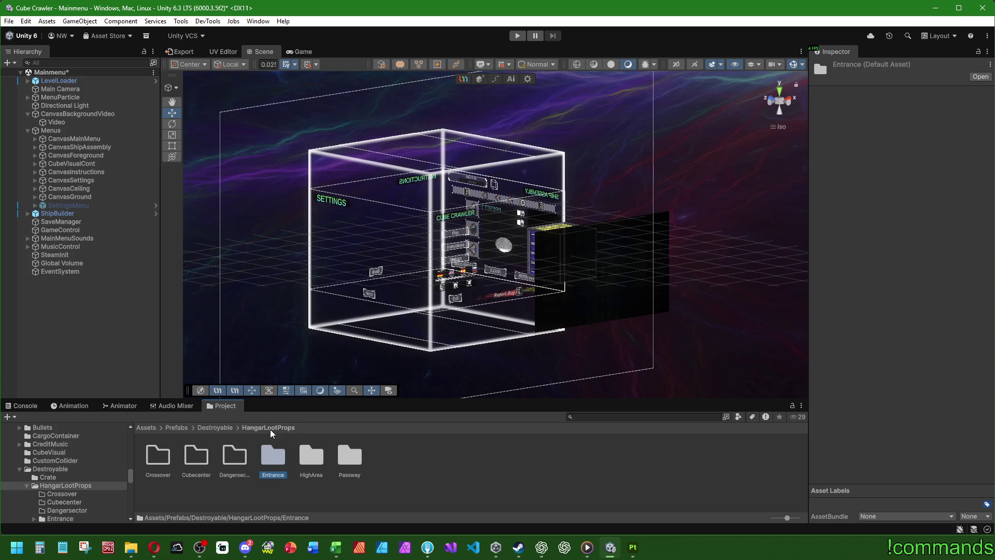
double_click(311, 459)
double_click(177, 465)
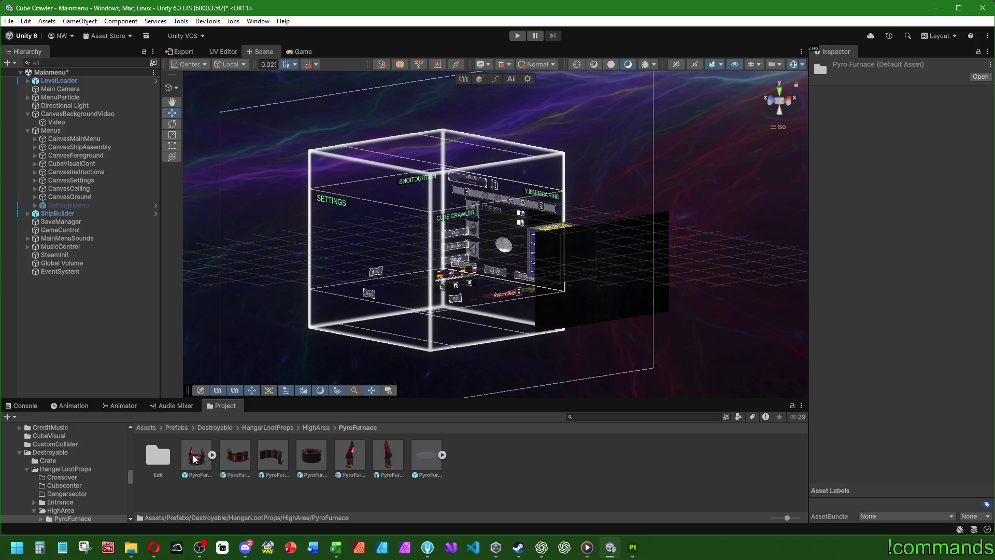
double_click(195, 459)
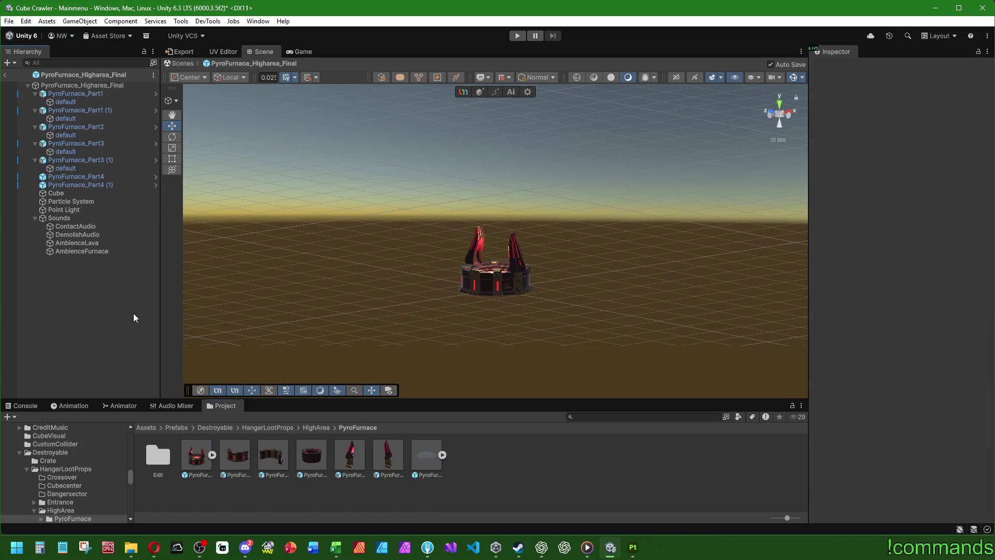
Zoom and orbit to inspect the PyroFurnace prefab up close, returning to the Move tool
scroll(461, 213, up, 10)
mouse_move(472, 276)
alt+mouse_down()
mouse_move(521, 306)
mouse_move(514, 227)
mouse_move(513, 237)
mouse_move(628, 271)
mouse_move(357, 238)
mouse_move(295, 278)
mouse_move(485, 261)
mouse_move(456, 267)
alt+mouse_up()
key(w)
Go up to HangarLootProps and open the Passway then CrystalHousing folders
click(267, 427)
double_click(351, 456)
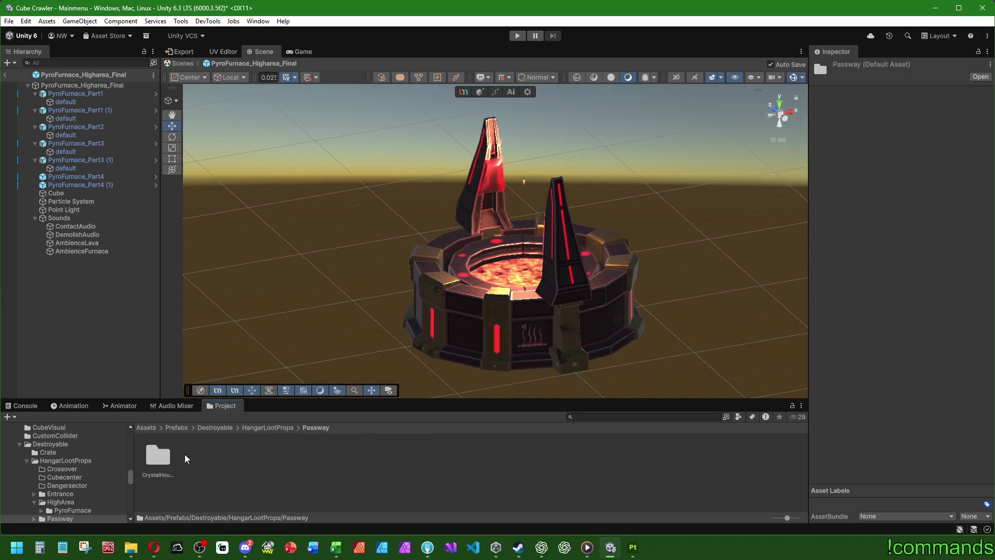
double_click(160, 460)
Open the CrystalHousing_Final prefab and inspect its Point Light and Particle System from several angles
double_click(197, 462)
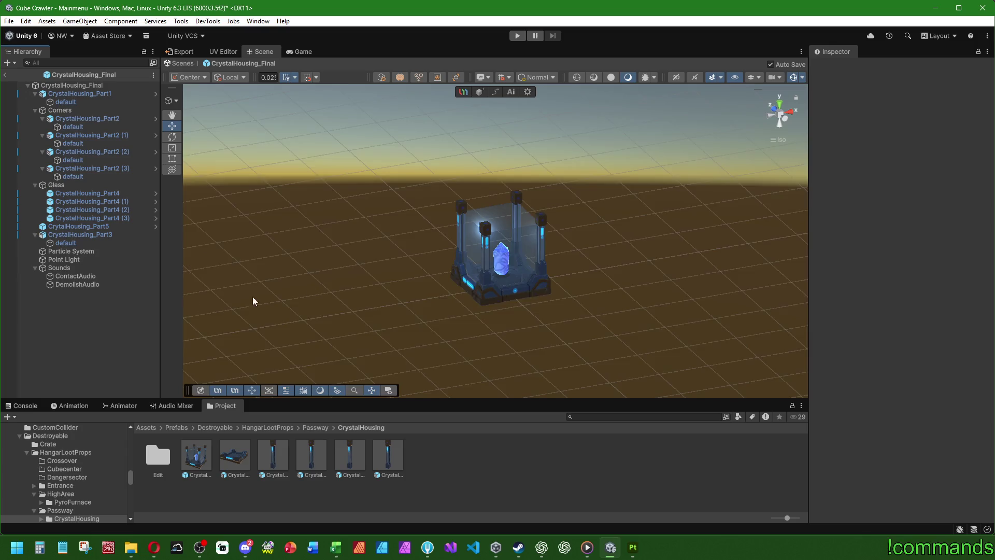
scroll(428, 278, up, 3)
mouse_move(409, 269)
alt+mouse_down()
mouse_move(428, 279)
mouse_move(595, 215)
mouse_move(702, 213)
mouse_move(734, 241)
mouse_move(518, 265)
mouse_move(446, 311)
mouse_move(414, 296)
mouse_move(556, 268)
alt+mouse_up()
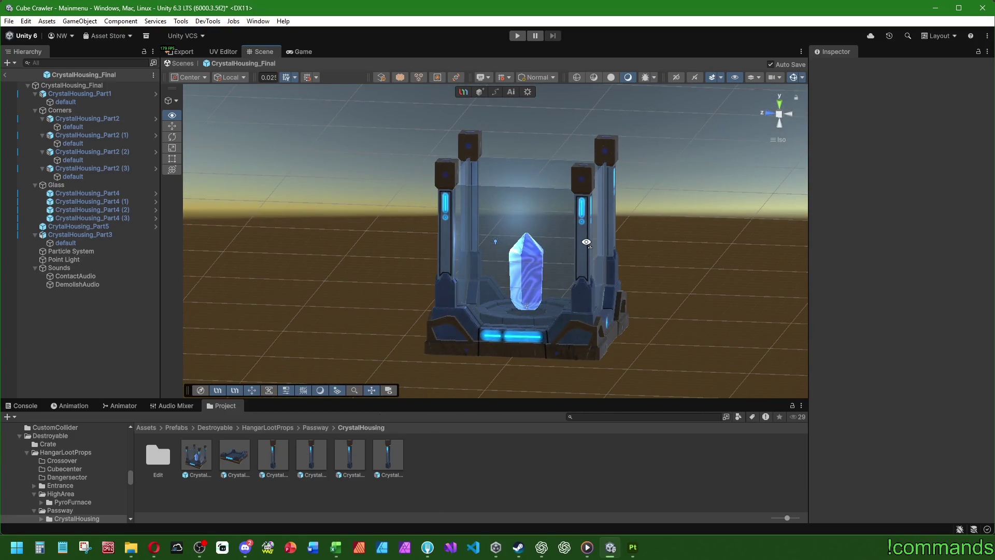
scroll(557, 267, up, 4)
scroll(556, 265, down, 4)
click(73, 260)
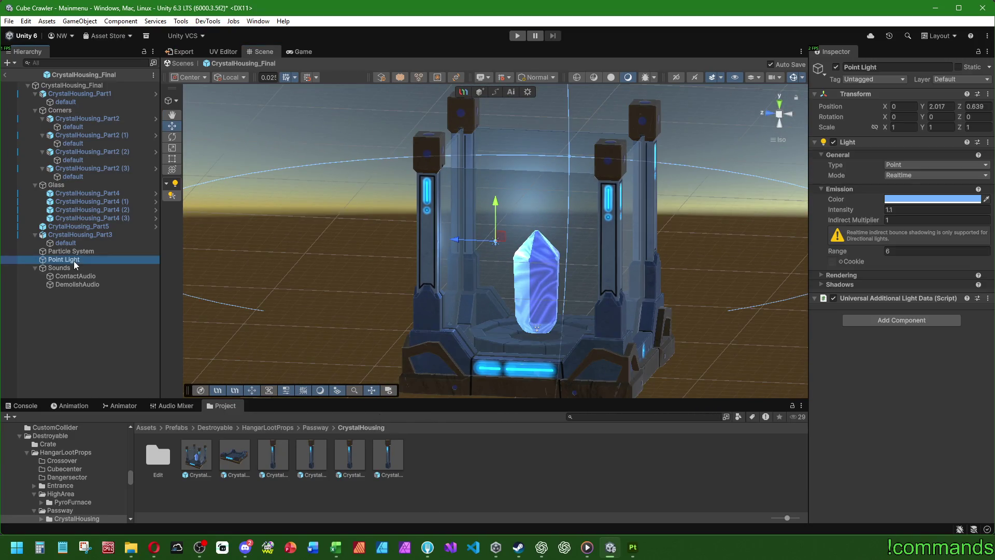
click(71, 251)
mouse_move(604, 286)
alt+mouse_down()
mouse_move(651, 278)
mouse_move(454, 296)
mouse_move(349, 284)
mouse_move(394, 363)
mouse_move(502, 203)
mouse_move(445, 290)
alt+mouse_up()
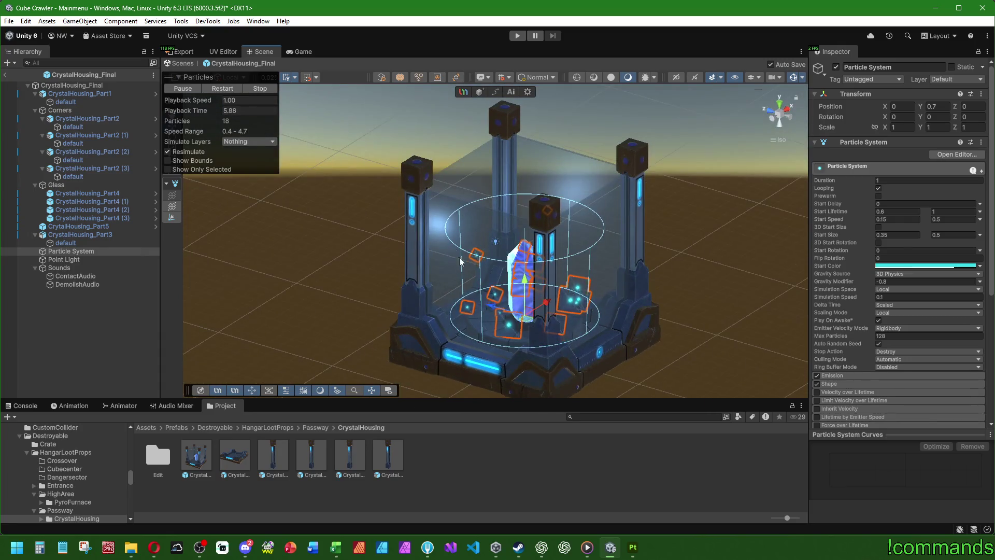
scroll(215, 317, down, 1)
click(216, 317)
mouse_move(583, 291)
alt+mouse_down()
mouse_move(499, 293)
mouse_move(560, 207)
alt+mouse_up()
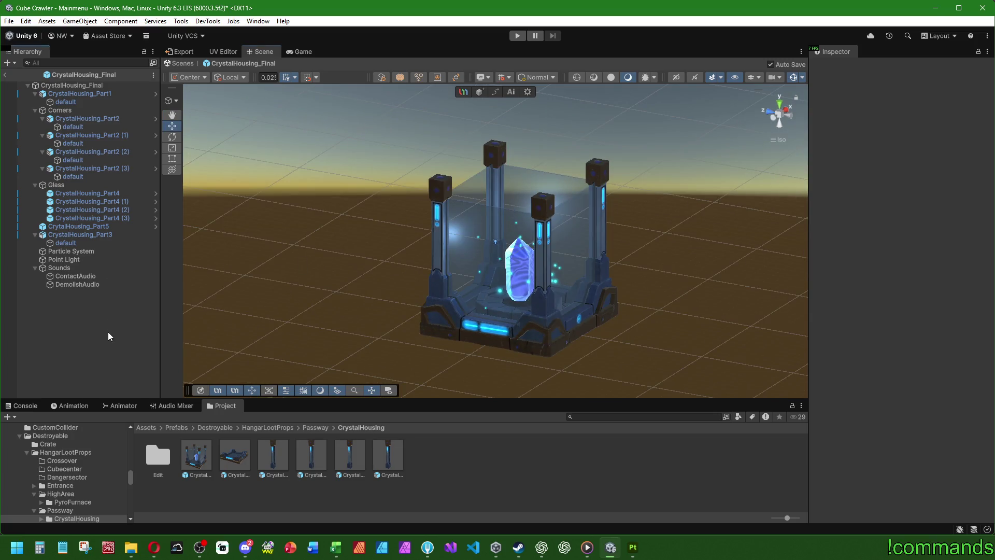
Leave the prefab, save the Mainmenu scene via File > Save, and return to Substance 3D Painter
click(5, 75)
click(9, 21)
key(Escape)
click(9, 21)
click(20, 69)
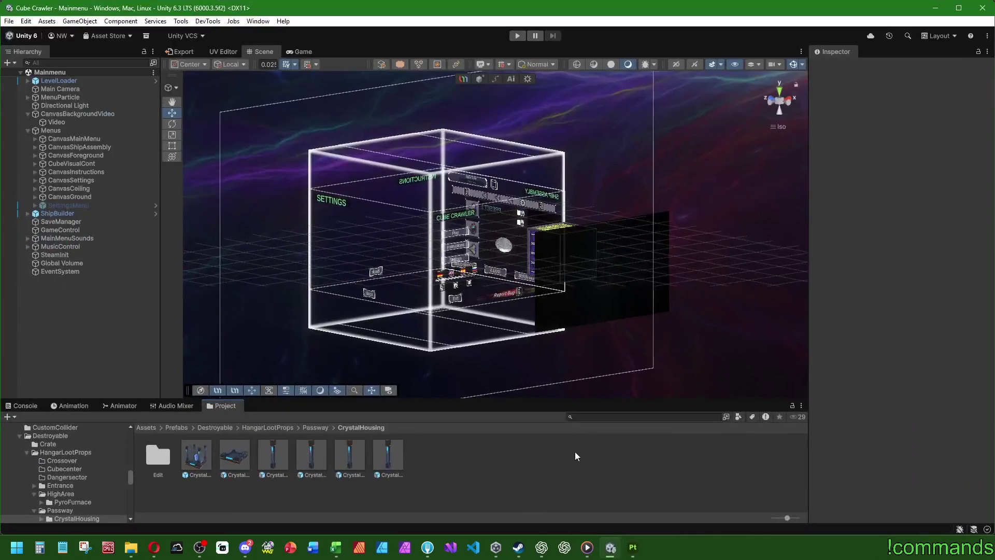
click(633, 546)
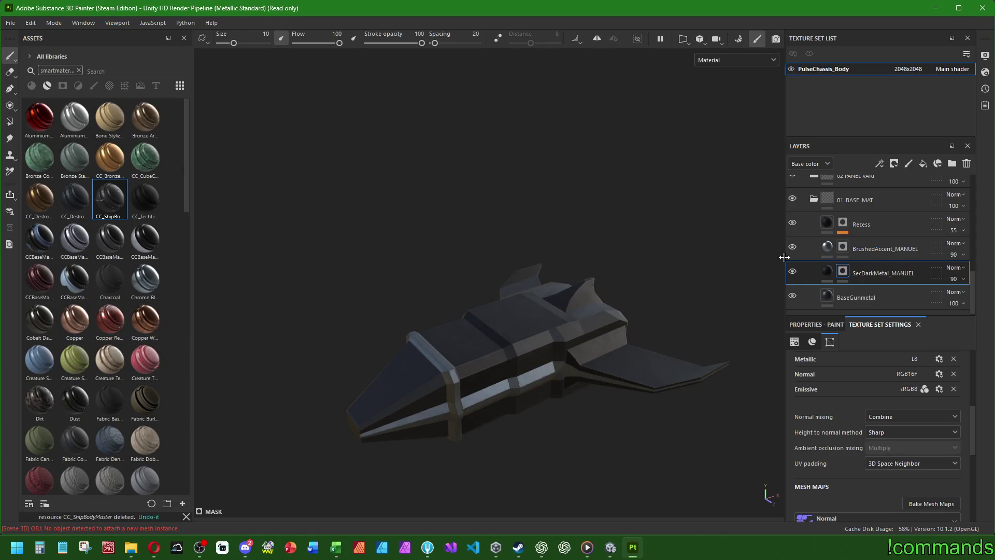
Collapse the 01_BASE_MAT layer folder in the Layers panel
scroll(653, 376, up, 2)
scroll(586, 348, up, 2)
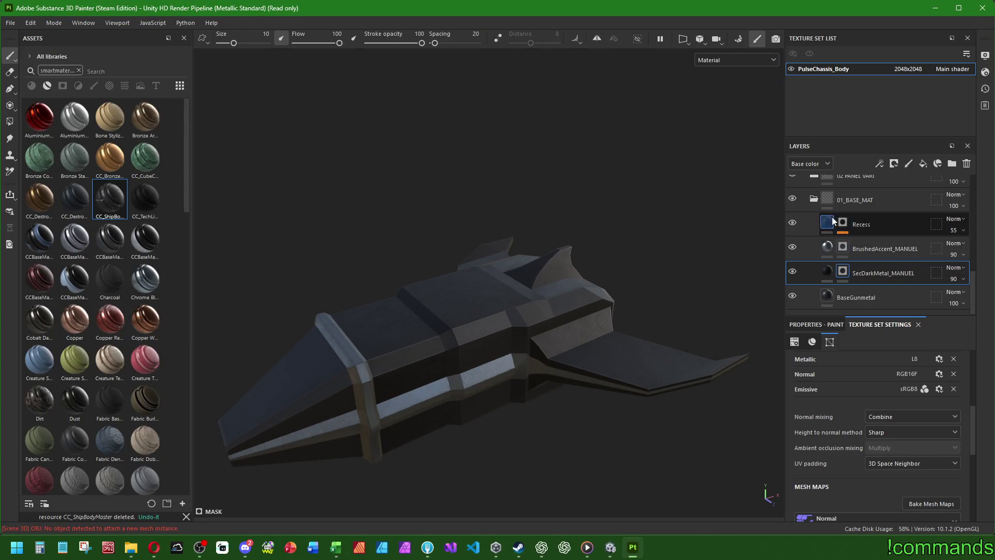
click(814, 199)
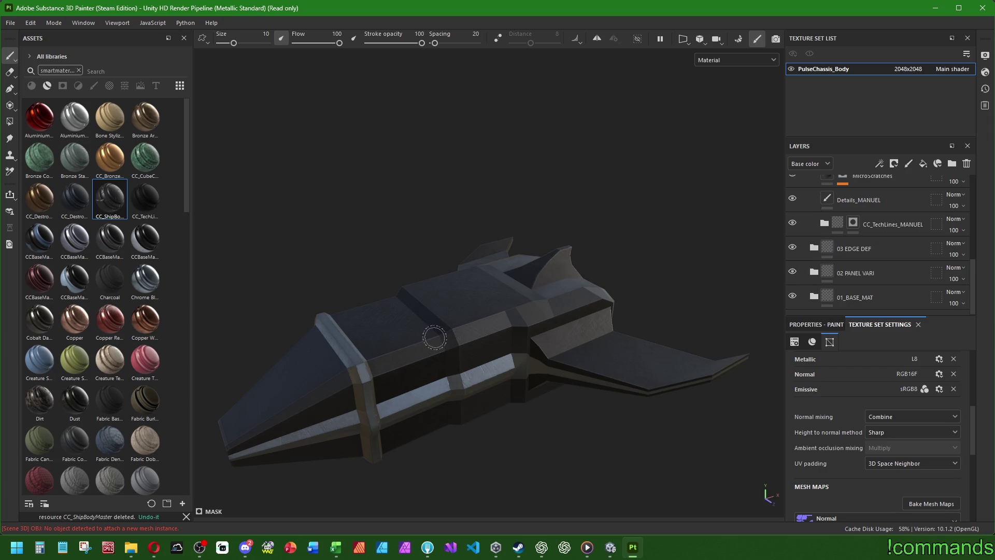
Select CC_TechLines_MANUEL, view the hull's flat side, then bring the browser's translator search forward
scroll(823, 277, up, 2)
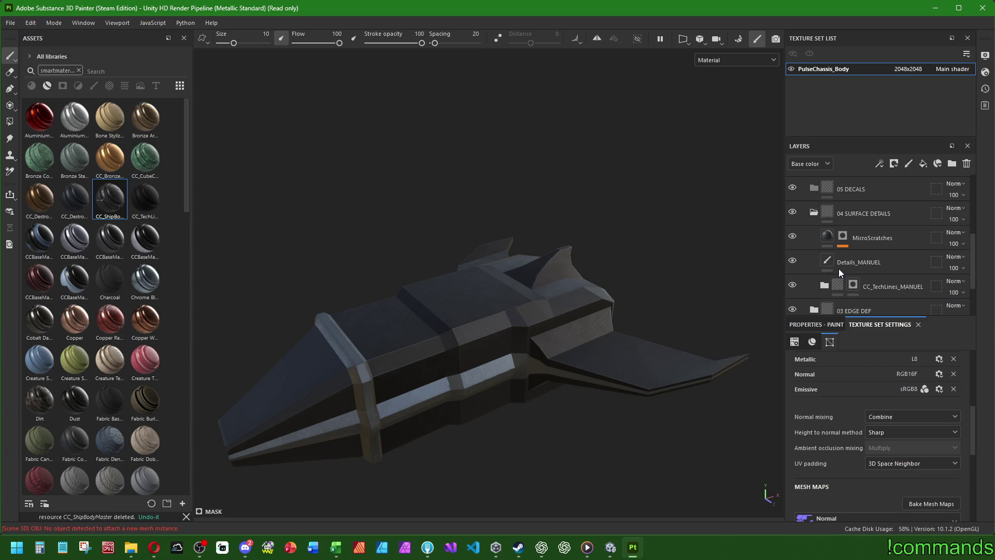
double_click(874, 285)
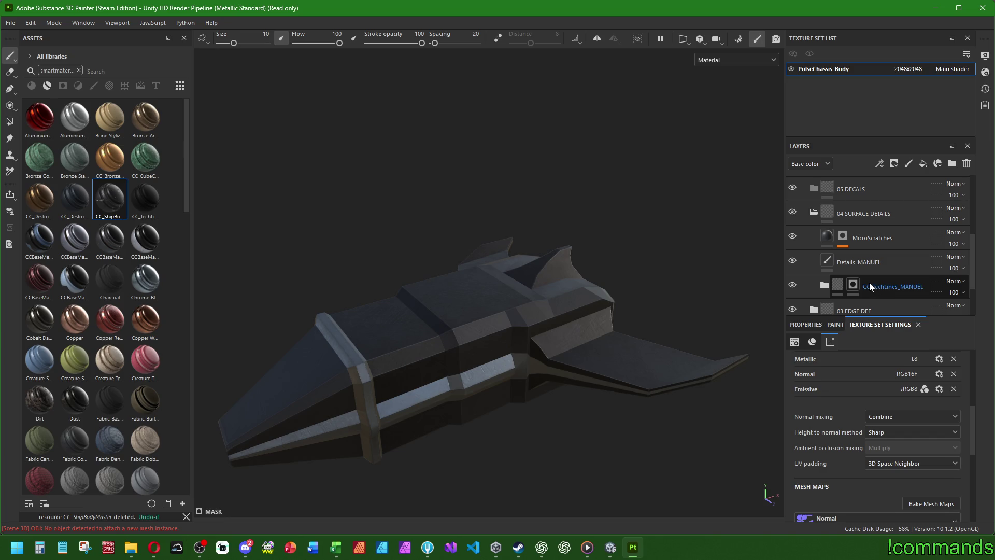
click(862, 272)
click(881, 286)
mouse_move(508, 259)
alt+mouse_down()
mouse_move(561, 248)
mouse_move(646, 316)
mouse_move(650, 362)
alt+mouse_up()
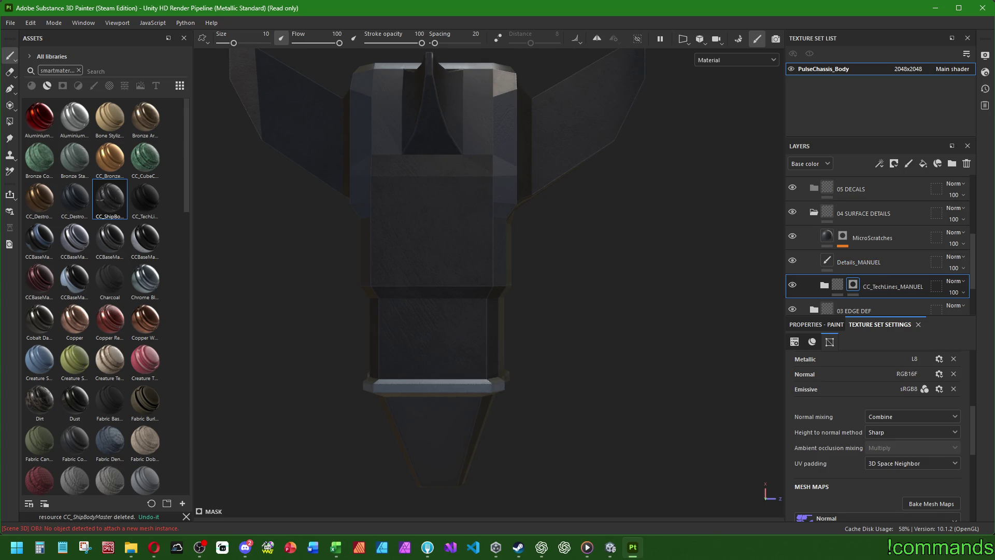
key(alt+Tab)
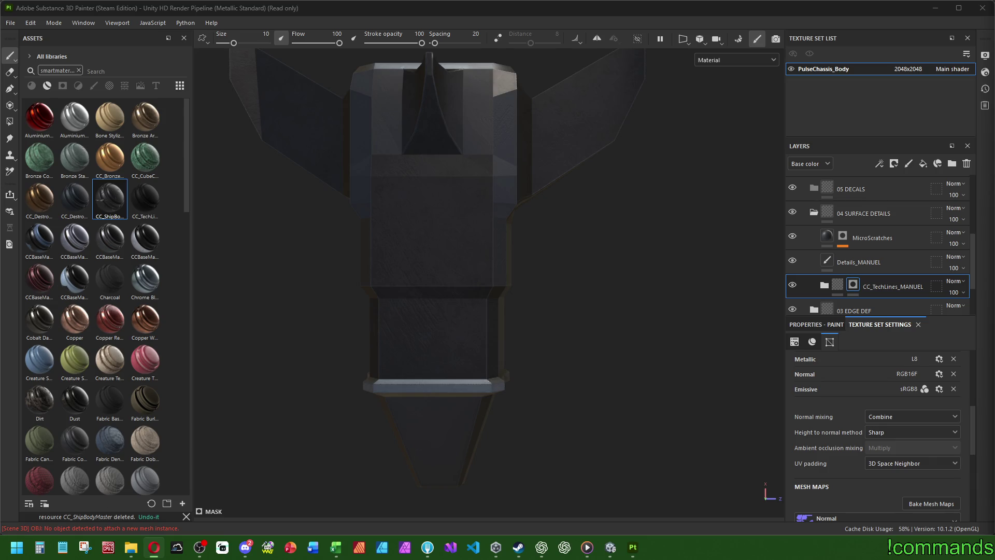
key(alt+Tab)
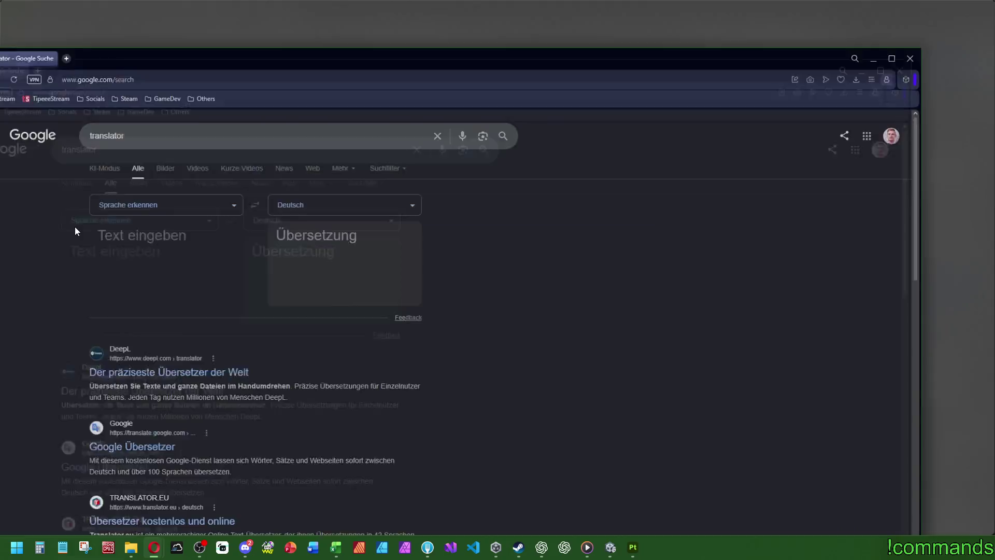
Set Google's translator widget to translate from Deutsch into English
click(226, 161)
text(EMG)
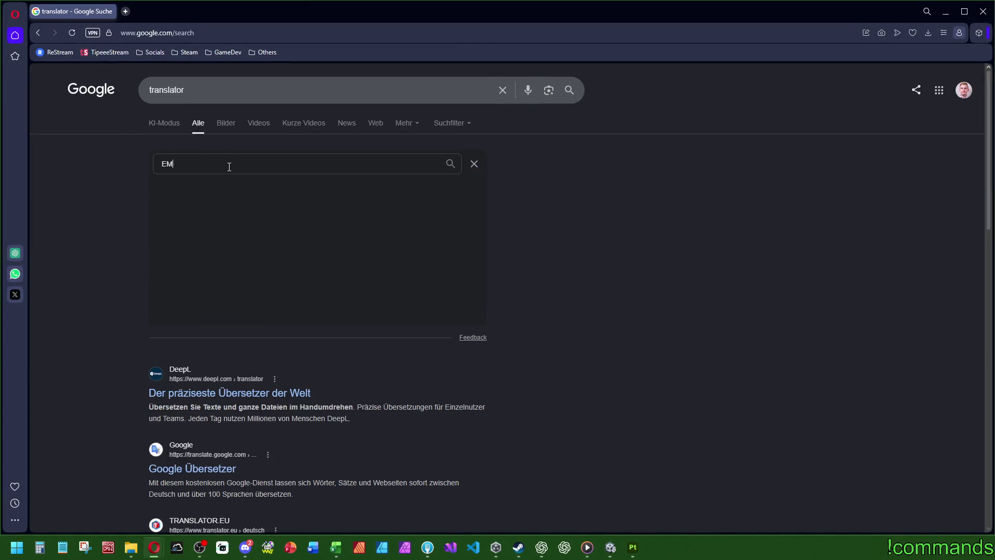
key(BackSpace)
key(BackSpace)
text(ENG)
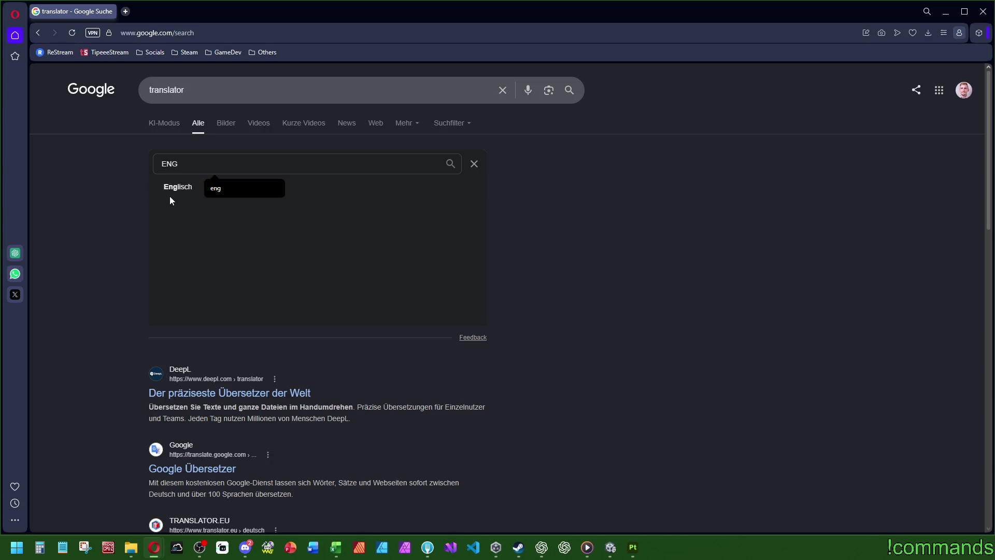
click(170, 187)
click(317, 160)
Translate 'Manuell' to 'Manually', then close the Opera browser
click(207, 193)
text(Manuell)
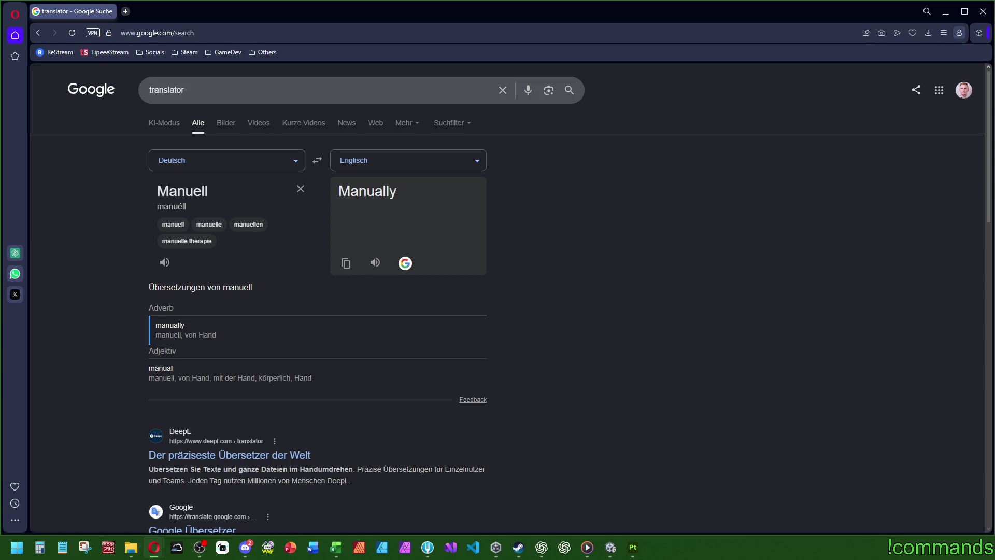
click(983, 11)
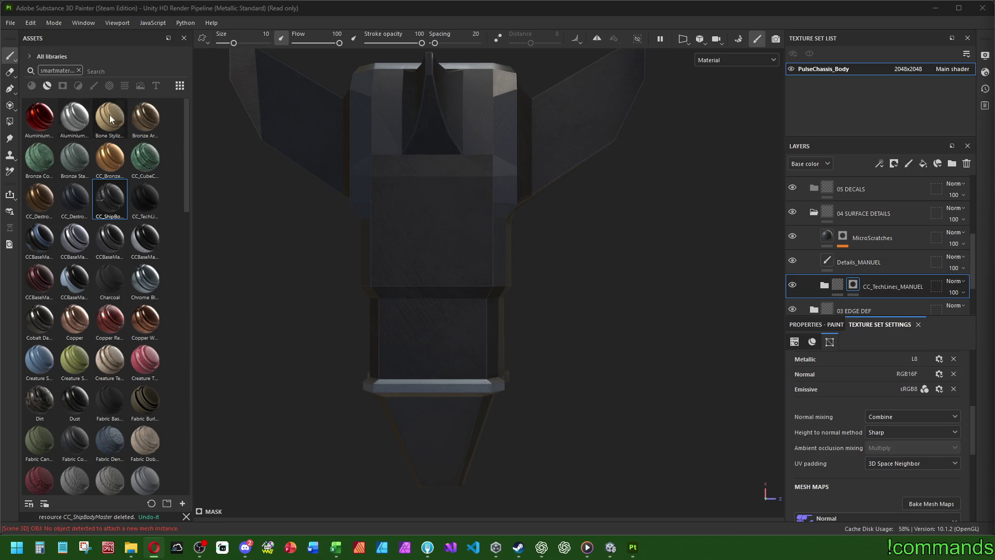
Clear the asset search, filter to brushes, pick Basic Hard and undo the test stroke
scroll(956, 299, down, 1)
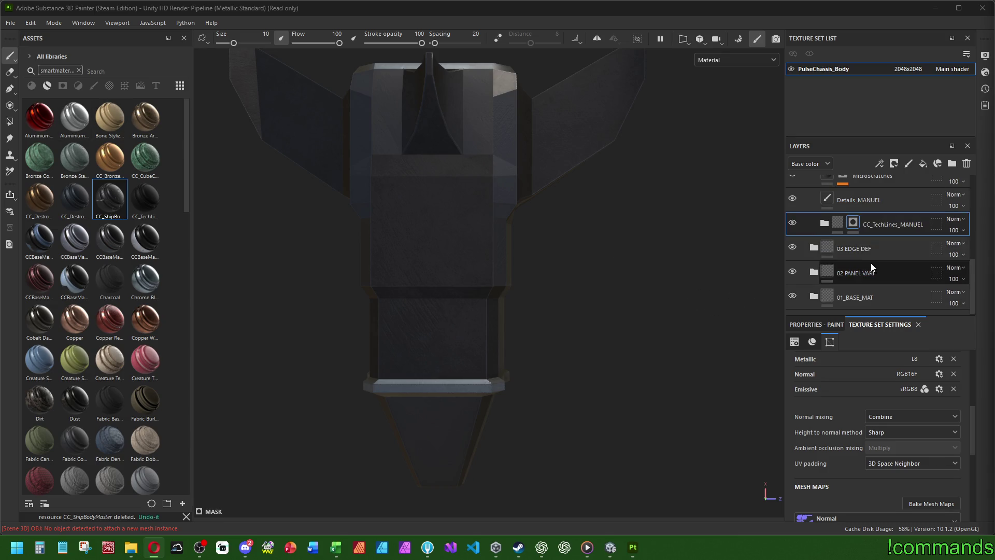
click(877, 235)
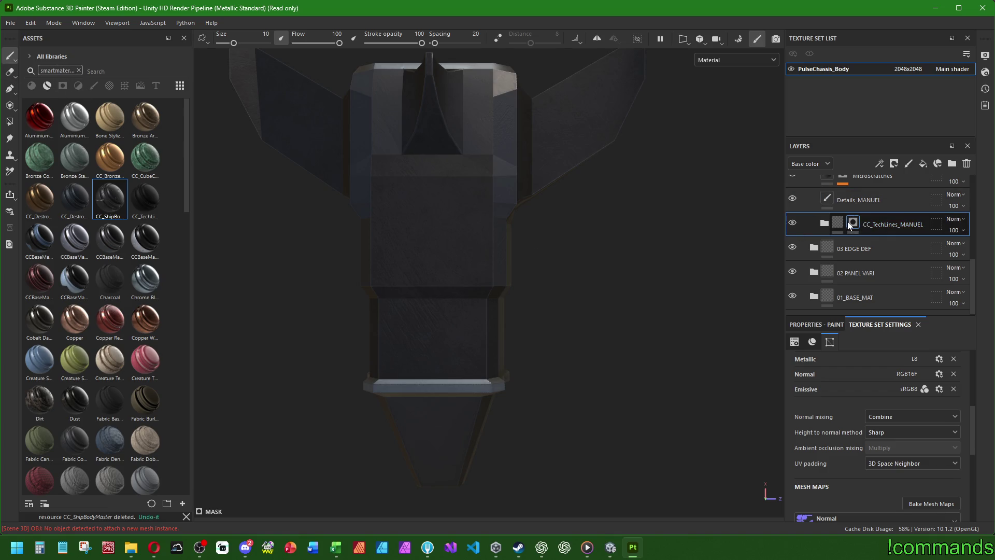
click(80, 71)
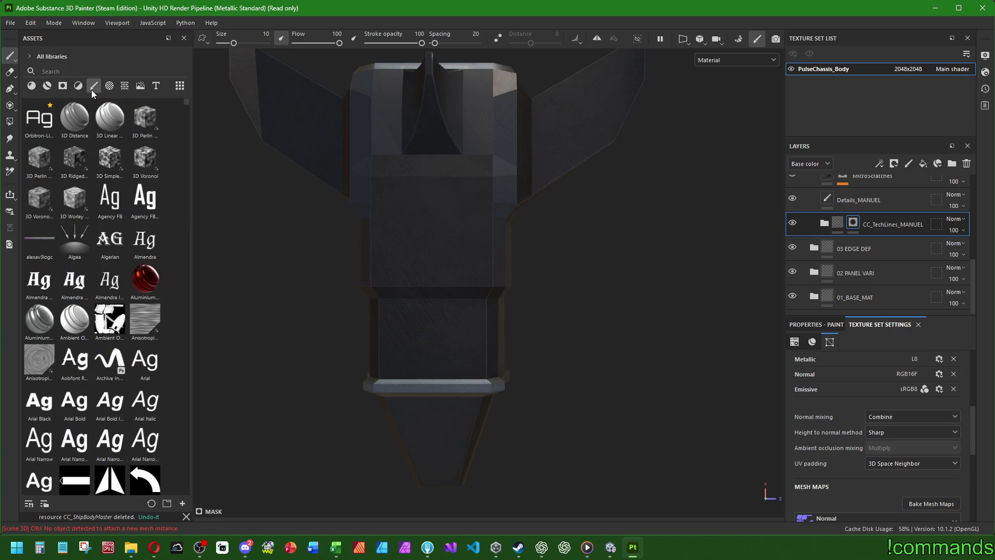
click(93, 87)
click(109, 199)
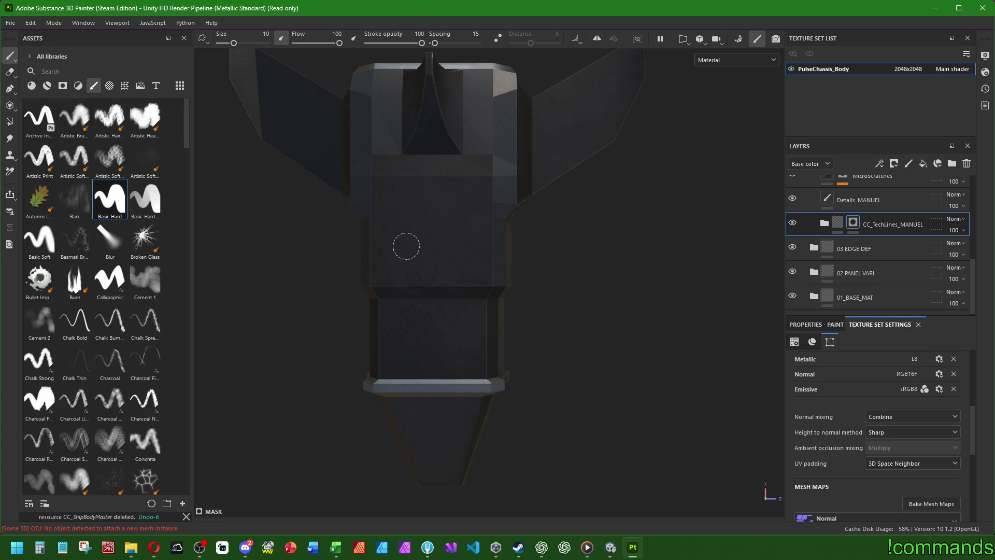
scroll(406, 245, up, 3)
mouse_move(393, 178)
mouse_down()
mouse_move(473, 355)
mouse_move(448, 447)
mouse_up()
key(ctrl+z)
Set the Basic Hard brush Size to 1 in Properties - Paint
scroll(573, 382, down, 3)
key(bracketleft)
key(bracketleft)
key(bracketleft)
key(bracketleft)
key(bracketleft)
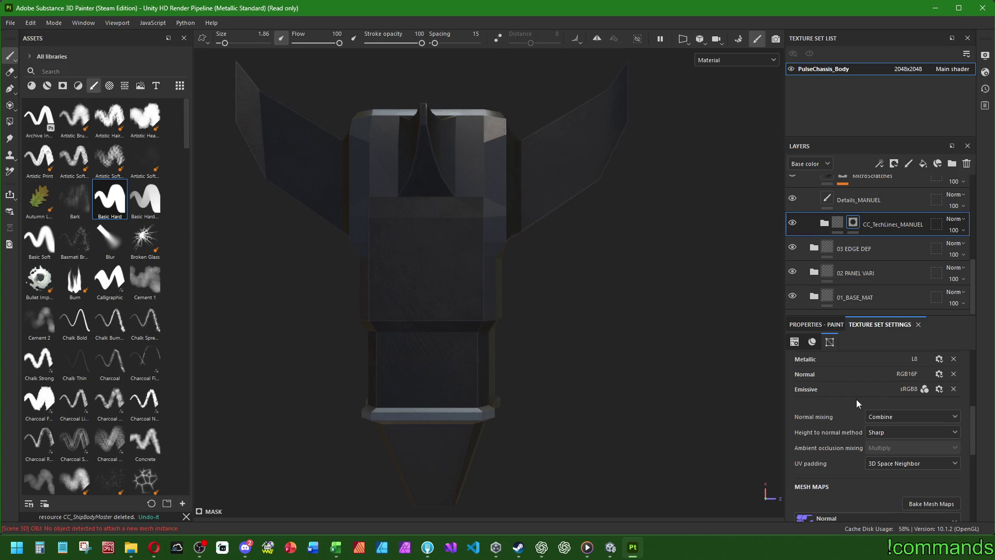
scroll(832, 415, up, 5)
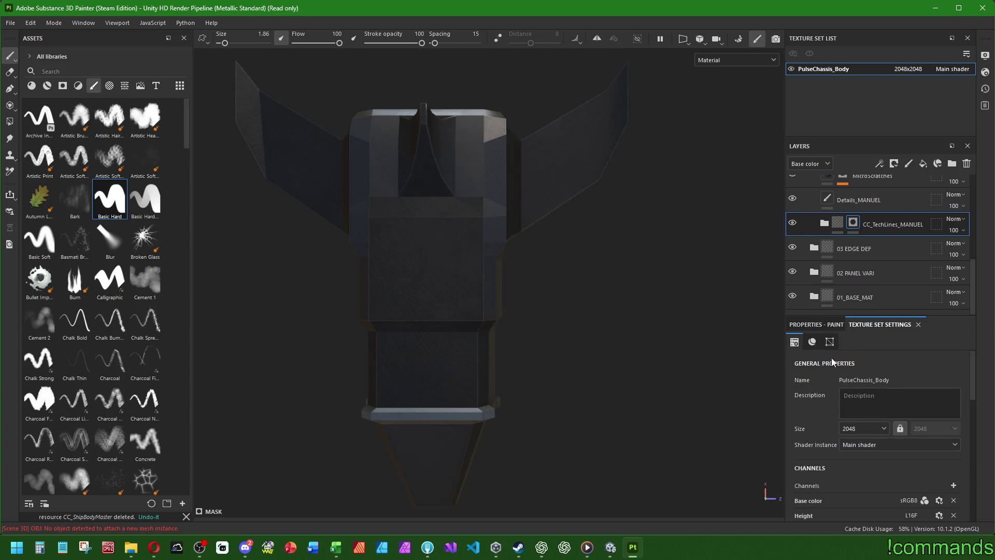
click(813, 323)
scroll(917, 444, up, 5)
double_click(935, 464)
text(1)
key(Return)
middle_drag(482, 379, 552, 345)
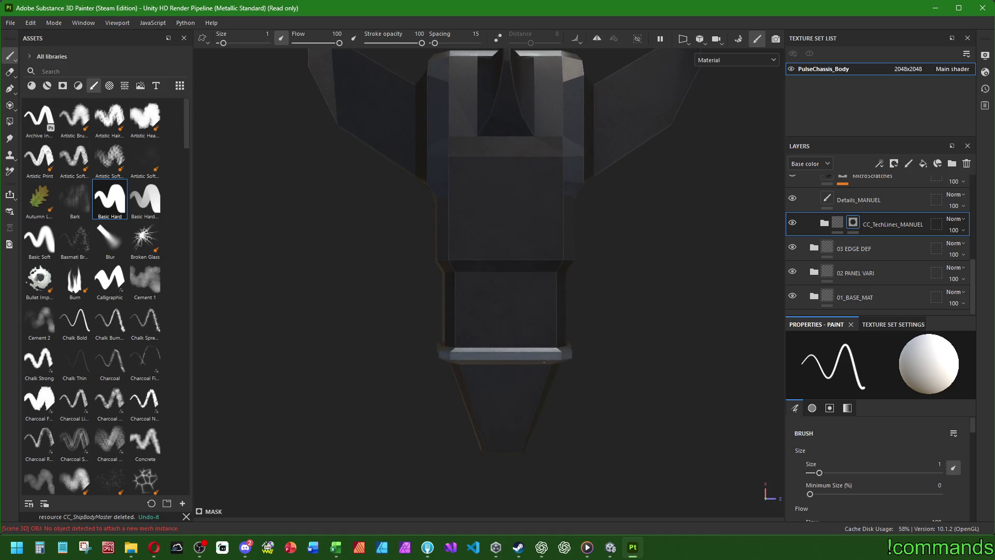
shift+click(503, 450)
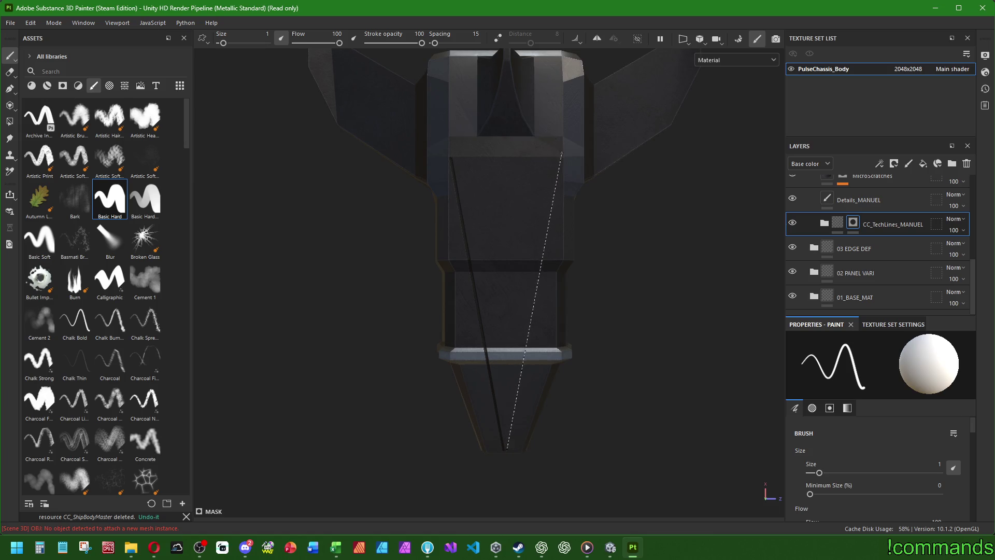
shift+click(560, 159)
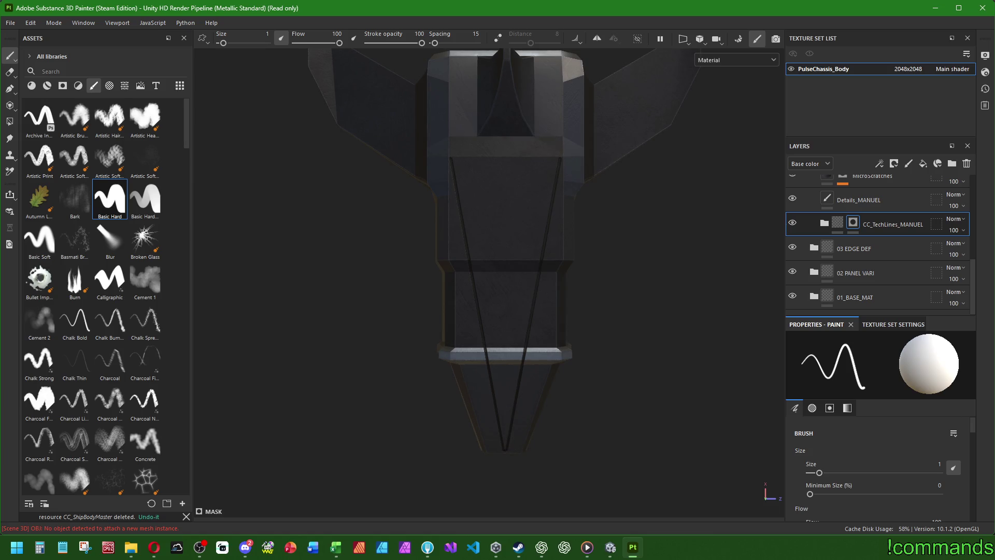
shift+click(505, 138)
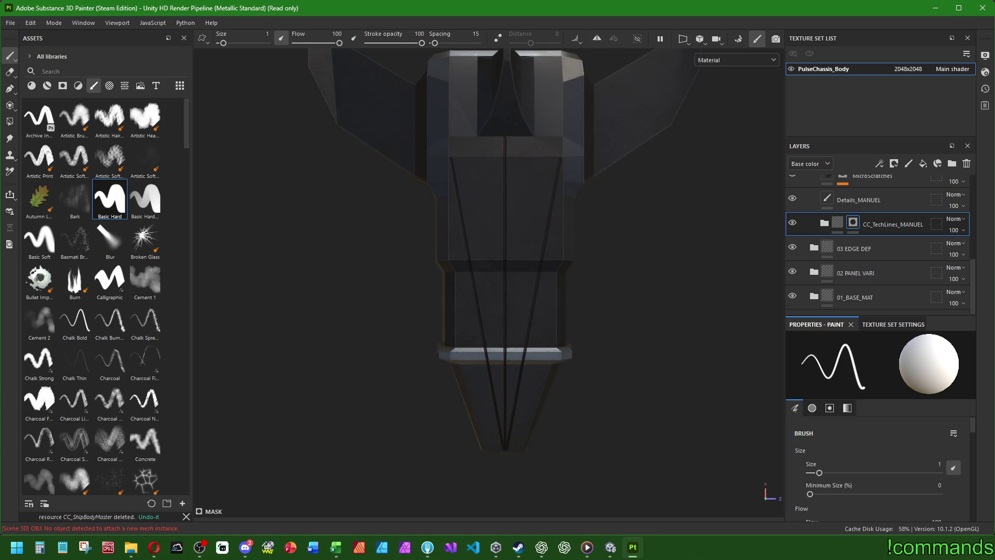
shift+click(463, 366)
shift+click(559, 369)
mouse_move(559, 369)
alt+mouse_down()
mouse_move(457, 283)
mouse_move(767, 316)
mouse_move(792, 290)
mouse_move(644, 254)
mouse_move(619, 356)
alt+mouse_up()
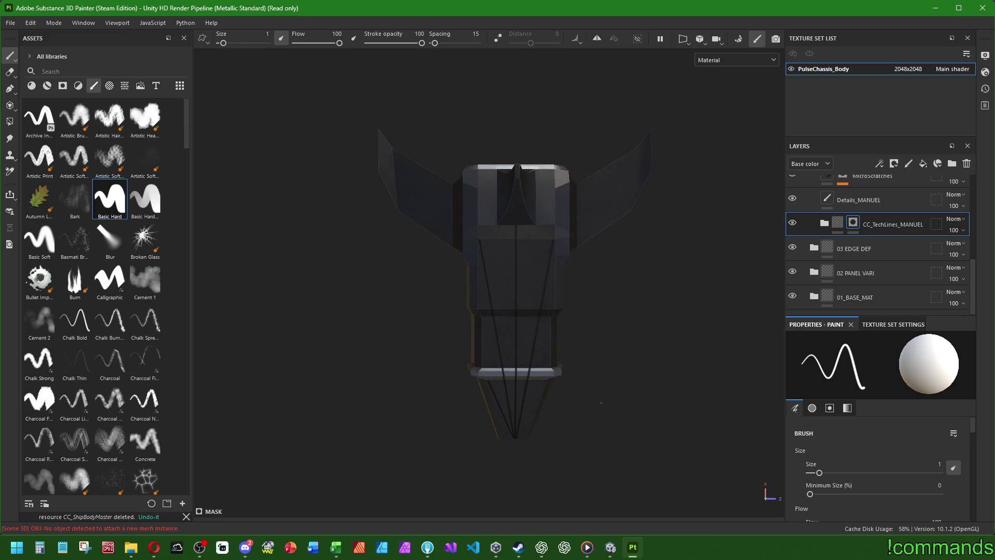
key(ctrl+z)
key(ctrl+z)
key(ctrl+z)
scroll(517, 384, up, 3)
scroll(517, 384, up, 2)
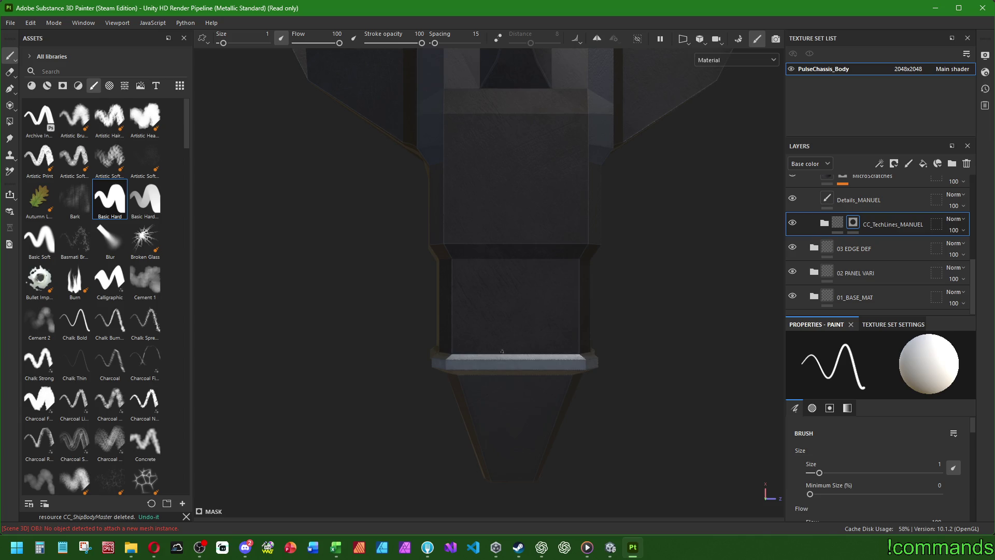
scroll(539, 466, up, 3)
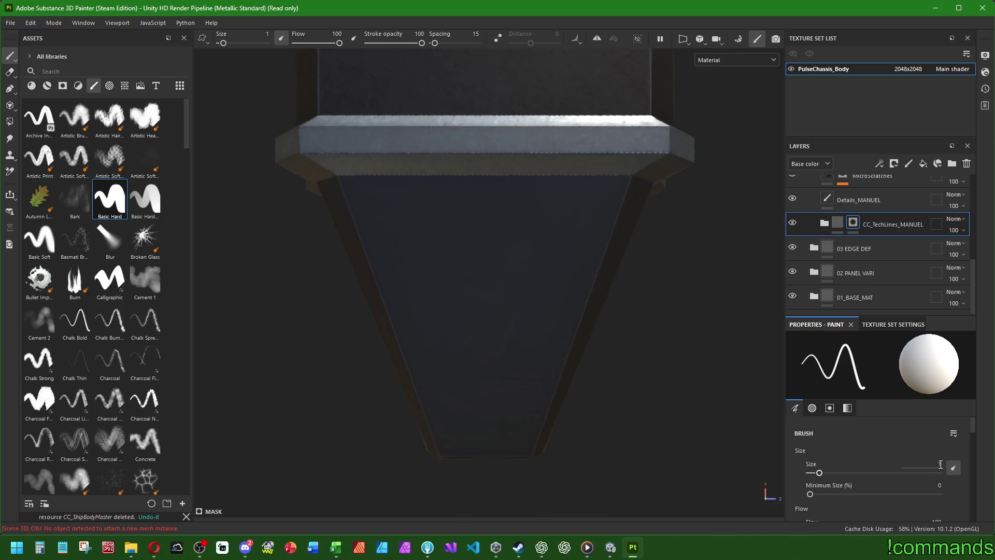
Set brush size 0.75 and outline the tapered nozzle panel's four edges with straight lines
text(0.75)
key(Return)
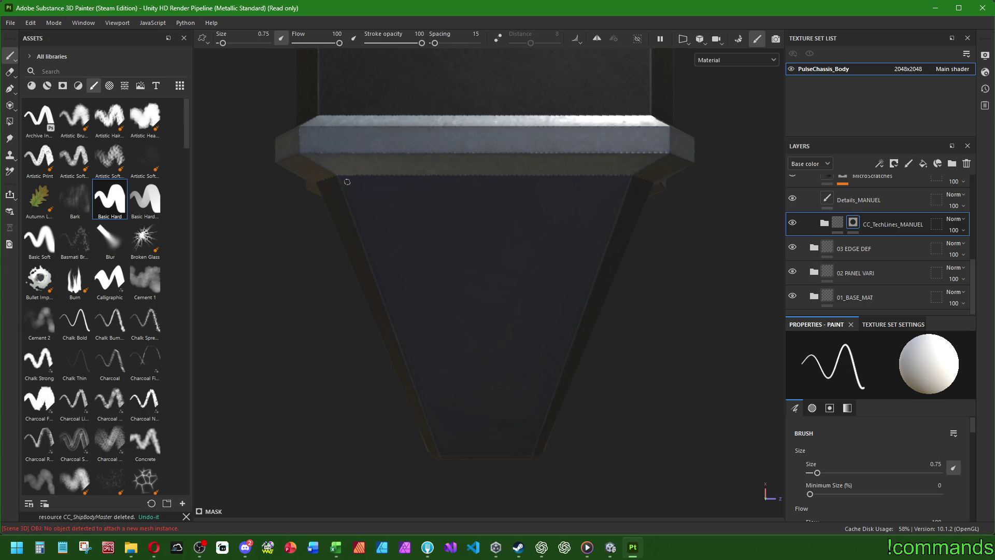
drag(347, 182, 444, 451)
shift+click(529, 450)
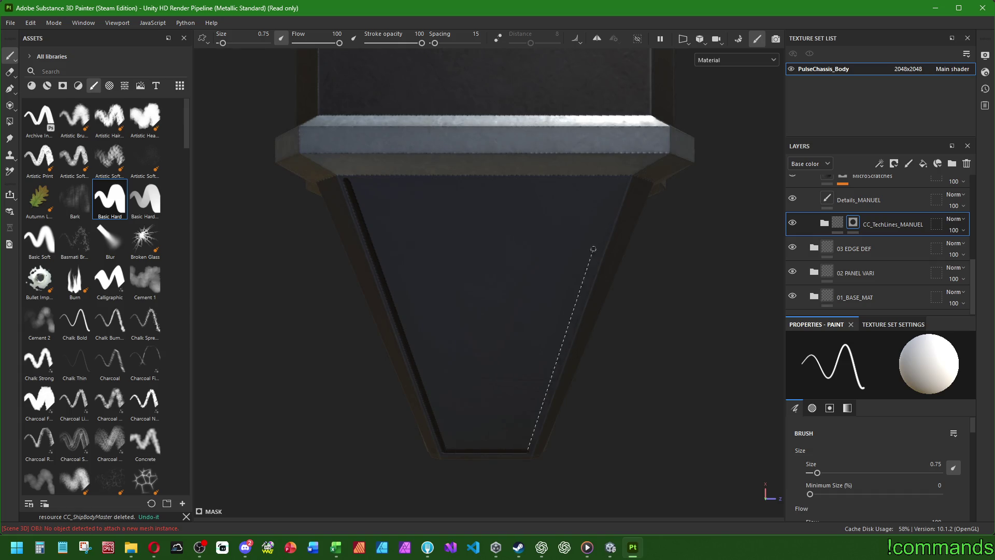
shift+click(621, 181)
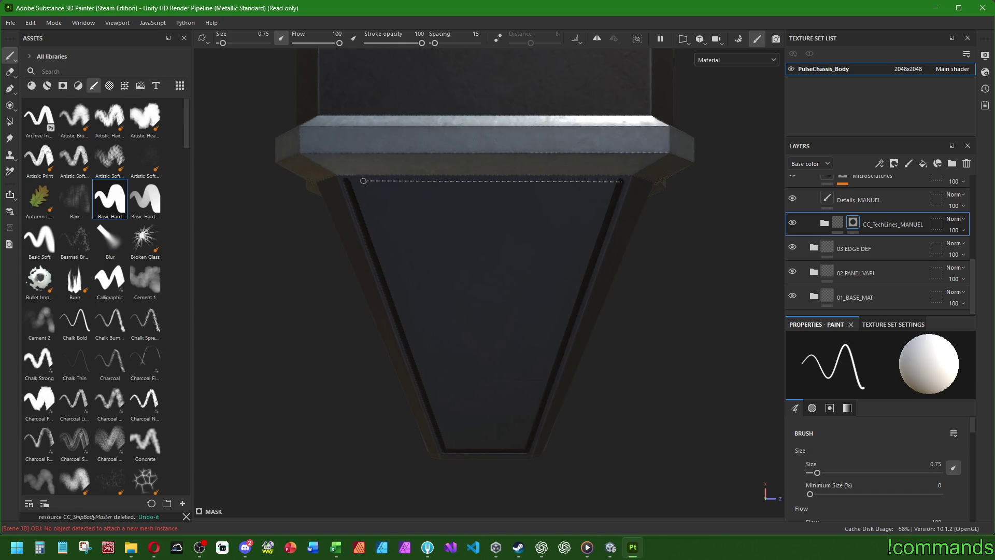
shift+click(347, 181)
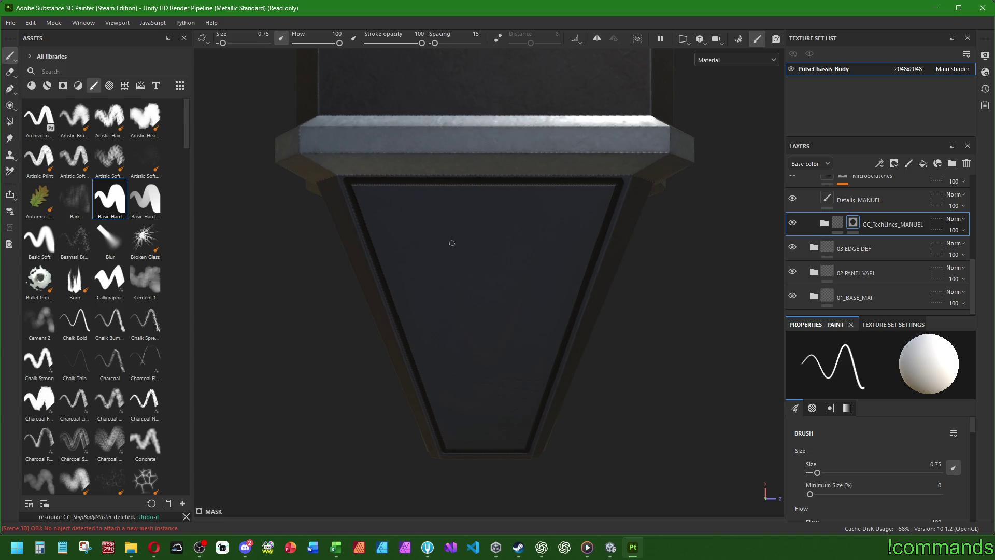
scroll(487, 211, down, 2)
middle_drag(469, 151, 464, 403)
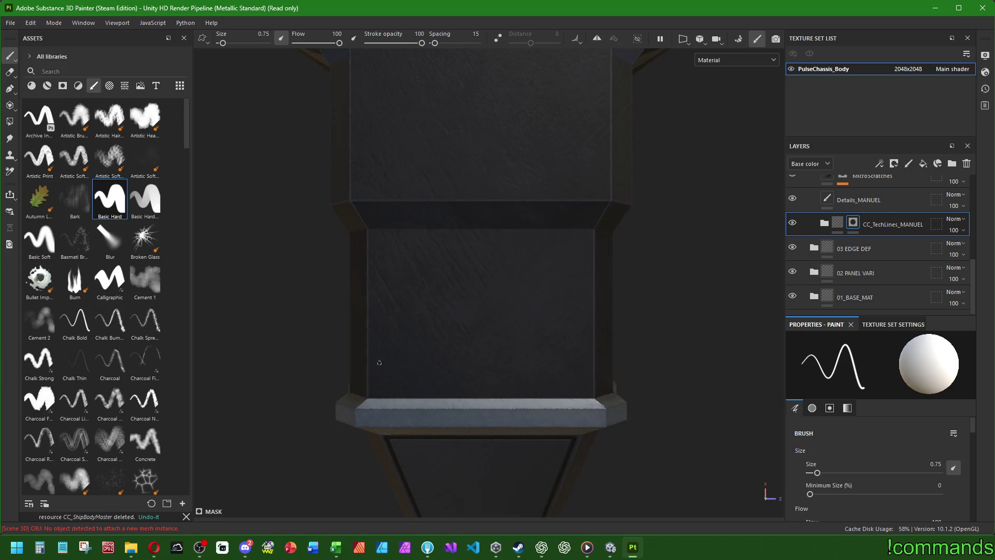
Outline the rectangular panel's left, top, right and bottom edges with straight panel lines
click(373, 393)
shift+click(374, 234)
shift+click(589, 236)
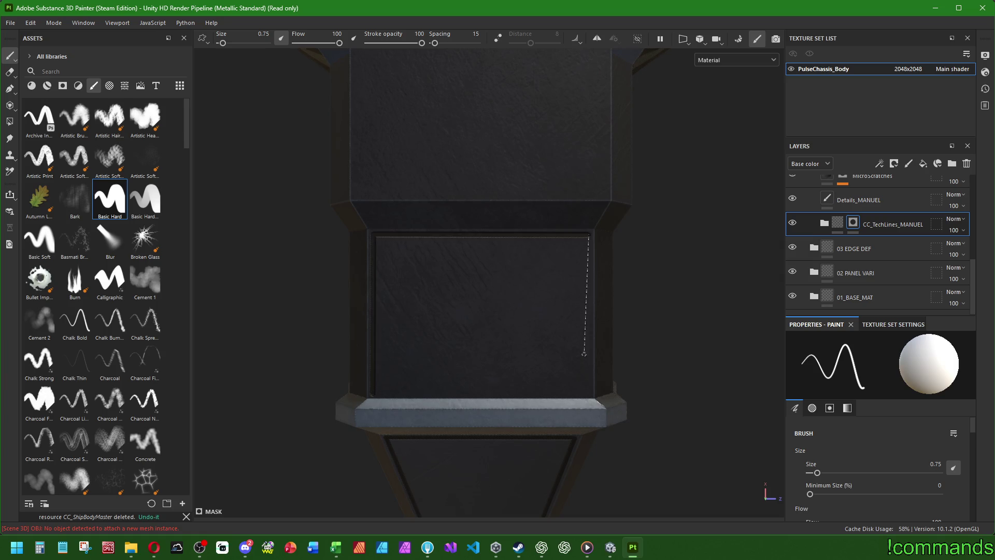
shift+click(589, 393)
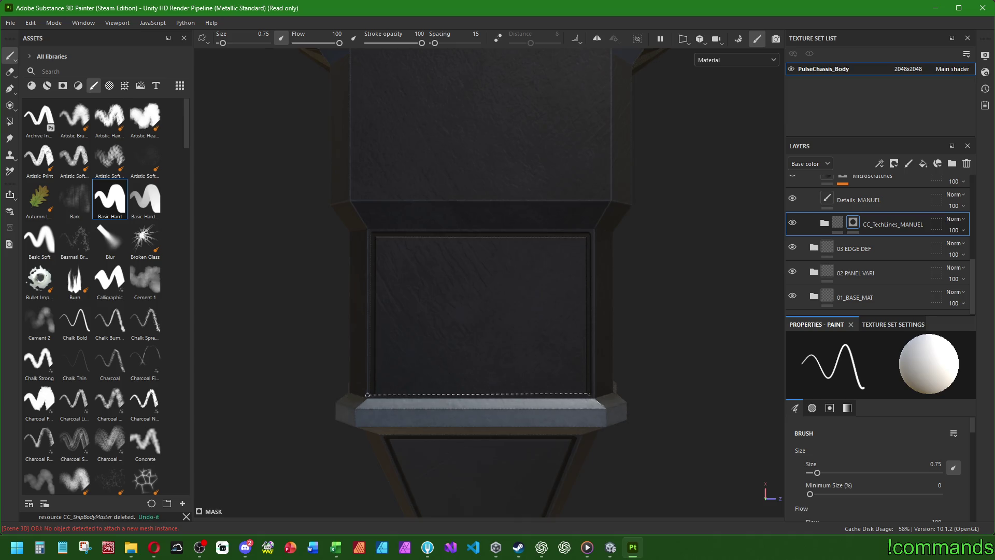
shift+click(373, 393)
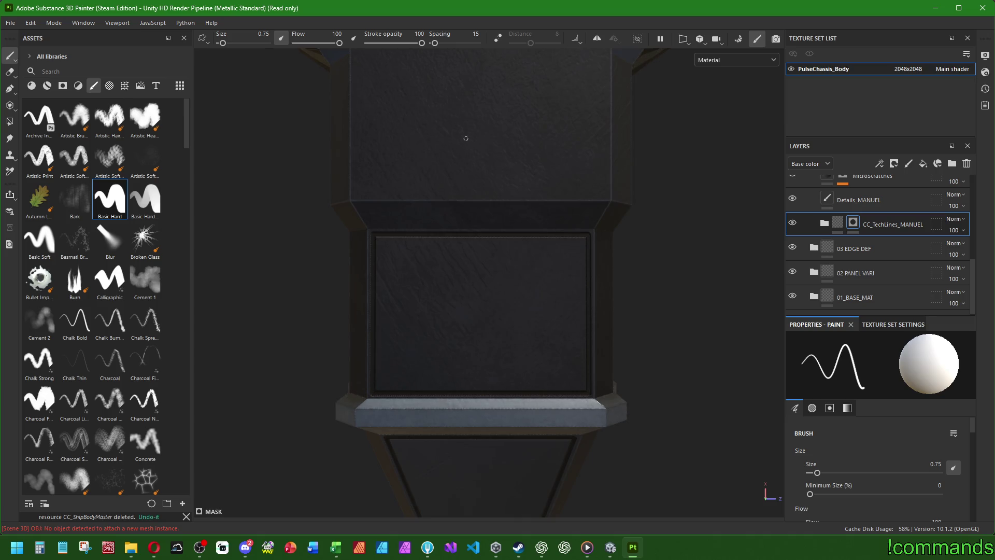
Outline the next hull panel up with a closed rectangle of panel lines
middle_drag(465, 145, 480, 362)
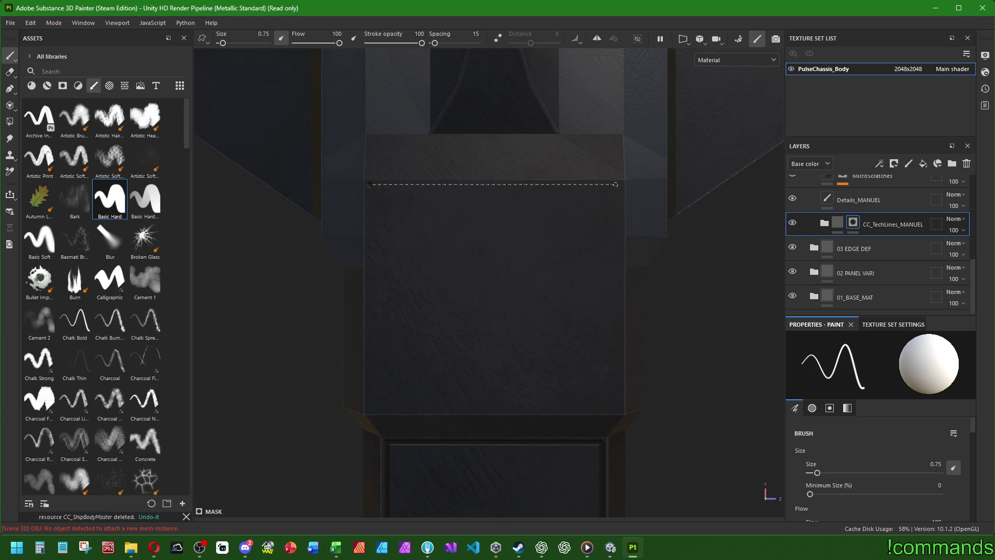
shift+click(621, 185)
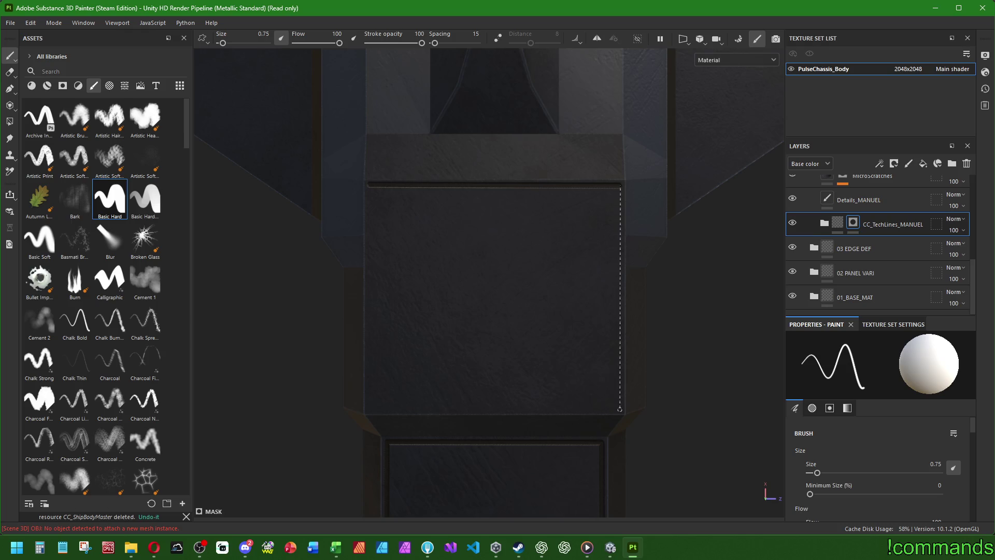
shift+click(621, 408)
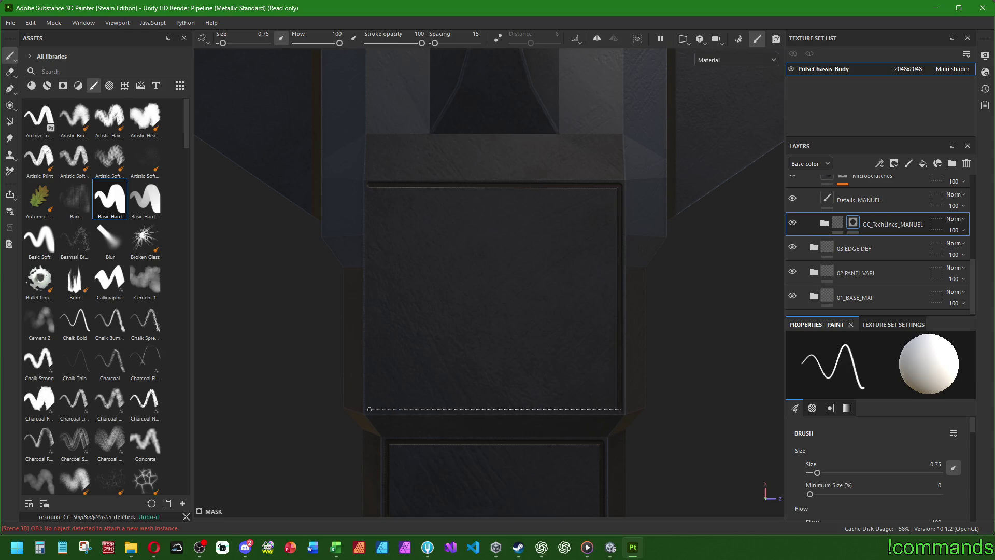
shift+click(368, 409)
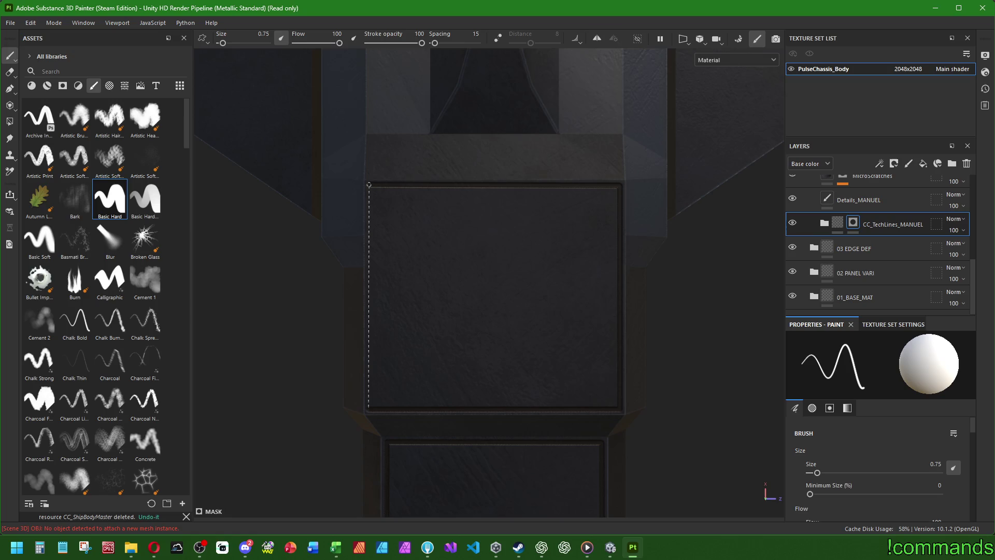
shift+click(368, 184)
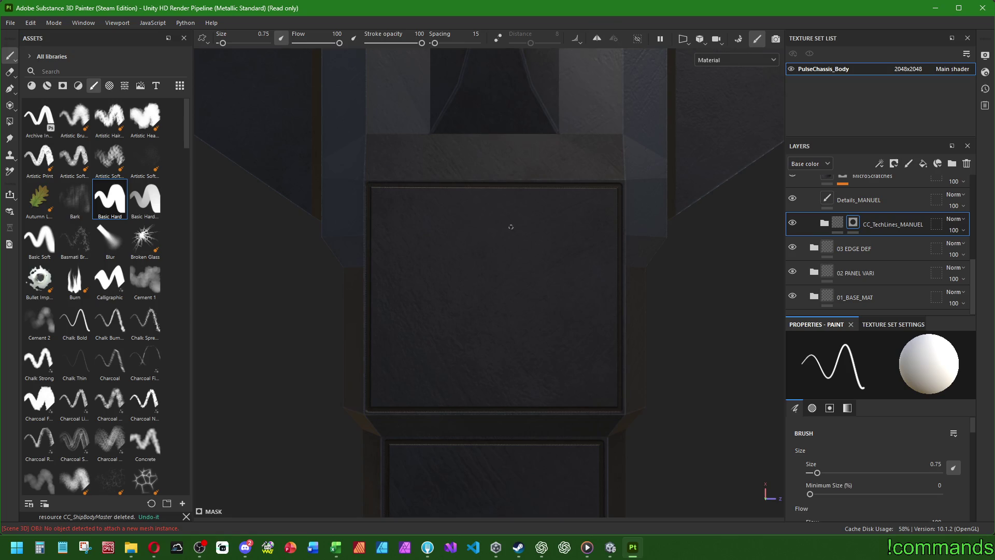
Paint top, right and bottom edge lines on the panel beside the top fin
alt+middle_drag(475, 140, 315, 319)
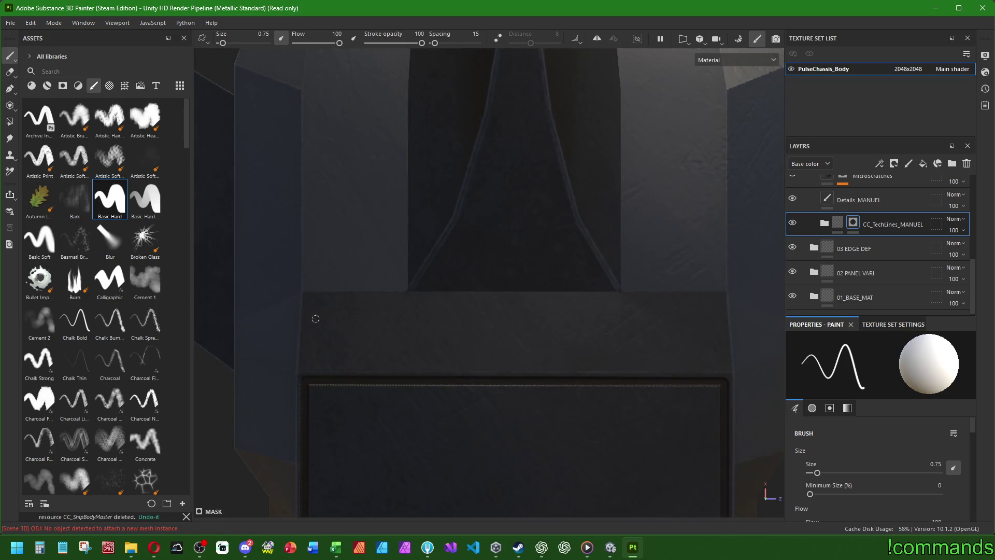
scroll(314, 298, down, 3)
scroll(523, 132, up, 2)
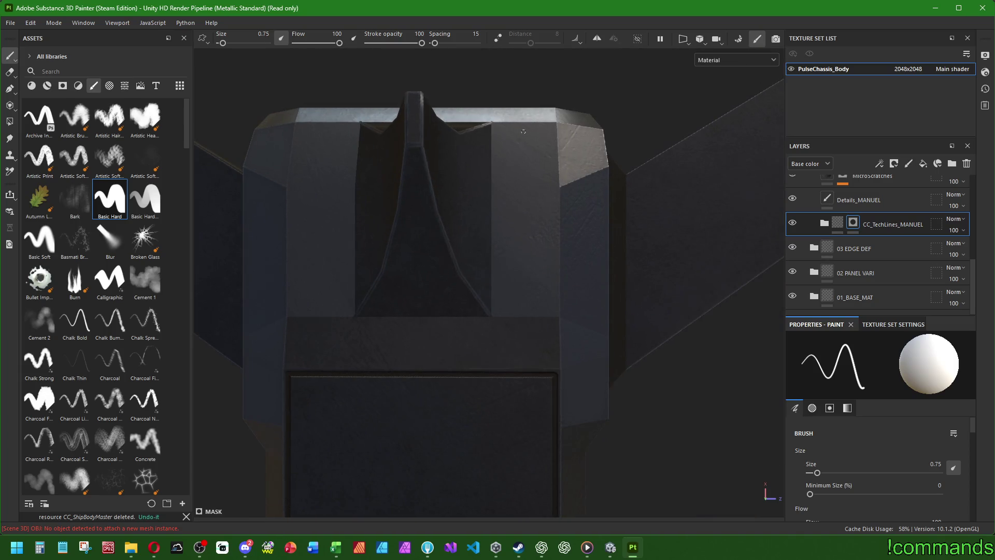
mouse_move(515, 252)
alt+mouse_down()
mouse_move(340, 216)
mouse_move(442, 144)
mouse_move(473, 213)
mouse_move(408, 231)
mouse_move(537, 262)
alt+mouse_up()
scroll(292, 324, up, 3)
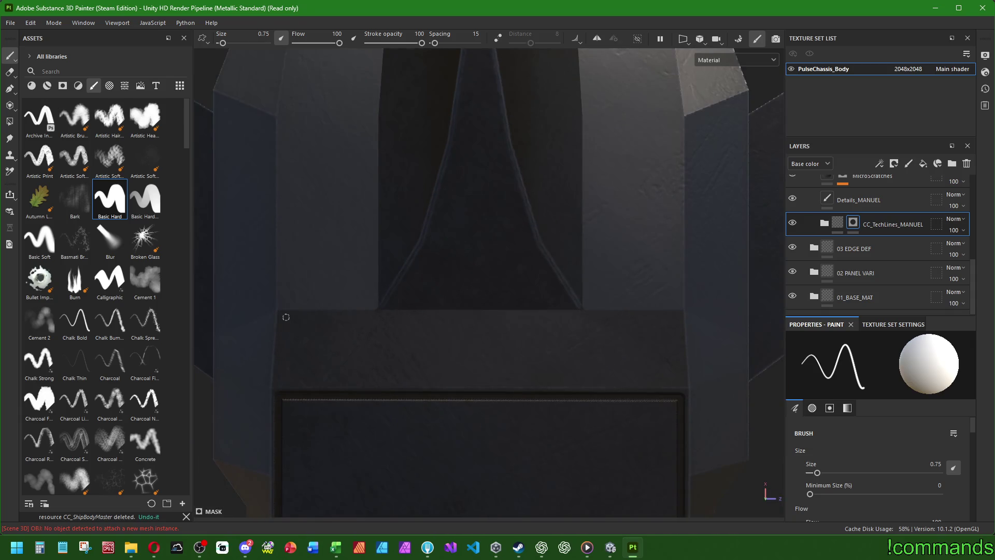
shift+click(676, 316)
shift+click(680, 380)
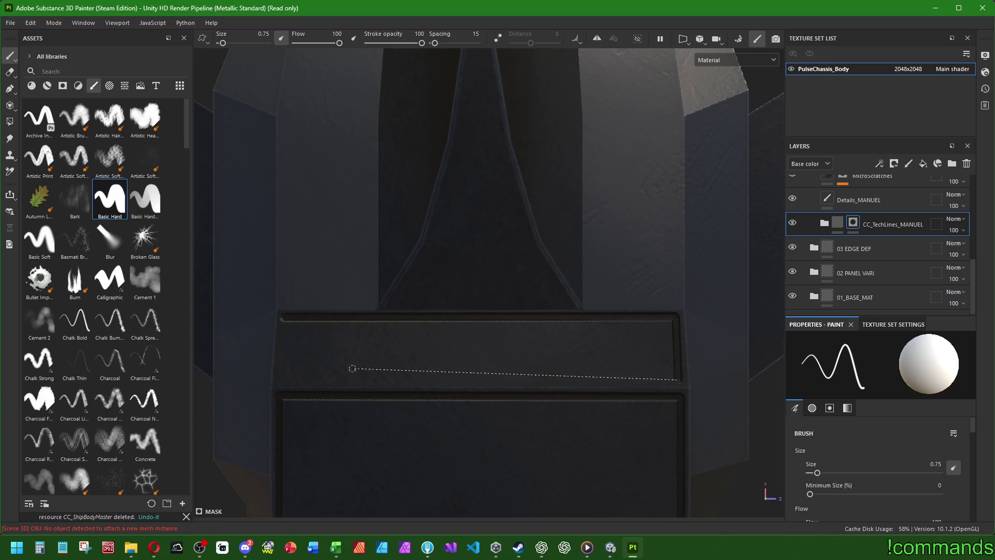
shift+click(279, 382)
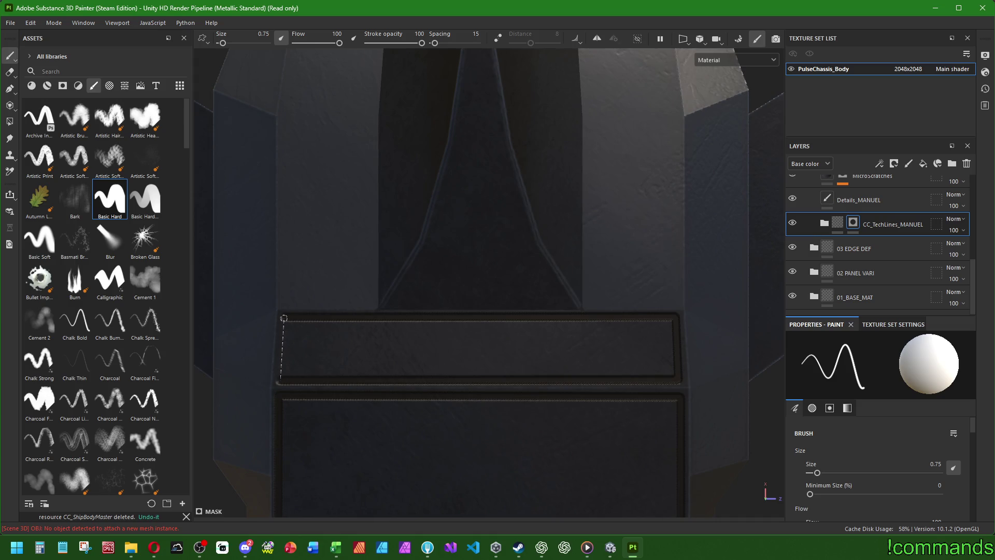
scroll(431, 308, down, 3)
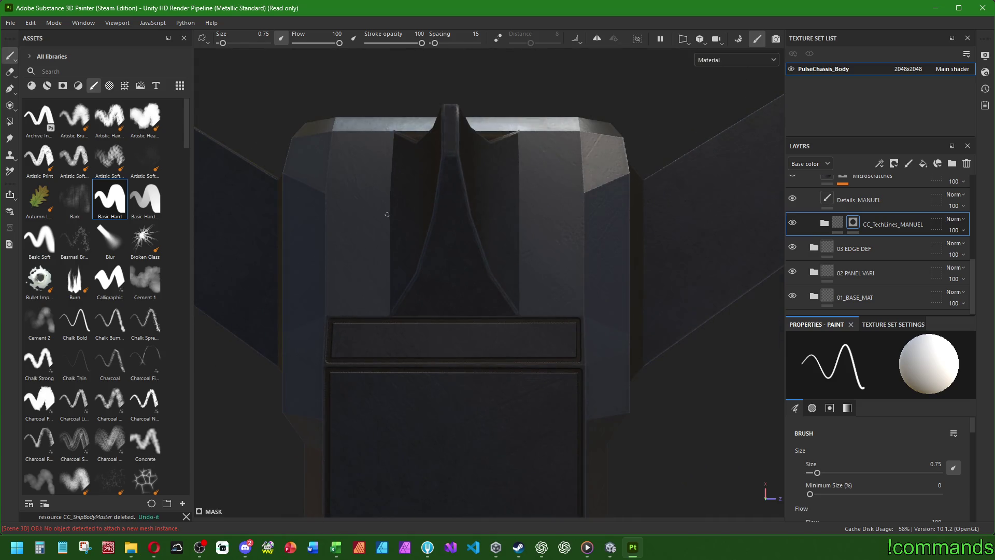
alt+drag(384, 210, 529, 287)
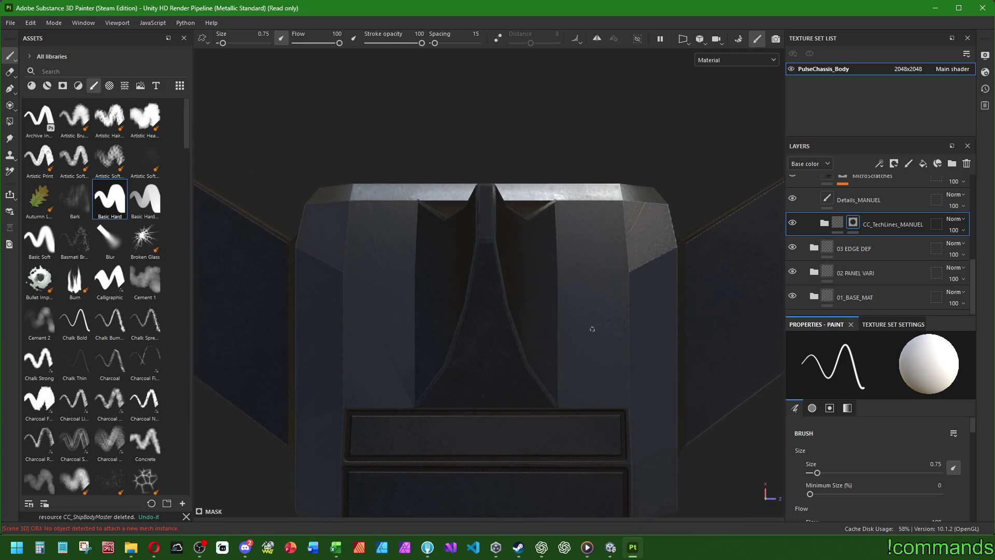
mouse_move(608, 360)
alt+mouse_down()
mouse_move(487, 273)
mouse_move(502, 217)
mouse_move(677, 266)
mouse_move(850, 231)
mouse_move(453, 298)
alt+mouse_up()
Outline the first side panel near the fin with straight groove lines on all edges
scroll(453, 299, up, 2)
scroll(500, 365, up, 1)
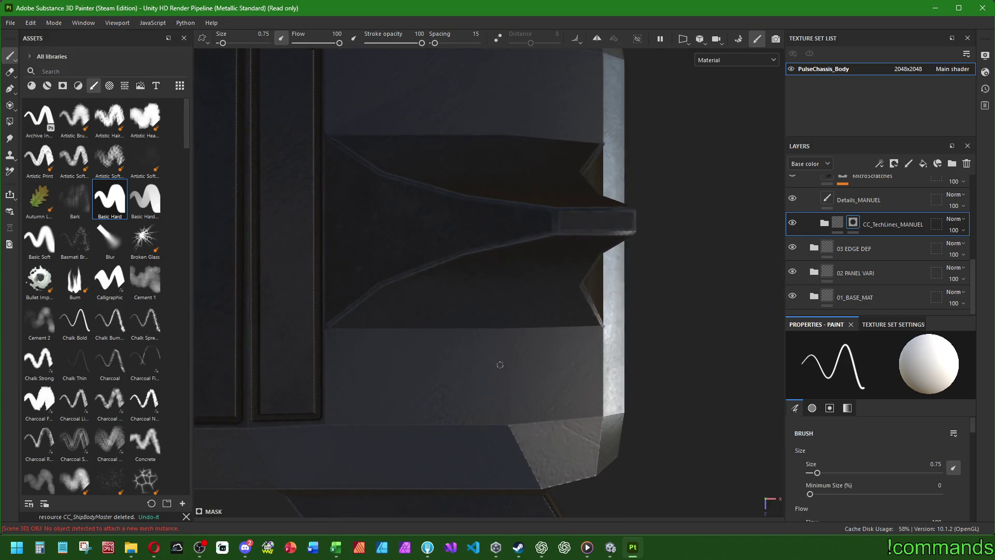
click(333, 338)
shift+click(596, 334)
shift+click(596, 409)
middle_drag(406, 359, 400, 260)
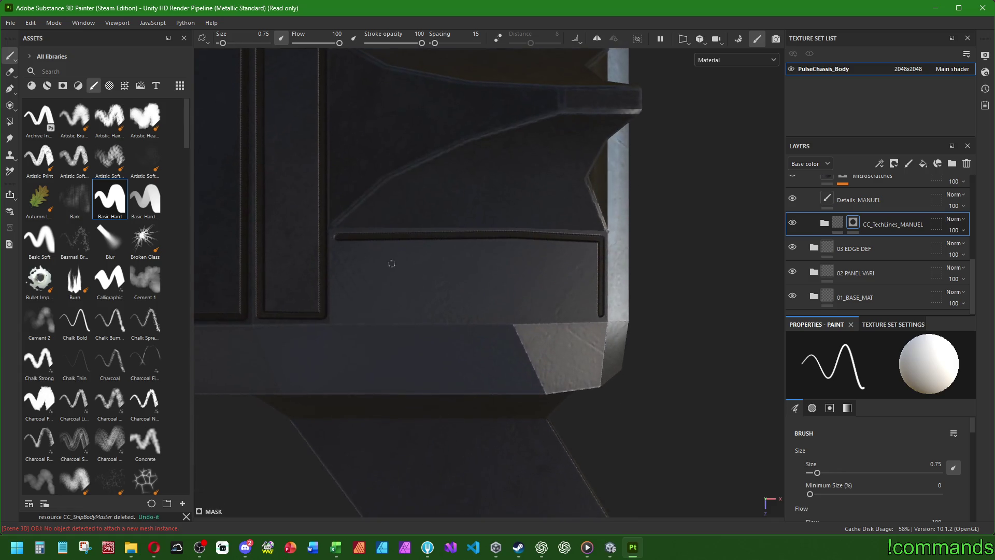
click(337, 237)
shift+click(337, 315)
mouse_move(600, 314)
alt+mouse_down()
mouse_move(540, 328)
mouse_move(397, 243)
alt+mouse_up()
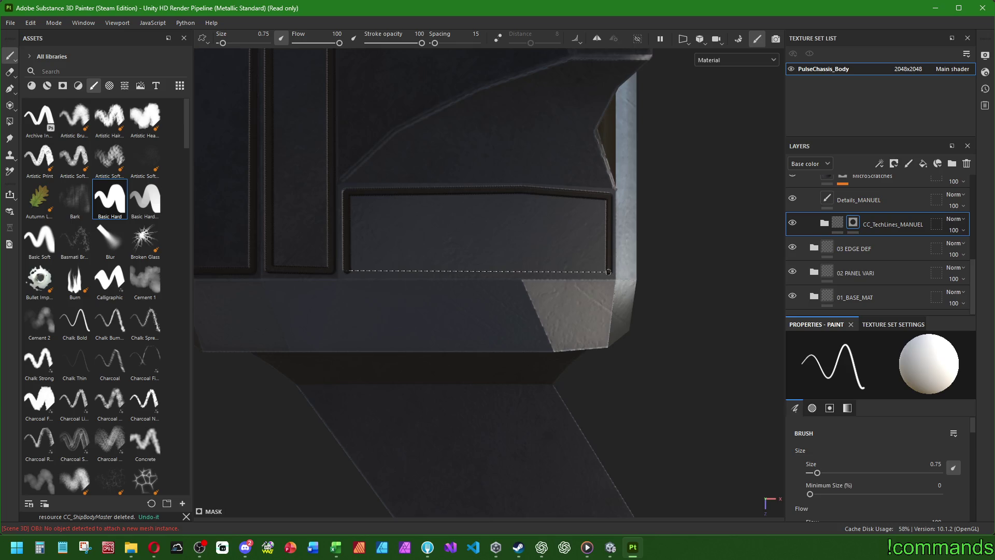
shift+click(609, 272)
Outline the next flat side panel beside the ribbed section with a rectangular groove
mouse_move(609, 272)
alt+mouse_down()
mouse_move(540, 187)
mouse_move(497, 367)
mouse_move(379, 184)
alt+mouse_up()
alt+drag(435, 242, 446, 286)
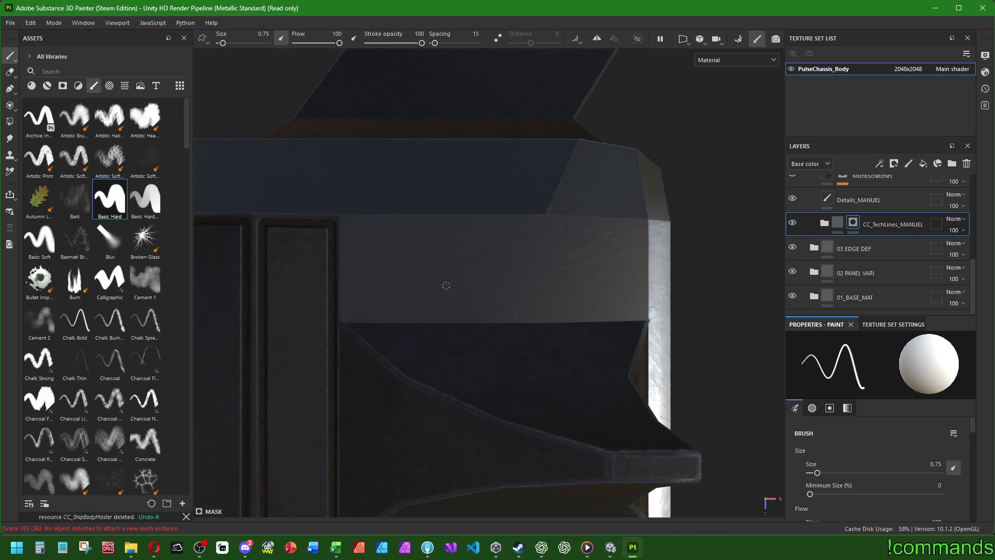
click(349, 313)
shift+click(641, 313)
shift+click(640, 224)
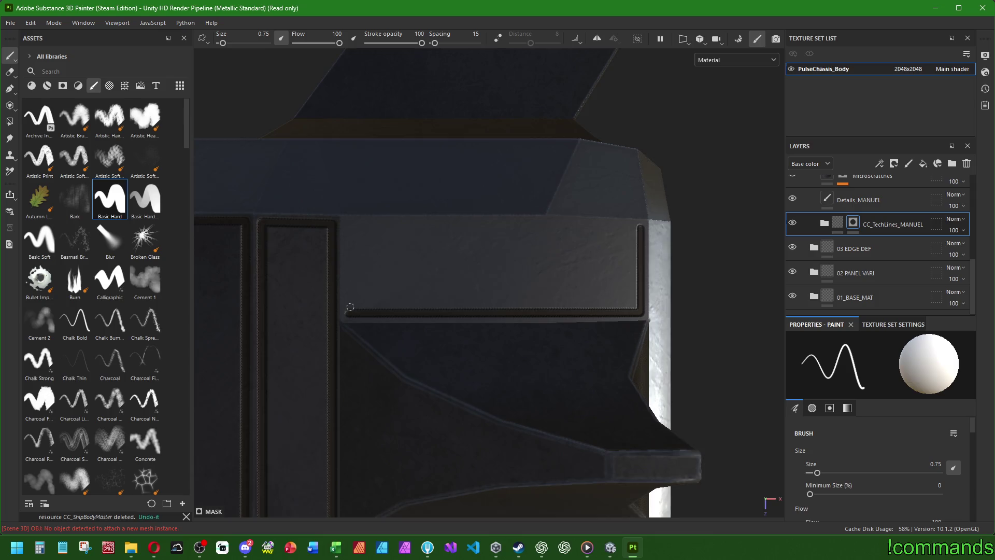
shift+click(350, 224)
mouse_move(434, 238)
middle_down()
mouse_move(493, 282)
mouse_move(498, 335)
middle_up()
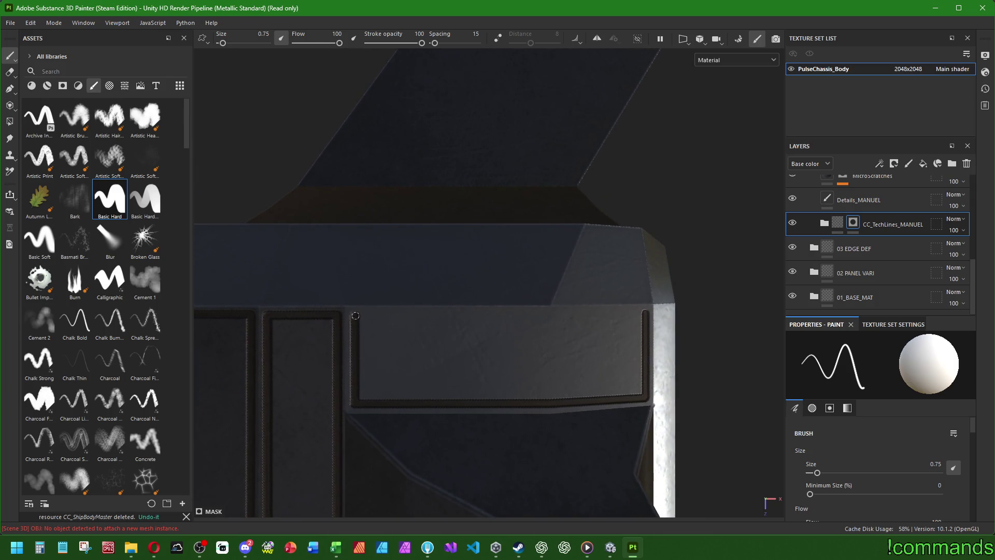
shift+click(645, 313)
mouse_move(645, 313)
alt+mouse_down()
mouse_move(514, 311)
mouse_move(522, 349)
mouse_move(473, 426)
mouse_move(484, 430)
mouse_move(595, 337)
alt+mouse_up()
scroll(595, 336, up, 3)
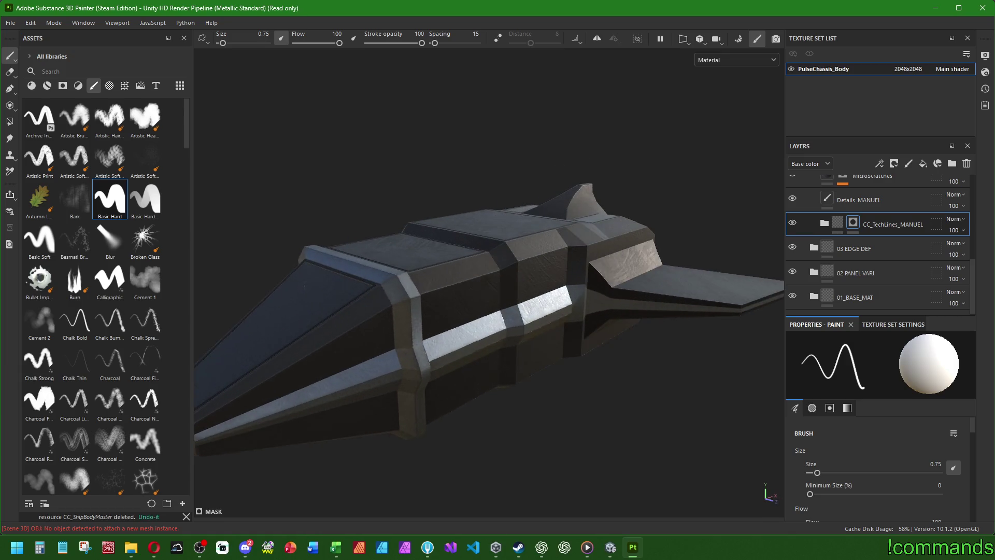
Outline the upper trapezoid nose panel with diagonal, right and lower edge lines
mouse_move(406, 398)
alt+mouse_down()
mouse_move(288, 382)
mouse_move(330, 373)
alt+mouse_up()
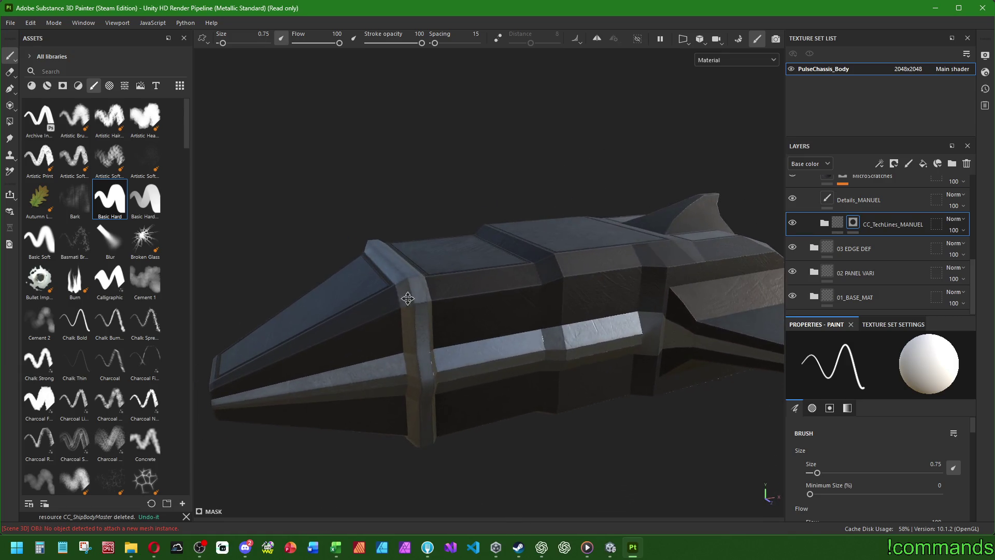
alt+drag(378, 309, 517, 272)
alt+drag(509, 356, 555, 347)
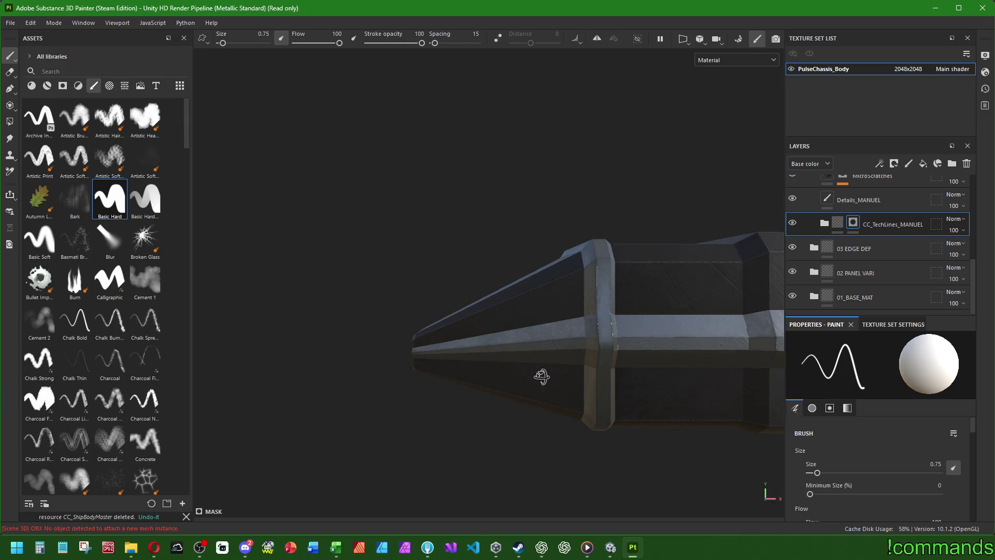
alt+right_drag(540, 373, 540, 446)
mouse_move(543, 439)
alt+mouse_down()
mouse_move(327, 389)
mouse_move(280, 398)
alt+mouse_up()
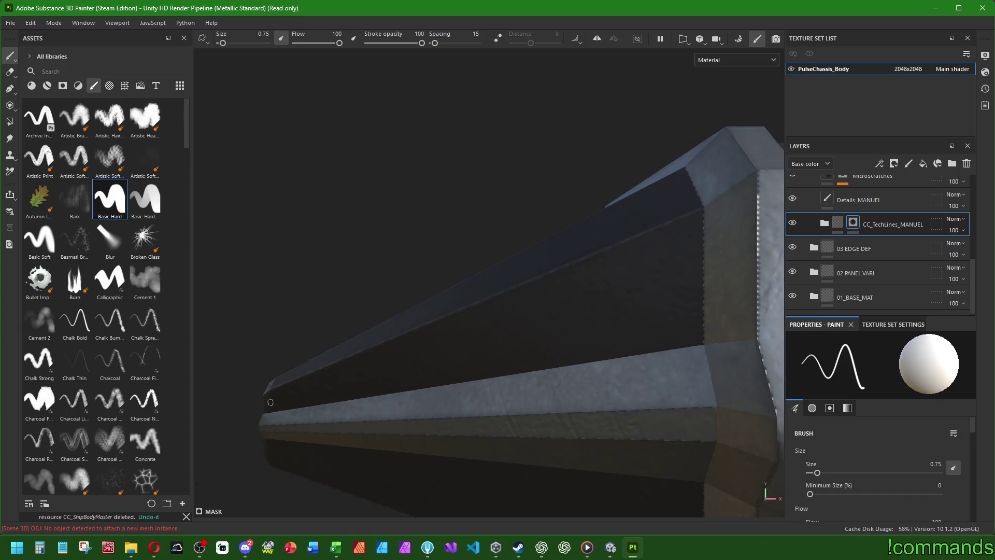
shift+click(695, 221)
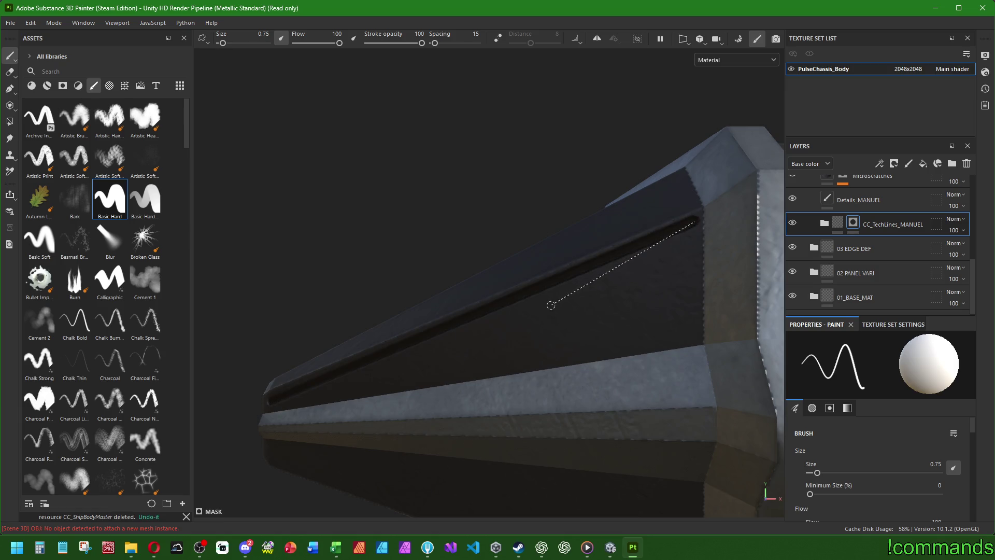
mouse_move(550, 294)
alt+mouse_down()
mouse_move(516, 295)
mouse_move(551, 333)
mouse_move(515, 260)
mouse_move(477, 266)
mouse_move(633, 322)
mouse_move(446, 260)
mouse_move(444, 281)
mouse_move(646, 267)
alt+mouse_up()
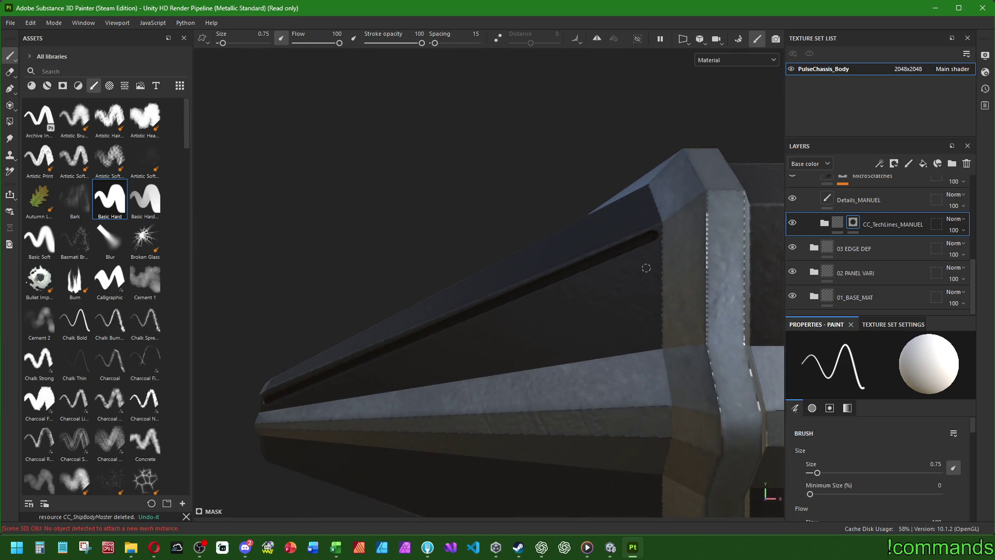
click(653, 235)
shift+click(649, 341)
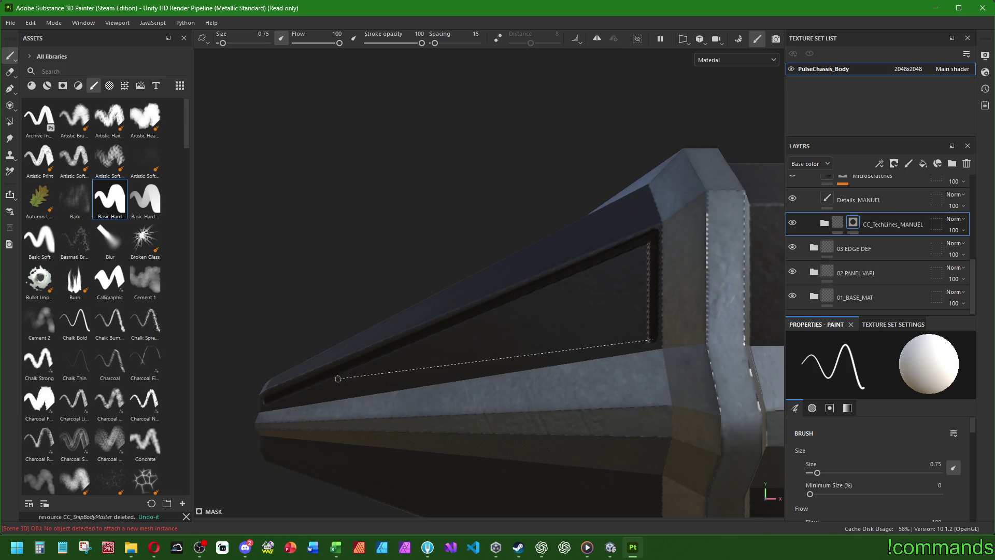
shift+click(269, 400)
Outline the lower trapezoid nose panel with a closed set of straight lines
mouse_move(269, 399)
alt+mouse_down()
mouse_move(311, 333)
mouse_move(409, 373)
mouse_move(449, 344)
alt+mouse_up()
scroll(295, 353, up, 5)
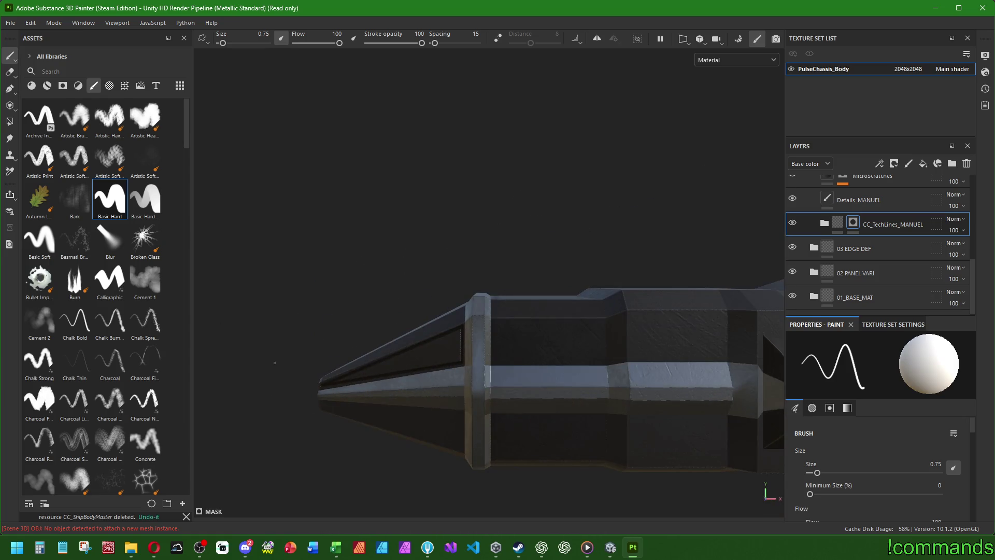
scroll(289, 373, up, 2)
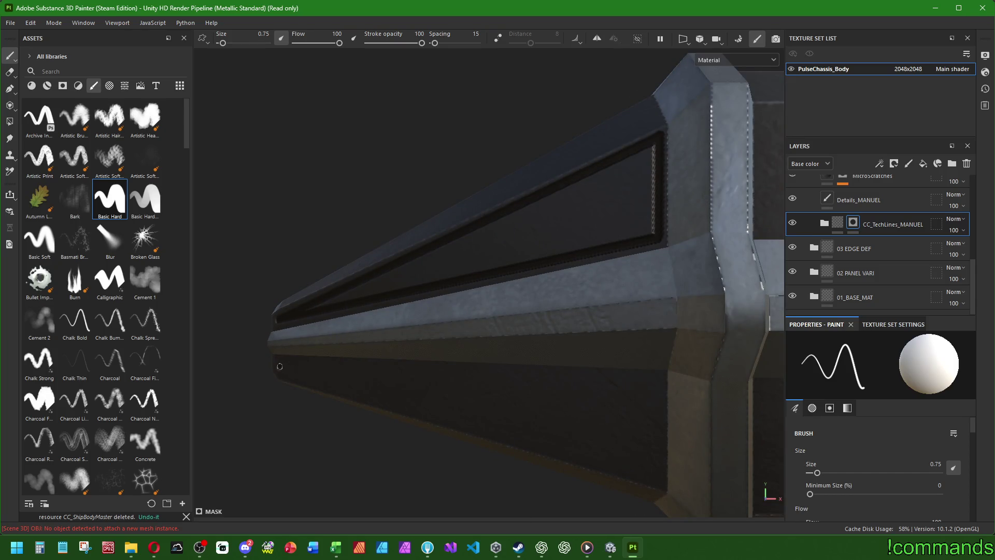
click(279, 366)
shift+click(657, 479)
shift+click(657, 379)
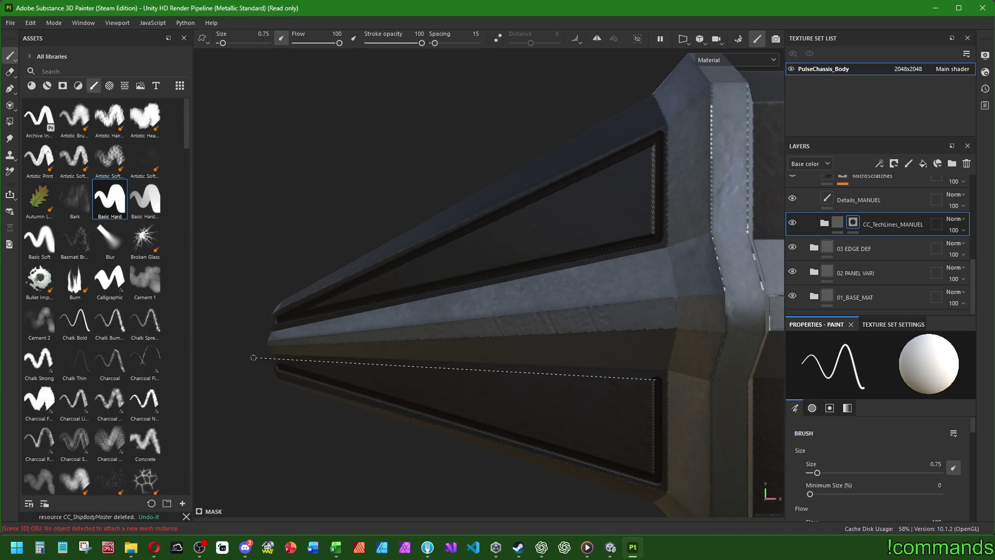
shift+click(278, 364)
scroll(363, 364, down, 3)
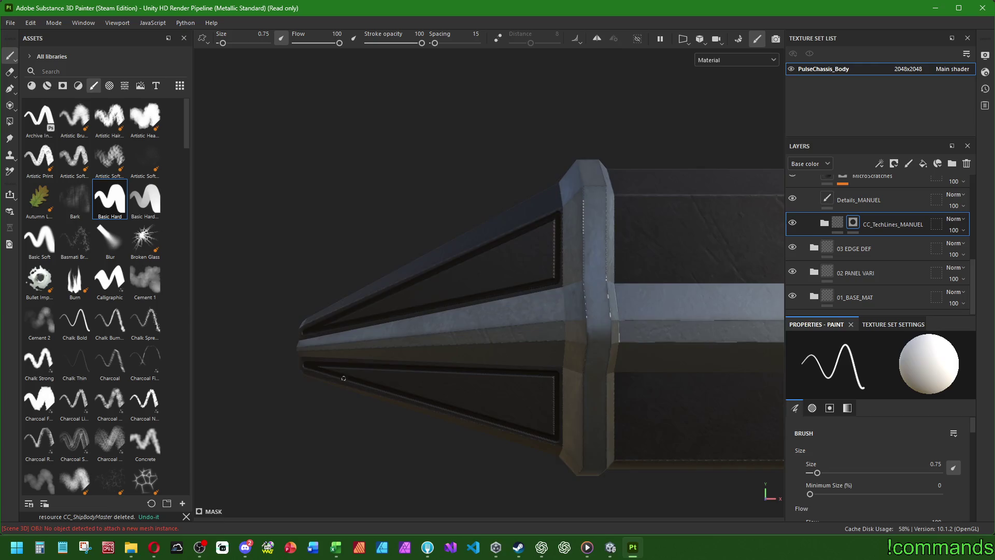
scroll(348, 379, down, 3)
mouse_move(349, 379)
alt+mouse_down()
mouse_move(448, 382)
mouse_move(329, 326)
mouse_move(340, 282)
mouse_move(272, 369)
alt+mouse_up()
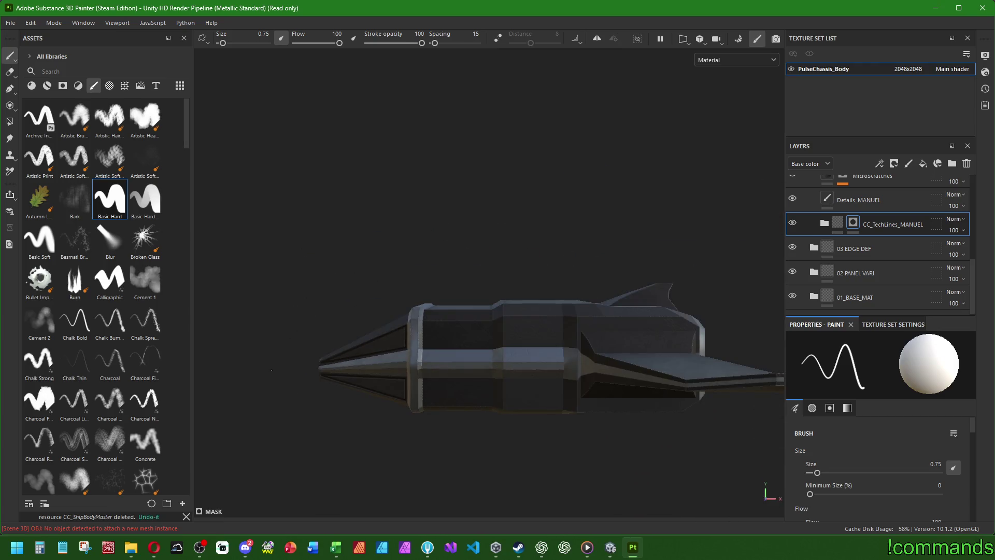
Outline the upper and lower side panels just behind the nose with closed rectangles
scroll(440, 327, up, 3)
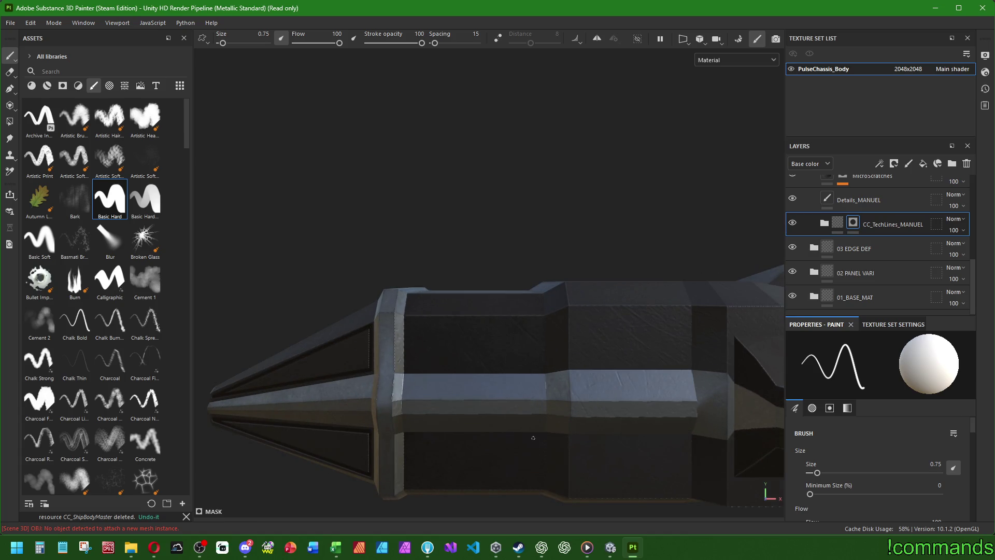
scroll(534, 438, up, 3)
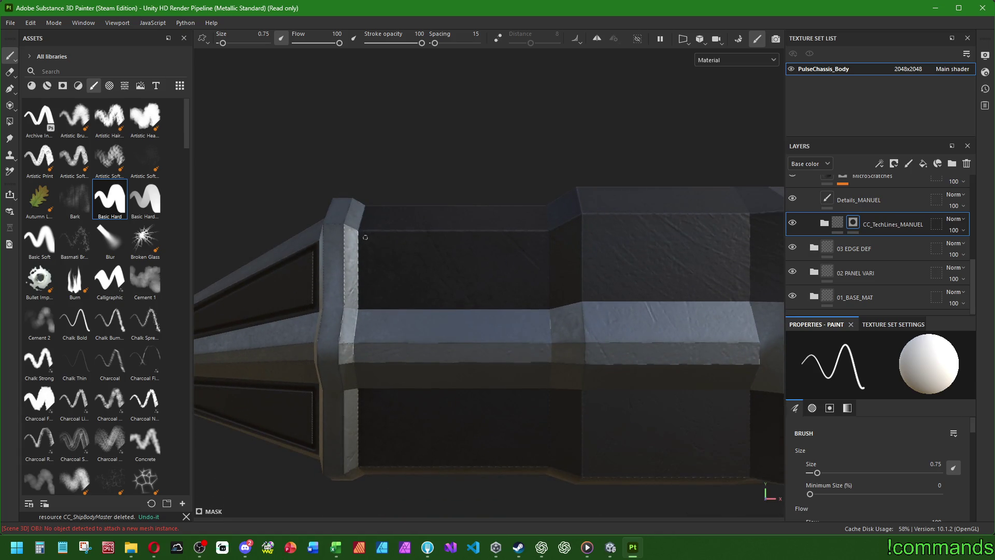
click(365, 237)
shift+click(542, 237)
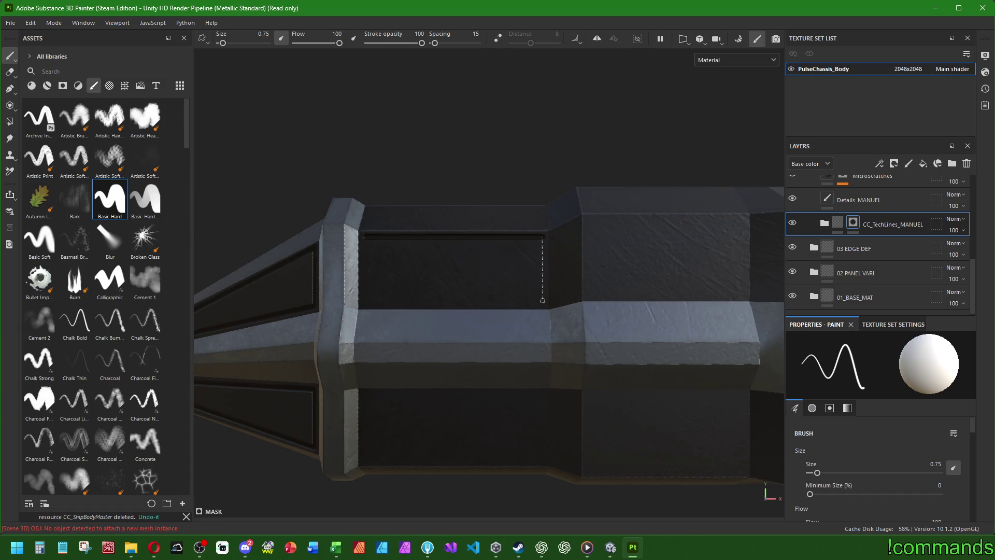
shift+click(542, 302)
shift+click(366, 302)
shift+click(367, 236)
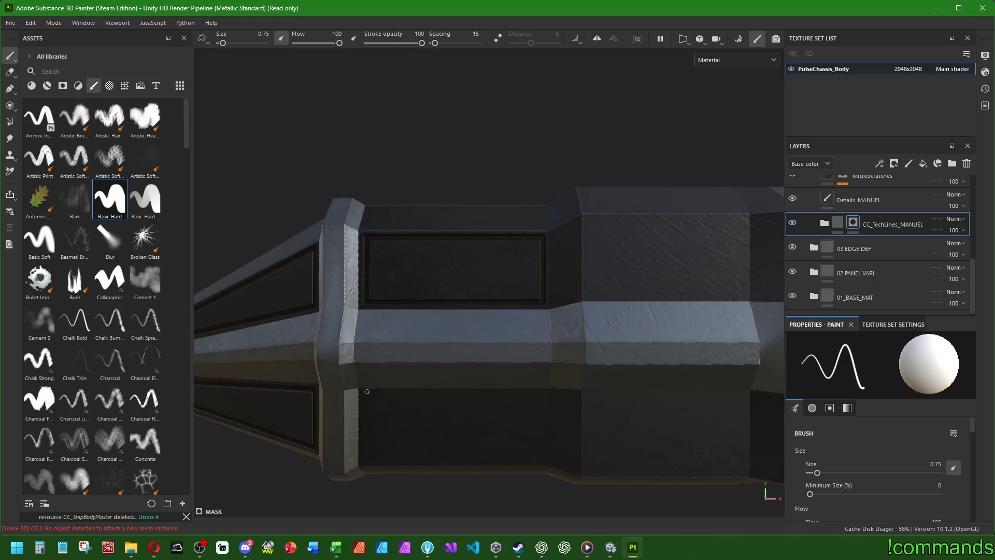
shift+click(367, 459)
shift+click(542, 459)
shift+click(543, 393)
shift+click(364, 393)
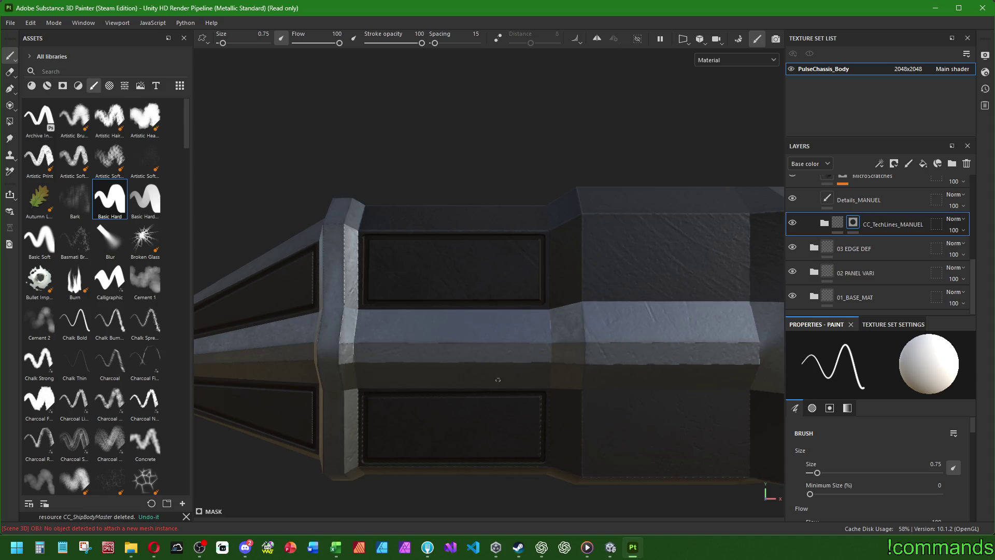
Outline the next pair of upper and lower hull panels further back
alt+drag(364, 392, 496, 232)
click(441, 229)
shift+click(595, 229)
shift+click(595, 305)
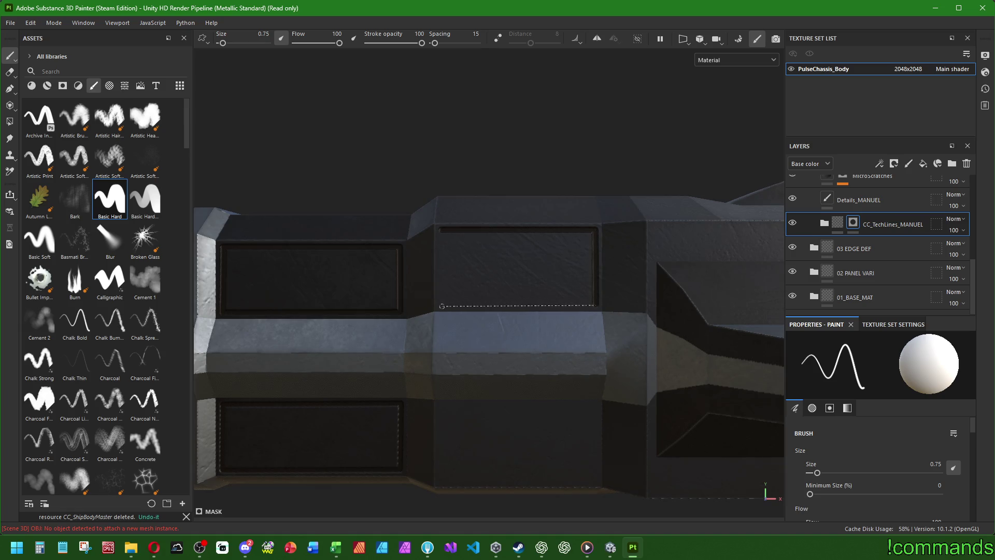
shift+click(440, 305)
shift+click(440, 231)
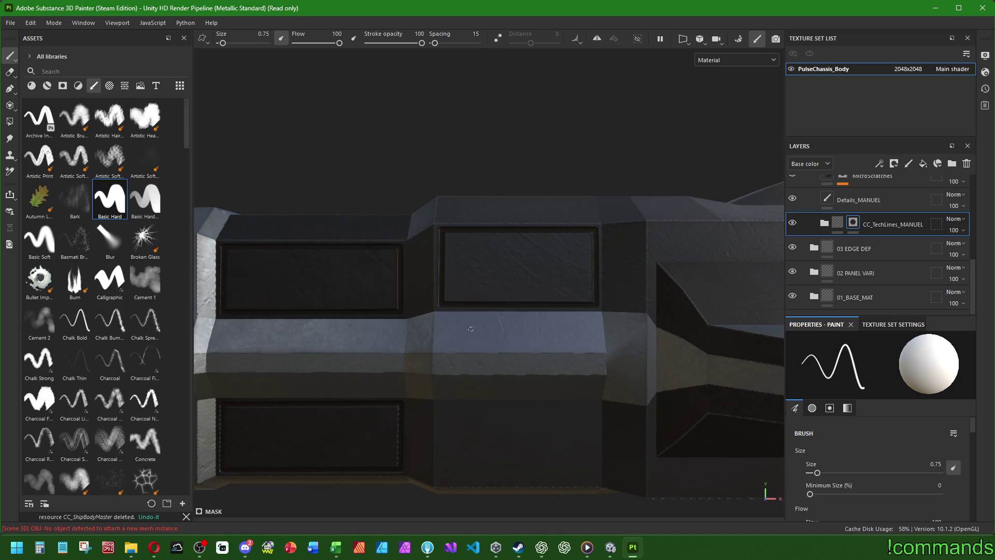
shift+click(440, 480)
shift+click(595, 479)
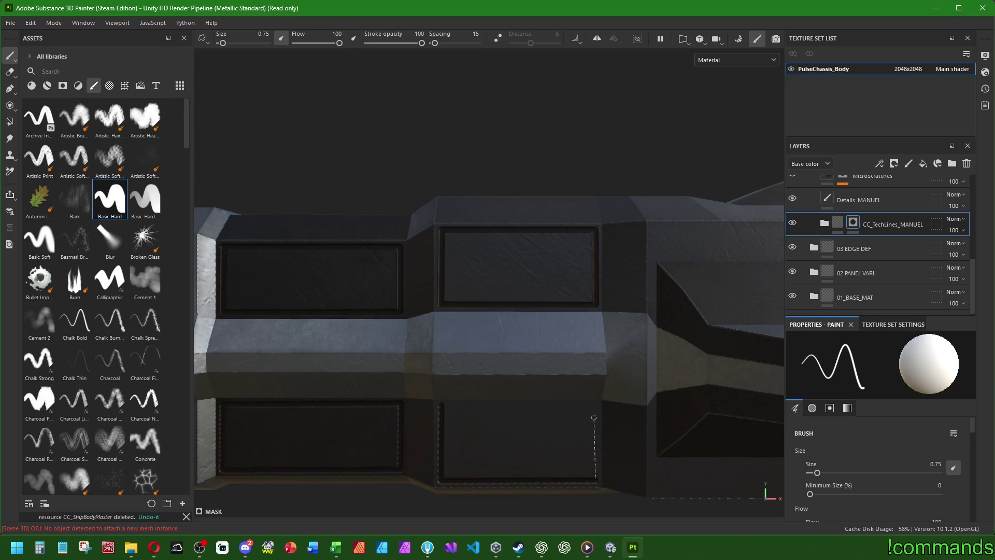
shift+click(596, 404)
shift+click(441, 406)
mouse_move(441, 406)
alt+mouse_down()
mouse_move(484, 360)
mouse_move(265, 371)
alt+mouse_up()
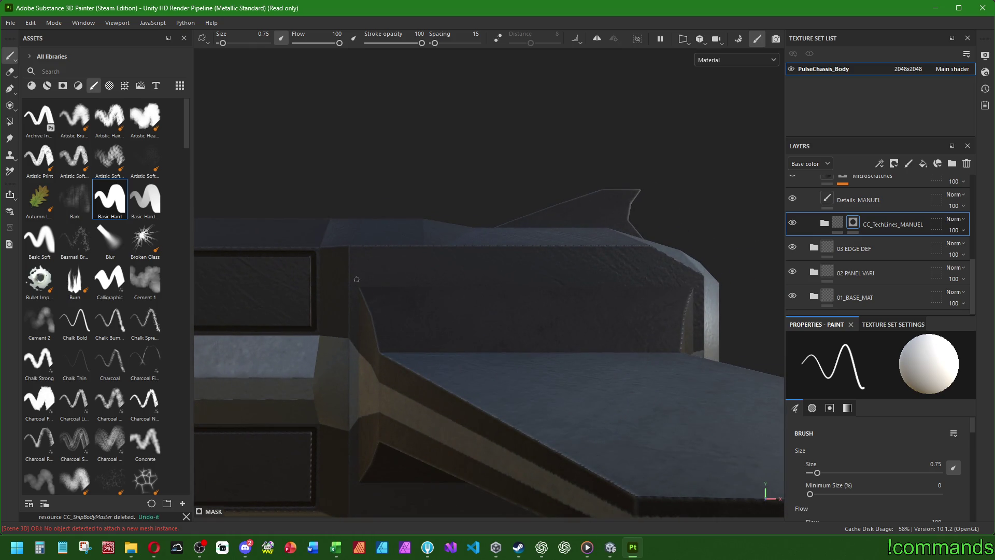
Paint thin dark lines along the first side panel's top and lower edges
shift+click(697, 279)
mouse_move(697, 279)
alt+mouse_down()
mouse_move(474, 223)
mouse_move(329, 358)
alt+mouse_up()
shift+click(642, 356)
alt+drag(641, 356, 379, 308)
mouse_move(567, 316)
alt+mouse_down()
mouse_move(347, 310)
mouse_move(429, 323)
mouse_move(707, 286)
mouse_move(666, 284)
mouse_move(676, 311)
alt+mouse_up()
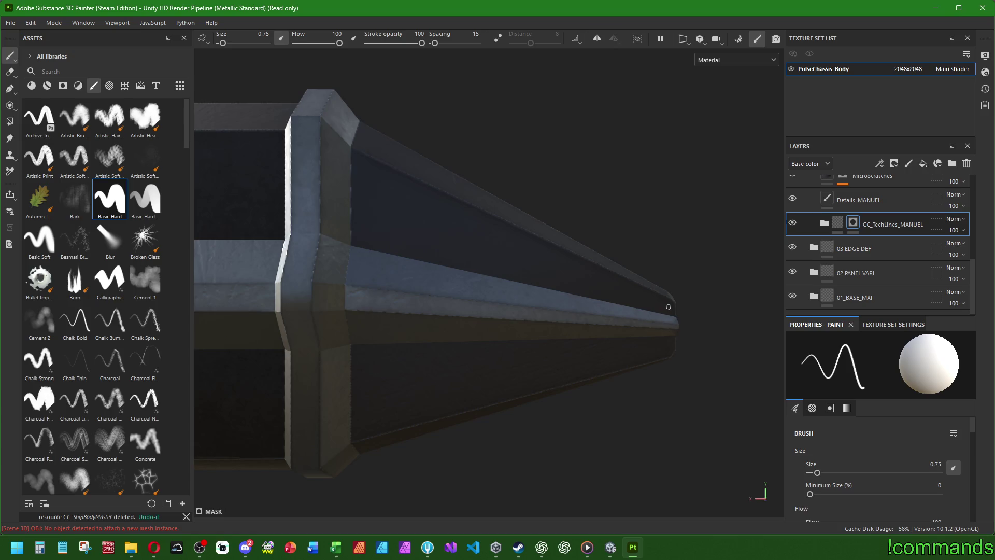
Outline the upper and lower nose panels with straight dark lines
shift+click(358, 160)
shift+click(360, 239)
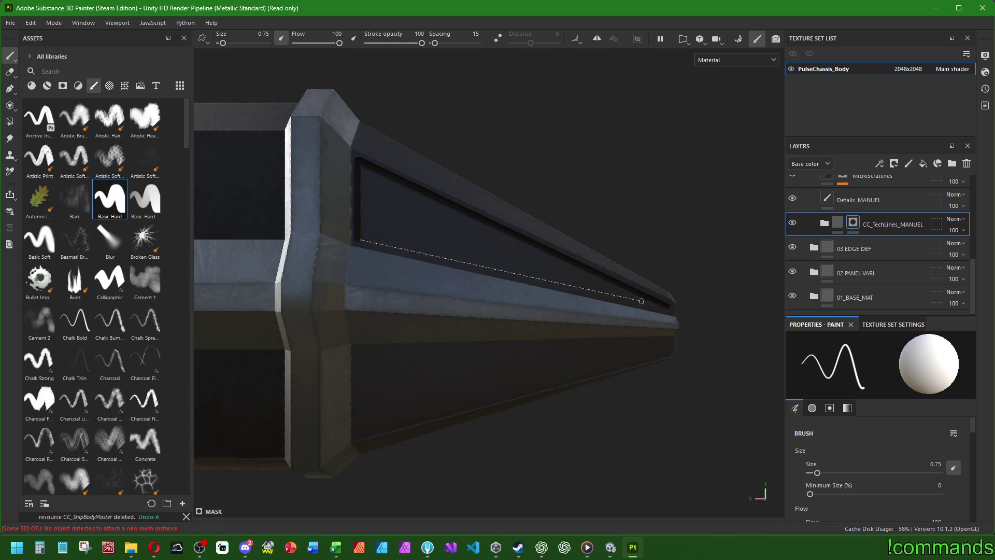
shift+click(666, 306)
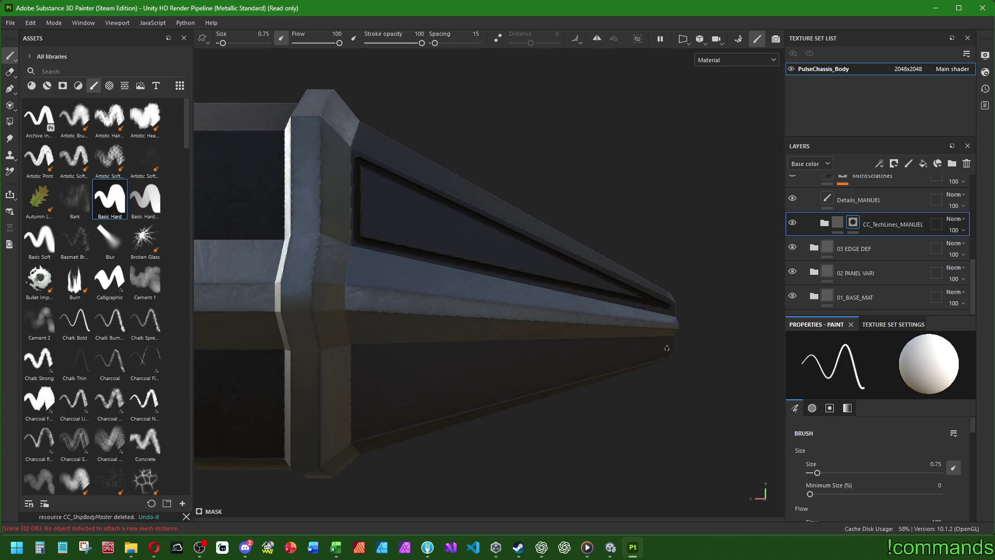
shift+click(358, 351)
shift+click(359, 431)
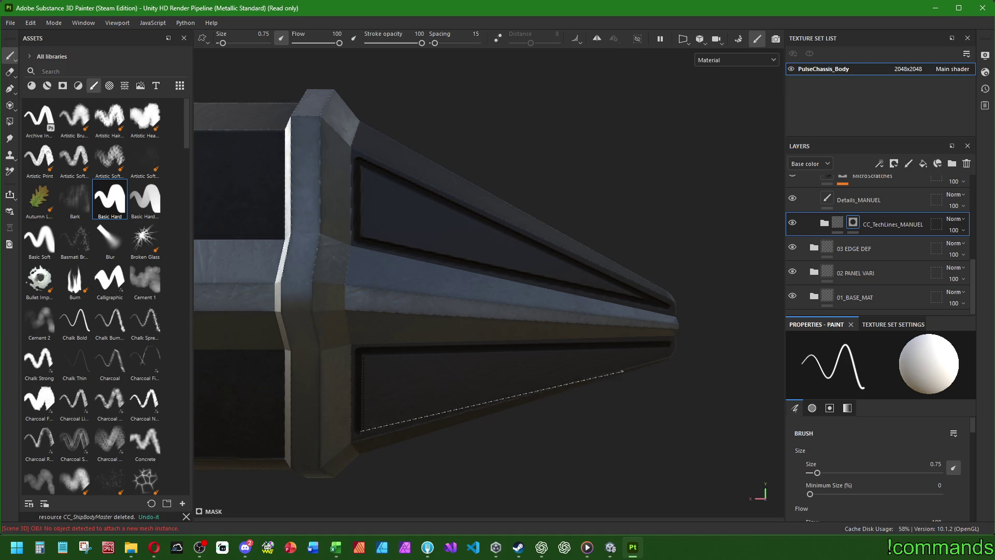
shift+click(669, 346)
Outline the chassis side panel on all four edges and line the lower panel's top edge
mouse_move(668, 346)
alt+mouse_down()
mouse_move(561, 333)
mouse_move(510, 260)
alt+mouse_up()
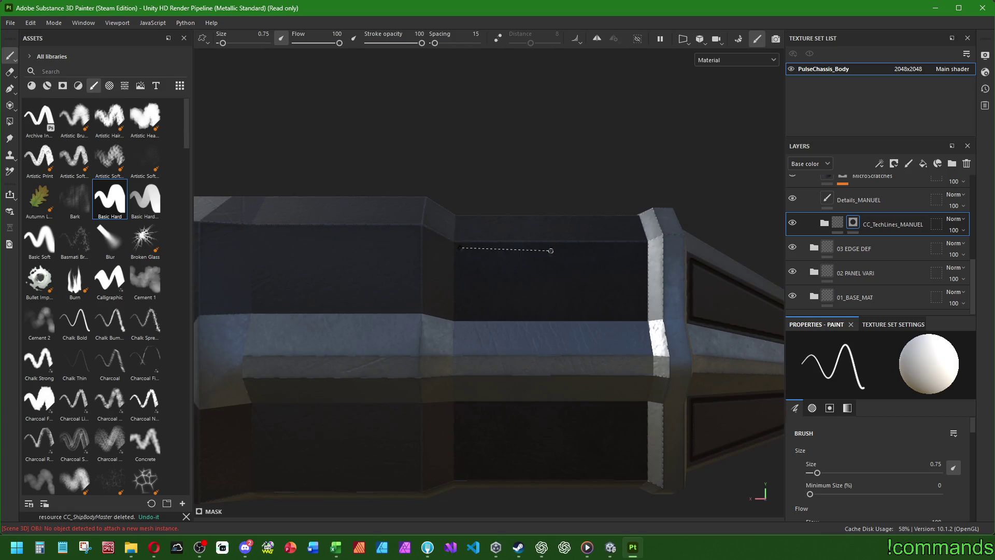
shift+click(642, 248)
shift+click(641, 313)
shift+click(460, 313)
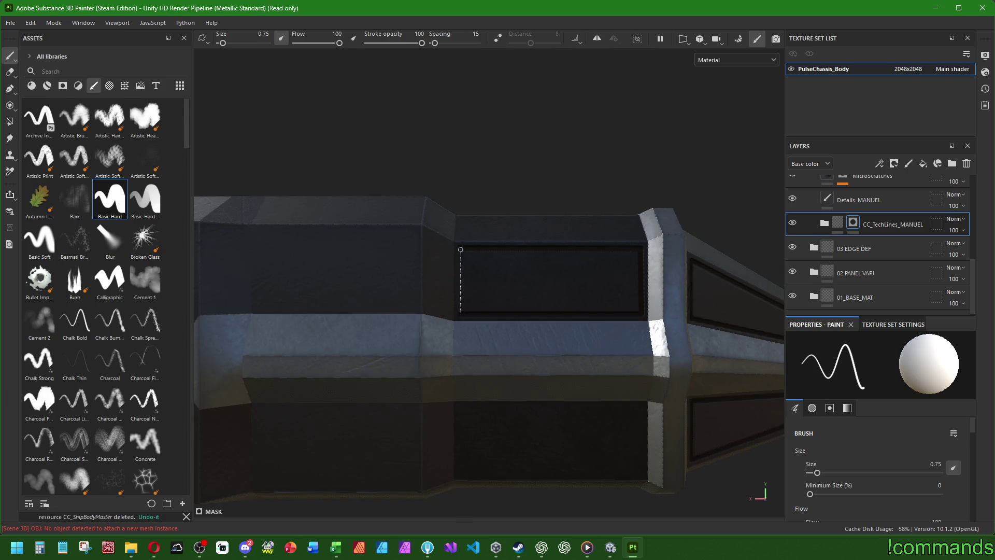
shift+click(460, 250)
shift+click(646, 411)
Outline the next upper hull panel above the ridge with four straight edges
mouse_move(463, 407)
alt+mouse_down()
mouse_move(540, 398)
mouse_move(583, 273)
alt+mouse_up()
click(593, 236)
shift+click(434, 237)
shift+click(435, 315)
shift+click(595, 314)
shift+click(593, 238)
Outline the matching lower hull panel below the ridge
middle_drag(452, 428, 452, 294)
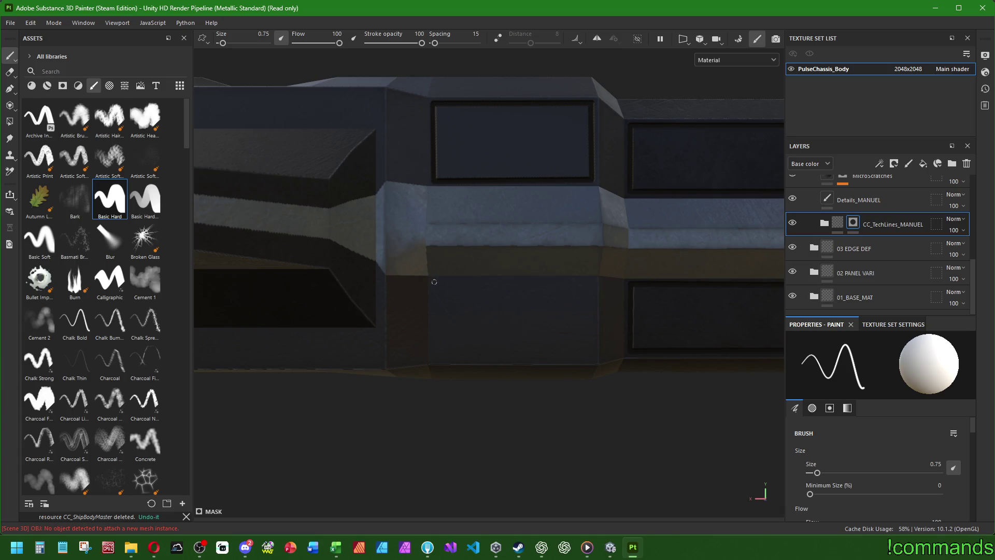
shift+click(435, 358)
shift+click(593, 358)
shift+click(594, 283)
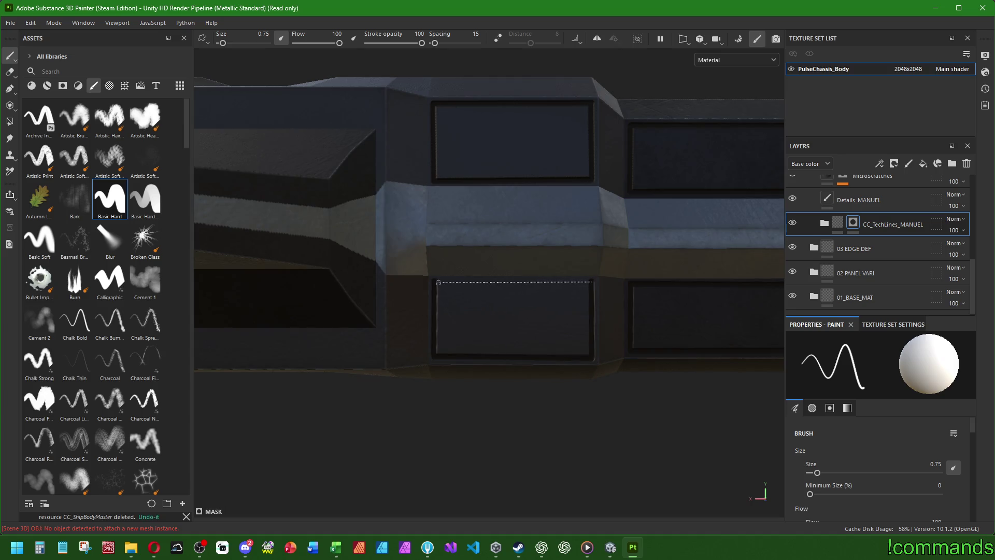
shift+click(434, 281)
mouse_move(435, 281)
alt+mouse_down()
mouse_move(426, 463)
mouse_move(513, 366)
alt+mouse_up()
alt+drag(365, 270, 358, 282)
scroll(345, 291, up, 3)
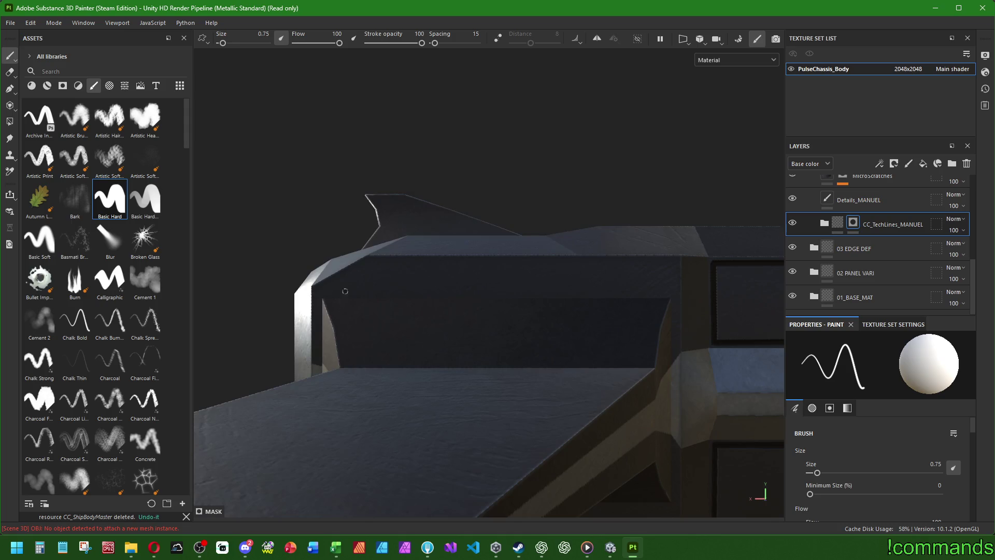
Paint lines along the top panel's edge and the recess's bottom edge
shift+click(669, 288)
mouse_move(668, 289)
alt+mouse_down()
mouse_move(656, 327)
mouse_move(533, 319)
mouse_move(407, 284)
mouse_move(311, 353)
alt+mouse_up()
shift+click(663, 354)
scroll(406, 284, down, 5)
mouse_move(513, 298)
alt+mouse_down()
mouse_move(456, 260)
mouse_move(162, 223)
mouse_move(218, 204)
mouse_move(551, 276)
mouse_move(580, 224)
mouse_move(582, 191)
mouse_move(439, 288)
mouse_move(744, 244)
mouse_move(724, 260)
mouse_move(636, 221)
mouse_move(793, 224)
mouse_move(846, 214)
alt+mouse_up()
key(f)
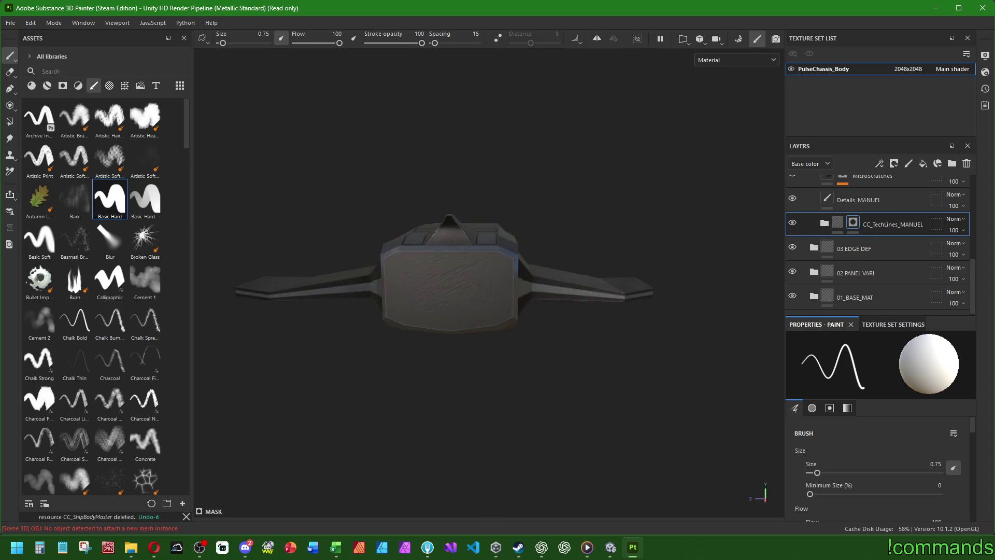
scroll(393, 264, up, 5)
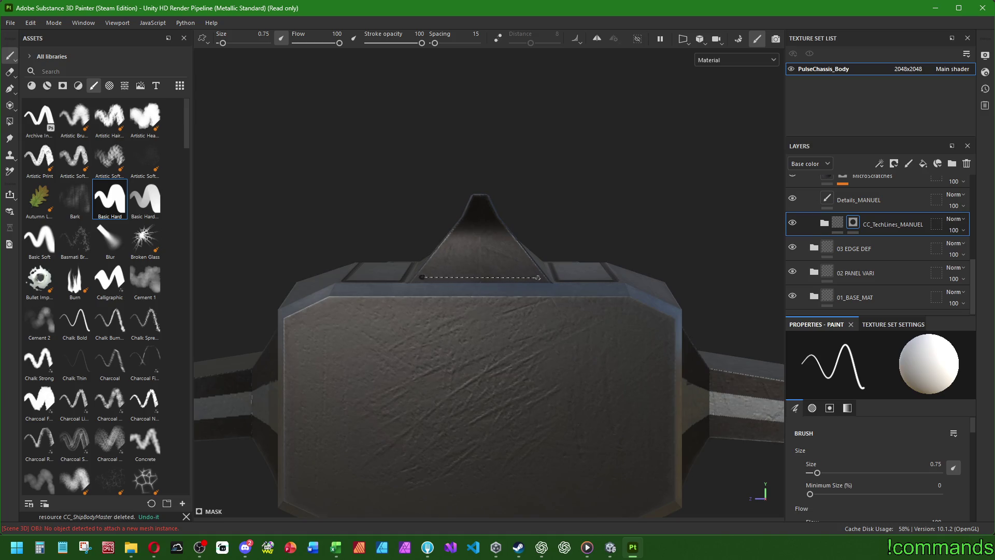
Paint lines along the fin triangle's right ridge and left edge
shift+click(493, 223)
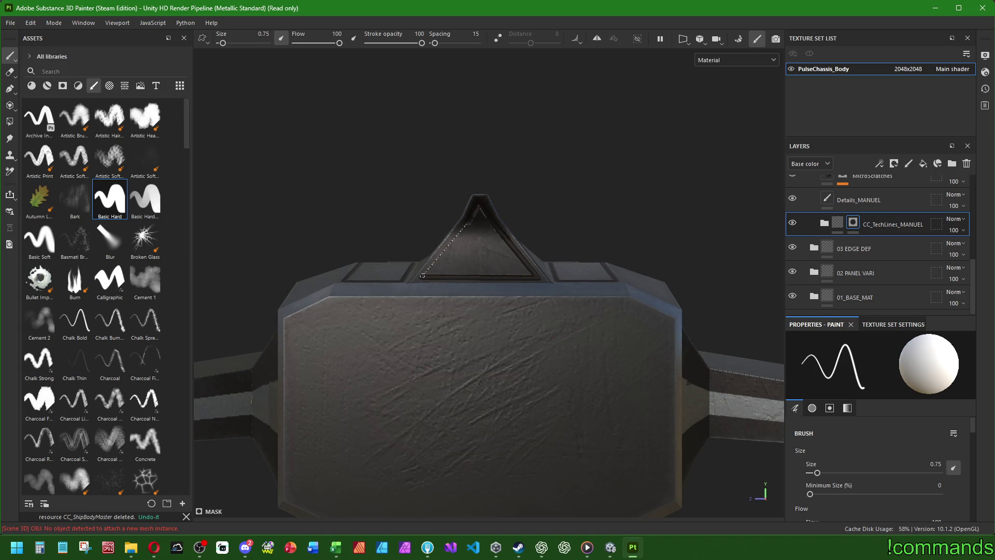
shift+click(422, 276)
scroll(426, 322, down, 3)
mouse_move(426, 323)
alt+mouse_down()
mouse_move(515, 344)
mouse_move(404, 313)
mouse_move(375, 256)
alt+mouse_up()
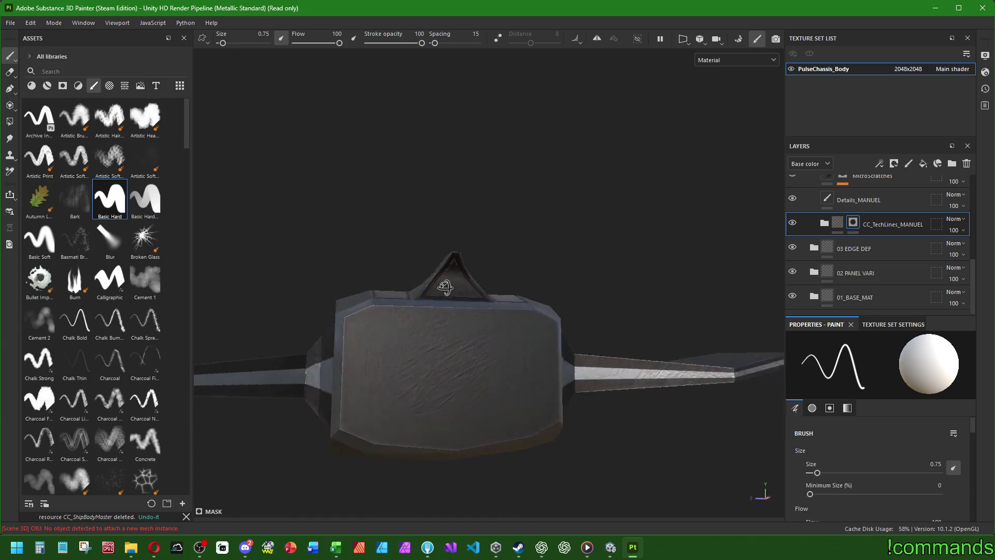
scroll(376, 256, up, 2)
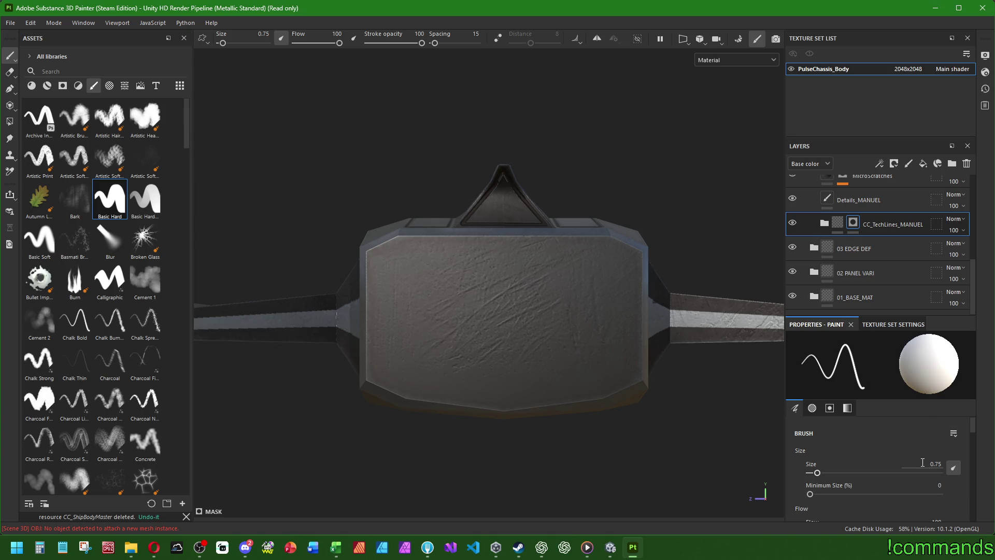
Set the brush size to 0.5 and outline the left front panel
text(5)
key(Return)
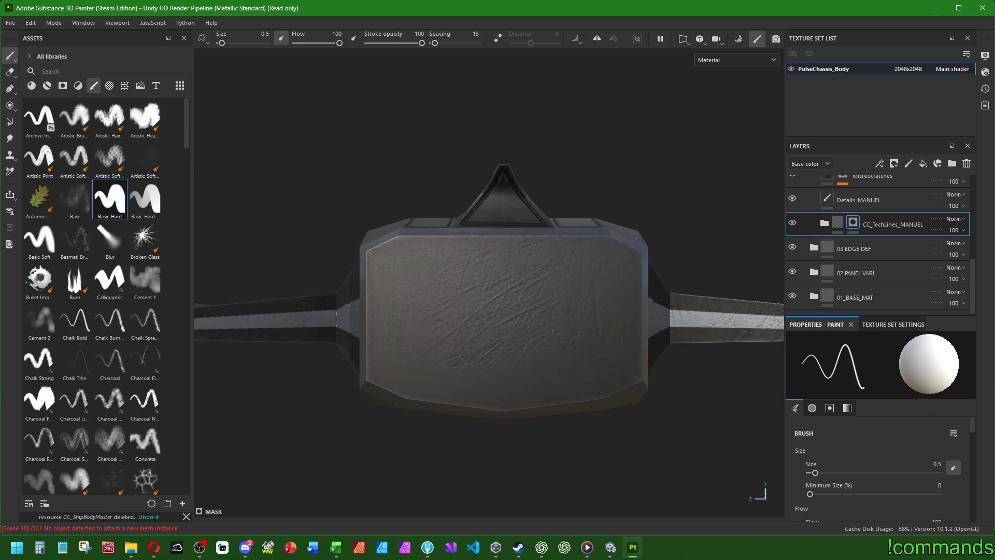
scroll(520, 296, up, 2)
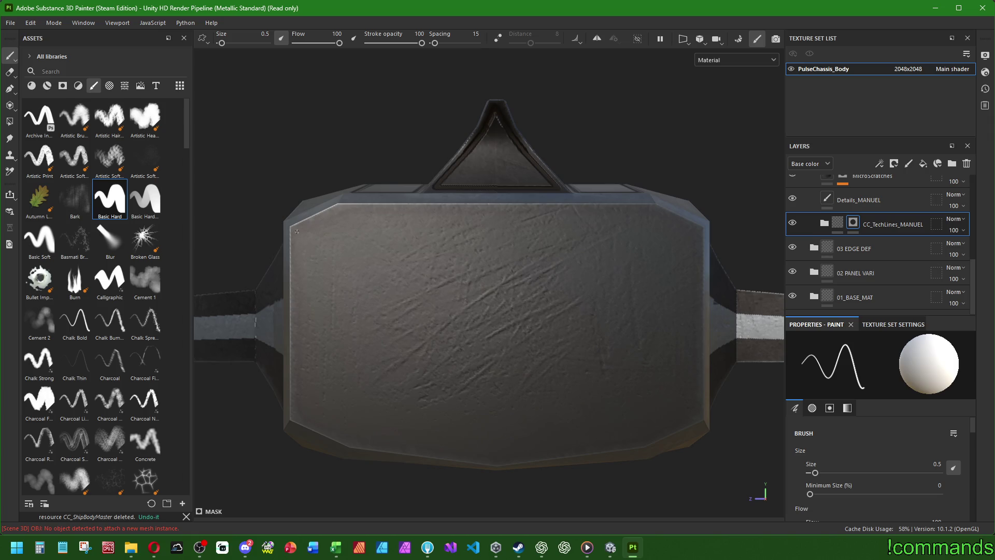
shift+click(296, 415)
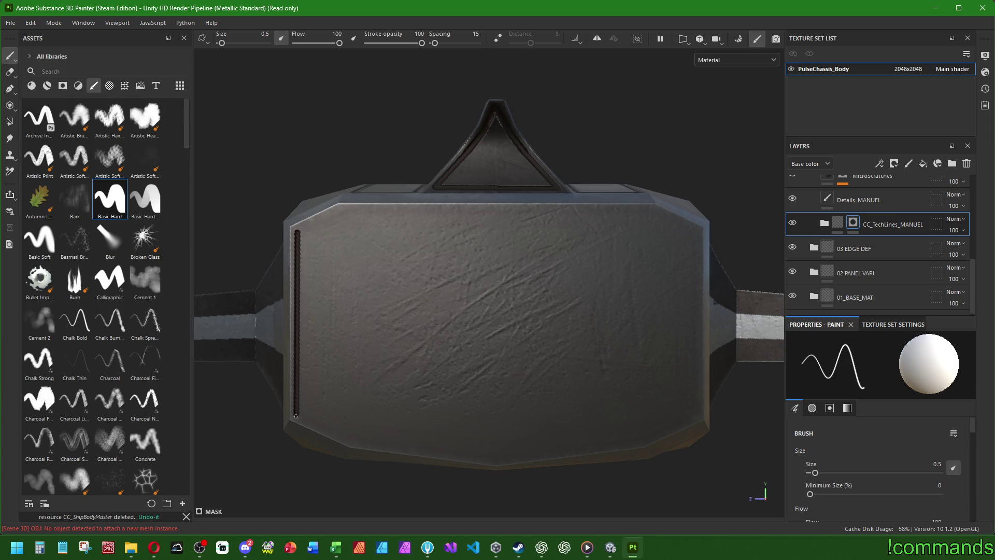
shift+click(349, 441)
shift+click(340, 211)
shift+click(297, 231)
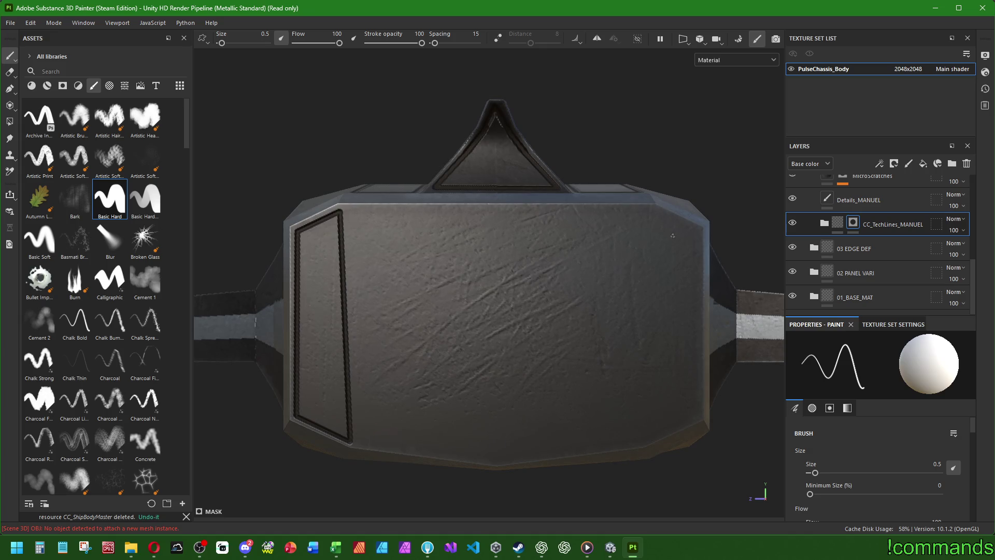
Outline the right front panel with four straight 0.5 lines
shift+click(697, 415)
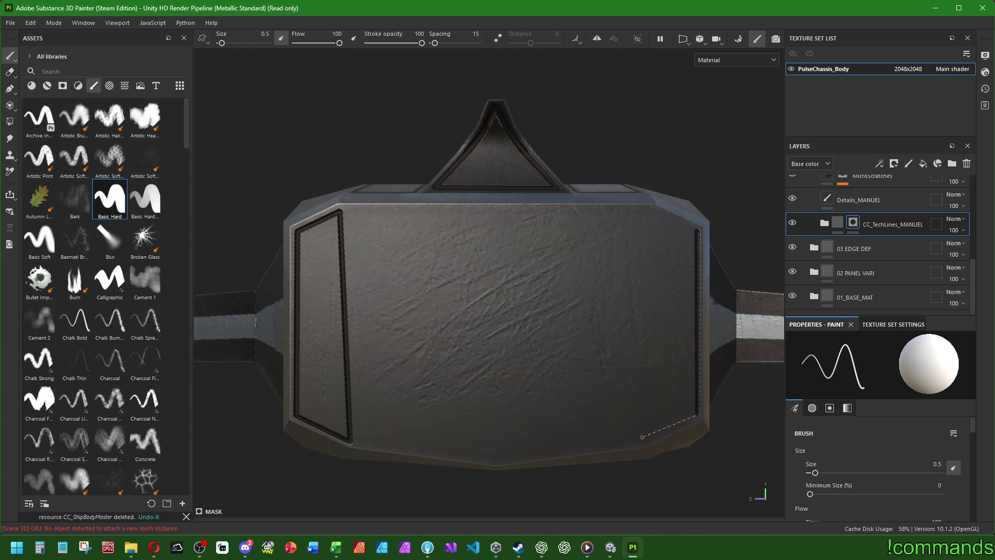
shift+click(641, 439)
shift+click(656, 212)
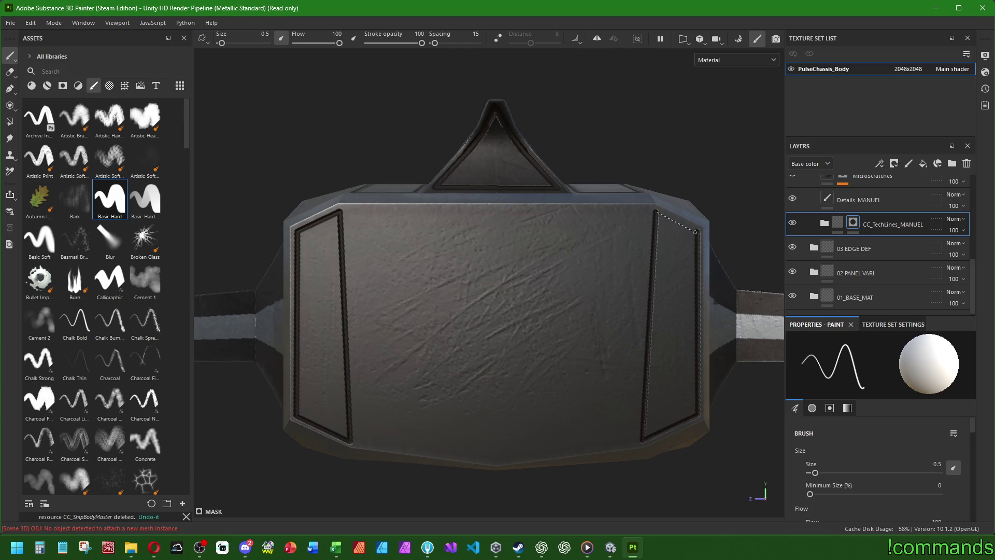
shift+click(697, 231)
alt+drag(697, 231, 564, 294)
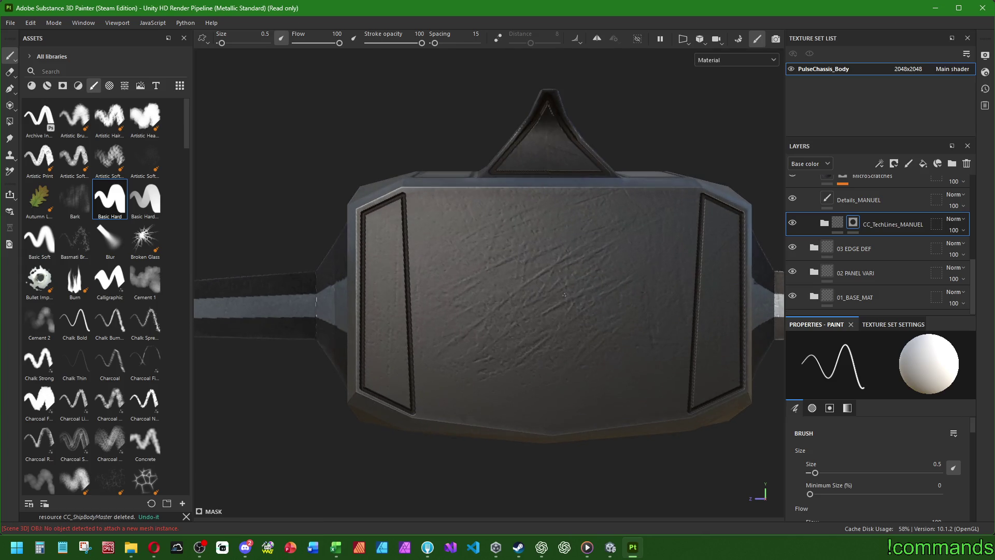
Outline the centre front panel on all four sides
click(413, 194)
shift+click(695, 194)
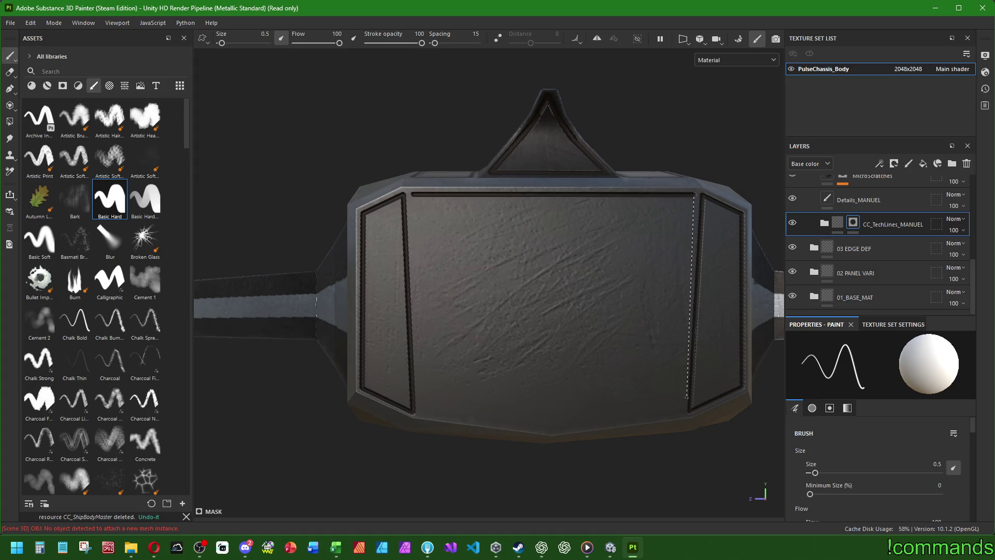
shift+click(681, 413)
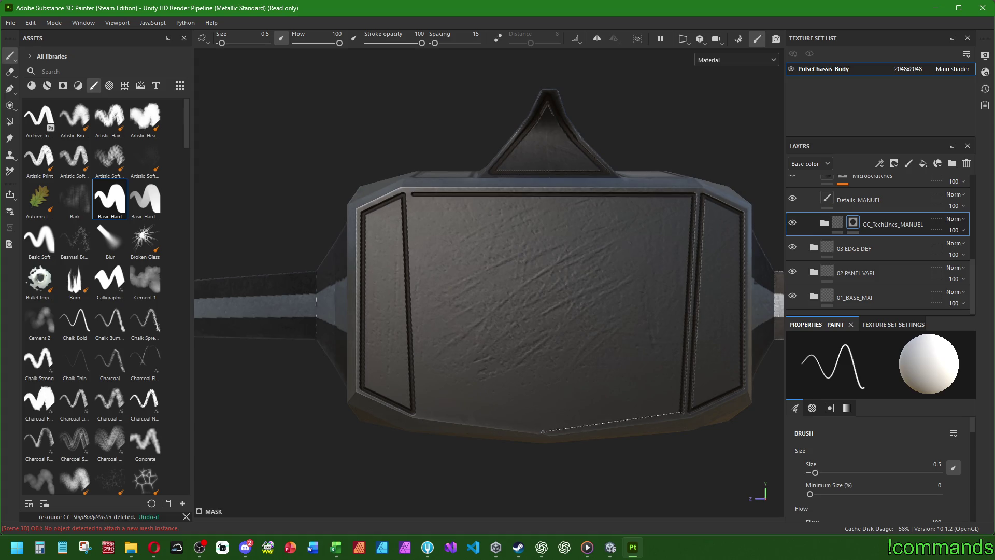
shift+click(422, 413)
shift+click(413, 195)
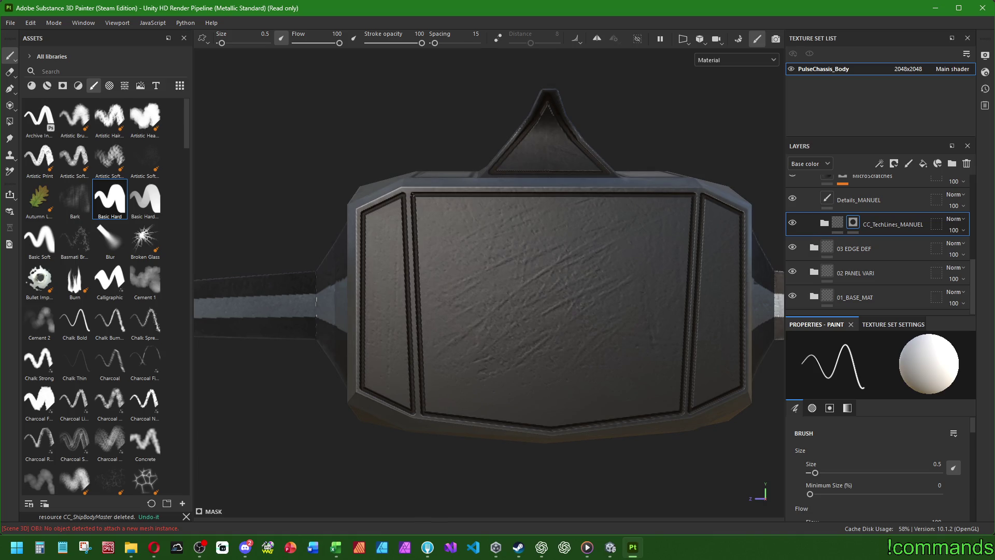
scroll(413, 196, down, 5)
mouse_move(441, 316)
alt+mouse_down()
mouse_move(355, 340)
mouse_move(478, 314)
mouse_move(624, 351)
mouse_move(440, 328)
mouse_move(599, 295)
mouse_move(568, 340)
mouse_move(444, 262)
mouse_move(401, 388)
mouse_move(322, 362)
mouse_move(351, 456)
mouse_move(542, 277)
mouse_move(589, 296)
mouse_move(546, 334)
mouse_move(528, 319)
alt+mouse_up()
scroll(493, 305, up, 5)
Paint one vertical dark line down the seam between the two side hull panels
scroll(493, 305, up, 4)
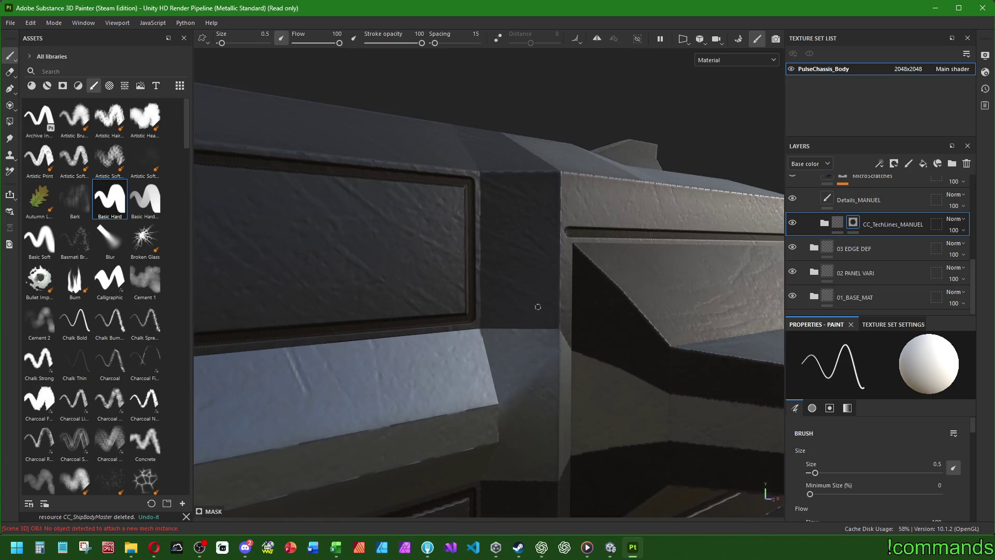
mouse_move(551, 184)
alt+mouse_down()
mouse_move(526, 276)
mouse_move(538, 473)
alt+mouse_up()
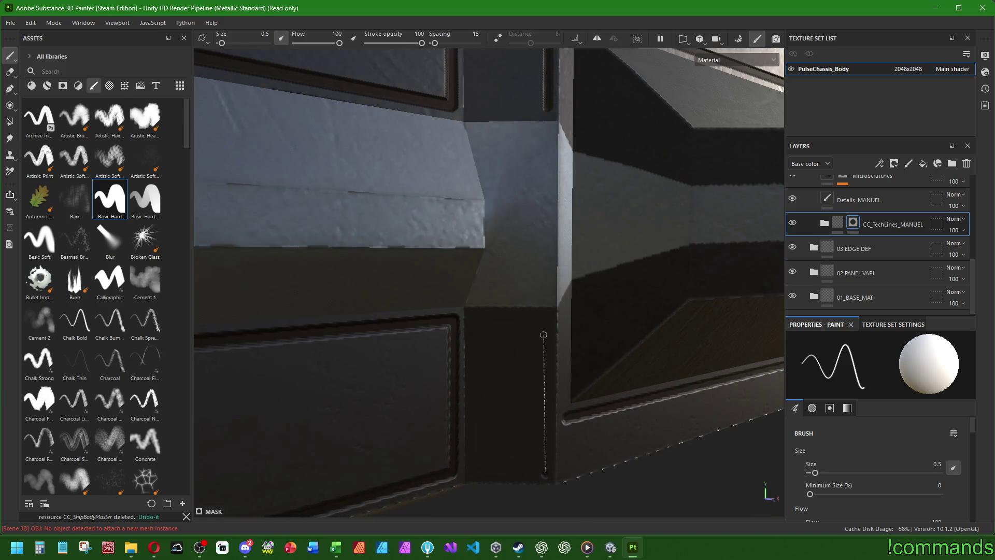
key(f)
alt+drag(539, 363, 557, 383)
scroll(557, 383, up, 5)
scroll(444, 166, up, 5)
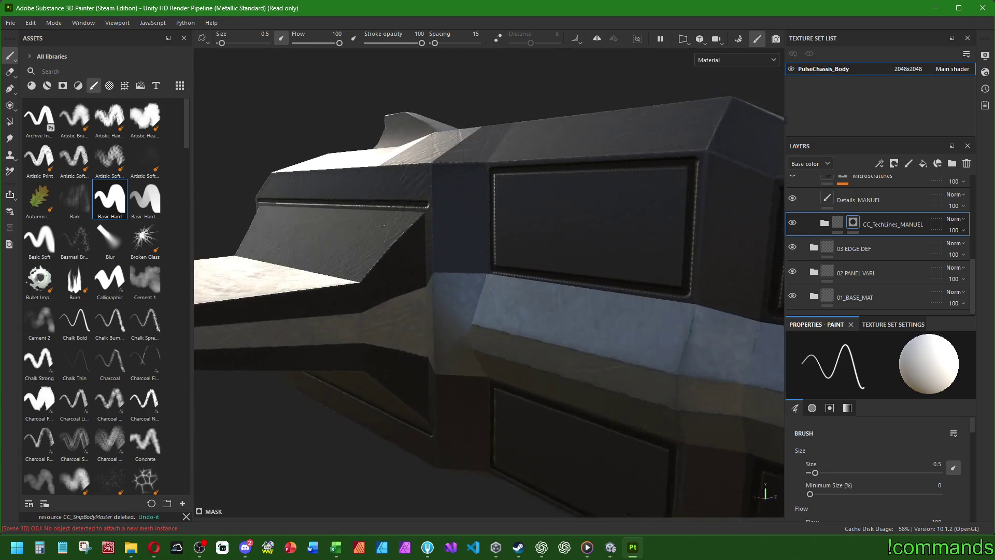
shift+click(447, 271)
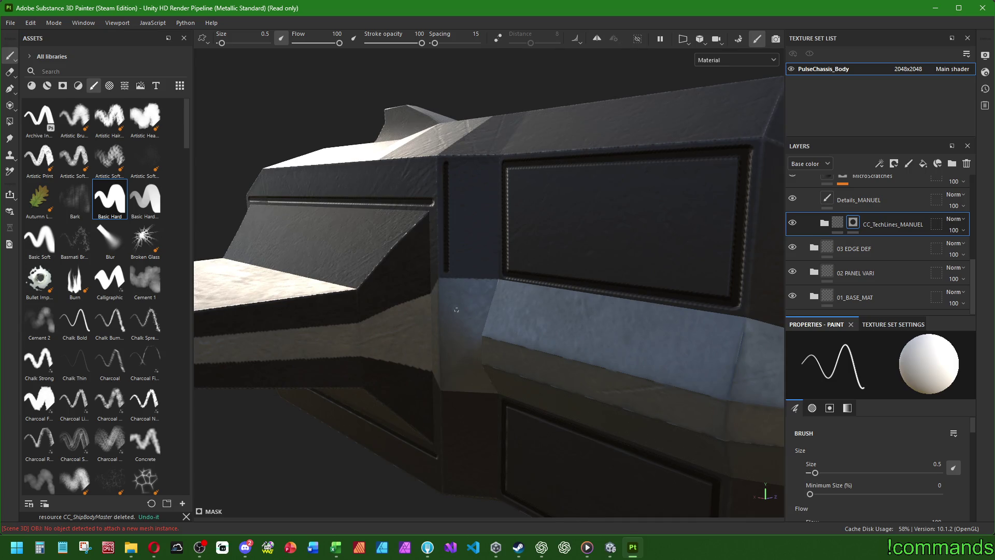
alt+middle_drag(465, 340, 452, 202)
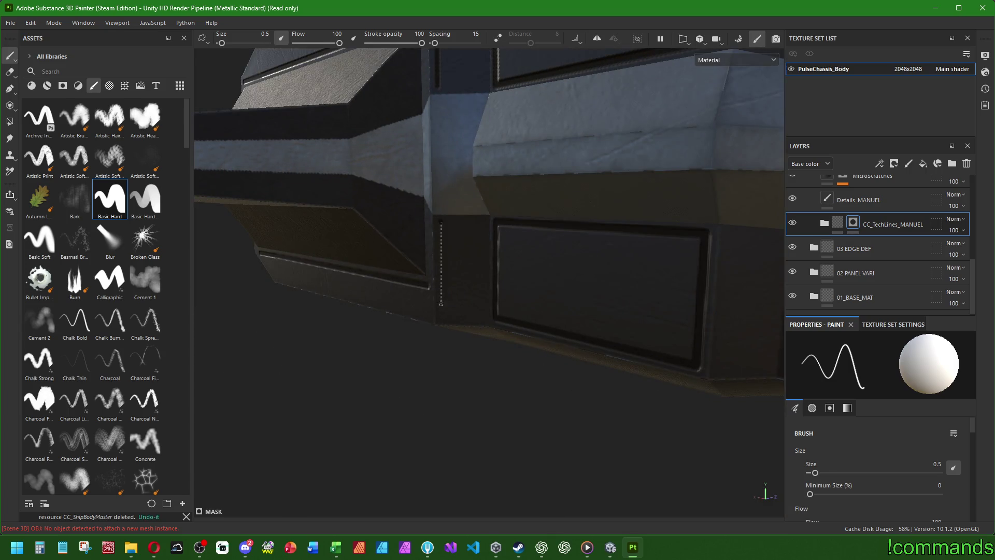
scroll(442, 316, down, 5)
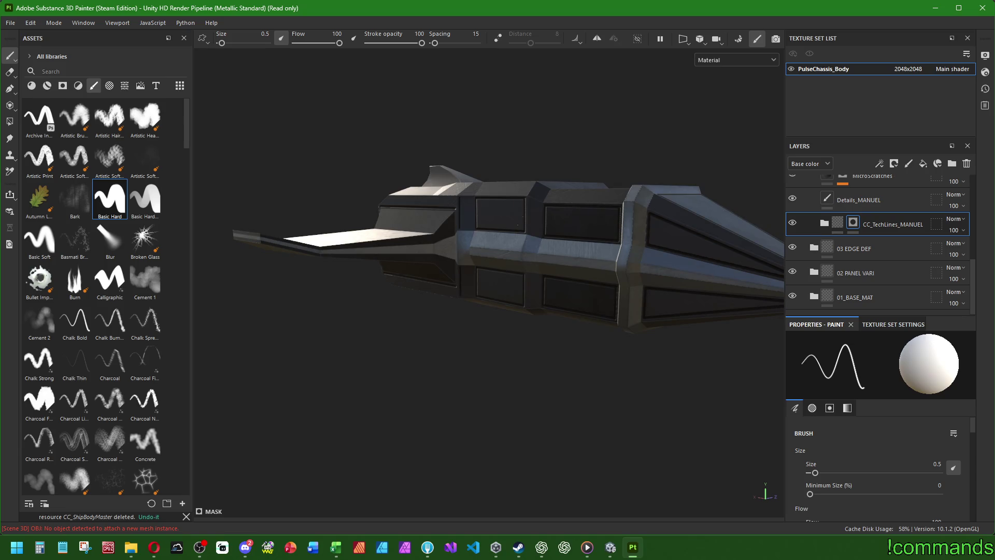
scroll(529, 197, up, 5)
mouse_move(637, 342)
alt+mouse_down()
mouse_move(612, 336)
mouse_move(565, 290)
mouse_move(599, 307)
mouse_move(642, 296)
mouse_move(601, 249)
alt+mouse_up()
scroll(579, 285, up, 10)
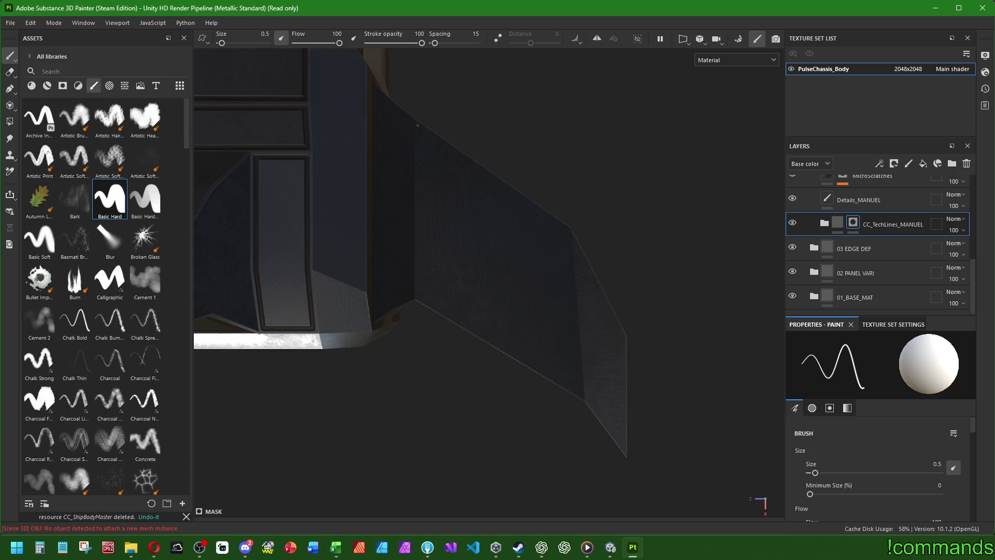
Paint lines down the first panel's vertical edge and along its lower slanted edge
shift+click(419, 299)
shift+click(581, 392)
middle_drag(384, 248, 475, 259)
alt+drag(475, 259, 403, 176)
Outline the slanted wing panel with a closed loop of straight lines
click(468, 189)
shift+click(323, 293)
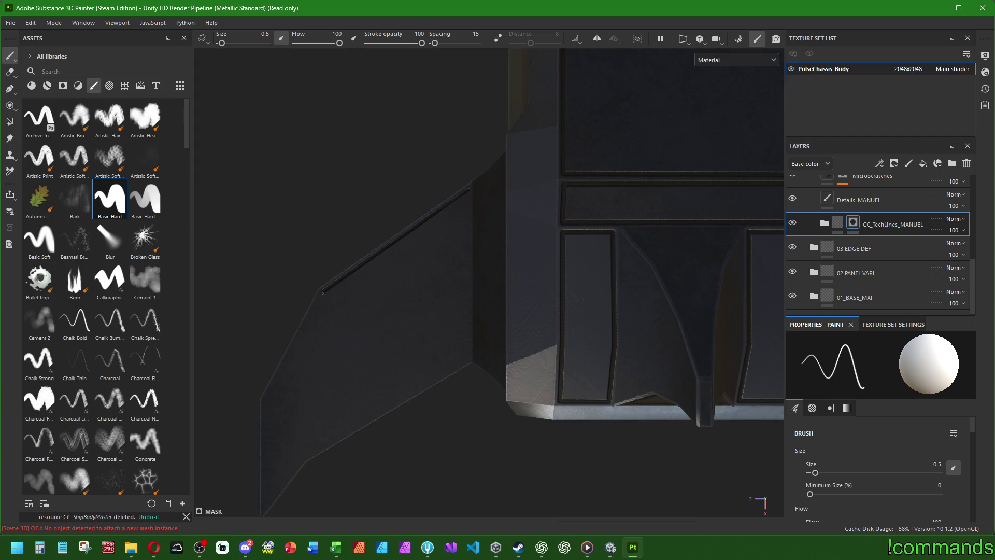
shift+click(307, 456)
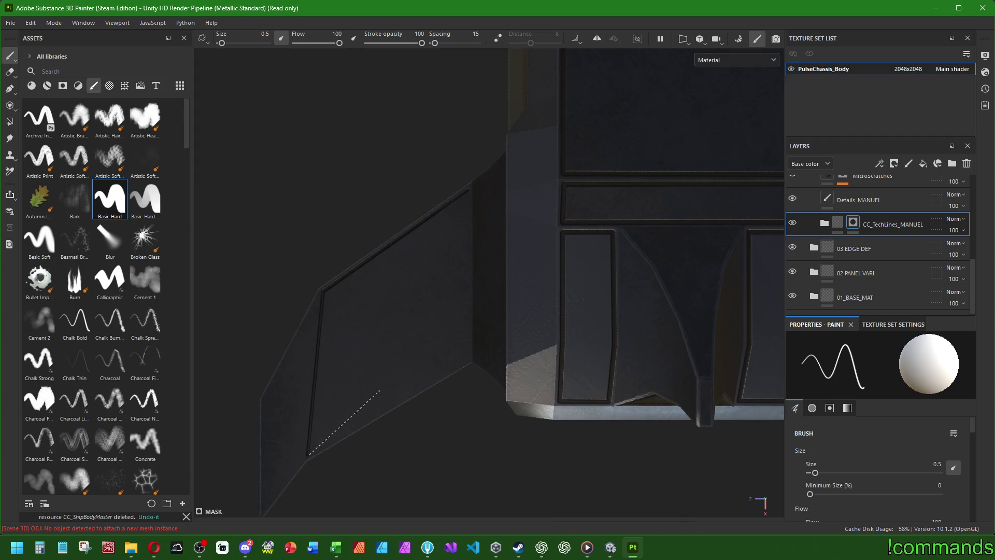
shift+click(468, 358)
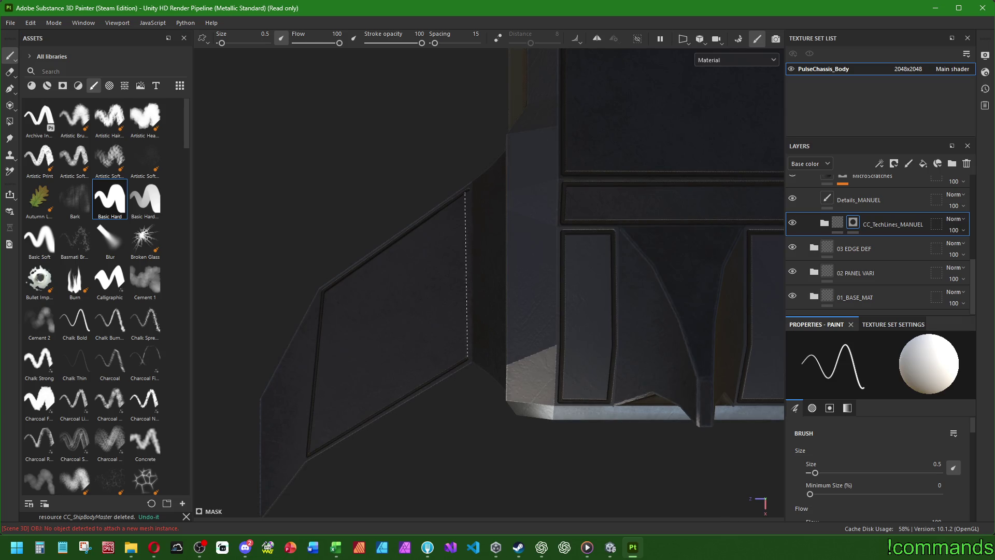
shift+click(468, 189)
Outline the next angled side panel, including its lower diagonal edge
middle_drag(395, 400, 442, 339)
alt+drag(442, 339, 394, 304)
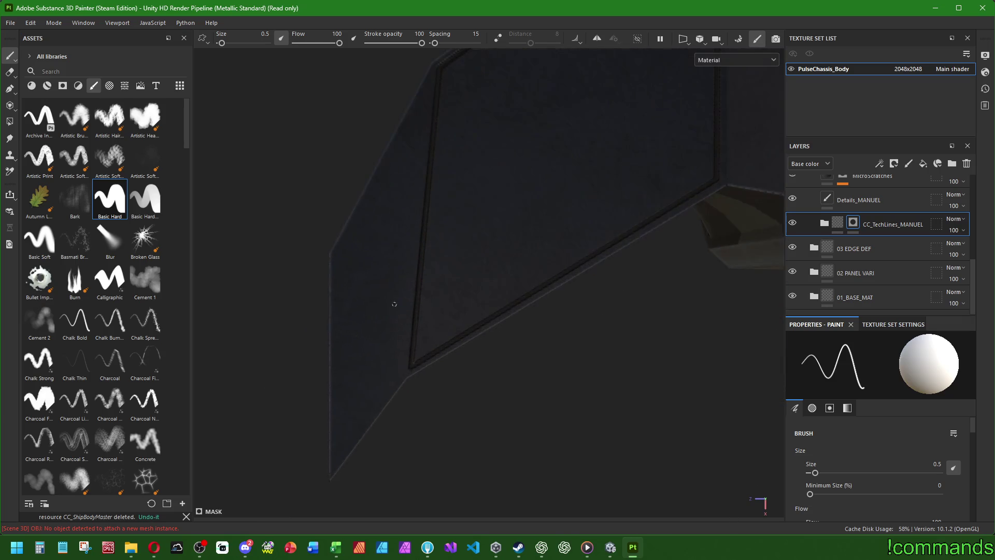
mouse_move(472, 349)
alt+mouse_down()
mouse_move(439, 155)
mouse_move(432, 320)
alt+mouse_up()
click(429, 84)
shift+click(339, 258)
shift+click(337, 459)
shift+click(399, 371)
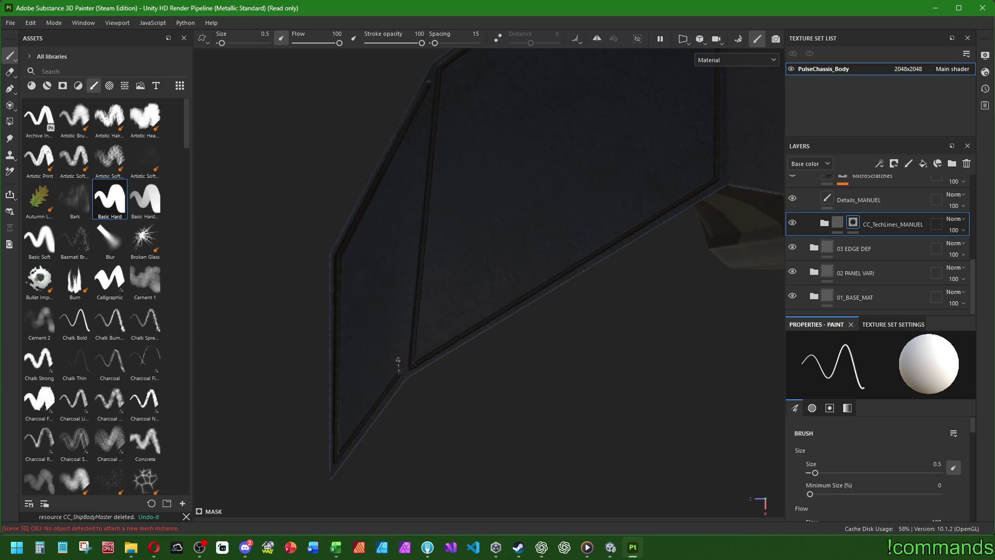
shift+click(428, 84)
Paint outline edges on the angled panel on the ship's opposite side
mouse_move(428, 84)
alt+mouse_down()
mouse_move(470, 289)
mouse_move(459, 337)
mouse_move(527, 217)
alt+mouse_up()
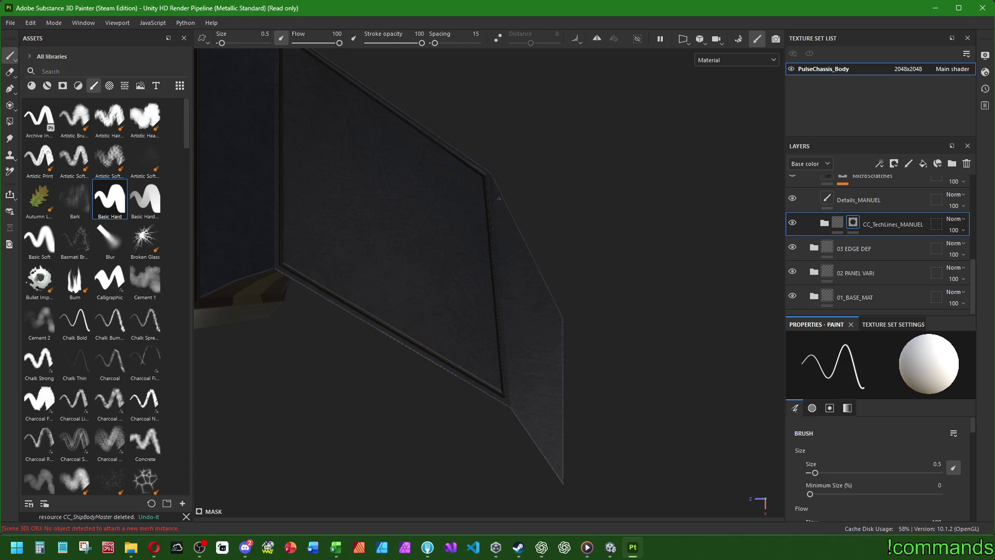
shift+click(516, 408)
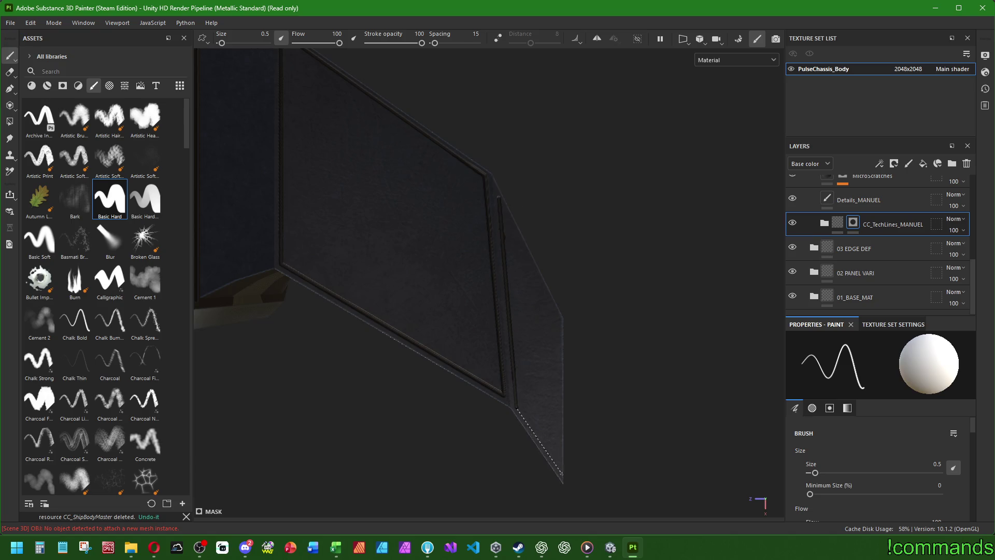
shift+click(559, 469)
shift+click(557, 317)
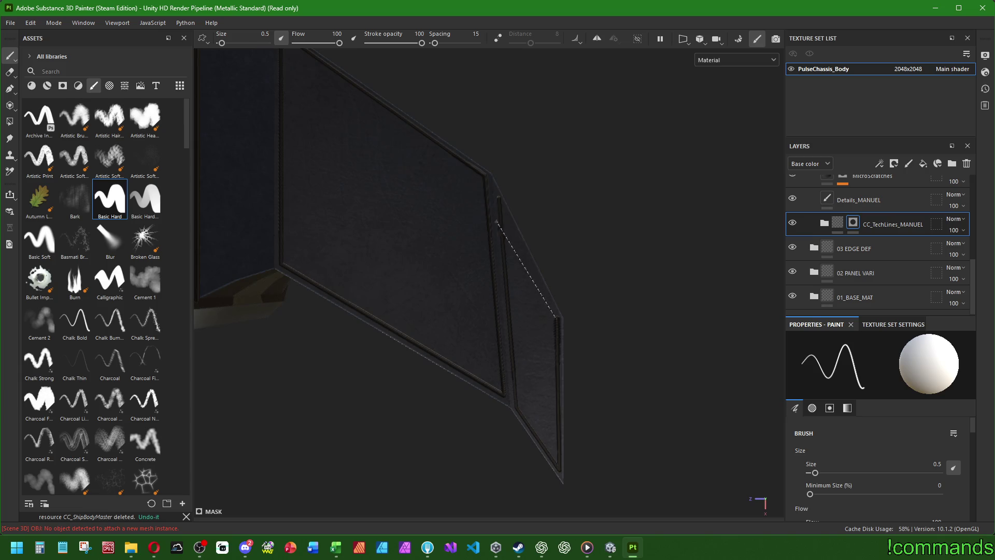
mouse_move(498, 197)
alt+mouse_down()
mouse_move(549, 176)
mouse_move(586, 177)
mouse_move(494, 355)
mouse_move(484, 428)
mouse_move(602, 323)
mouse_move(843, 329)
mouse_move(613, 251)
mouse_move(557, 151)
mouse_move(540, 149)
mouse_move(562, 76)
mouse_move(546, 233)
mouse_move(499, 306)
mouse_move(458, 315)
alt+mouse_up()
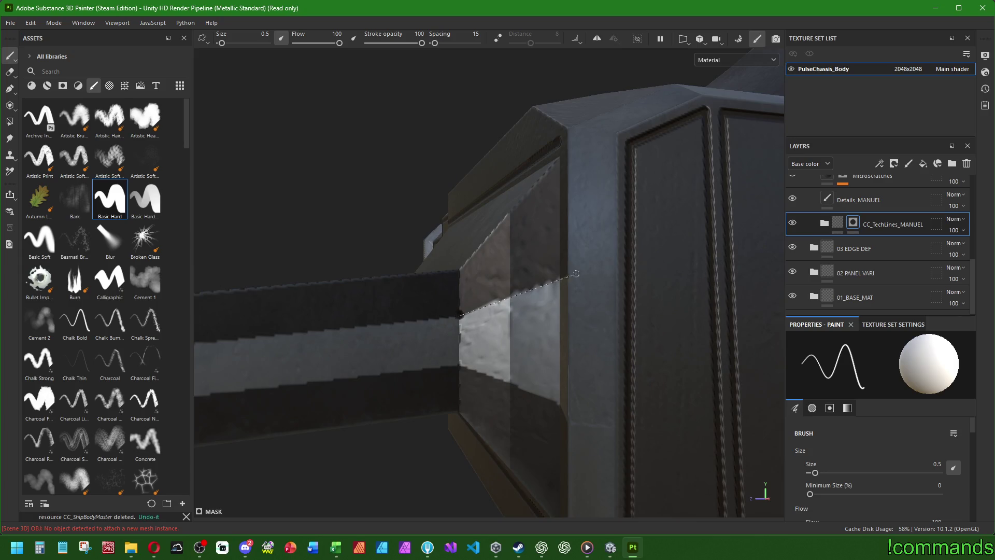
Try brush size 0.25, return to 0.5, and paint a line across the wing-root face
mouse_move(575, 274)
alt+mouse_down()
mouse_move(535, 369)
mouse_move(513, 352)
alt+mouse_up()
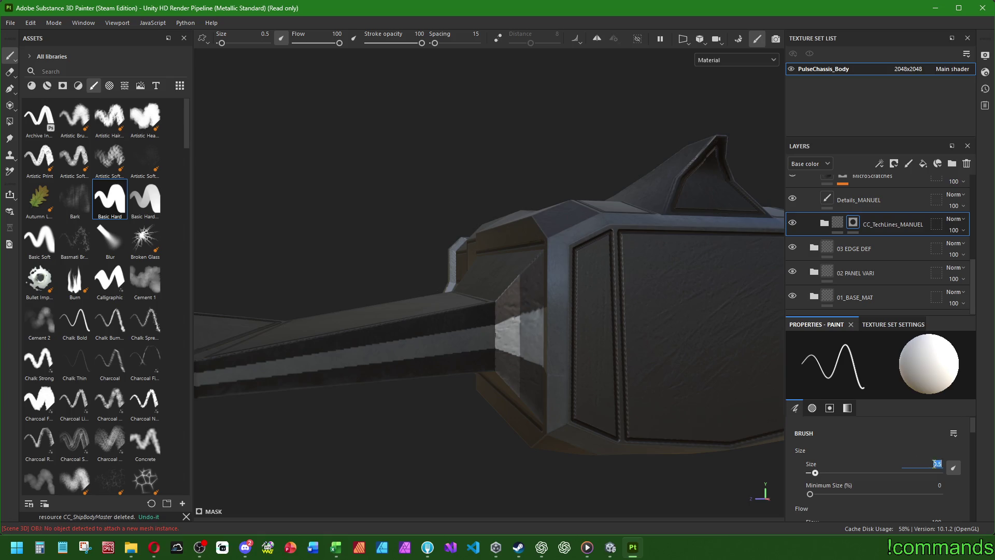
text(.25)
key(Return)
scroll(526, 337, up, 3)
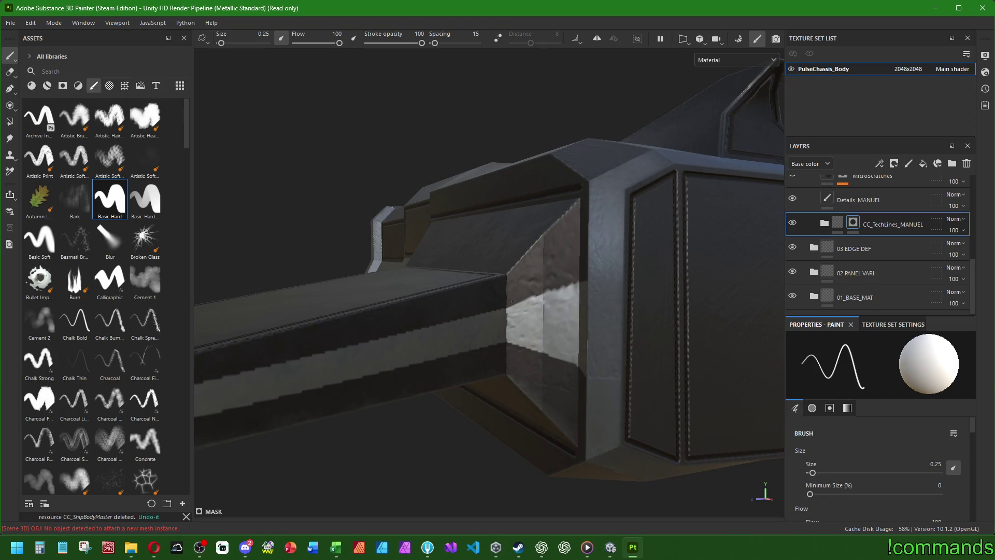
scroll(575, 291, down, 5)
ctrl+right_drag(567, 327, 585, 328)
scroll(565, 322, up, 5)
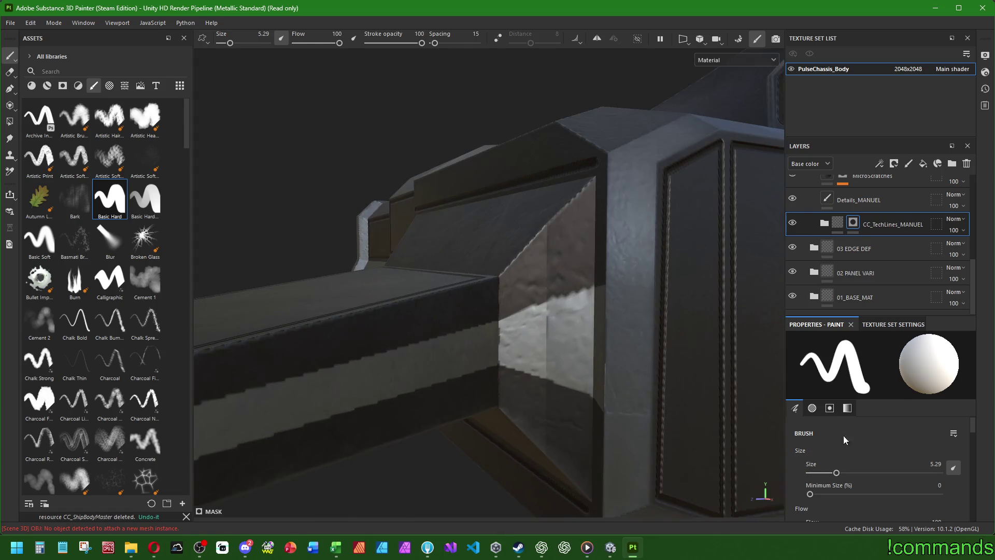
text(5)
key(Return)
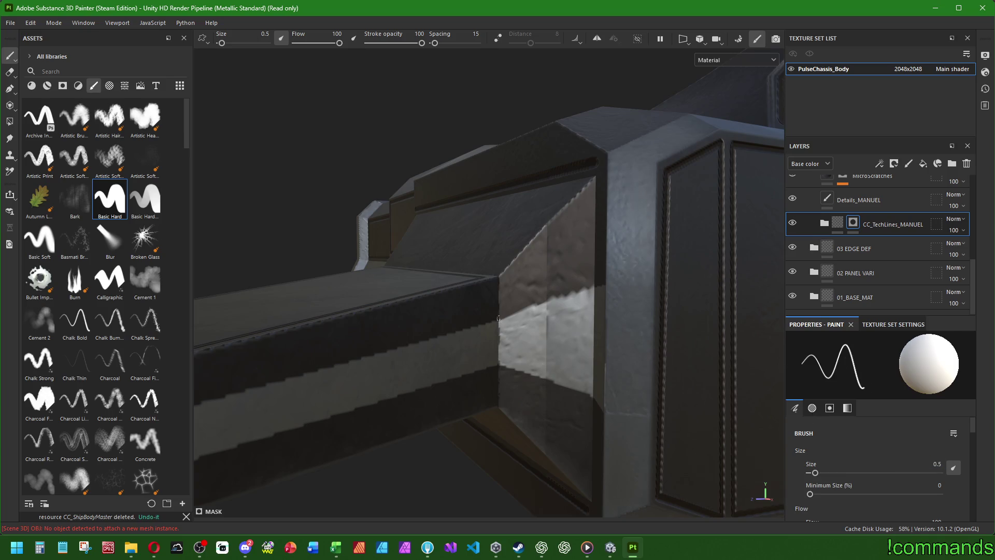
shift+click(601, 285)
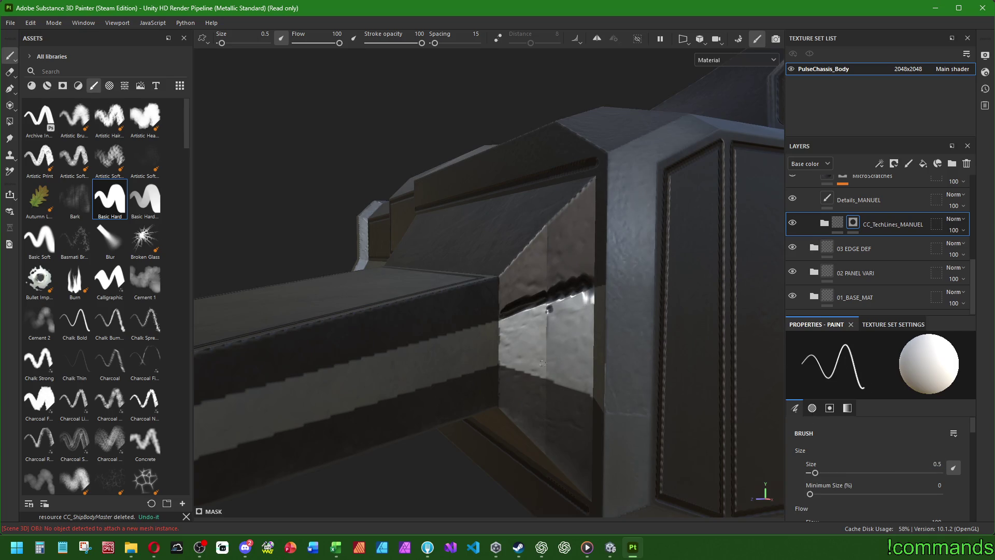
scroll(588, 386, down, 5)
mouse_move(588, 386)
alt+mouse_down()
mouse_move(524, 384)
mouse_move(515, 356)
mouse_move(575, 329)
mouse_move(682, 373)
mouse_move(413, 369)
mouse_move(400, 406)
mouse_move(726, 395)
mouse_move(544, 391)
mouse_move(580, 402)
mouse_move(508, 437)
alt+mouse_up()
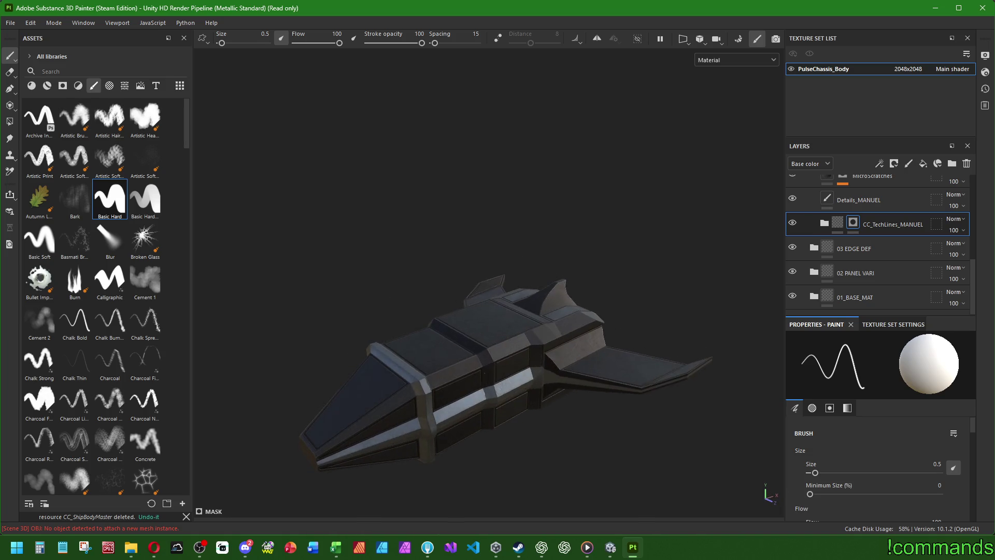
click(855, 199)
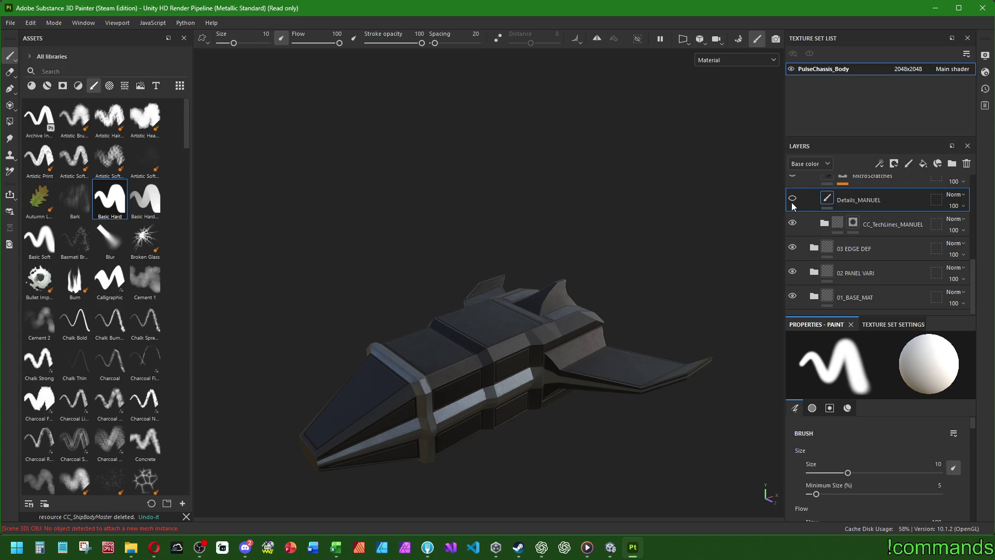
scroll(74, 266, down, 15)
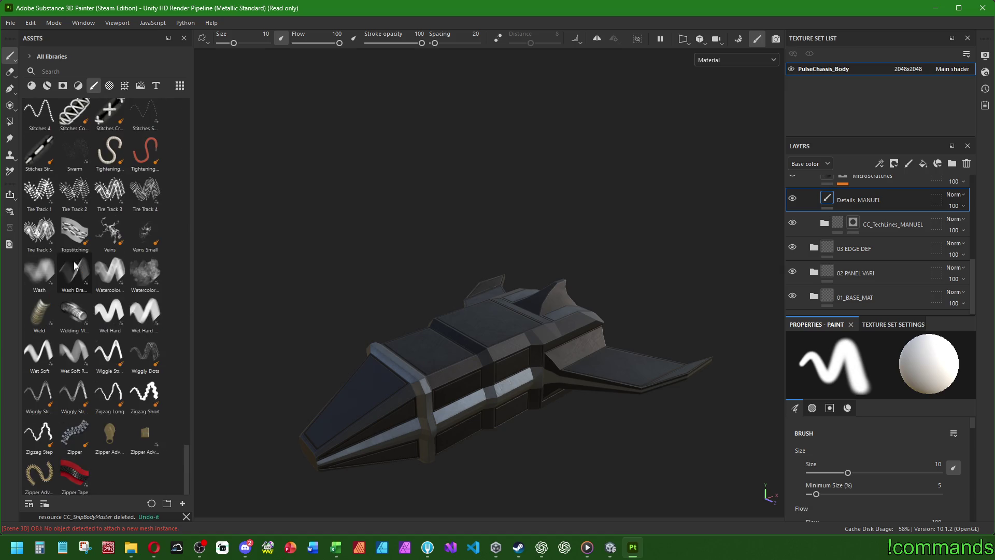
scroll(76, 275, up, 5)
click(145, 163)
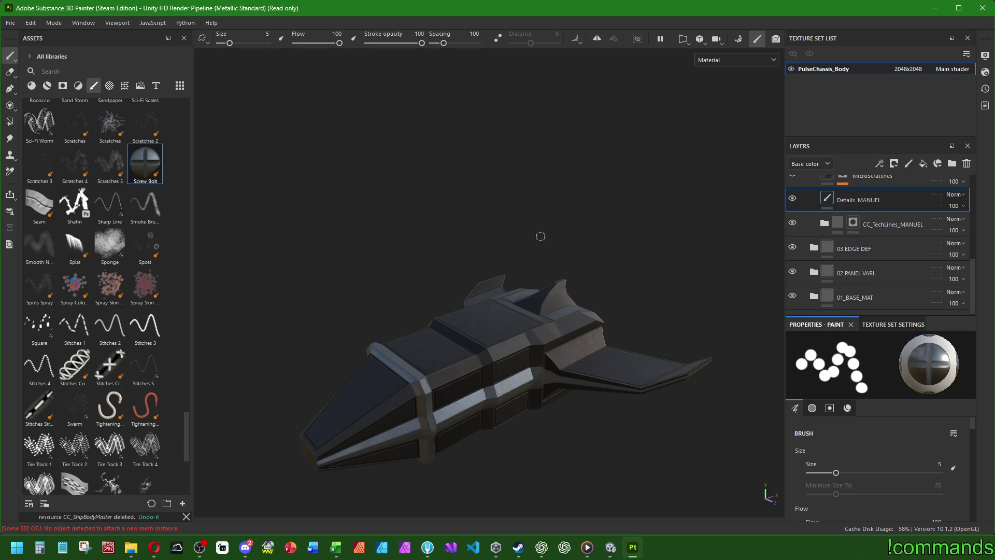
click(852, 223)
scroll(94, 234, up, 10)
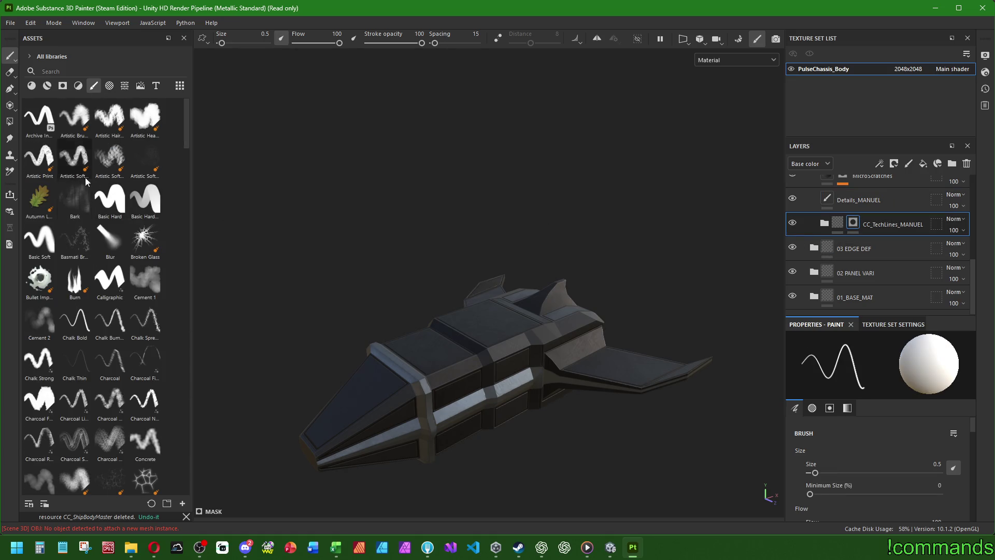
click(110, 207)
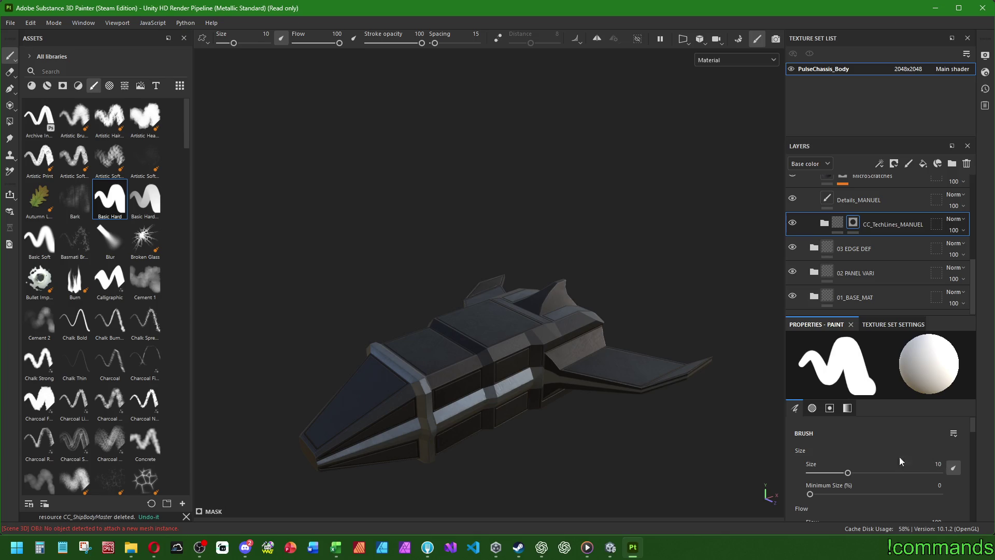
text(.5)
key(Return)
mouse_move(444, 349)
alt+mouse_down()
mouse_move(489, 375)
mouse_move(511, 509)
alt+mouse_up()
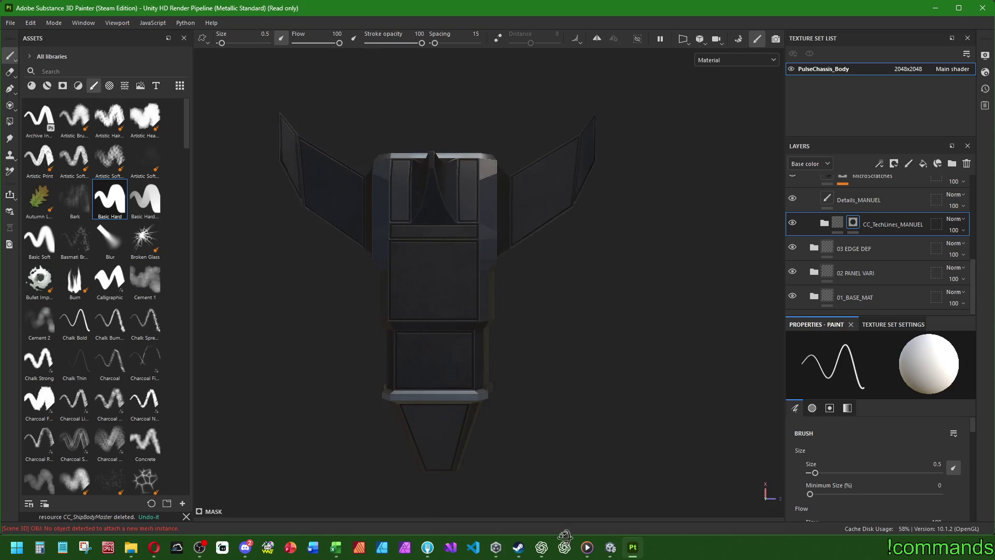
Set the brush size to 0.25 and paint a fine line along the hull ledge edge
scroll(511, 508, up, 5)
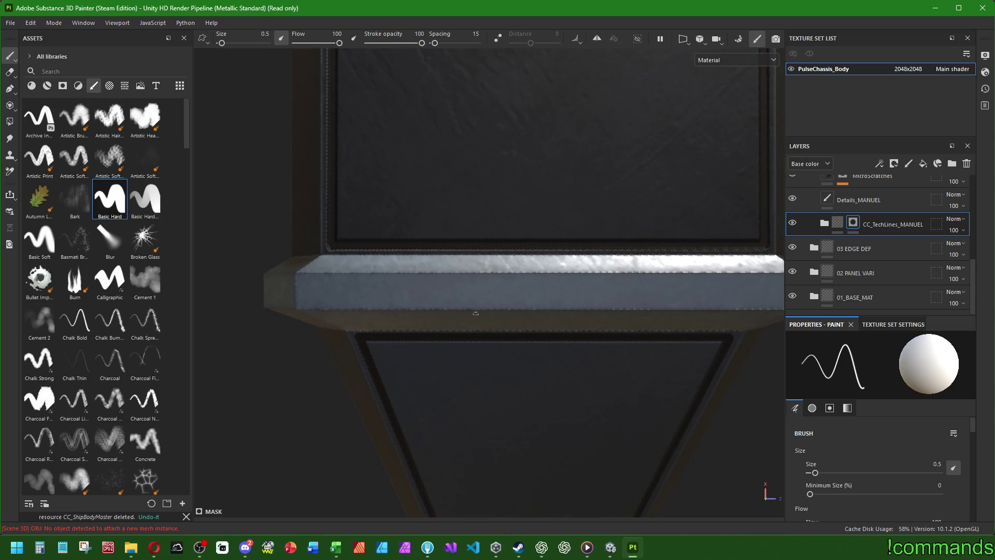
scroll(475, 312, down, 3)
mouse_move(476, 312)
alt+mouse_down()
mouse_move(282, 284)
mouse_move(498, 351)
mouse_move(569, 293)
mouse_move(562, 282)
mouse_move(510, 286)
mouse_move(451, 311)
mouse_move(575, 344)
mouse_move(746, 352)
mouse_move(436, 377)
alt+mouse_up()
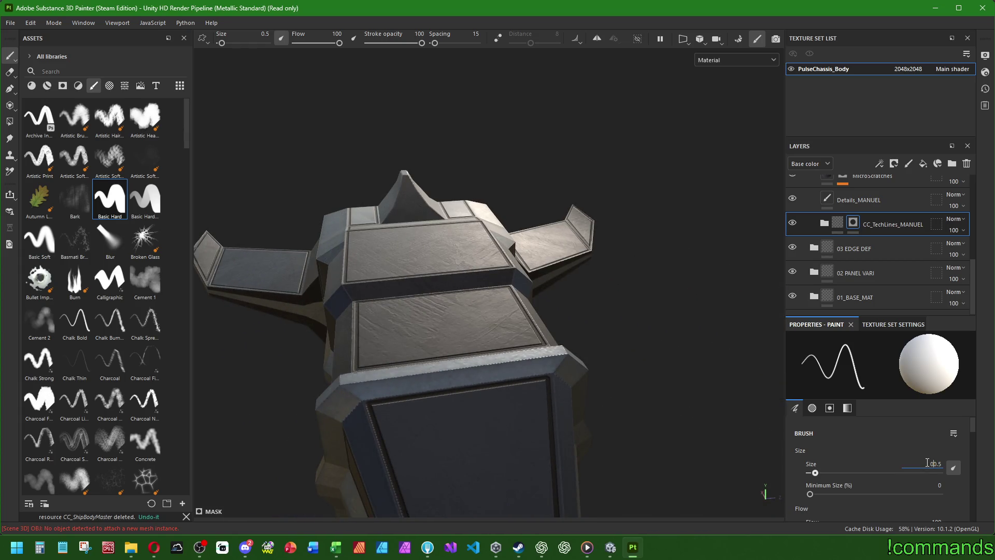
text(0.25)
key(Return)
mouse_move(519, 362)
alt+mouse_down()
mouse_move(466, 383)
mouse_move(408, 388)
mouse_move(455, 428)
mouse_move(453, 247)
mouse_move(480, 342)
mouse_move(387, 357)
mouse_move(685, 346)
mouse_move(388, 382)
mouse_move(301, 269)
alt+mouse_up()
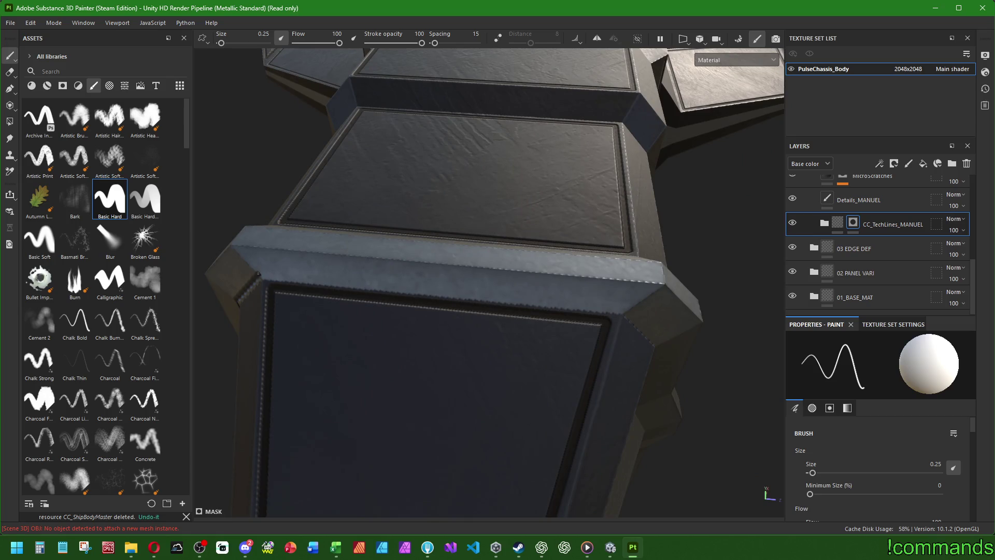
shift+click(630, 310)
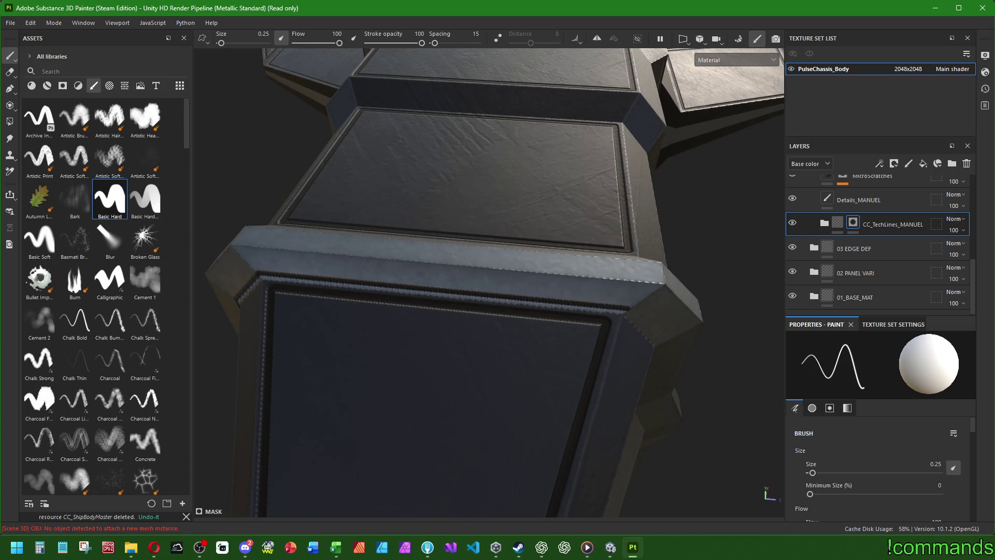
Paint a fine 0.25 line along the hull's underside edge
alt+drag(660, 343, 586, 266)
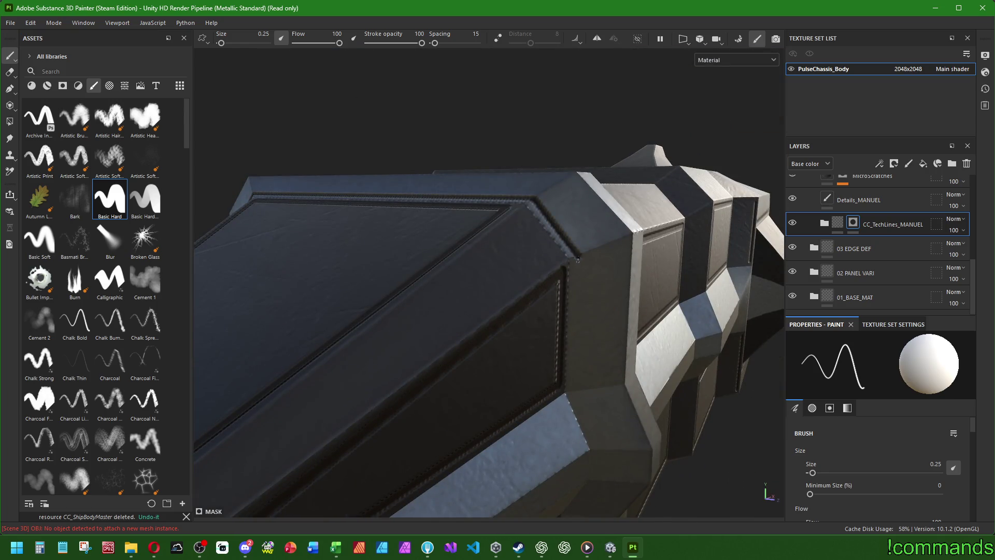
alt+drag(579, 258, 534, 269)
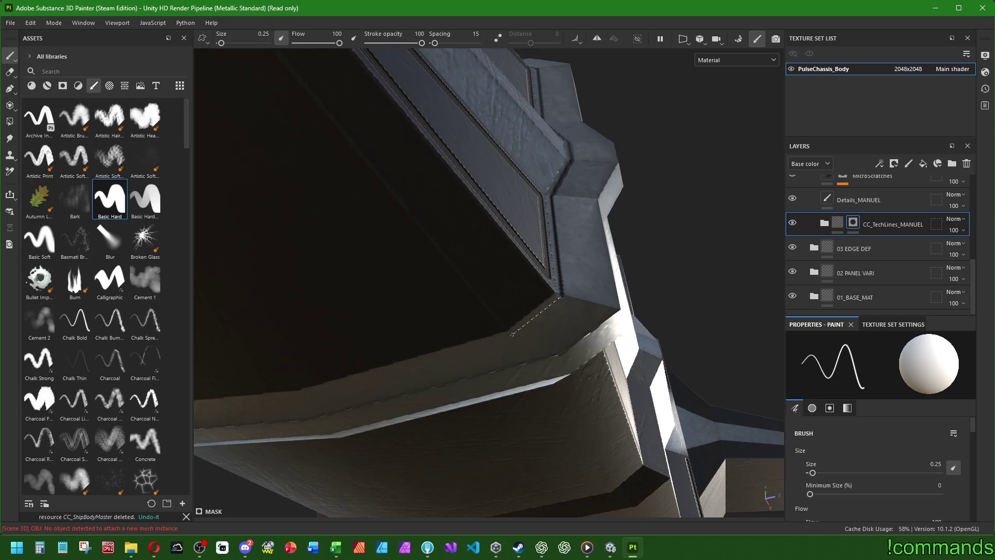
mouse_move(515, 331)
alt+mouse_down()
mouse_move(449, 350)
mouse_move(632, 394)
alt+mouse_up()
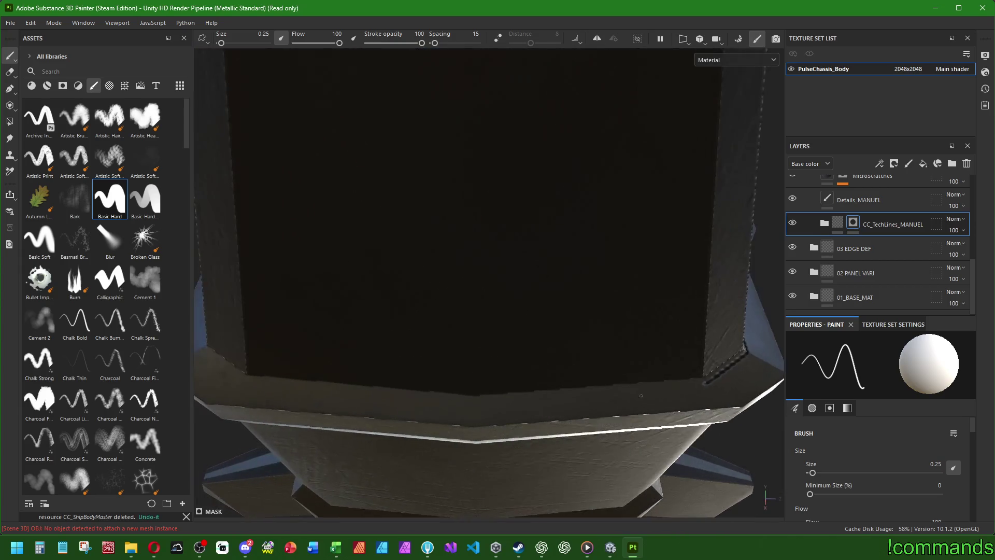
shift+click(476, 401)
alt+drag(288, 337, 539, 404)
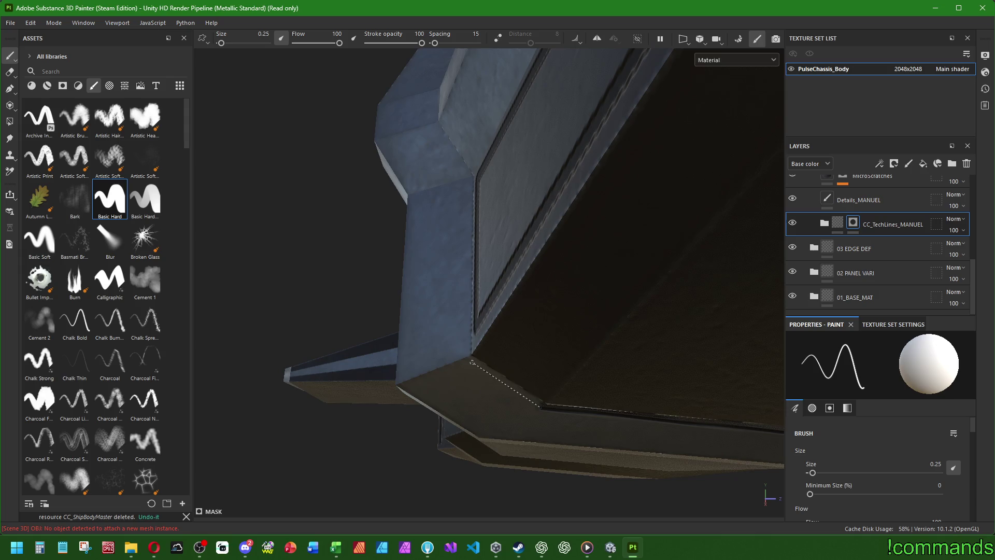
mouse_move(465, 356)
alt+mouse_down()
mouse_move(455, 306)
mouse_move(469, 366)
alt+mouse_up()
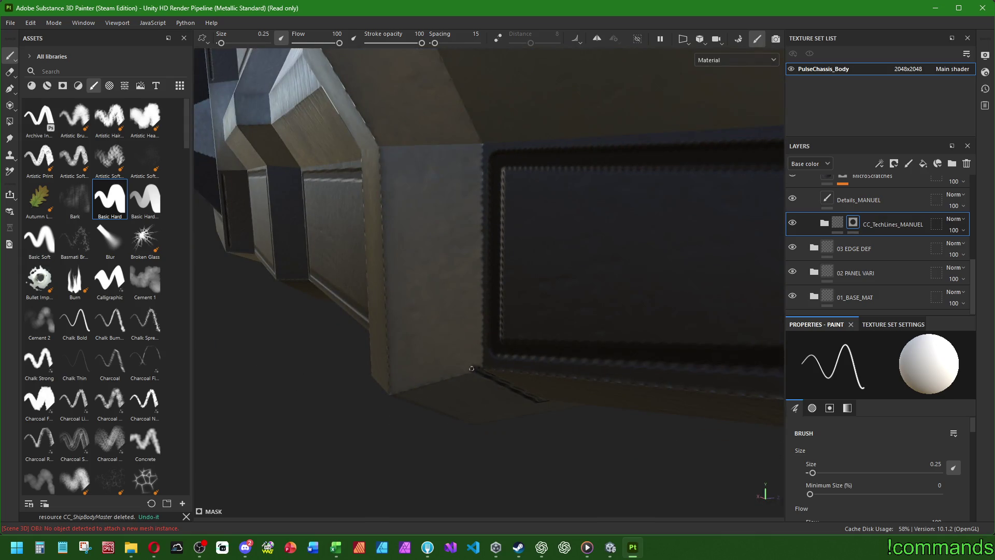